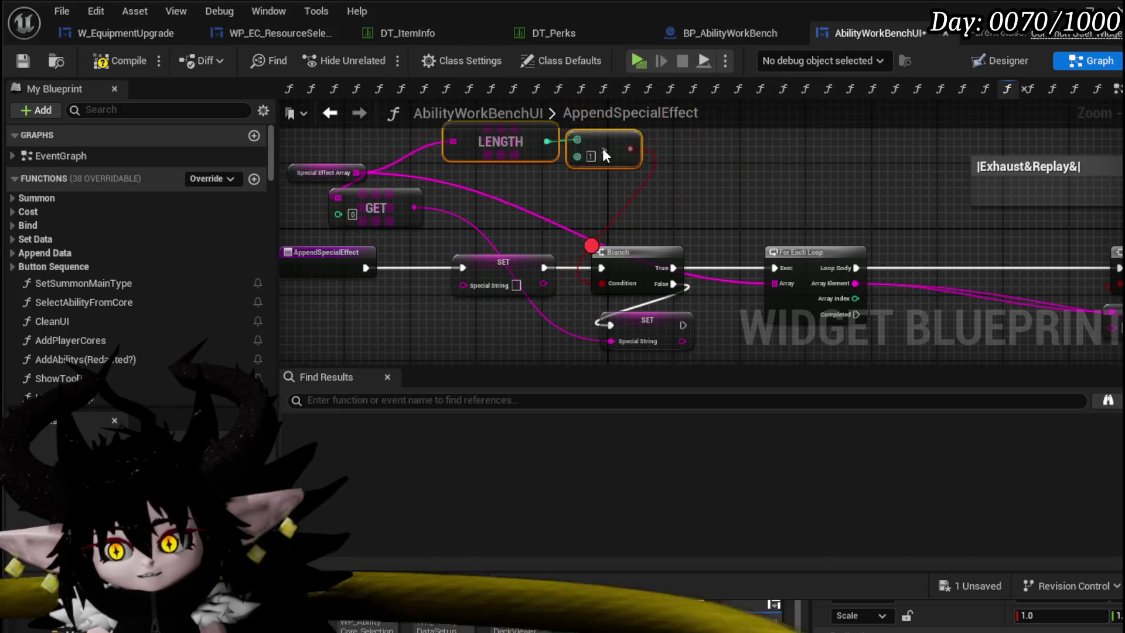
- Tidy the LENGTH and comparison nodes, then compile and save the AbilityWorkBenchUI blueprint
{"action": "left_click", "coordinate": [768, 175]}
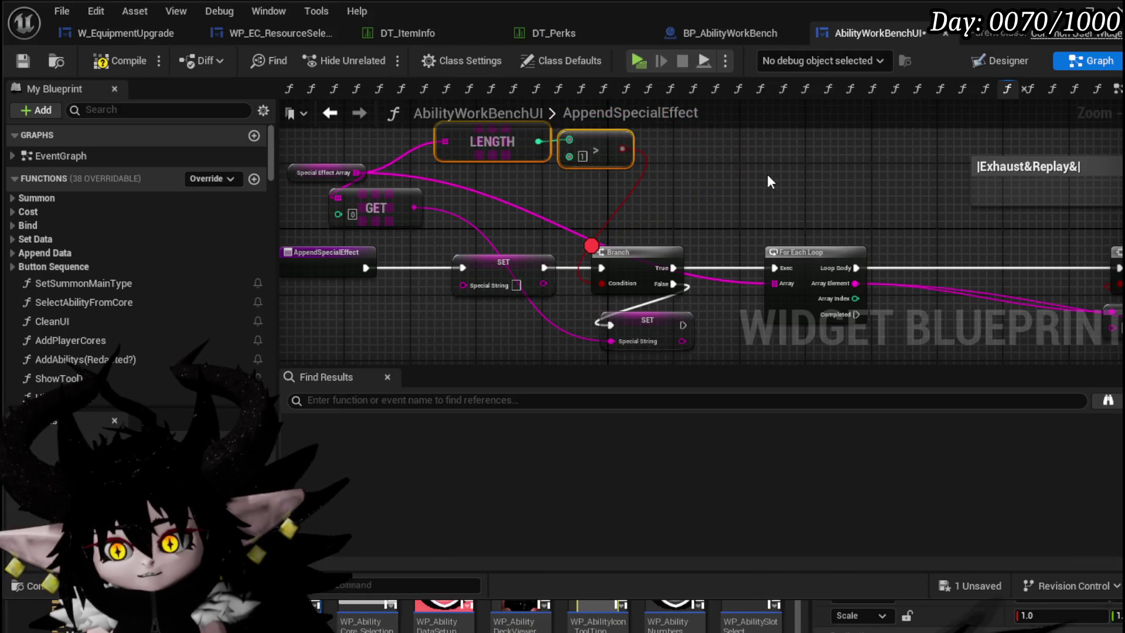
{"action": "left_click", "coordinate": [116, 60]}
{"action": "key", "text": "ctrl+s"}
{"action": "left_click_drag", "start_coordinate": [672, 187], "coordinate": [352, 132]}
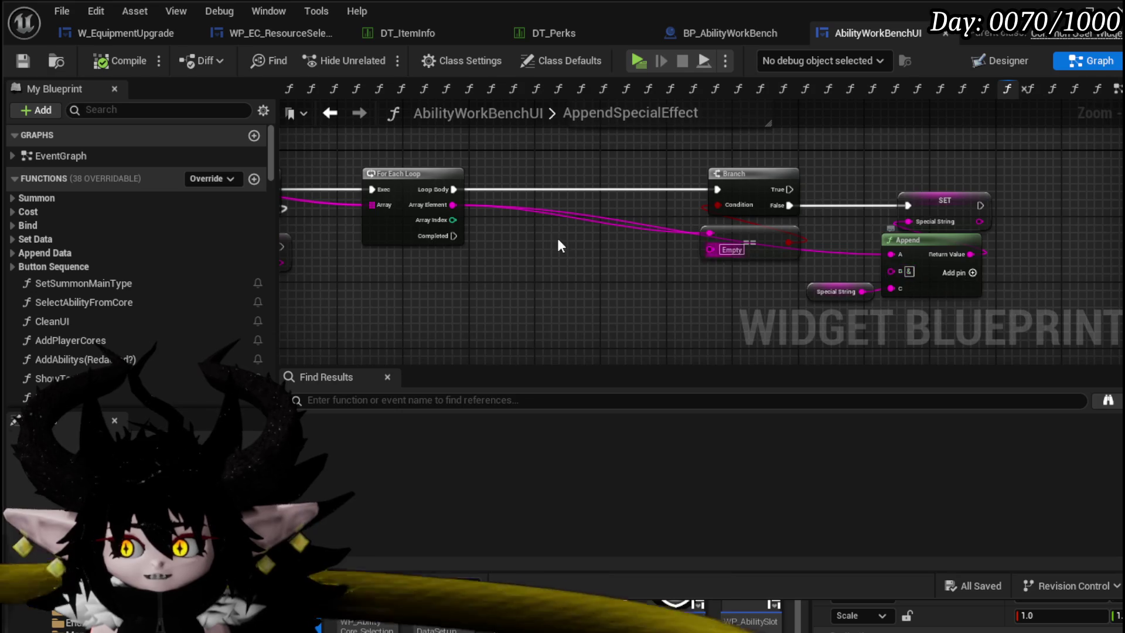
{"action": "left_click_drag", "start_coordinate": [558, 245], "coordinate": [769, 275]}
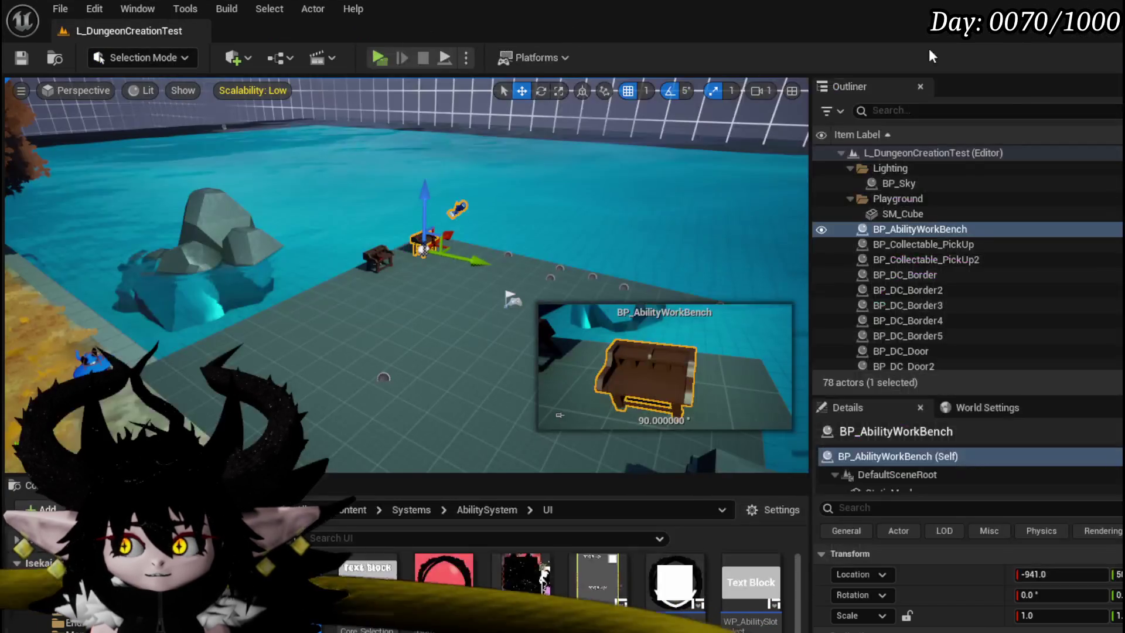
- Play the level, open the workbench core editor, choose Just Booom and select a card to hit the breakpoint
{"action": "key", "text": "alt+p"}
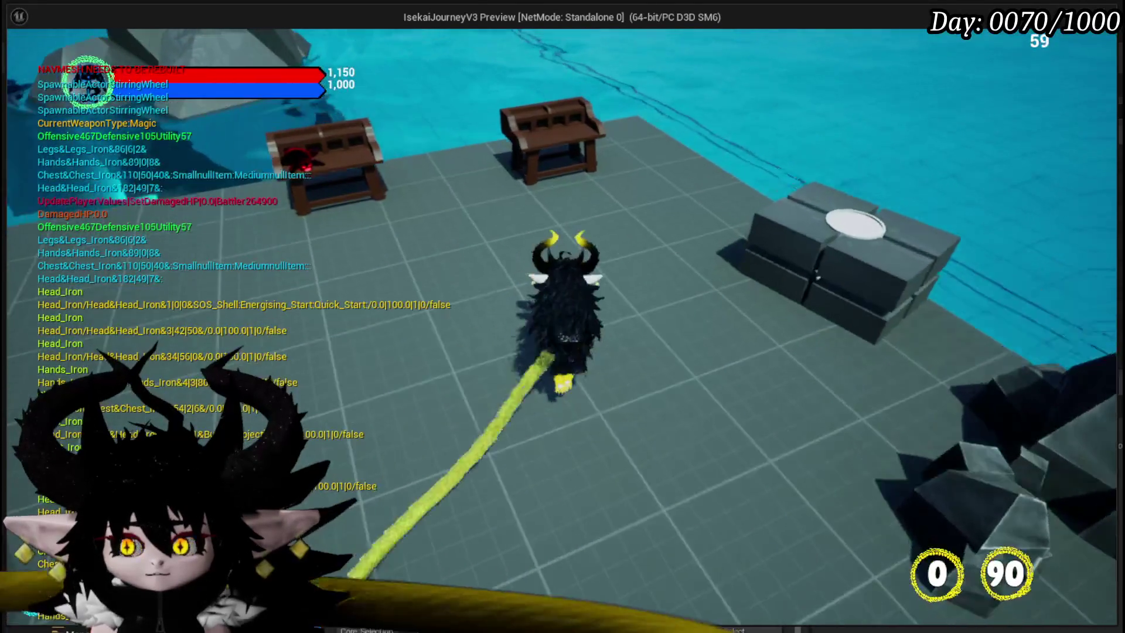
{"action": "key", "text": "e"}
{"action": "left_click", "coordinate": [106, 43]}
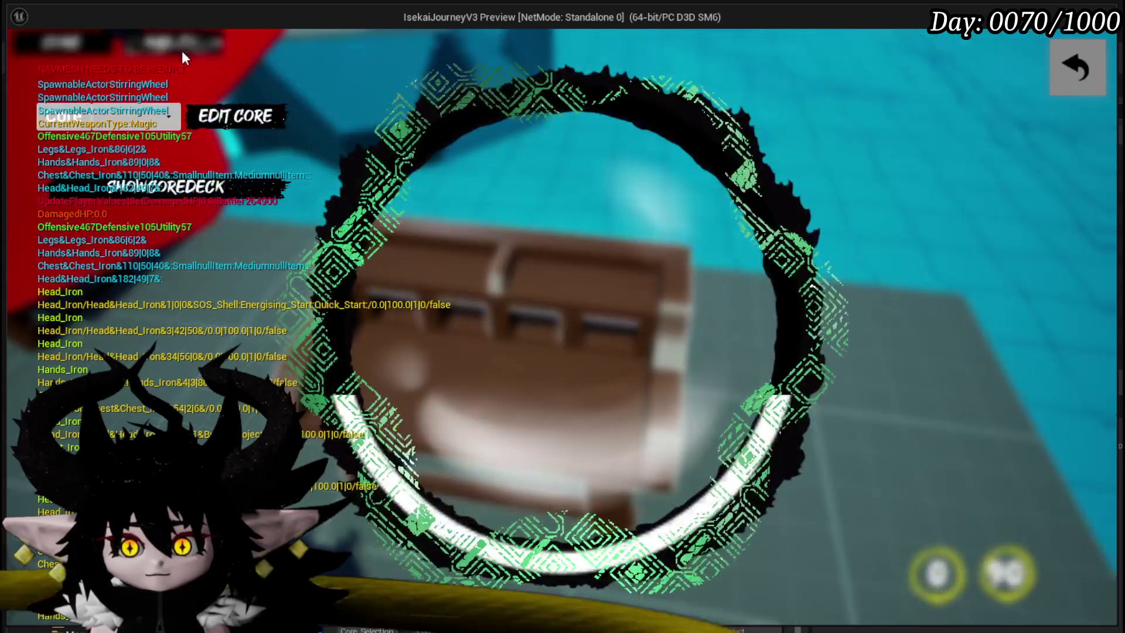
{"action": "left_click", "coordinate": [132, 115]}
{"action": "left_click", "coordinate": [137, 184]}
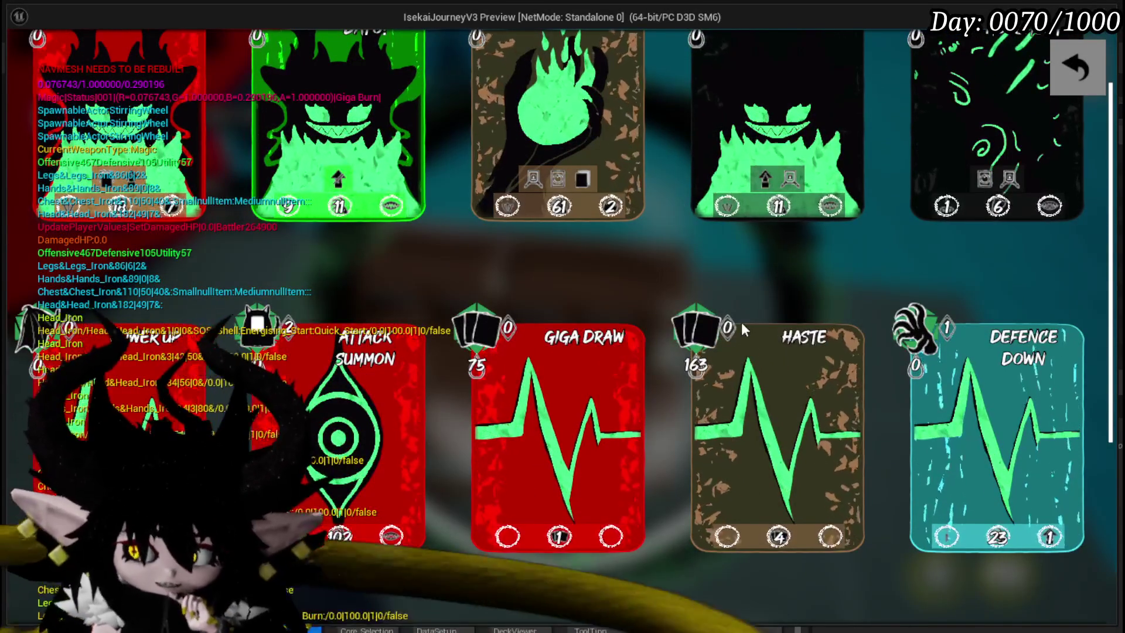
{"action": "scroll", "coordinate": [616, 352], "scroll_direction": "down", "scroll_amount": 3}
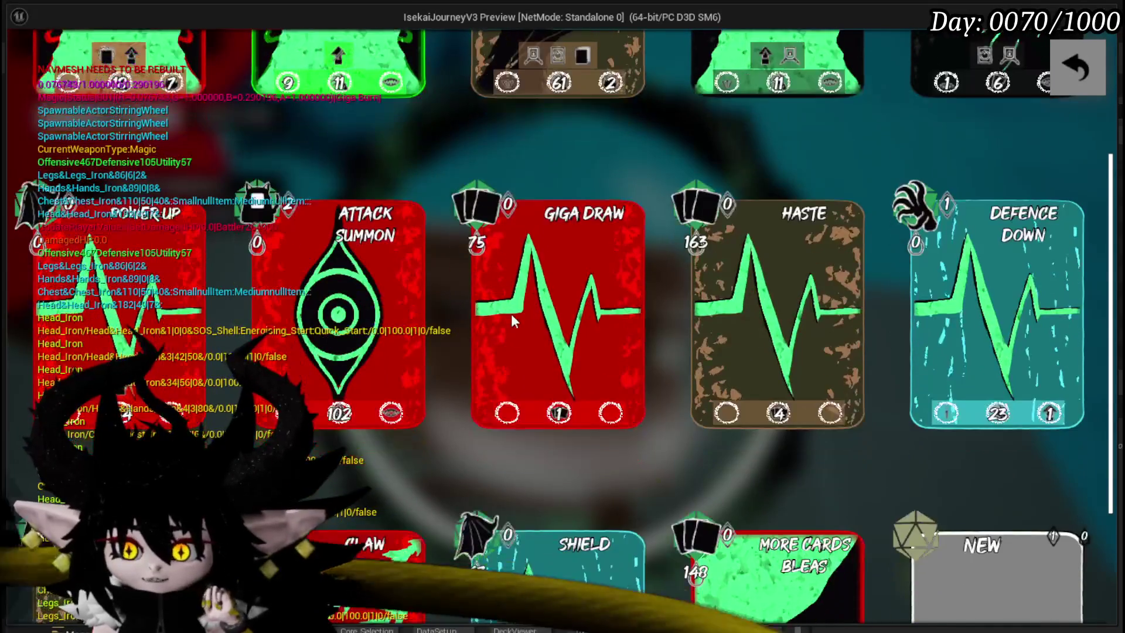
{"action": "scroll", "coordinate": [514, 308], "scroll_direction": "down", "scroll_amount": 3}
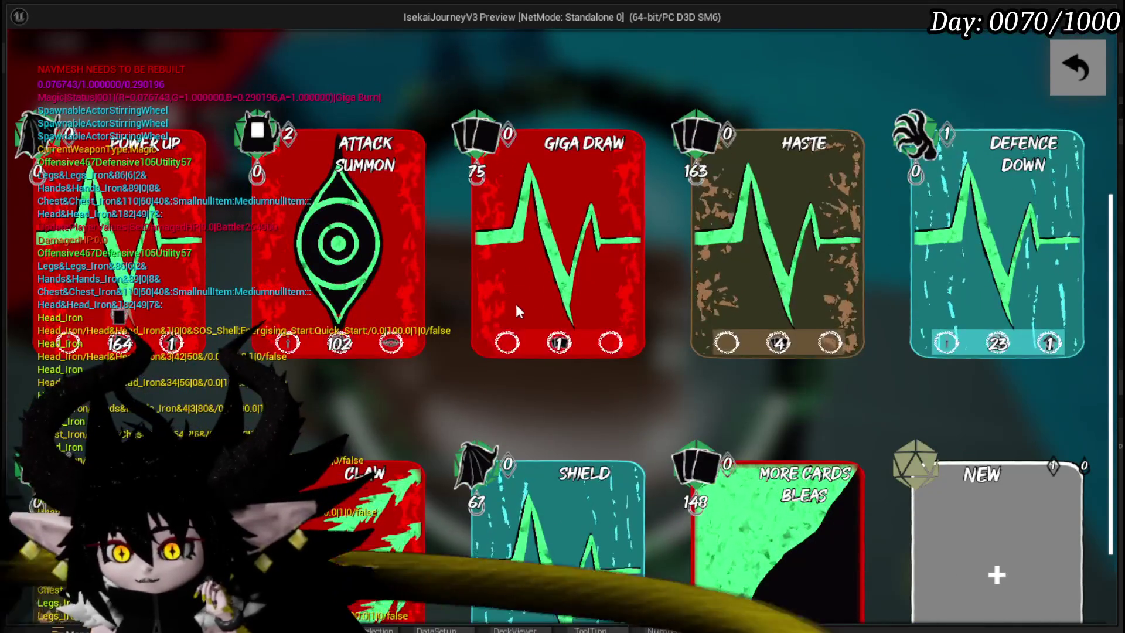
{"action": "scroll", "coordinate": [664, 253], "scroll_direction": "down", "scroll_amount": 2}
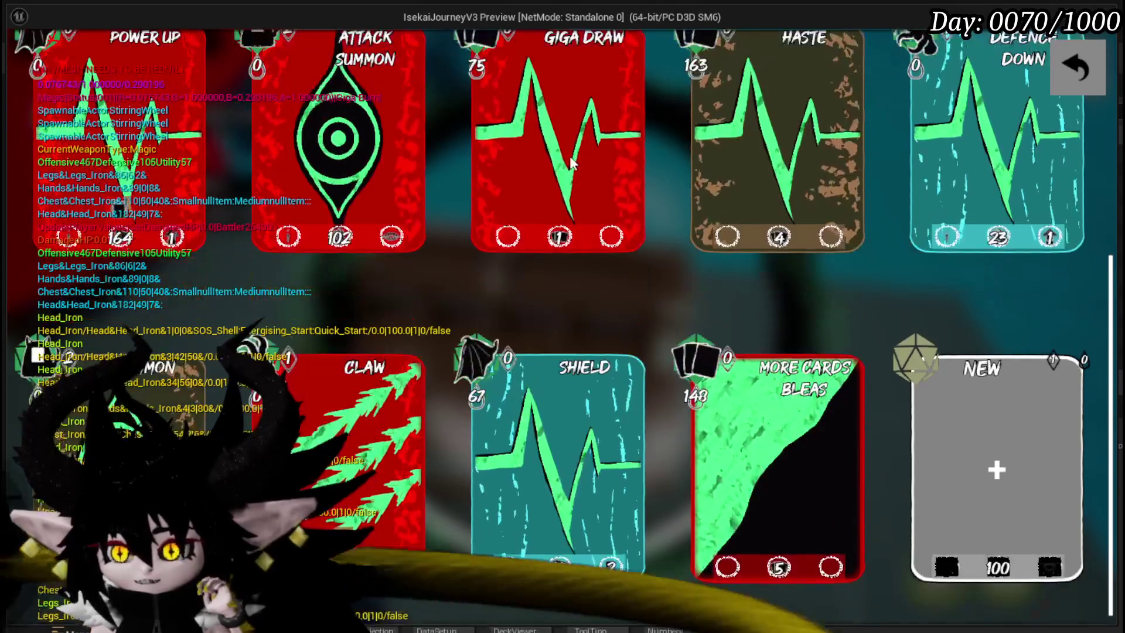
{"action": "scroll", "coordinate": [615, 220], "scroll_direction": "down", "scroll_amount": 3}
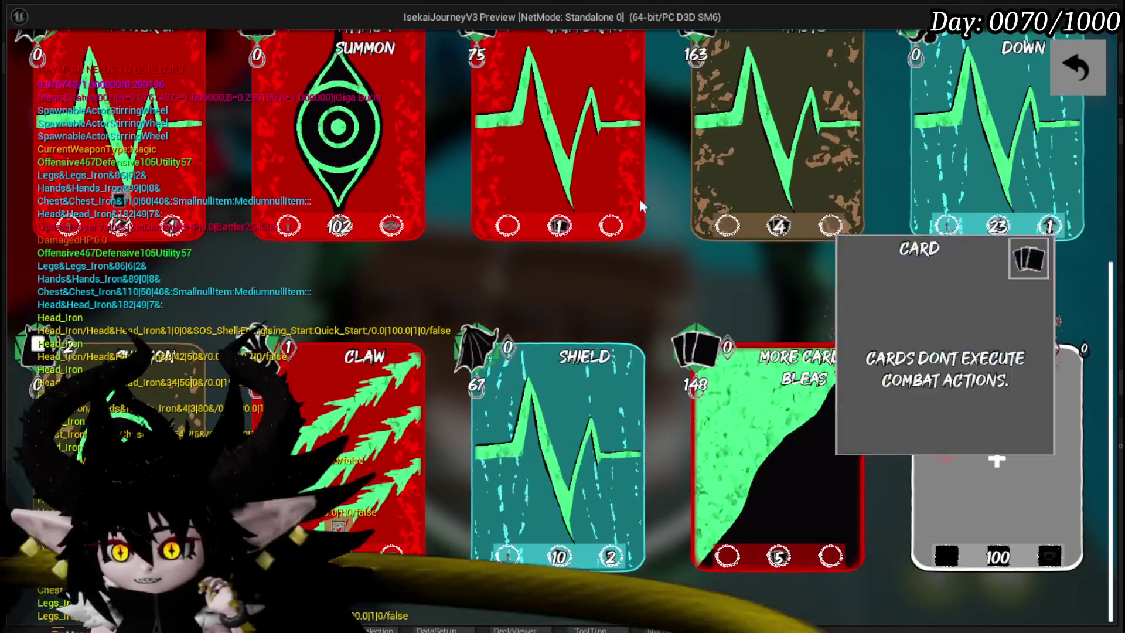
{"action": "scroll", "coordinate": [616, 176], "scroll_direction": "up", "scroll_amount": 3}
{"action": "left_click", "coordinate": [1017, 181]}
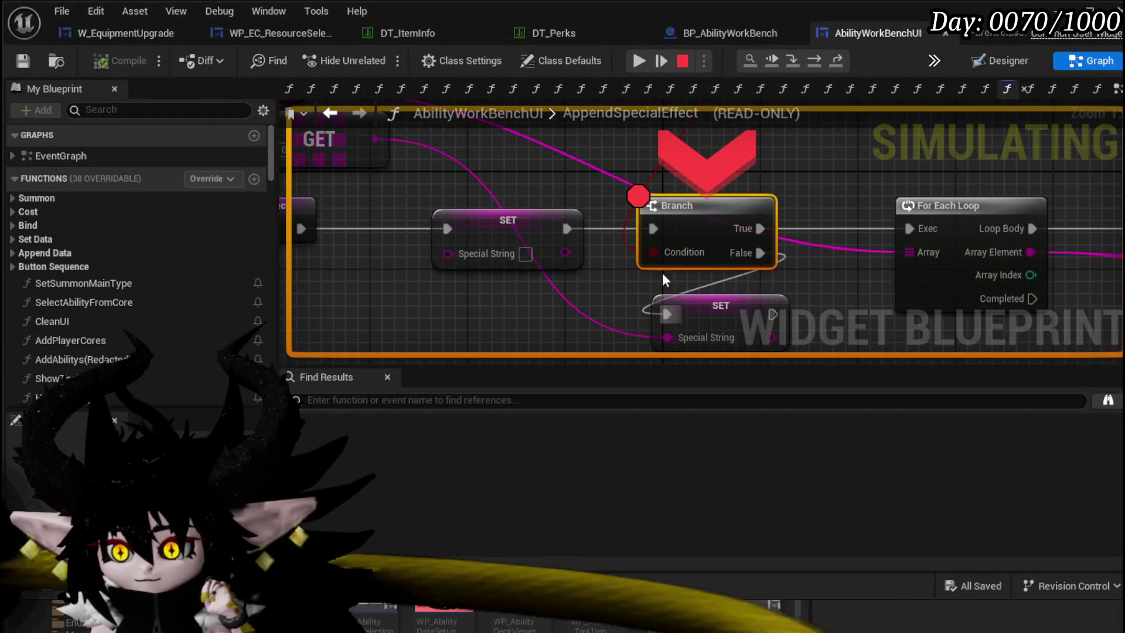
- Step over to the SET node, resume execution, then close the workbench view in the game preview
{"action": "left_click", "coordinate": [812, 61]}
{"action": "mouse_move", "coordinate": [686, 247]}
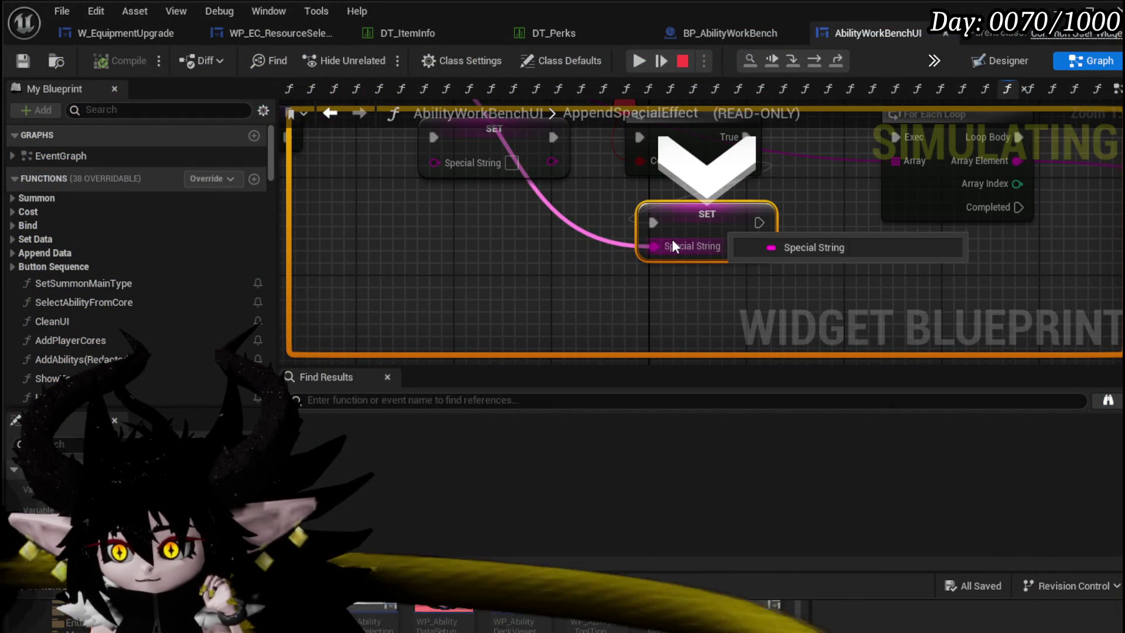
{"action": "scroll", "coordinate": [673, 239], "scroll_direction": "down", "scroll_amount": 2}
{"action": "left_click_drag", "start_coordinate": [673, 239], "coordinate": [532, 199]}
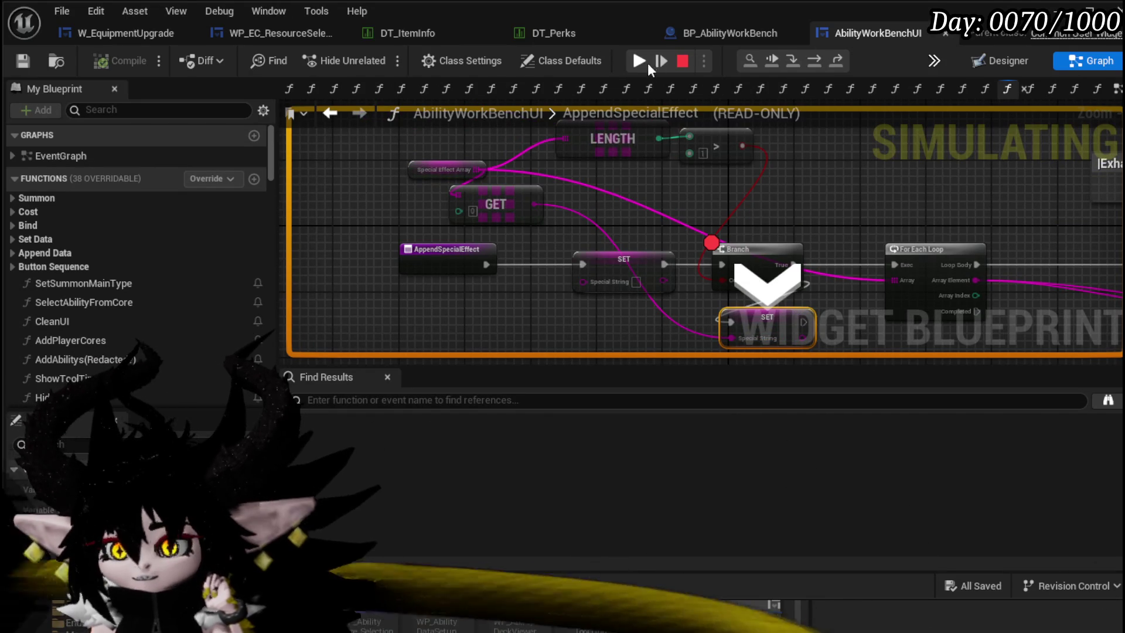
{"action": "left_click", "coordinate": [640, 61]}
{"action": "left_click", "coordinate": [1082, 69]}
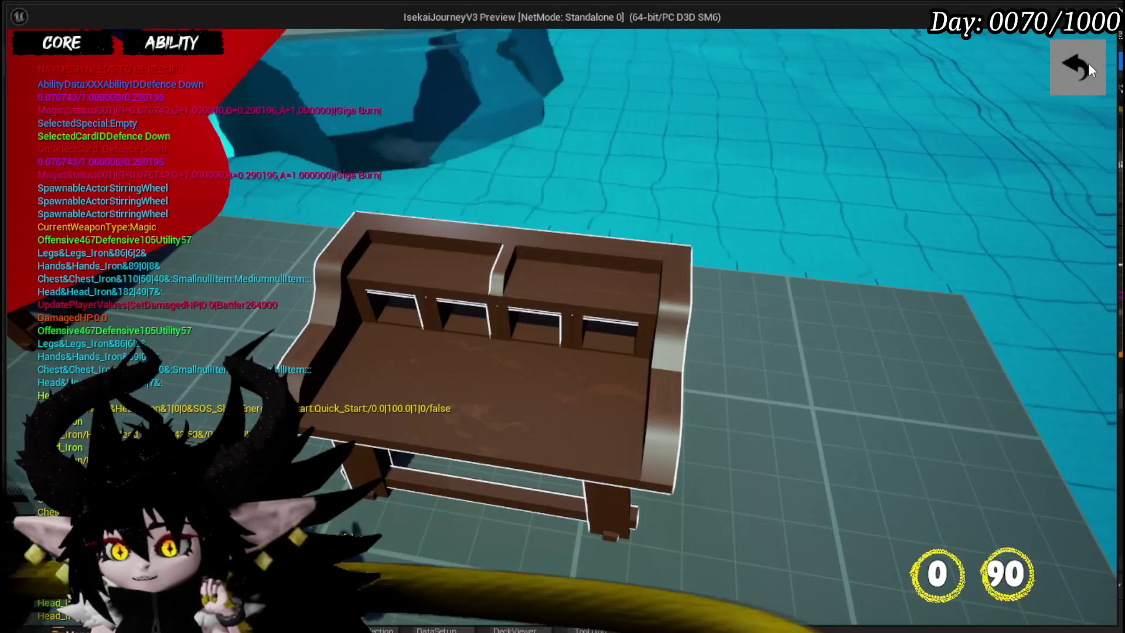
{"action": "left_click", "coordinate": [1082, 68]}
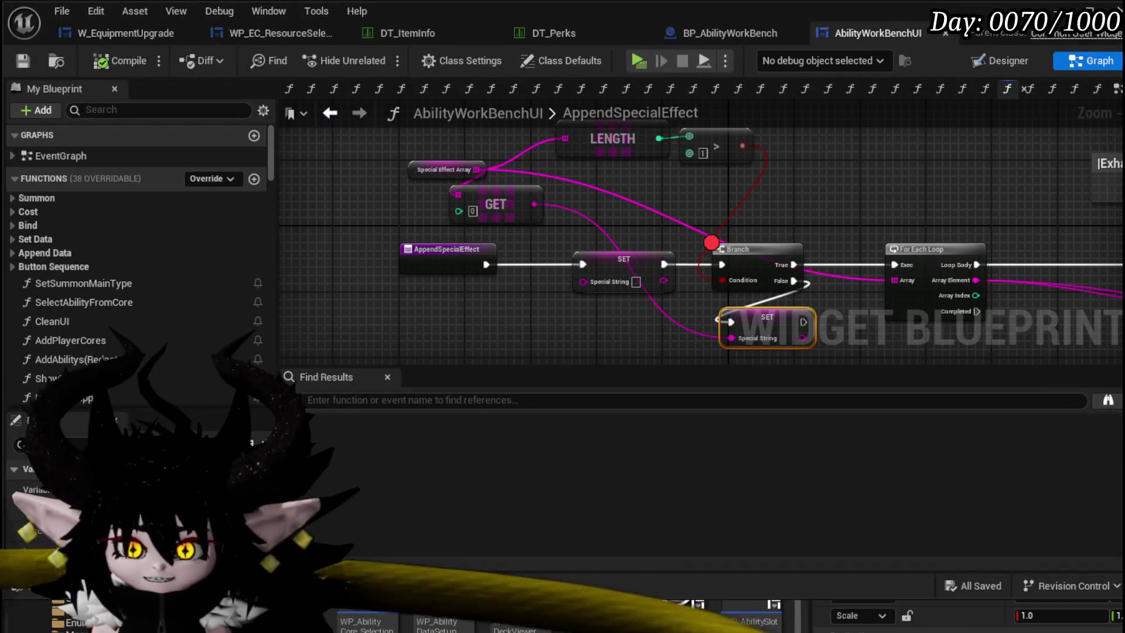
{"action": "key", "text": "ctrl+s"}
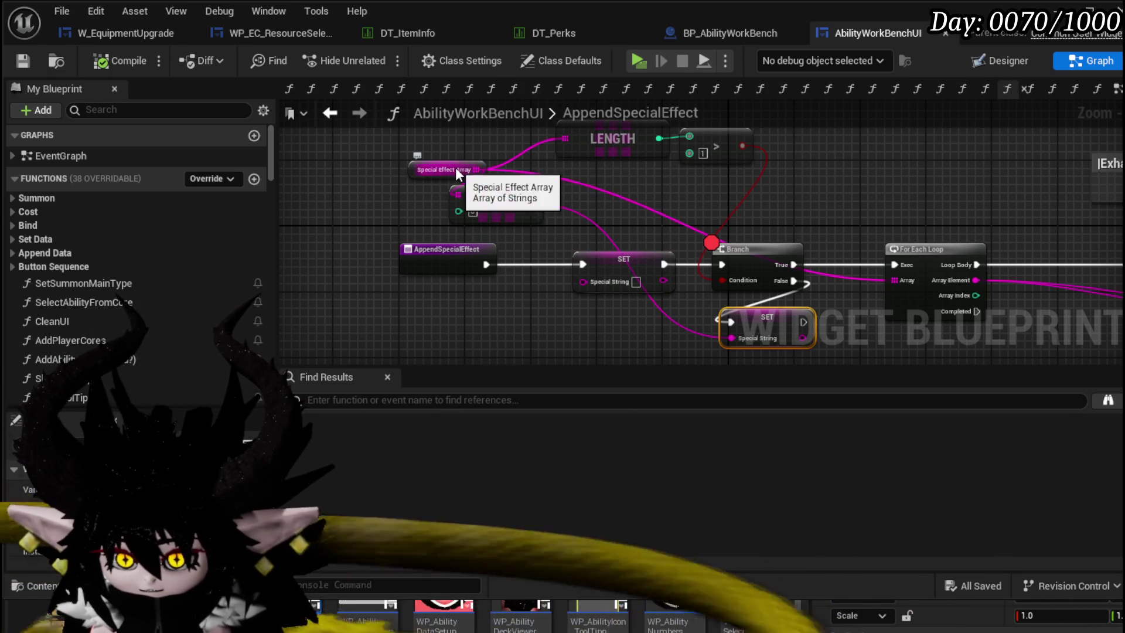
- Review the full AppendSpecialEffect graph and save the AbilityWorkBenchUI blueprint
{"action": "mouse_move", "coordinate": [456, 197]}
{"action": "left_mouse_down"}
{"action": "mouse_move", "coordinate": [534, 261]}
{"action": "mouse_move", "coordinate": [352, 185]}
{"action": "left_mouse_up"}
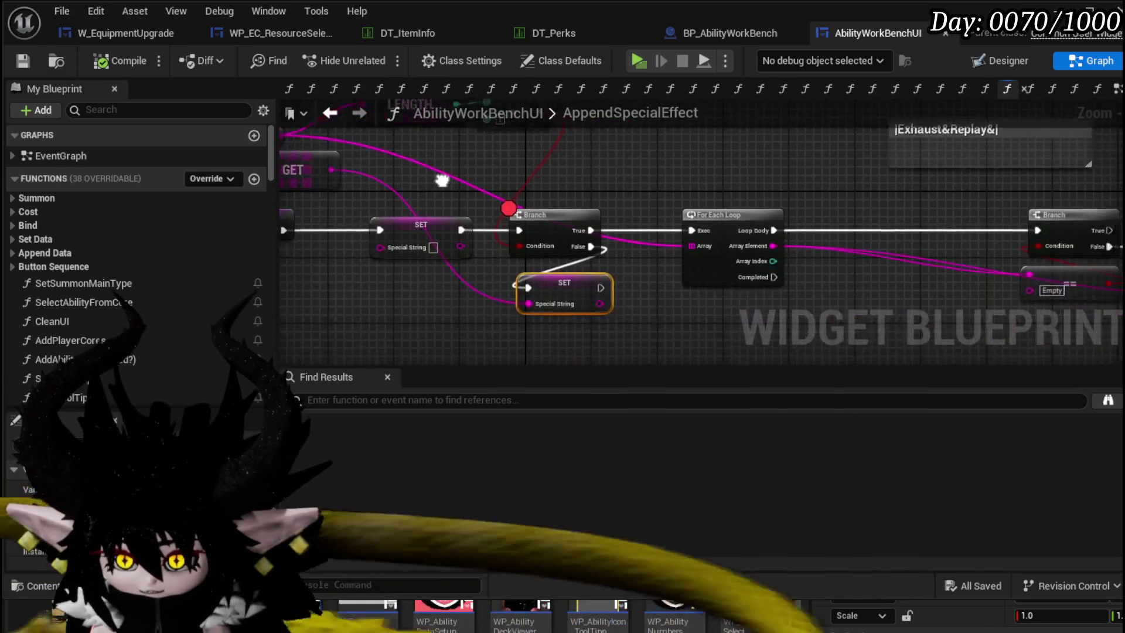
{"action": "left_click_drag", "start_coordinate": [708, 204], "coordinate": [700, 212]}
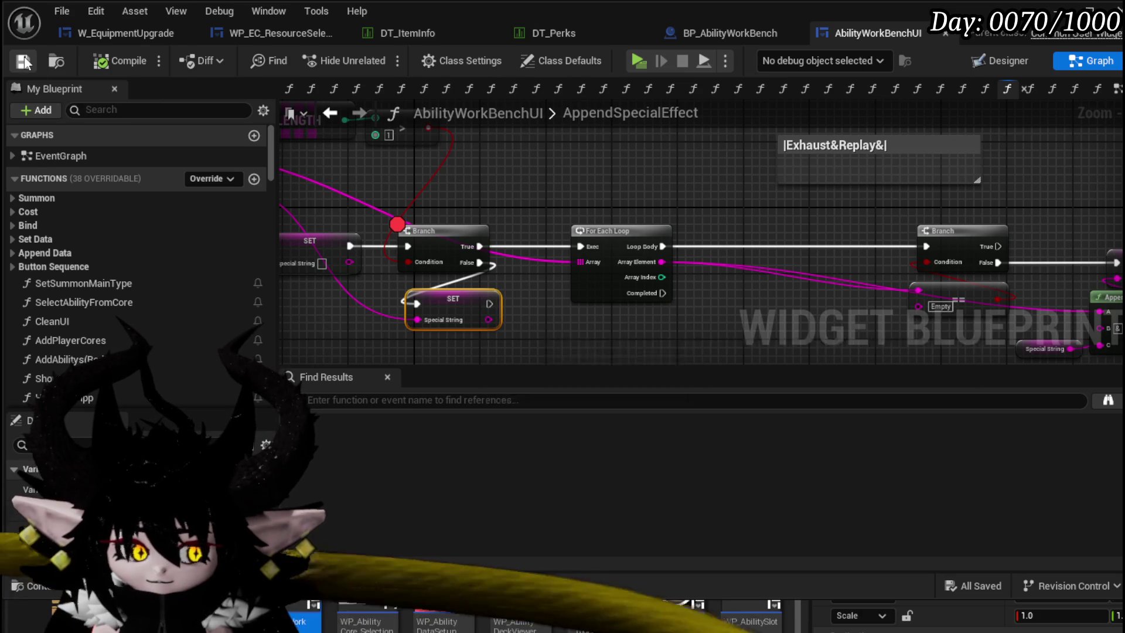
{"action": "scroll", "coordinate": [545, 198], "scroll_direction": "down", "scroll_amount": 2}
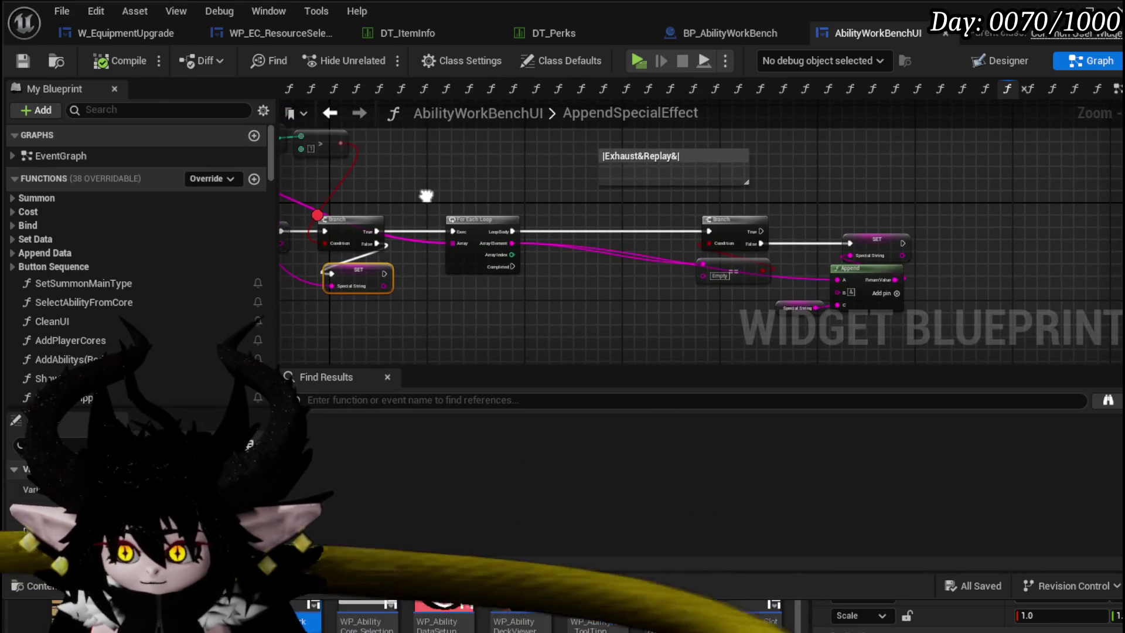
{"action": "mouse_move", "coordinate": [739, 336]}
{"action": "left_mouse_down"}
{"action": "mouse_move", "coordinate": [714, 295]}
{"action": "mouse_move", "coordinate": [837, 296]}
{"action": "left_mouse_up"}
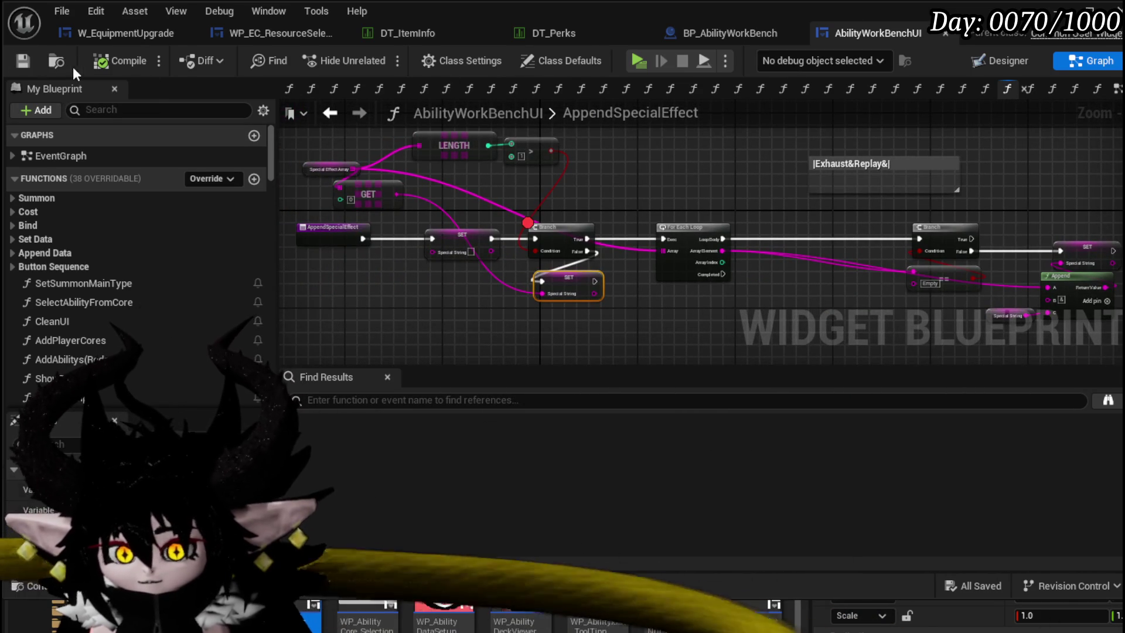
{"action": "left_click", "coordinate": [23, 61]}
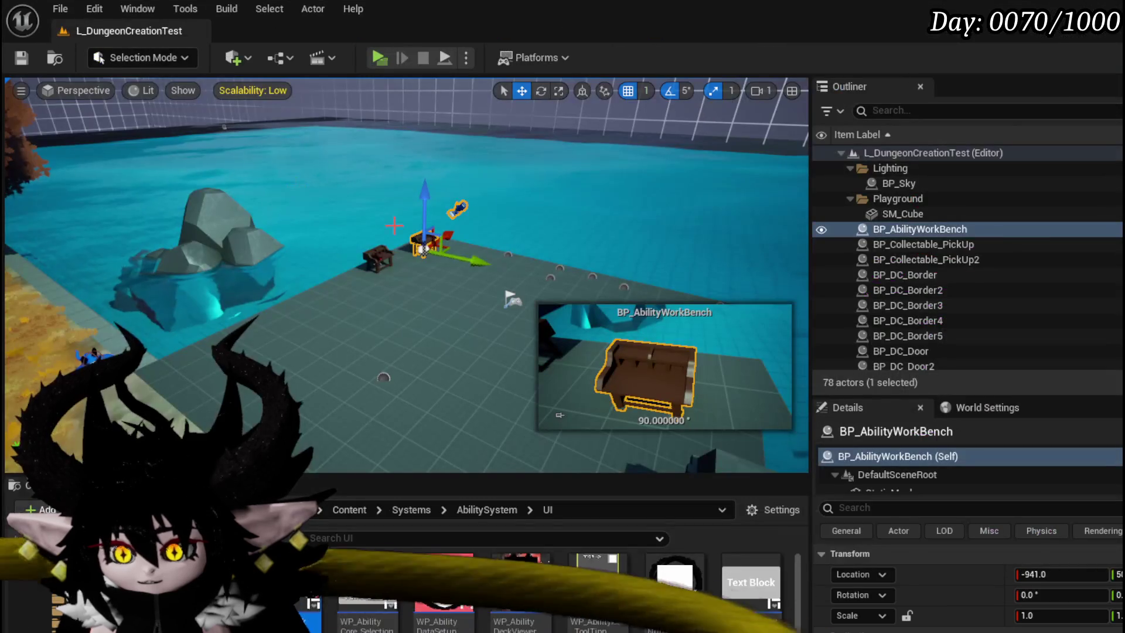
- Play the level again, open the workbench ability section and the card deck, then return to the preview
{"action": "key", "text": "alt+p"}
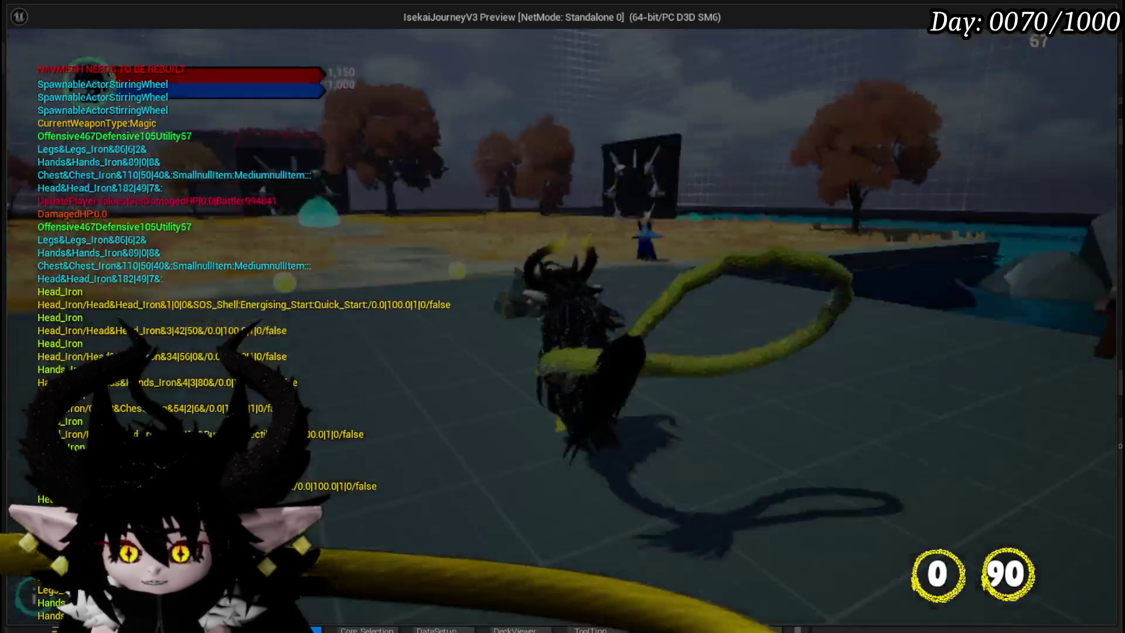
{"action": "key", "text": "e"}
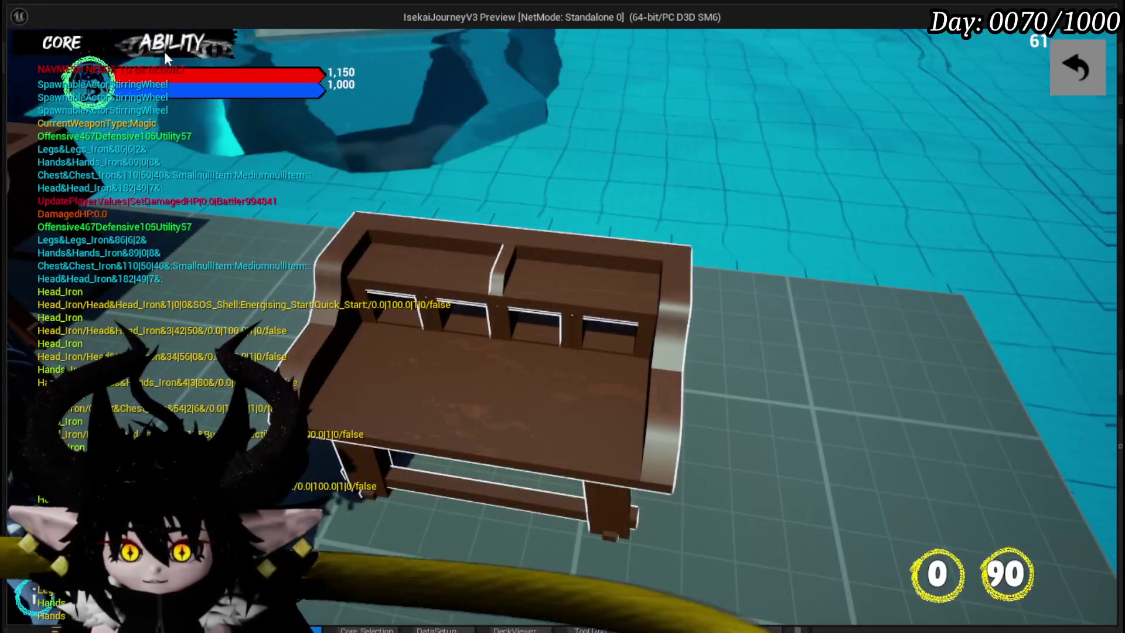
{"action": "left_click", "coordinate": [165, 52]}
{"action": "left_click", "coordinate": [157, 191]}
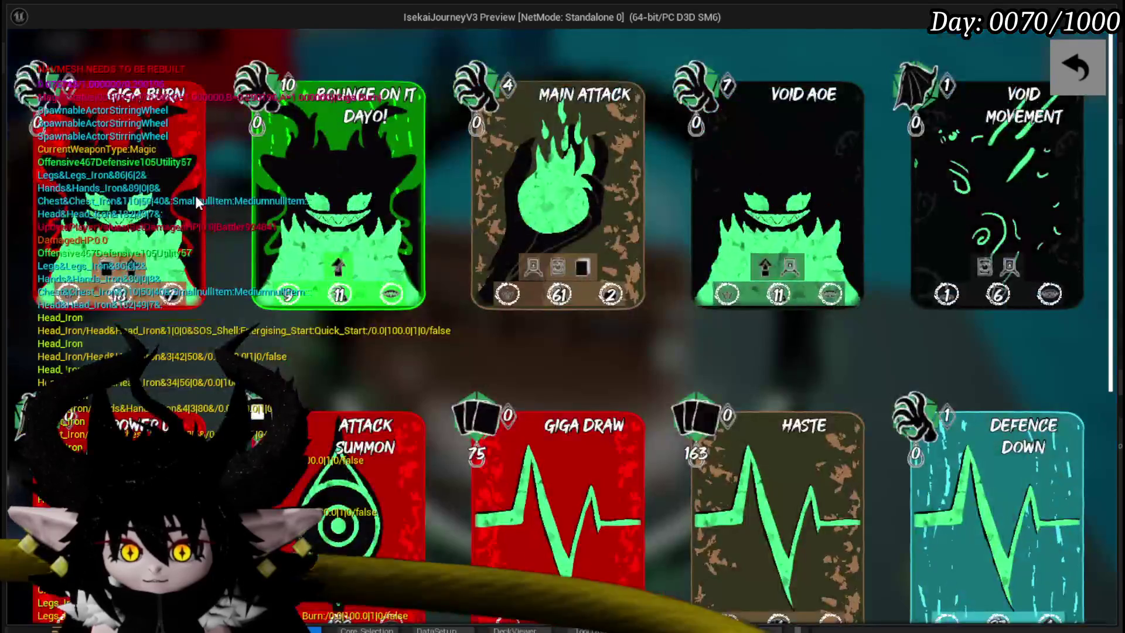
{"action": "scroll", "coordinate": [619, 328], "scroll_direction": "down", "scroll_amount": 5}
{"action": "key", "text": "Escape"}
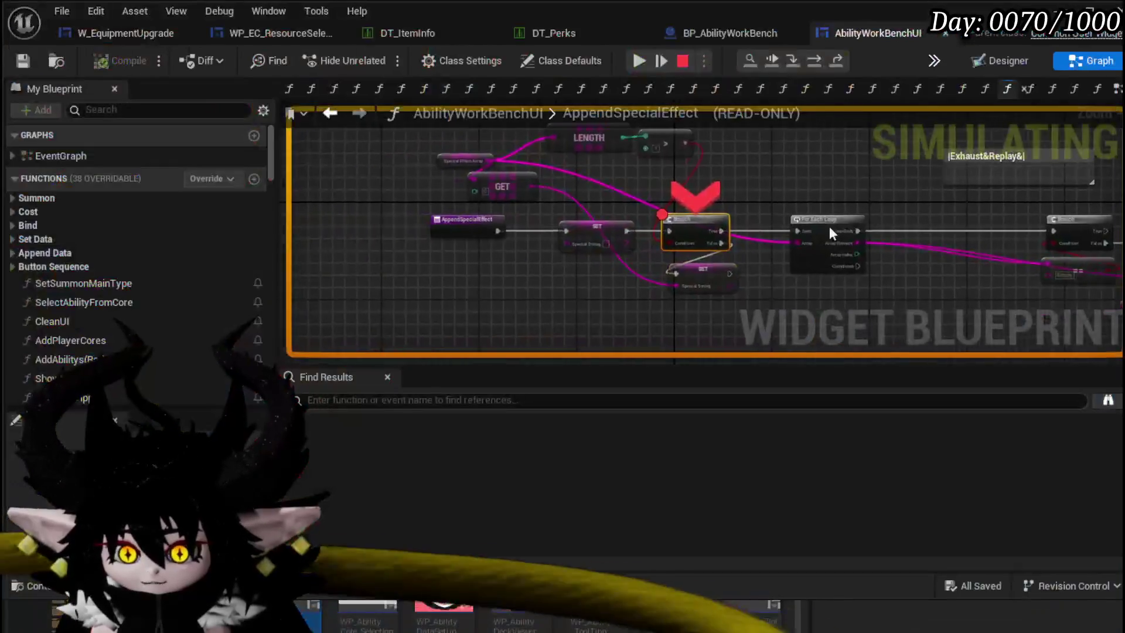
{"action": "scroll", "coordinate": [829, 233], "scroll_direction": "up", "scroll_amount": 3}
{"action": "left_click", "coordinate": [638, 61]}
- Give the card the Wind element, add the special effect and resume past the breakpoint
{"action": "left_click", "coordinate": [576, 185]}
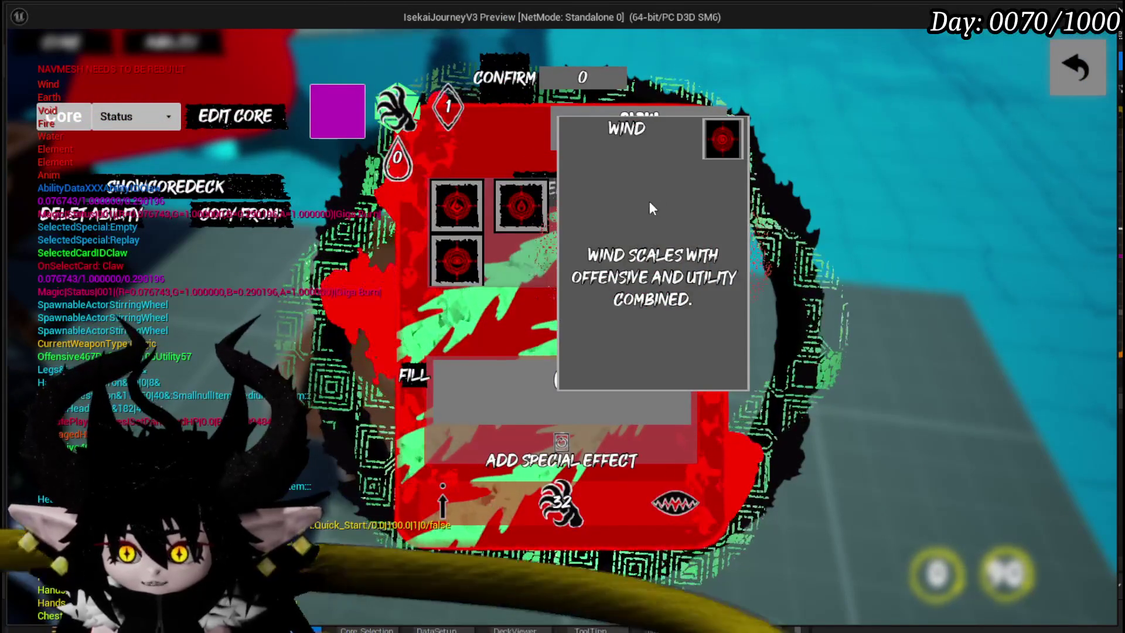
{"action": "left_click", "coordinate": [650, 201]}
{"action": "left_click", "coordinate": [493, 77]}
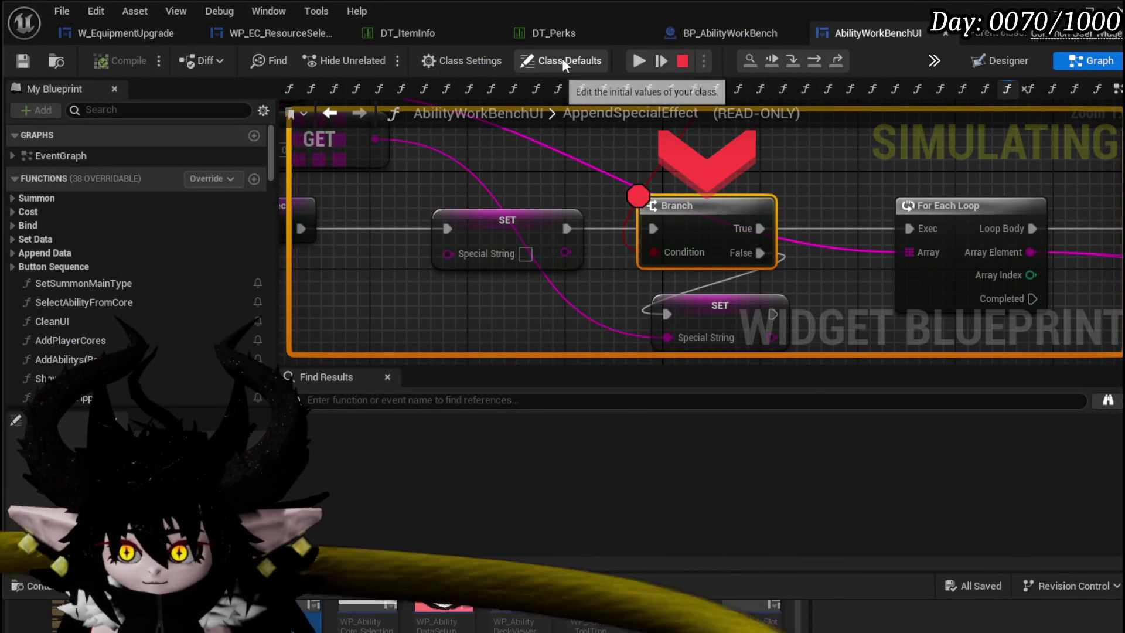
{"action": "left_click", "coordinate": [633, 60]}
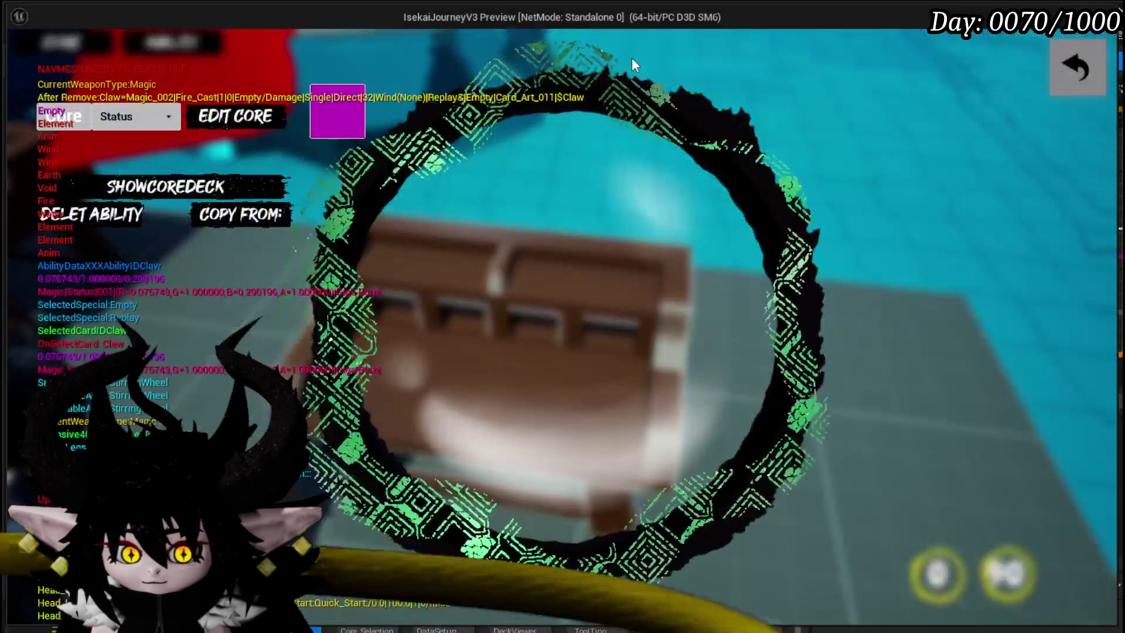
- Leave the core editing screen, briefly open the inventory menu, and return to exploring the field
{"action": "left_click", "coordinate": [1075, 67]}
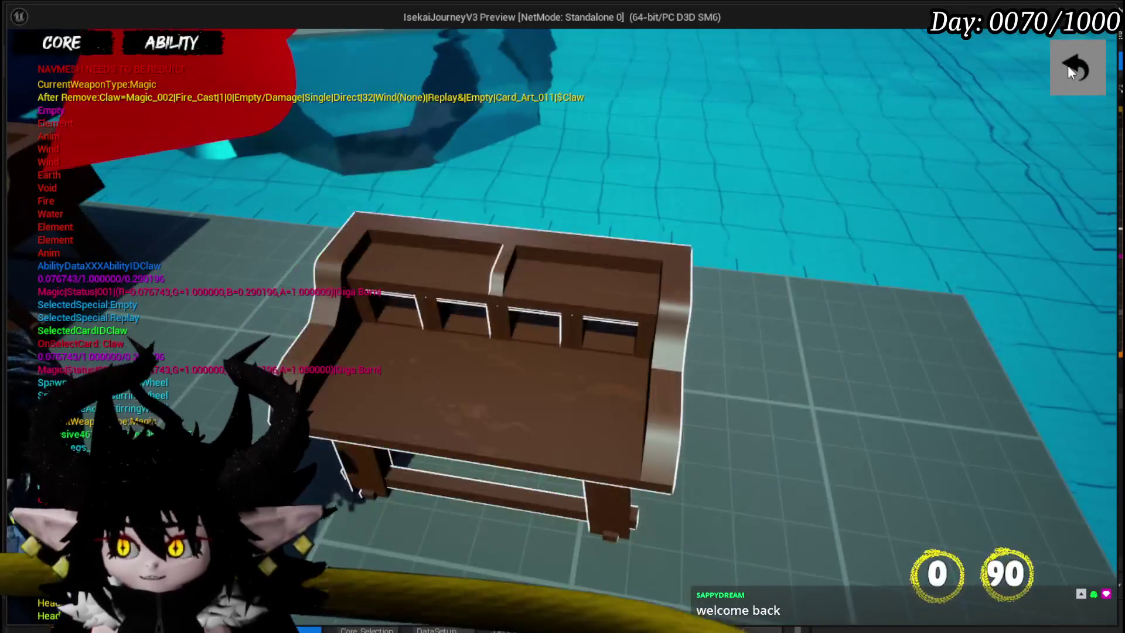
{"action": "key", "text": "Tab"}
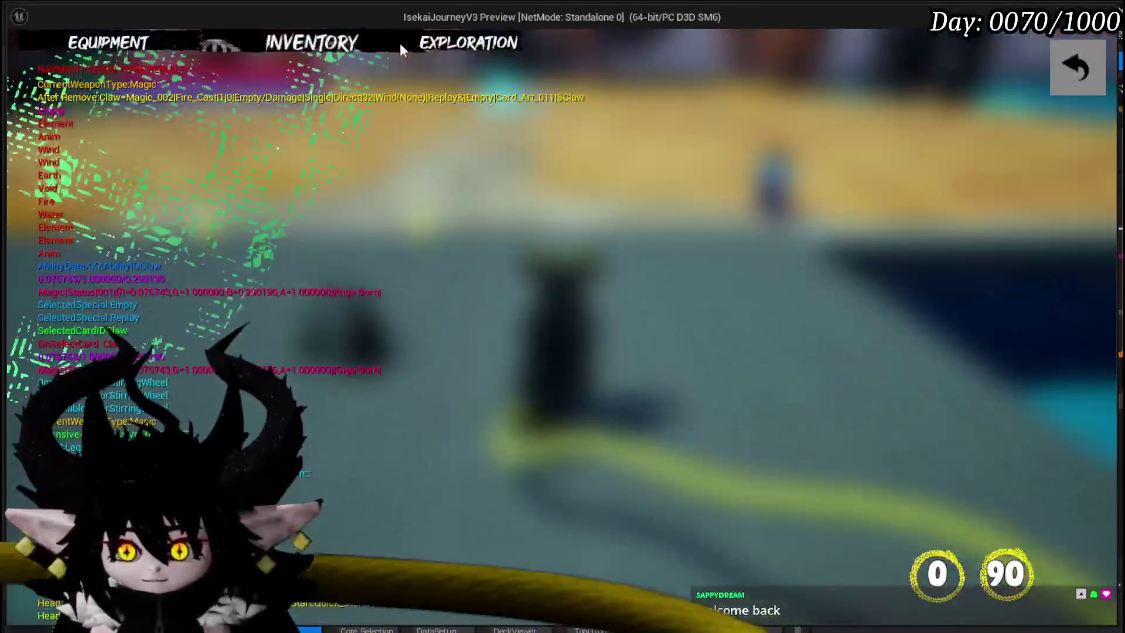
{"action": "left_click", "coordinate": [1075, 67]}
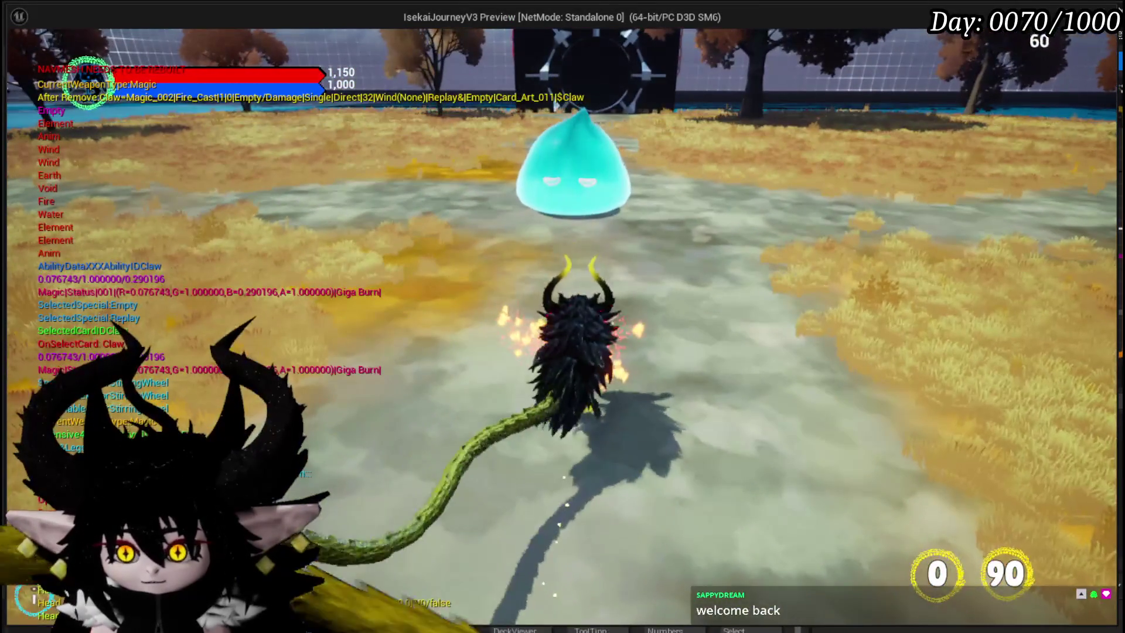
- Attack the blue slime to start combat and run across the field
{"action": "left_click", "coordinate": [562, 317]}
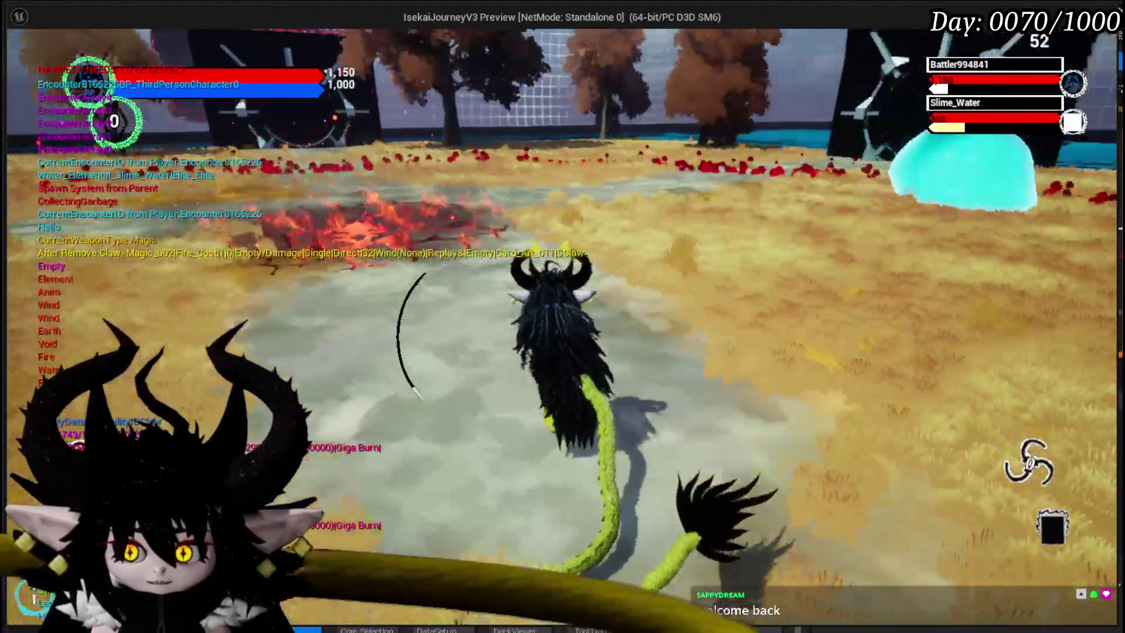
{"action": "left_click", "coordinate": [563, 317]}
{"action": "key", "text": "w"}
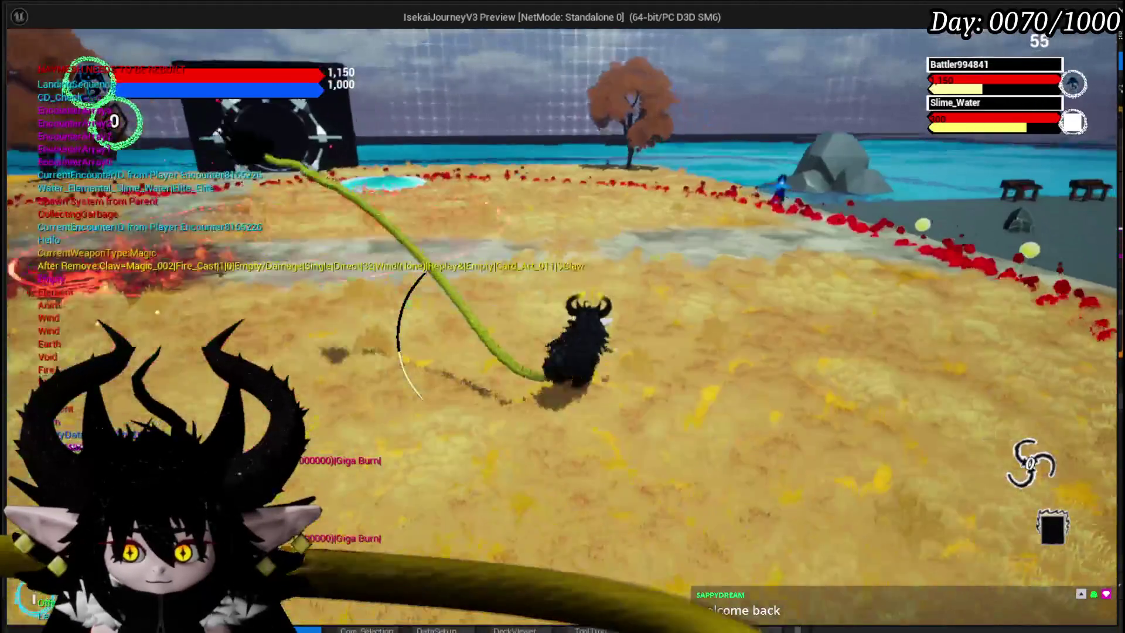
{"action": "key", "text": "w"}
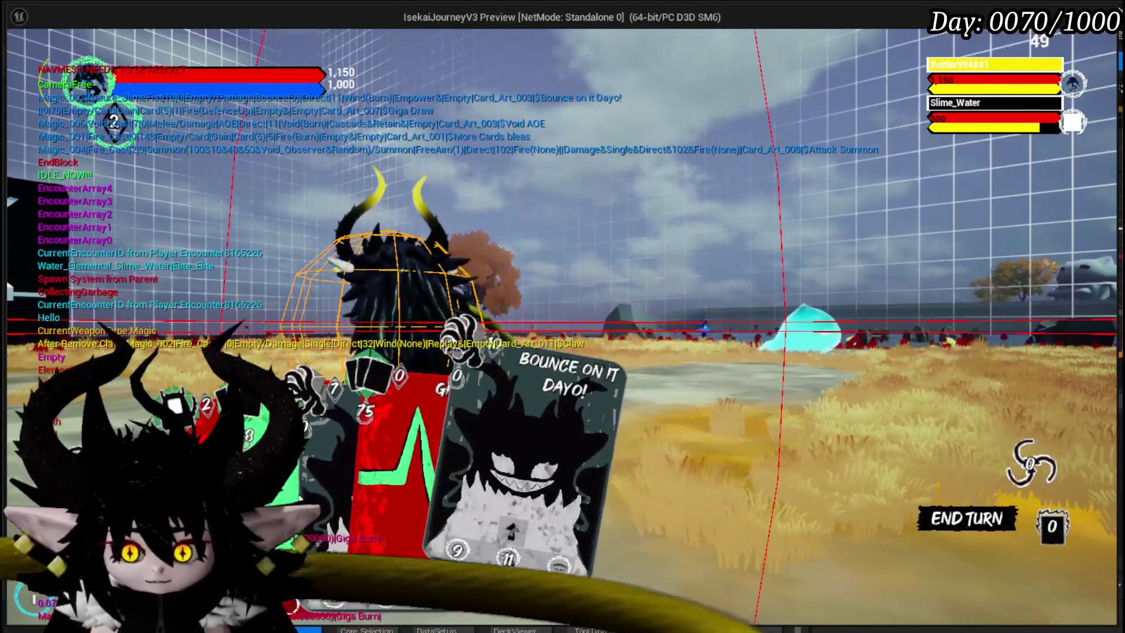
- Play the Giga Draw, Haste, Defence Down and Claw cards
{"action": "left_click", "coordinate": [481, 489]}
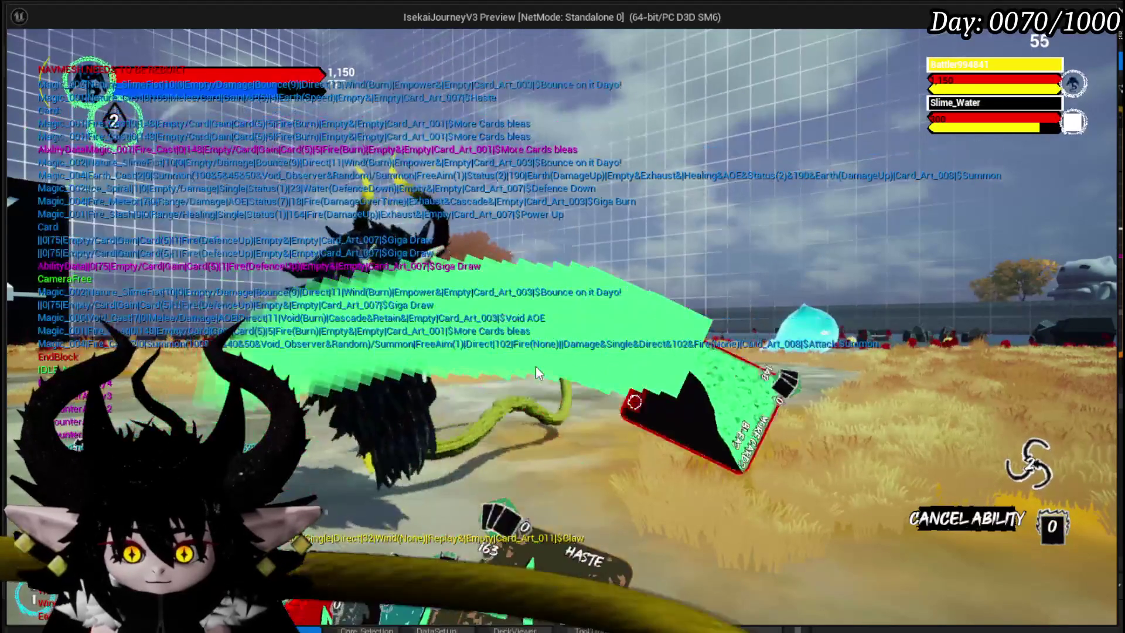
{"action": "left_click", "coordinate": [550, 491]}
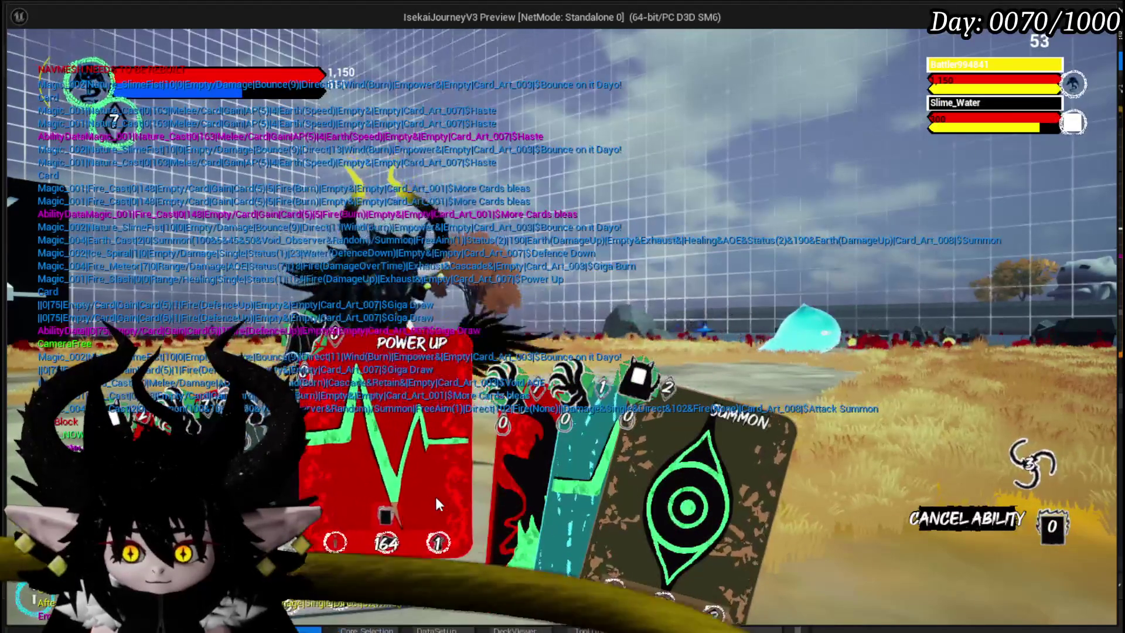
{"action": "left_click", "coordinate": [558, 494]}
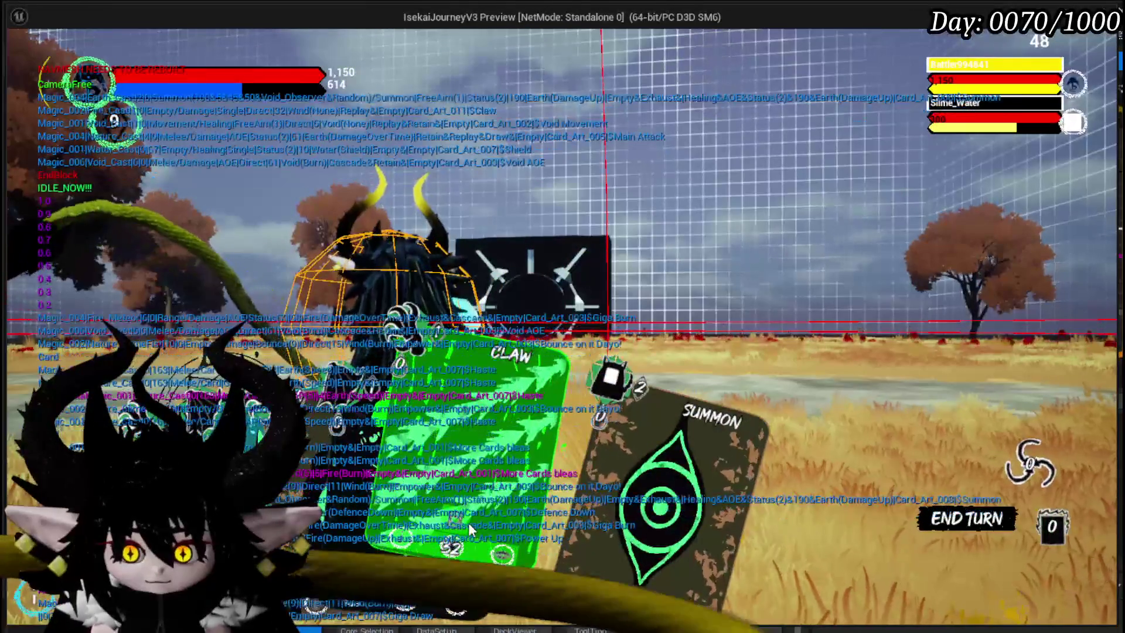
{"action": "mouse_move", "coordinate": [467, 457]}
{"action": "left_click", "coordinate": [514, 501]}
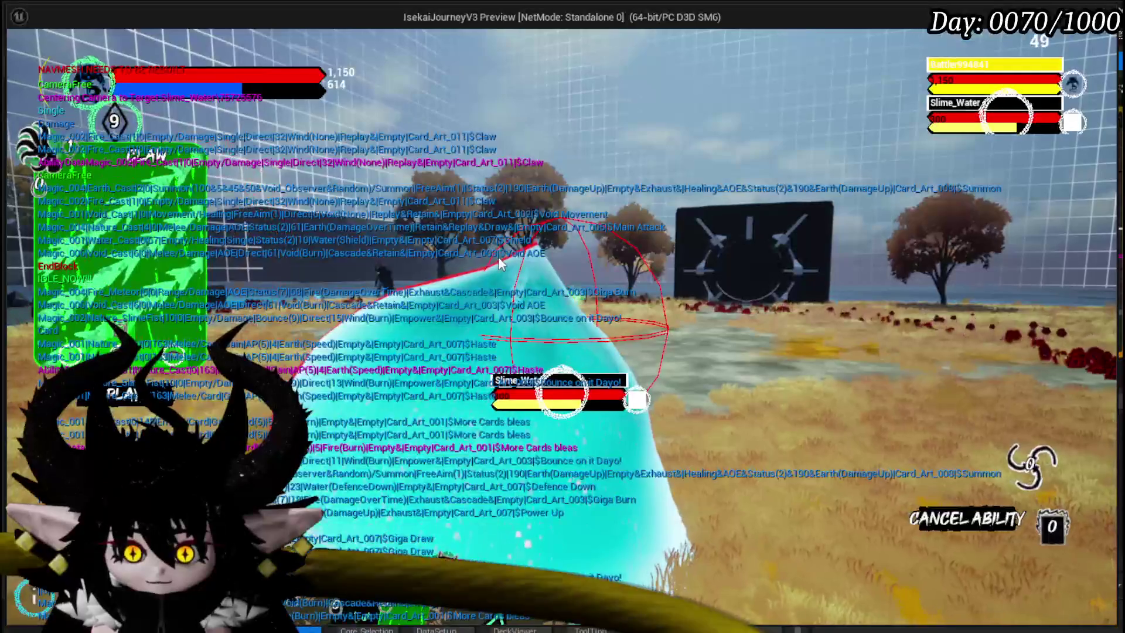
- Fire the Claw ability to defeat Slime_Water, then attack Slime_Wind
{"action": "left_click", "coordinate": [499, 262]}
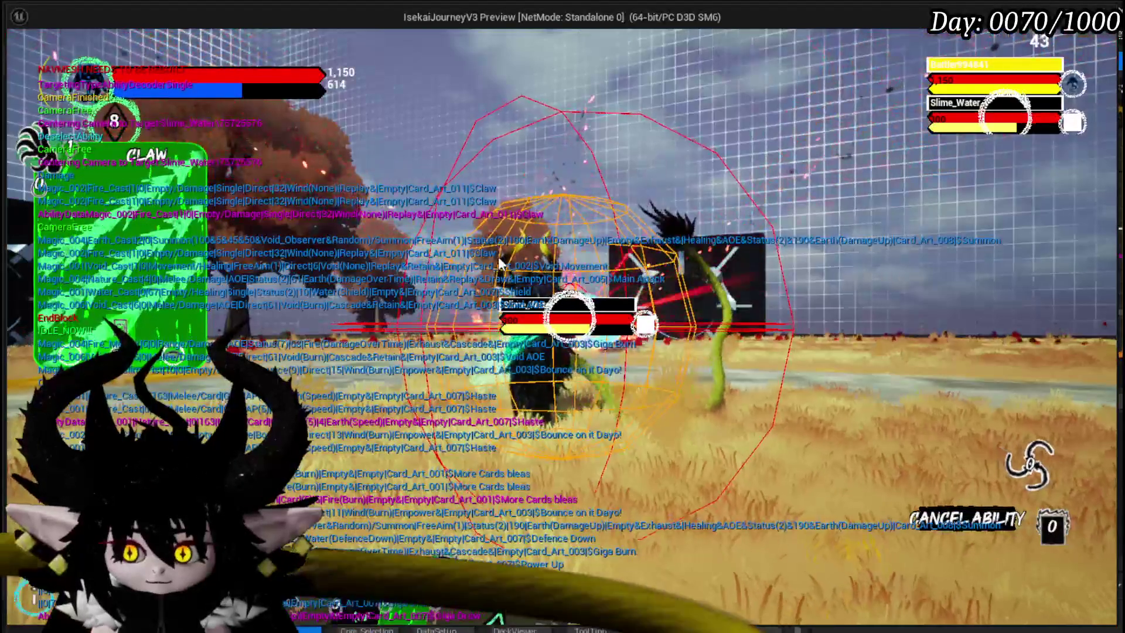
{"action": "left_click", "coordinate": [499, 259]}
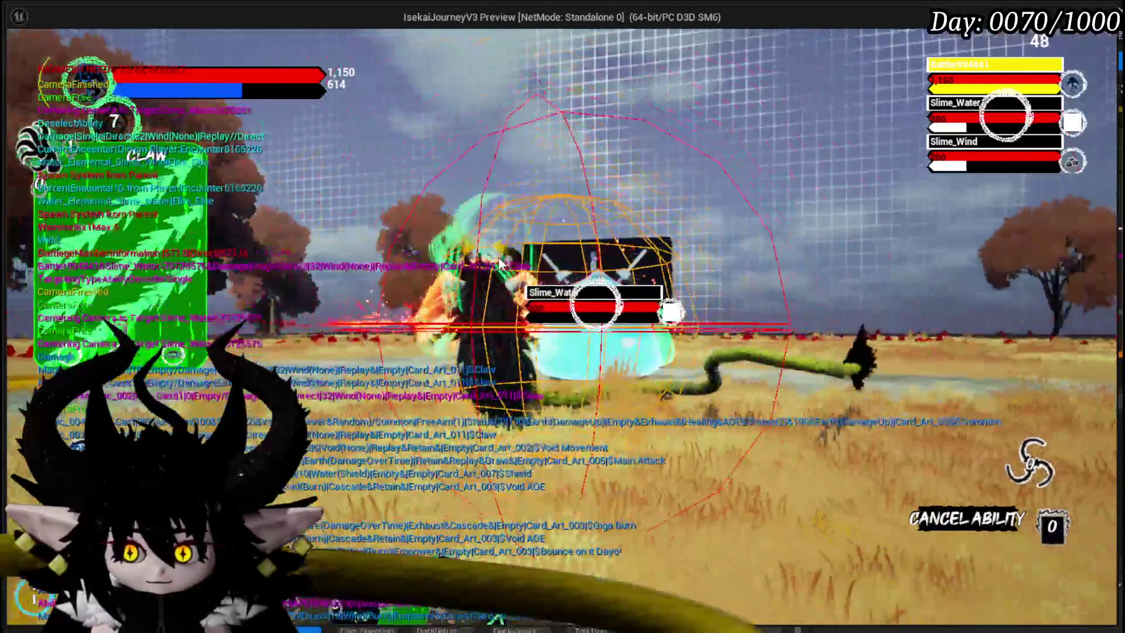
{"action": "left_click", "coordinate": [499, 262]}
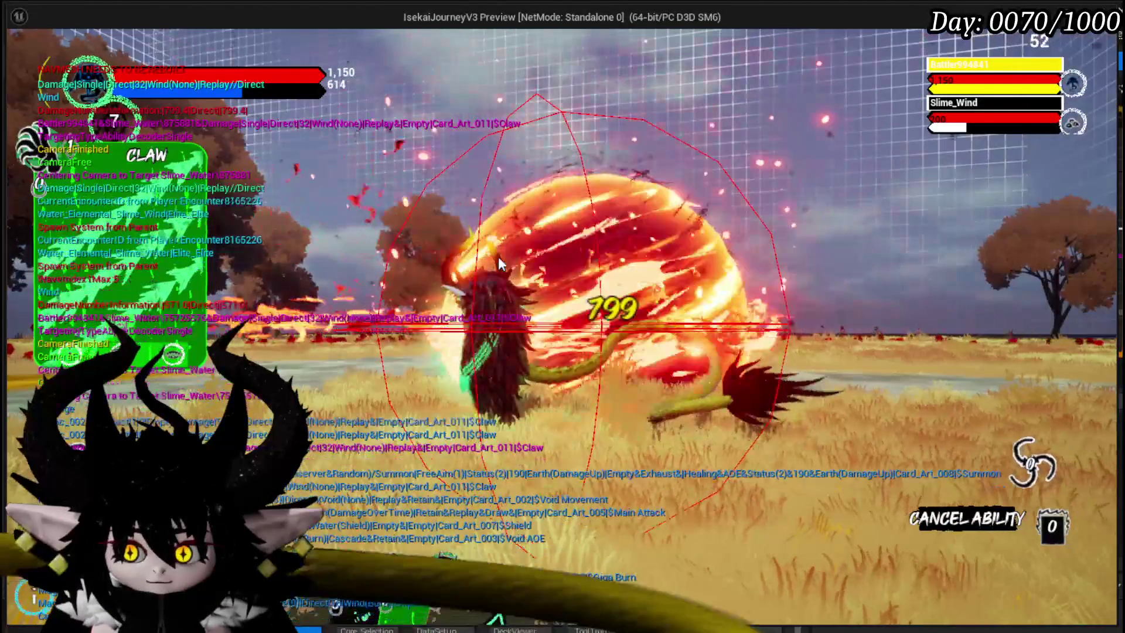
{"action": "left_click", "coordinate": [499, 261]}
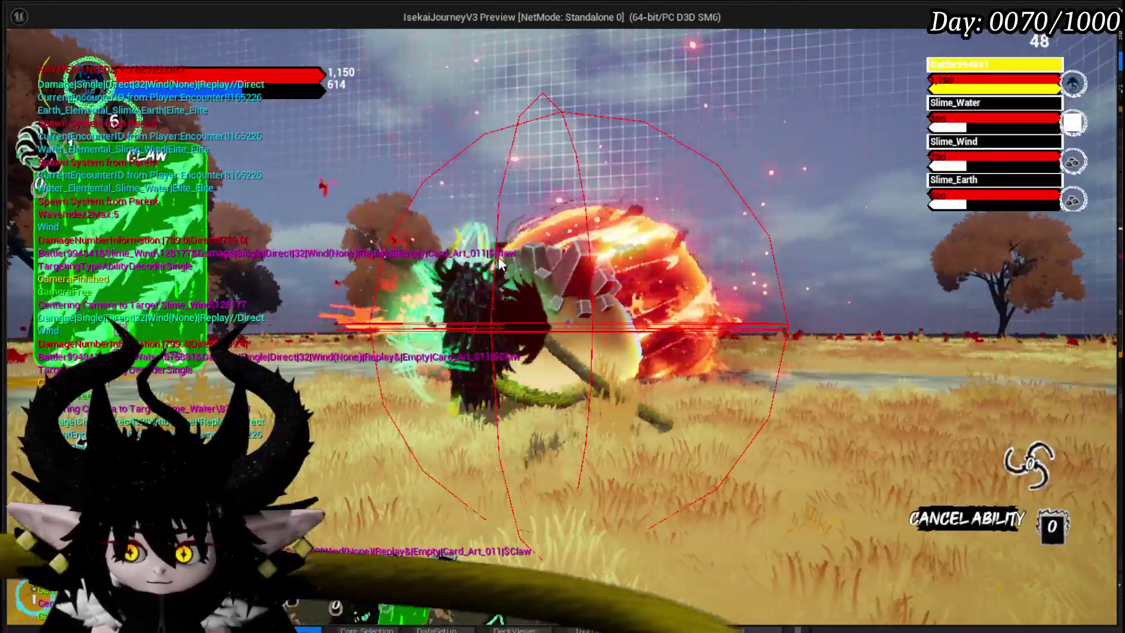
{"action": "left_click", "coordinate": [498, 262]}
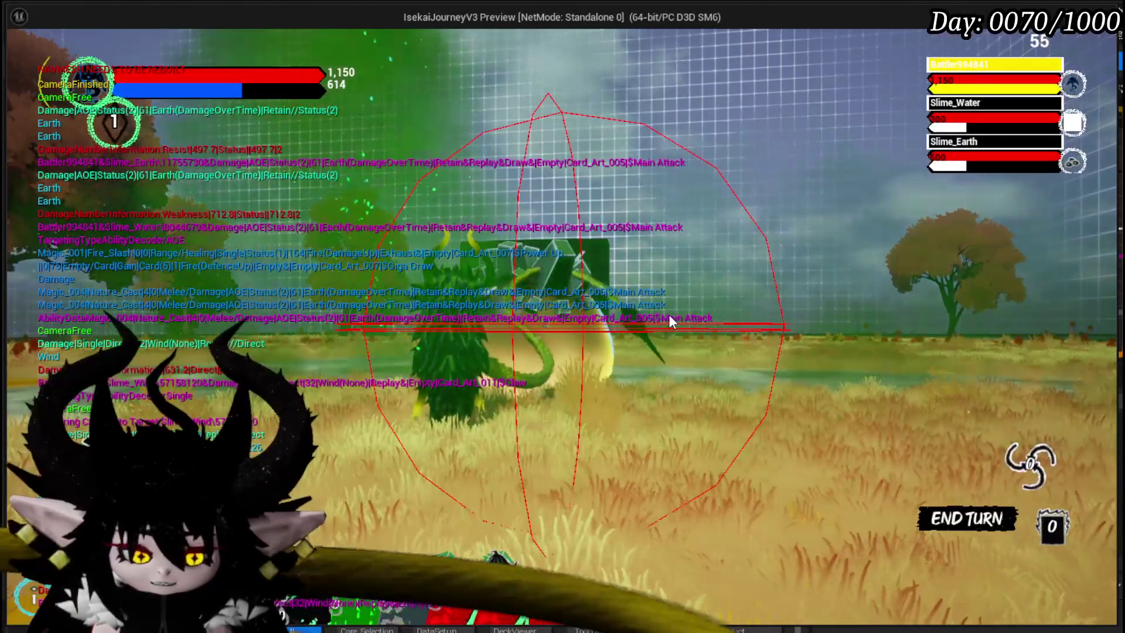
- Stop the play session, save all modified assets and bring the LENGTH check into view
{"action": "key", "text": "Escape"}
{"action": "left_click", "coordinate": [23, 61]}
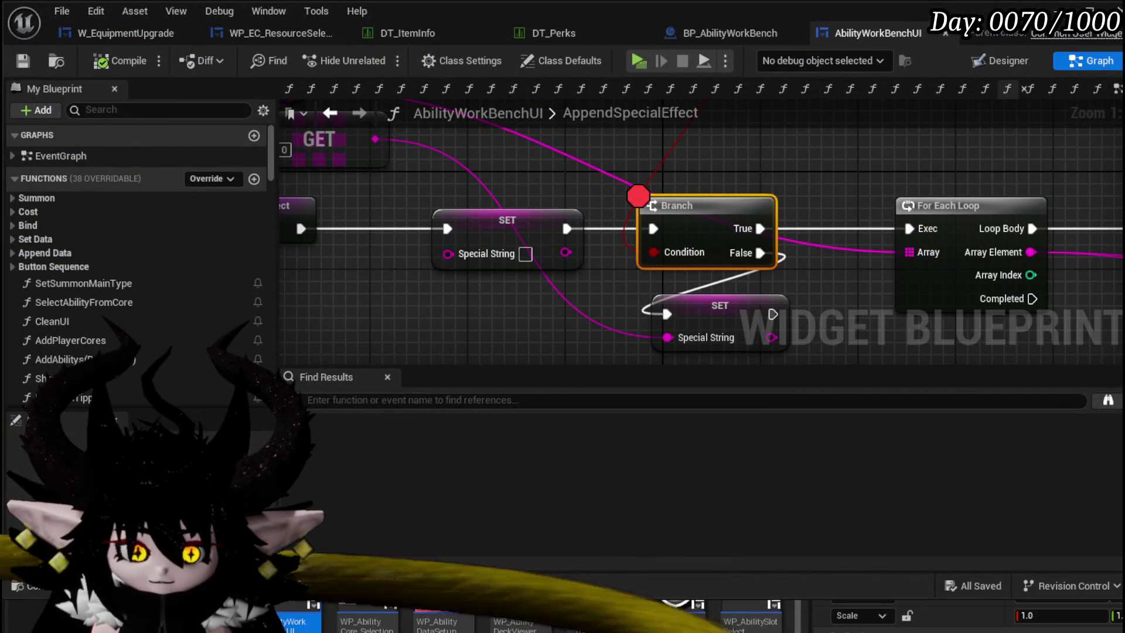
{"action": "scroll", "coordinate": [672, 189], "scroll_direction": "down", "scroll_amount": 1}
{"action": "scroll", "coordinate": [590, 275], "scroll_direction": "down", "scroll_amount": 1}
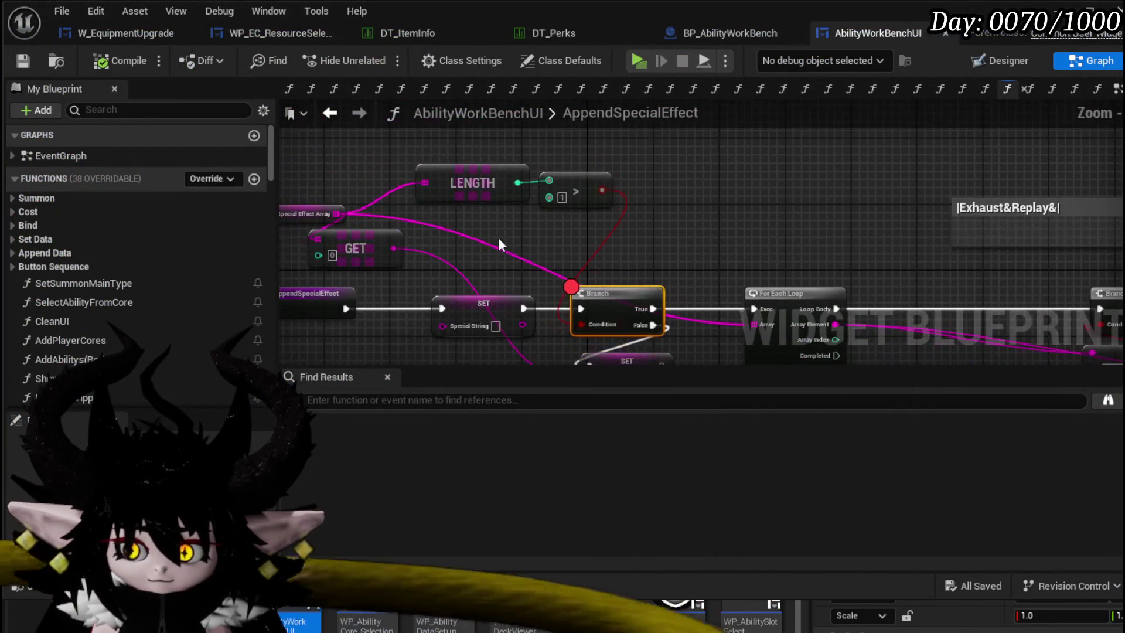
{"action": "left_click_drag", "start_coordinate": [653, 211], "coordinate": [620, 192]}
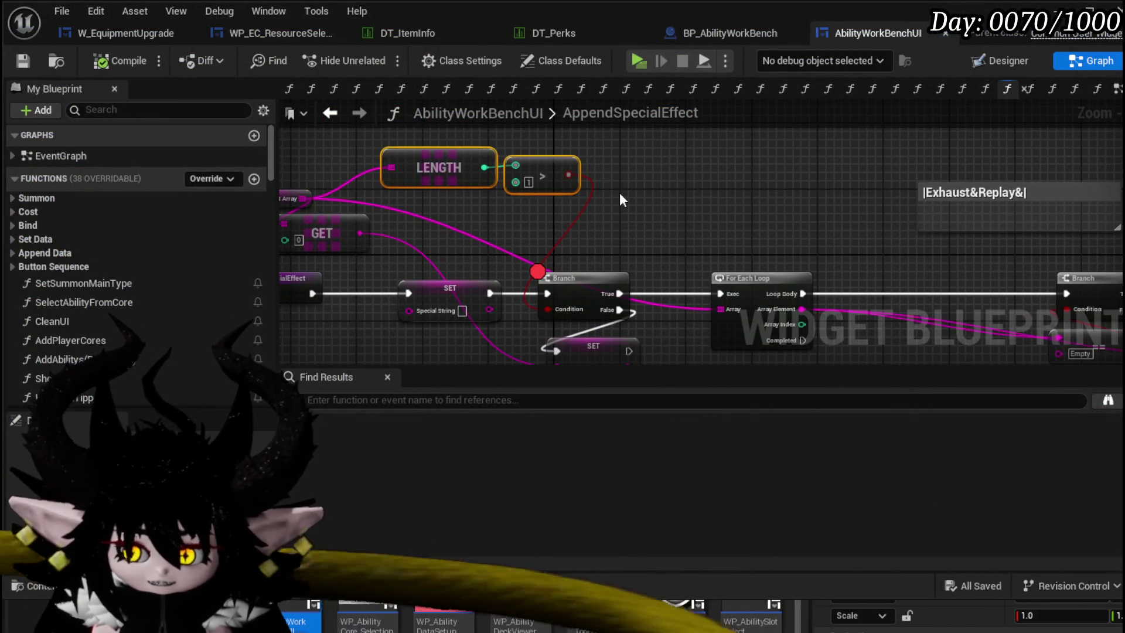
- Relaunch the preview, choose the Just Booom core and resume after the breakpoint
{"action": "key", "text": "alt+p"}
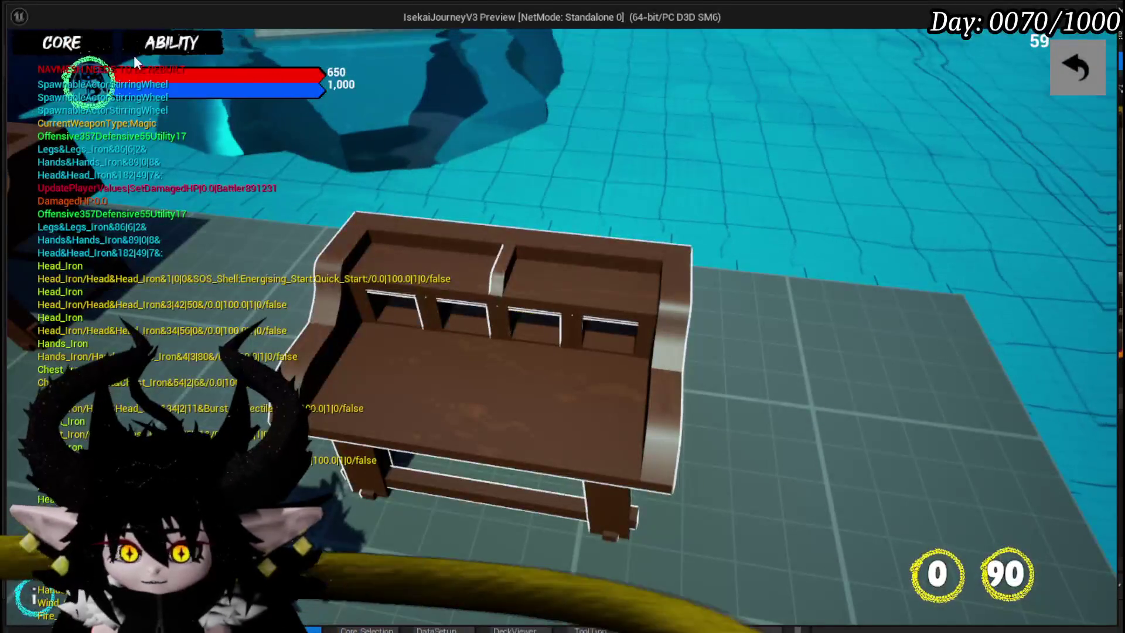
{"action": "left_click", "coordinate": [168, 46]}
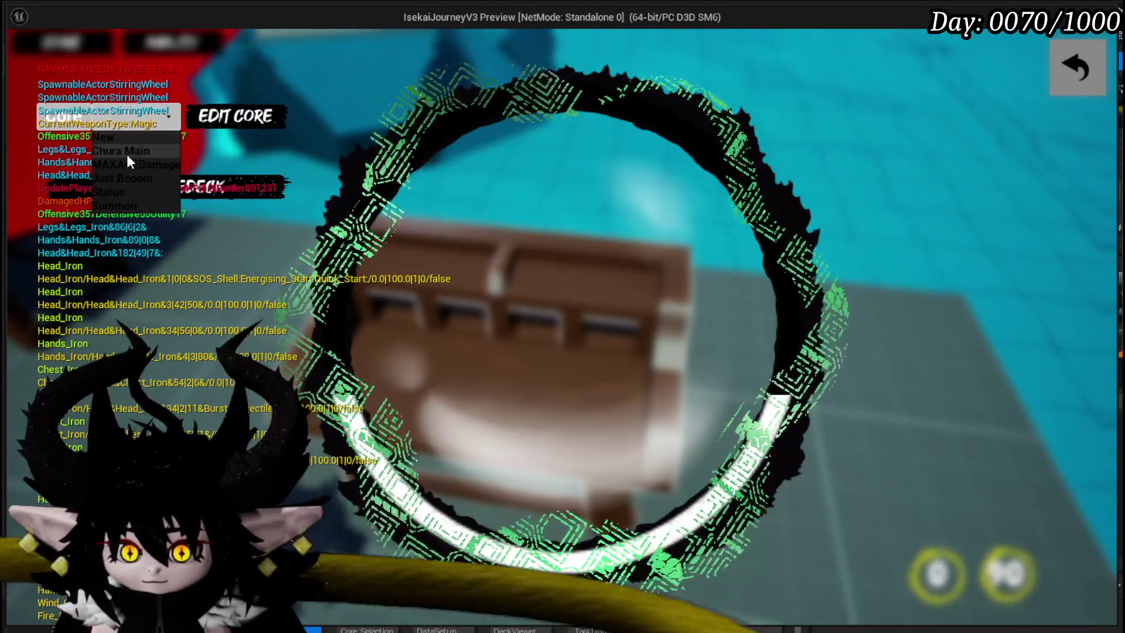
{"action": "left_click", "coordinate": [119, 182]}
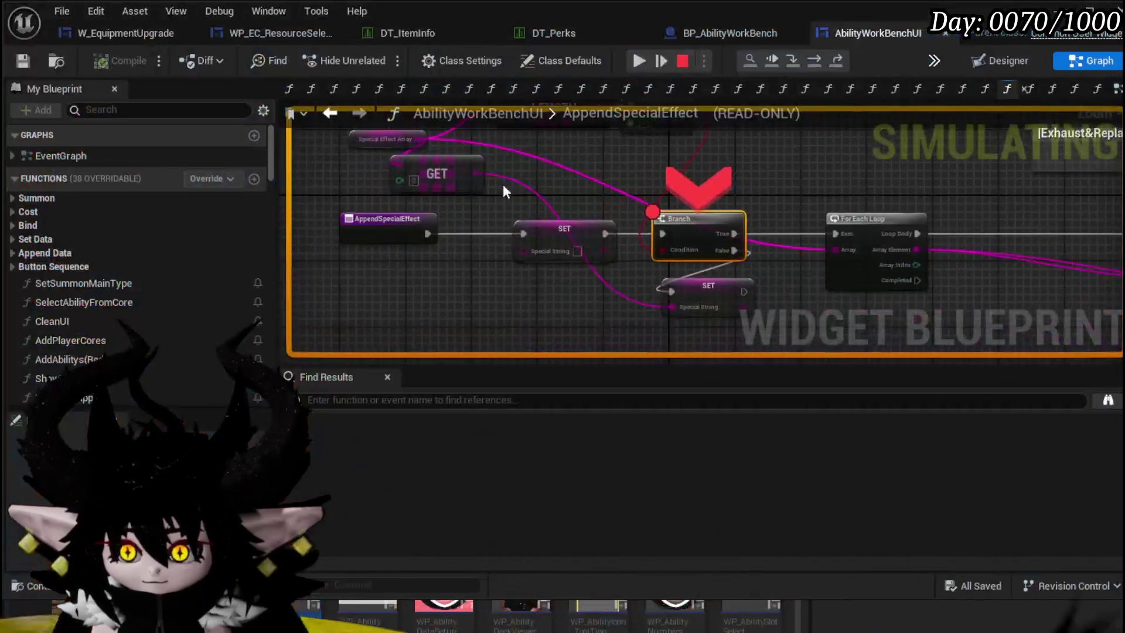
{"action": "scroll", "coordinate": [503, 191], "scroll_direction": "up", "scroll_amount": 2}
{"action": "left_click", "coordinate": [639, 61]}
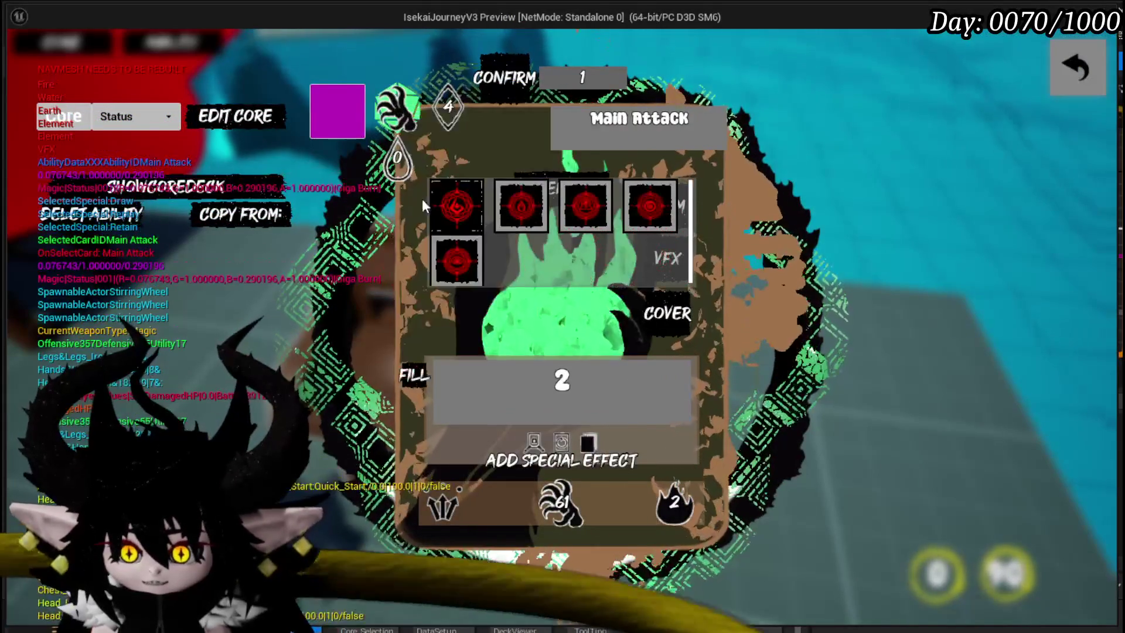
- Give Main Attack the fire element and preview fire VFX options including Fire_Ground and Fire_WallBurst
{"action": "left_click", "coordinate": [439, 203]}
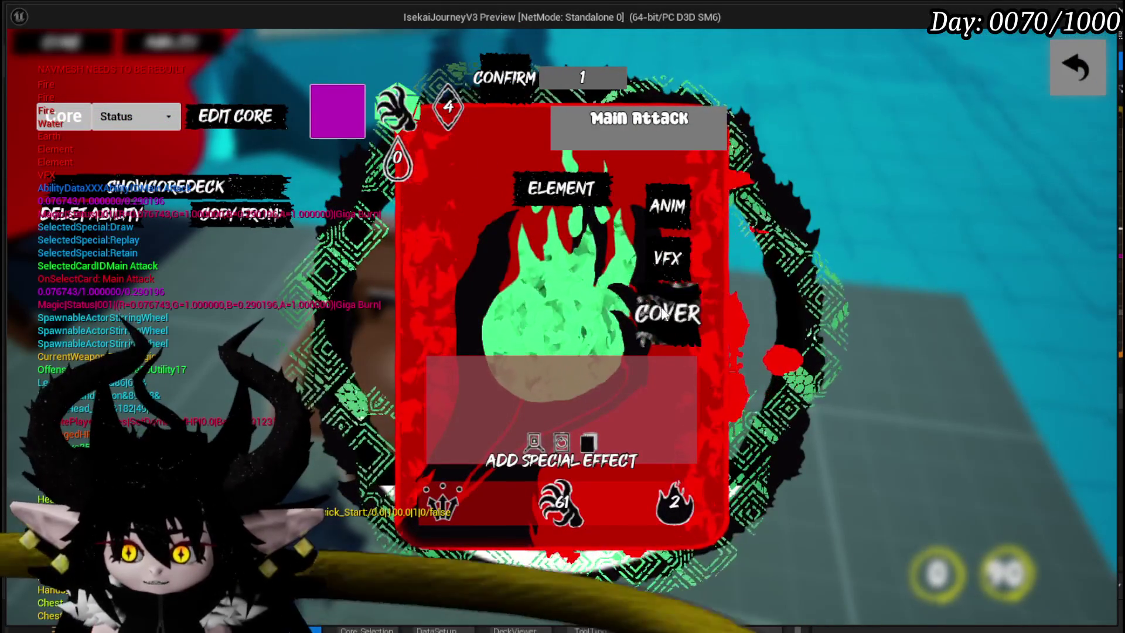
{"action": "left_click", "coordinate": [671, 264]}
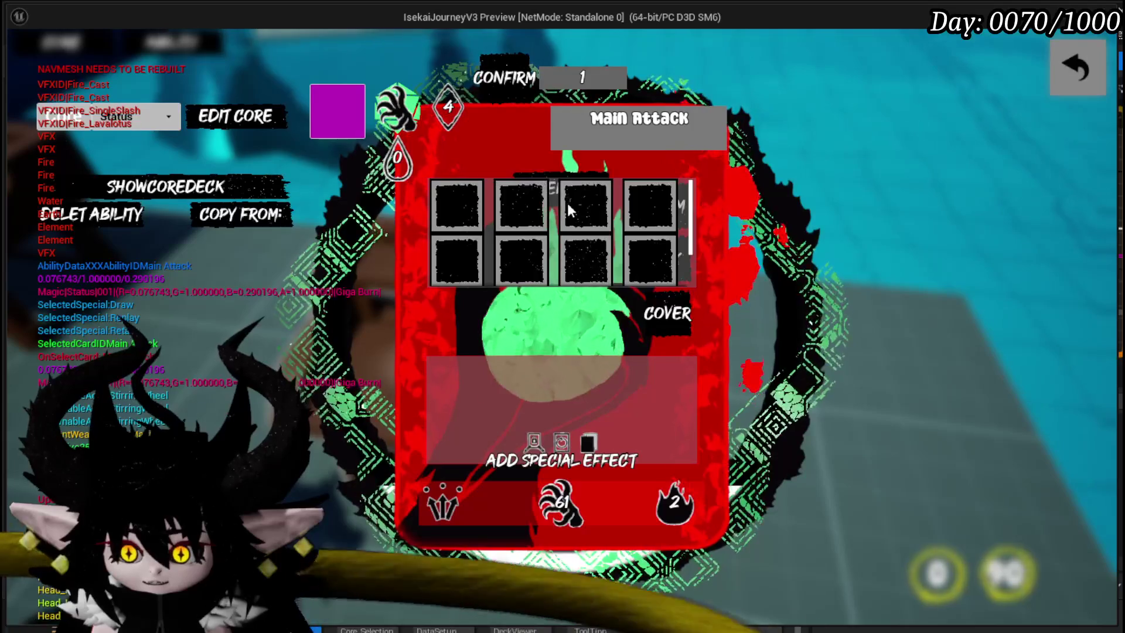
{"action": "mouse_move", "coordinate": [635, 226]}
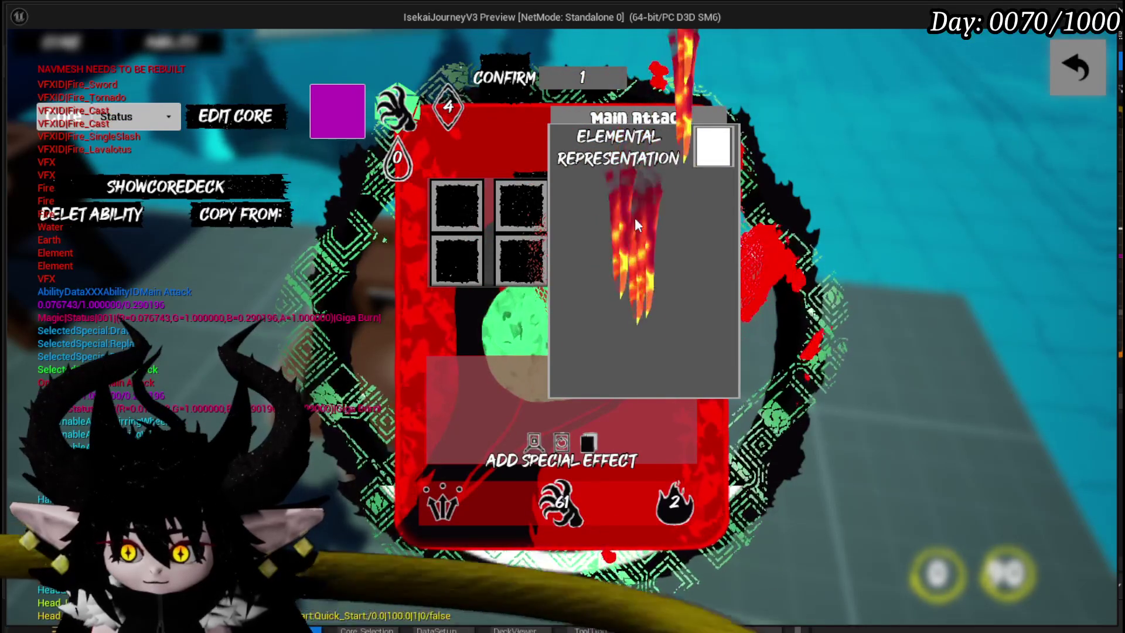
{"action": "left_click", "coordinate": [635, 216]}
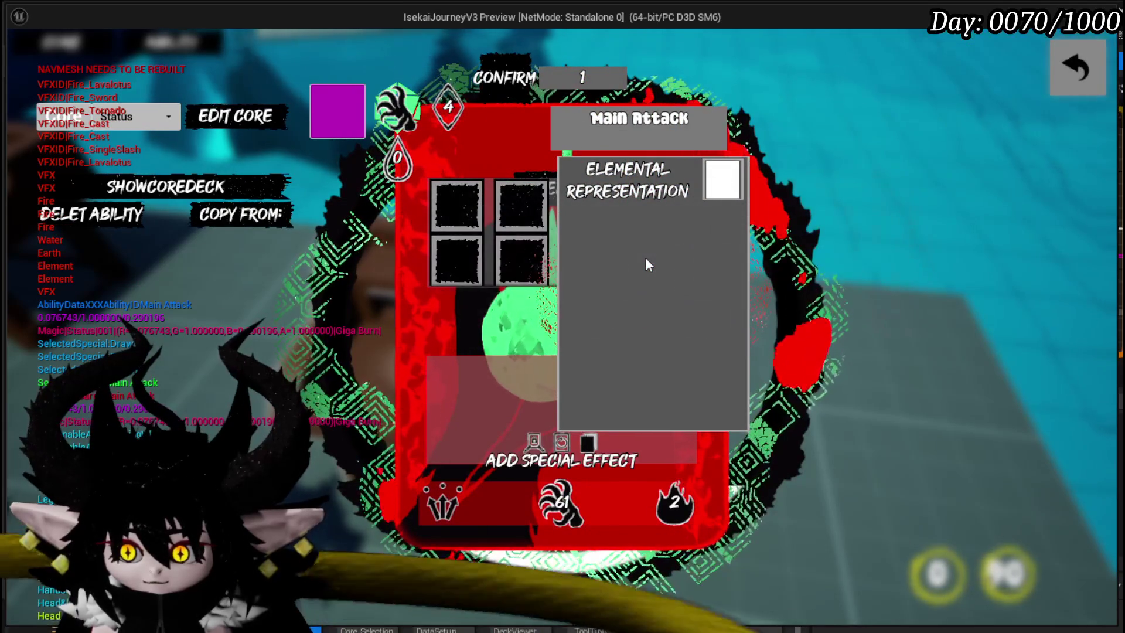
{"action": "left_click", "coordinate": [645, 258]}
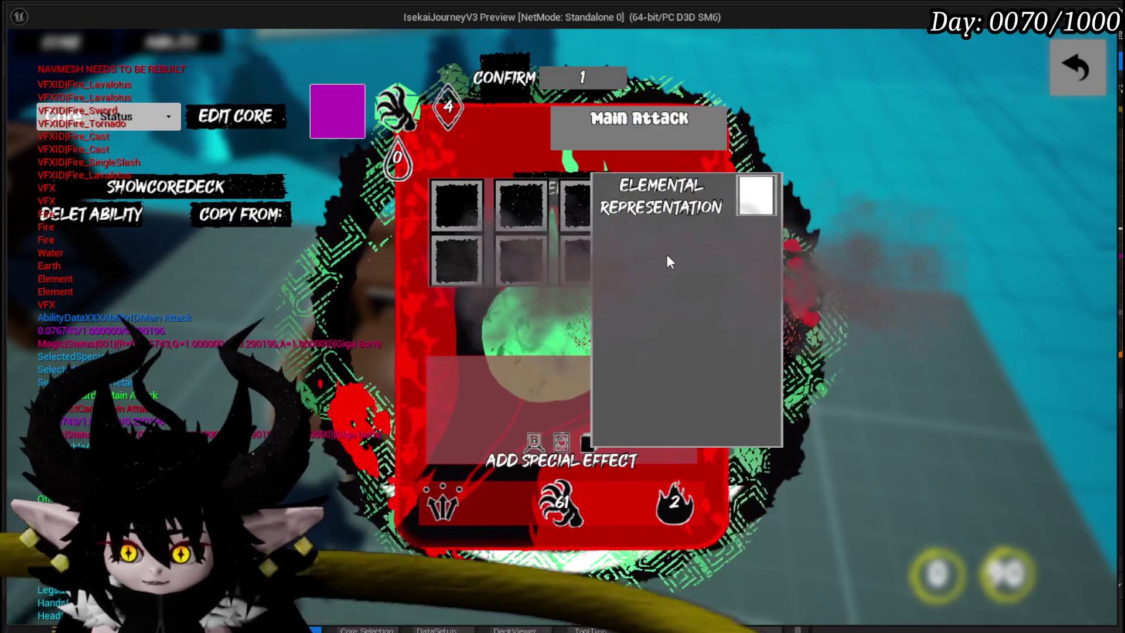
{"action": "left_click", "coordinate": [668, 254]}
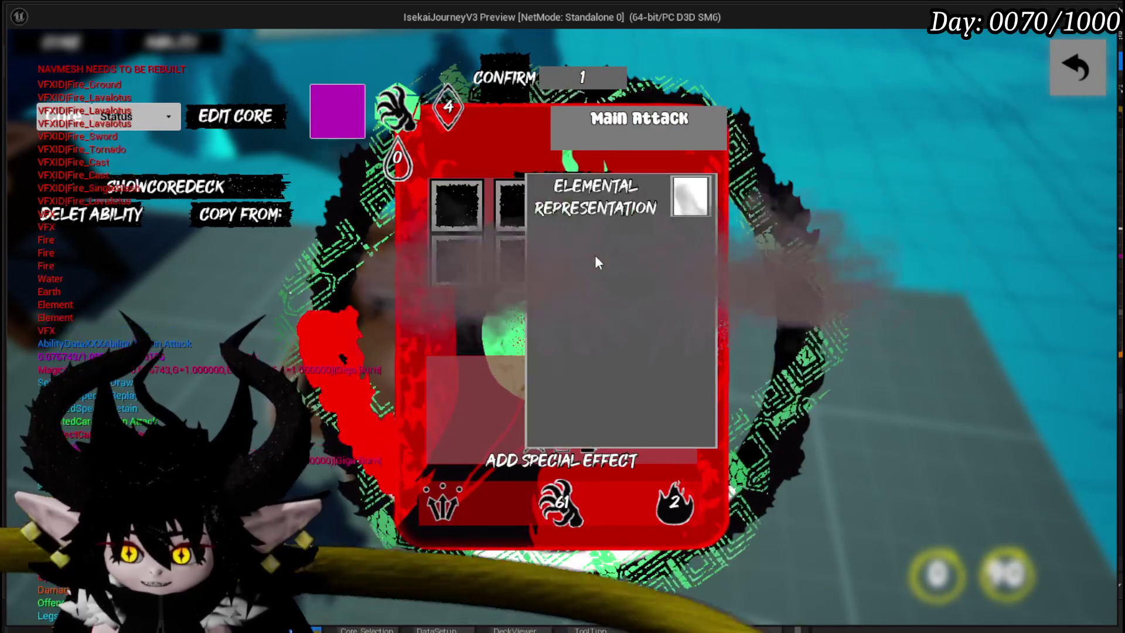
{"action": "left_click", "coordinate": [596, 260]}
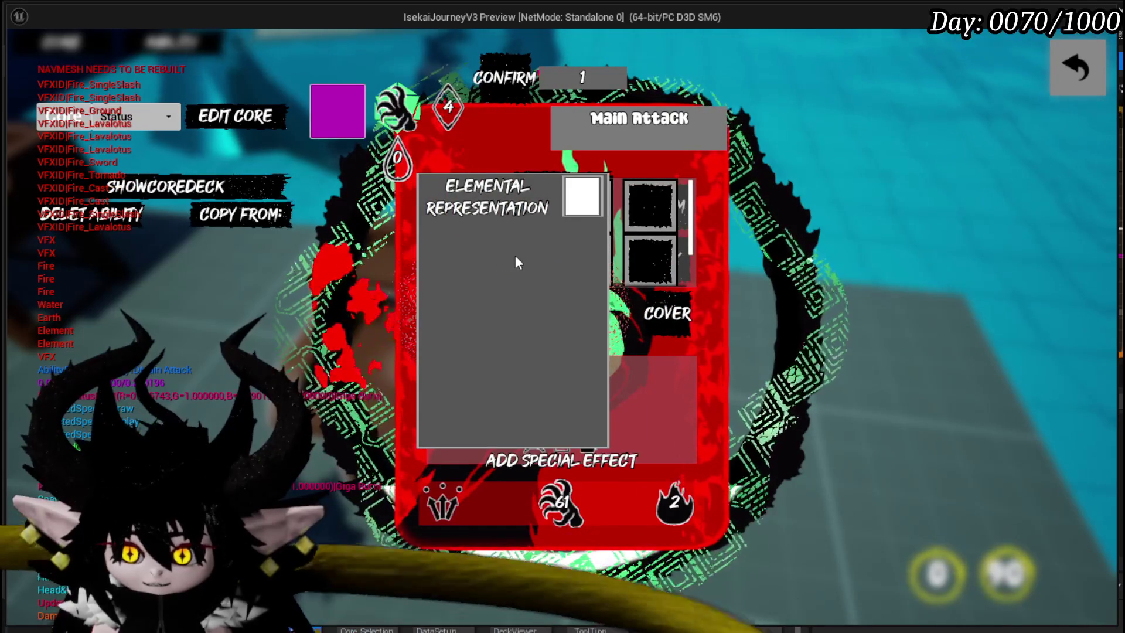
{"action": "left_click", "coordinate": [516, 255]}
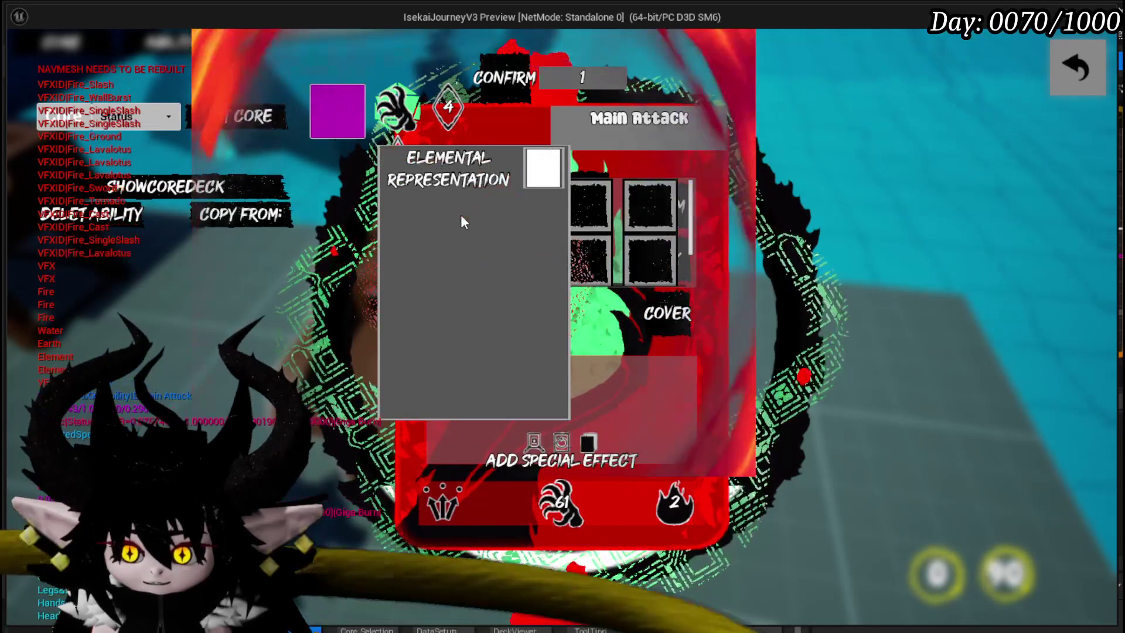
- Preview several Elemental Representation fire and smoke effects, then leave those choices for the animation options
{"action": "left_click", "coordinate": [525, 208]}
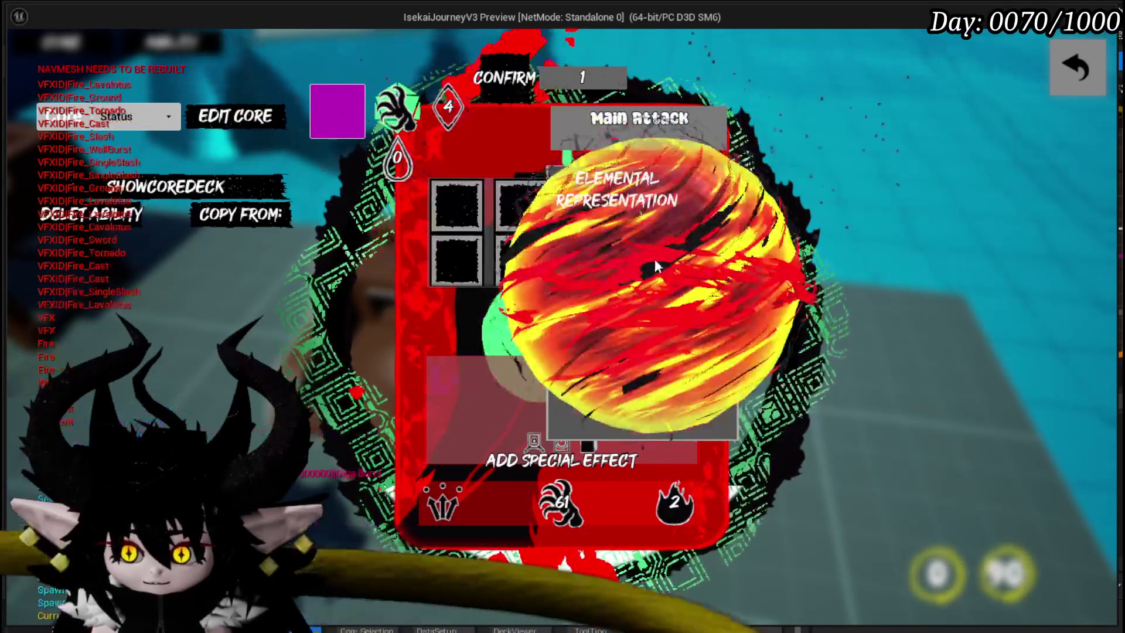
{"action": "left_click", "coordinate": [657, 260]}
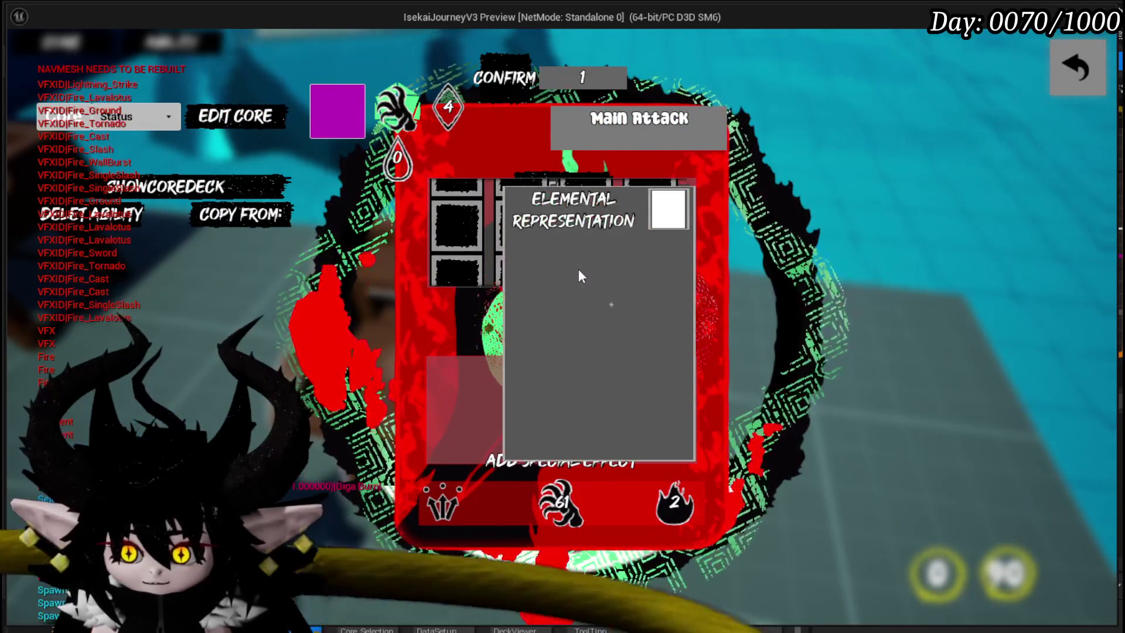
{"action": "left_click", "coordinate": [459, 265]}
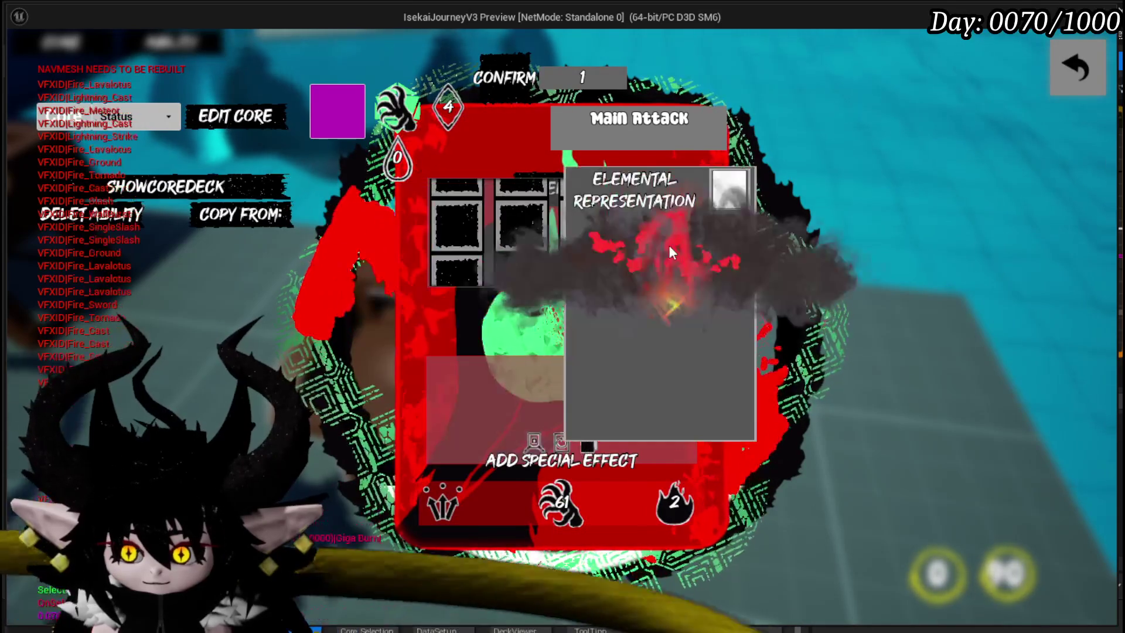
{"action": "left_click", "coordinate": [437, 272]}
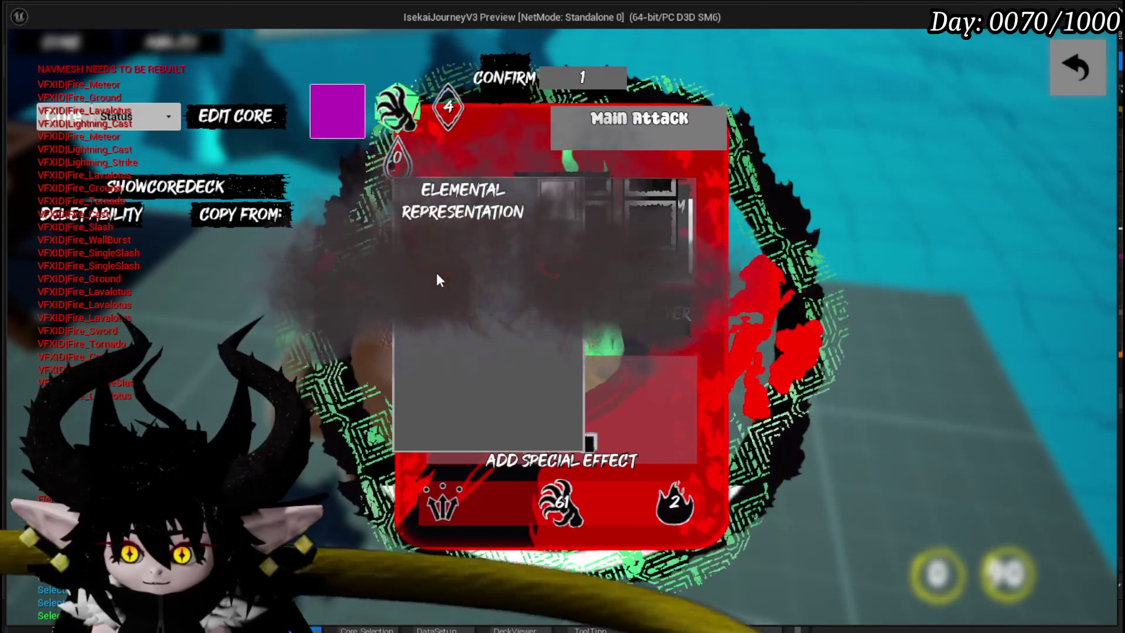
{"action": "left_click", "coordinate": [643, 231]}
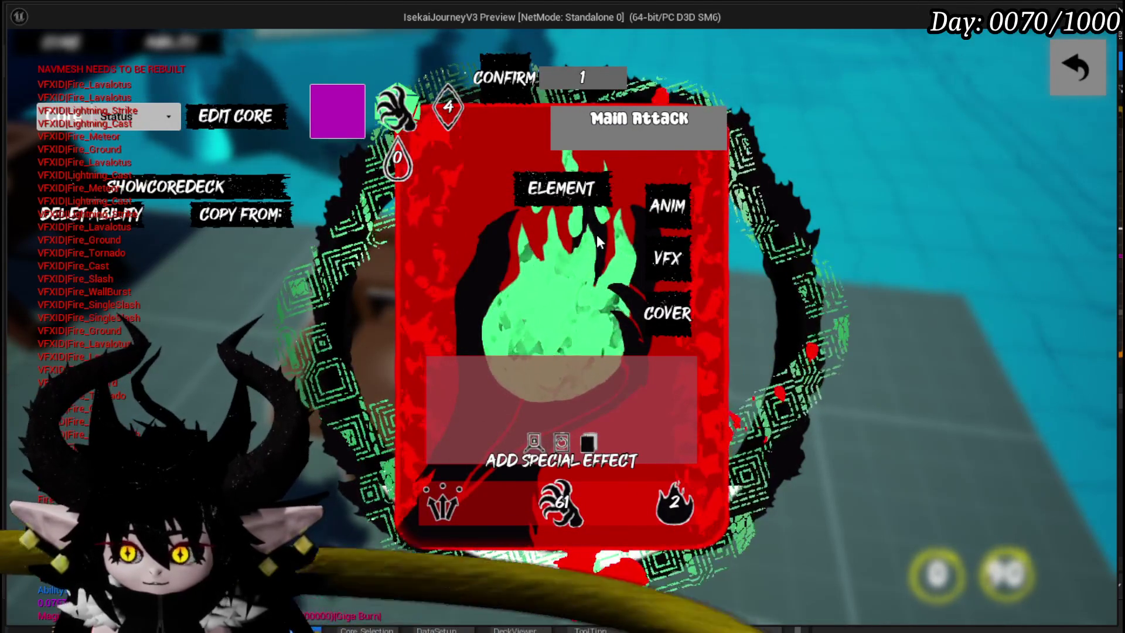
{"action": "left_click", "coordinate": [664, 215]}
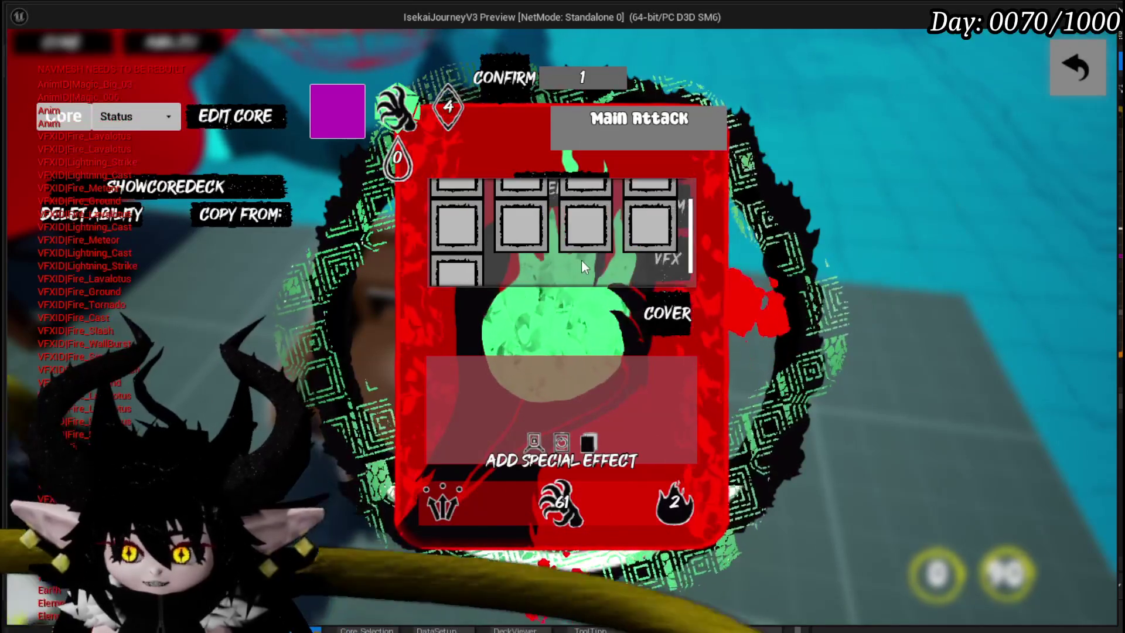
- Choose the Magic_Big_03 animation for Main Attack and confirm the card edits
{"action": "left_click", "coordinate": [581, 259]}
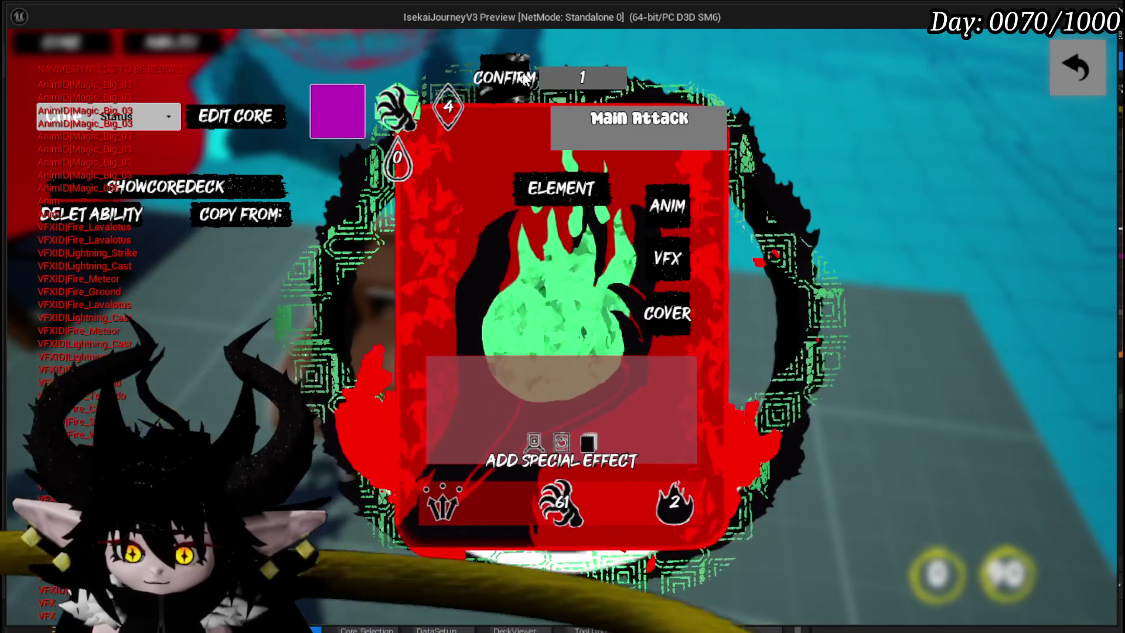
{"action": "left_click", "coordinate": [506, 77]}
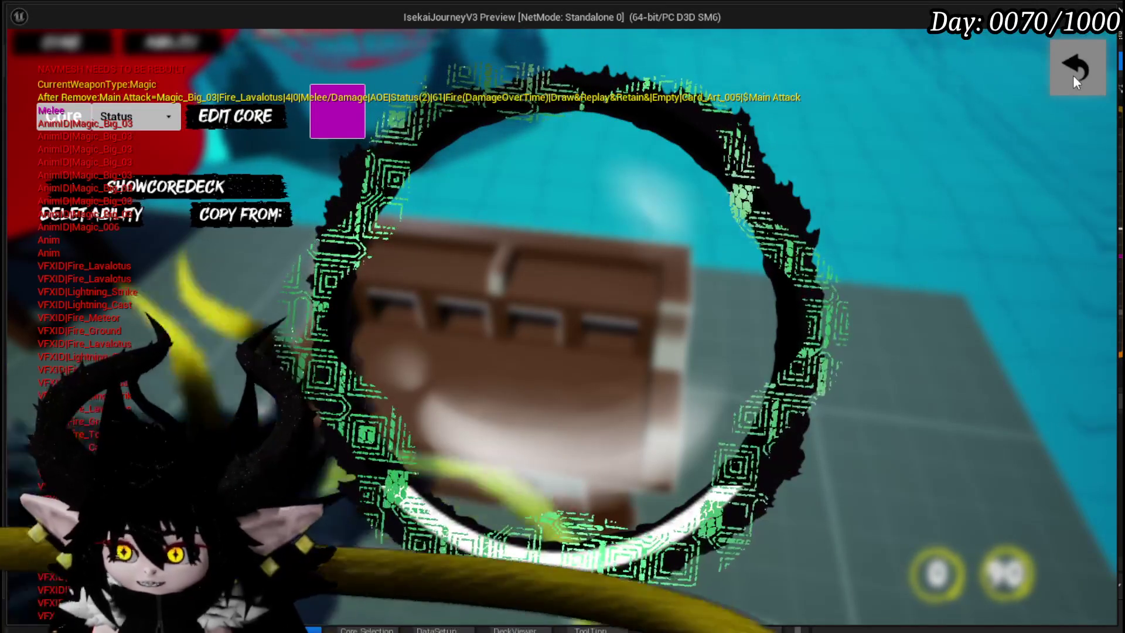
- Close the core editing overlay, start moving, and dismiss the pause menu
{"action": "left_click", "coordinate": [1073, 75]}
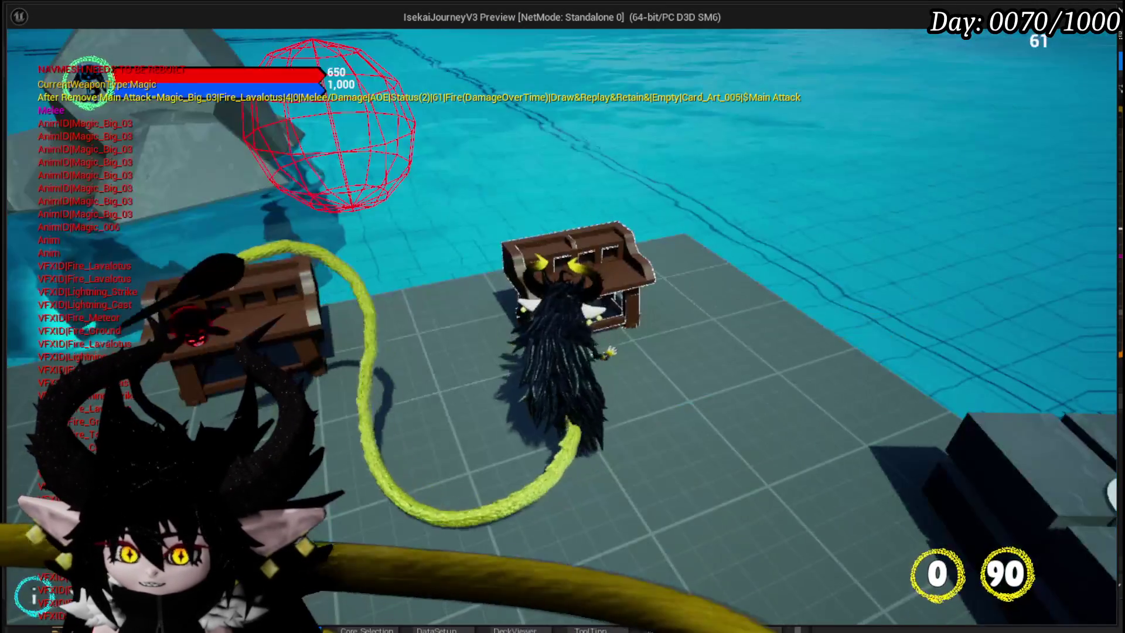
{"action": "key", "text": "w"}
{"action": "key", "text": "Escape"}
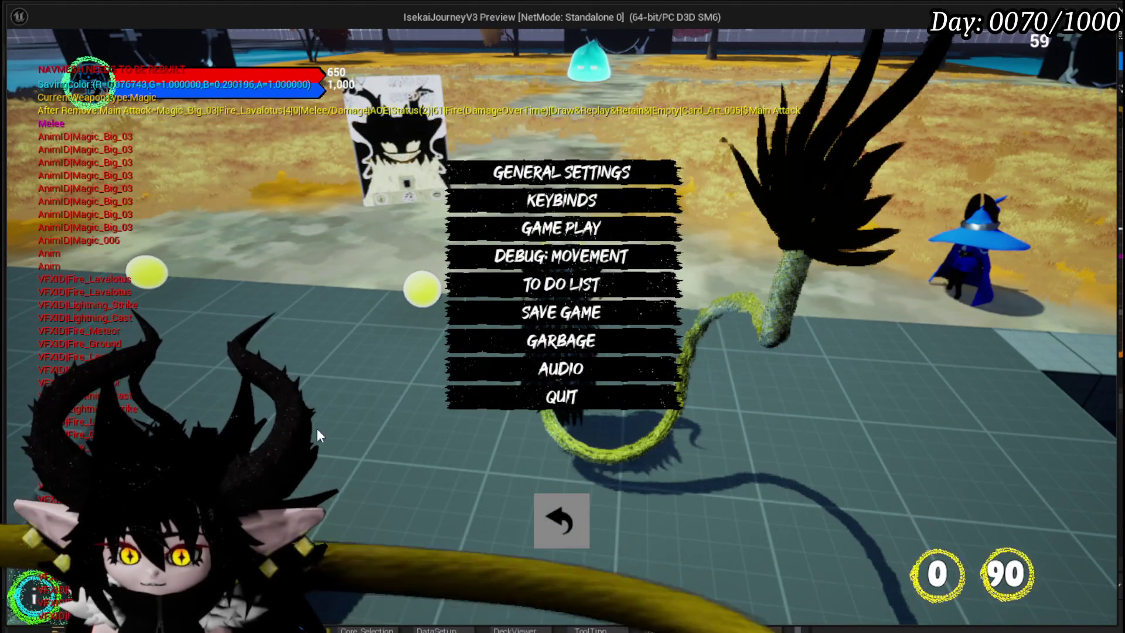
{"action": "left_click", "coordinate": [556, 523]}
- Run the character up to the blue slime and start the battle against Slime_Water
{"action": "key", "text": "w"}
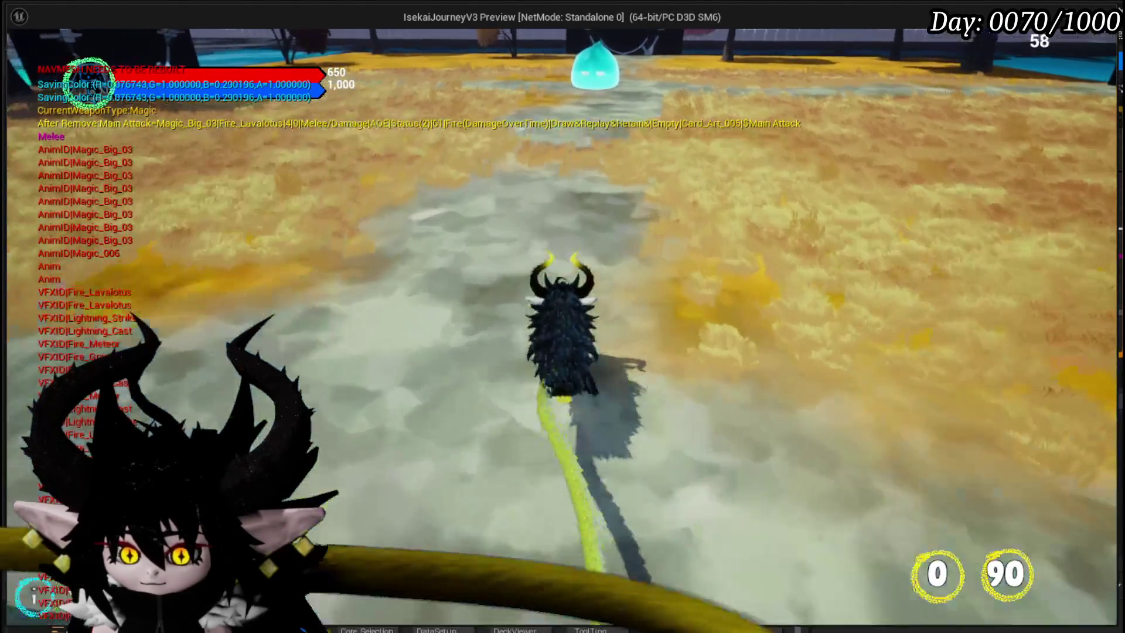
{"action": "key", "text": "w"}
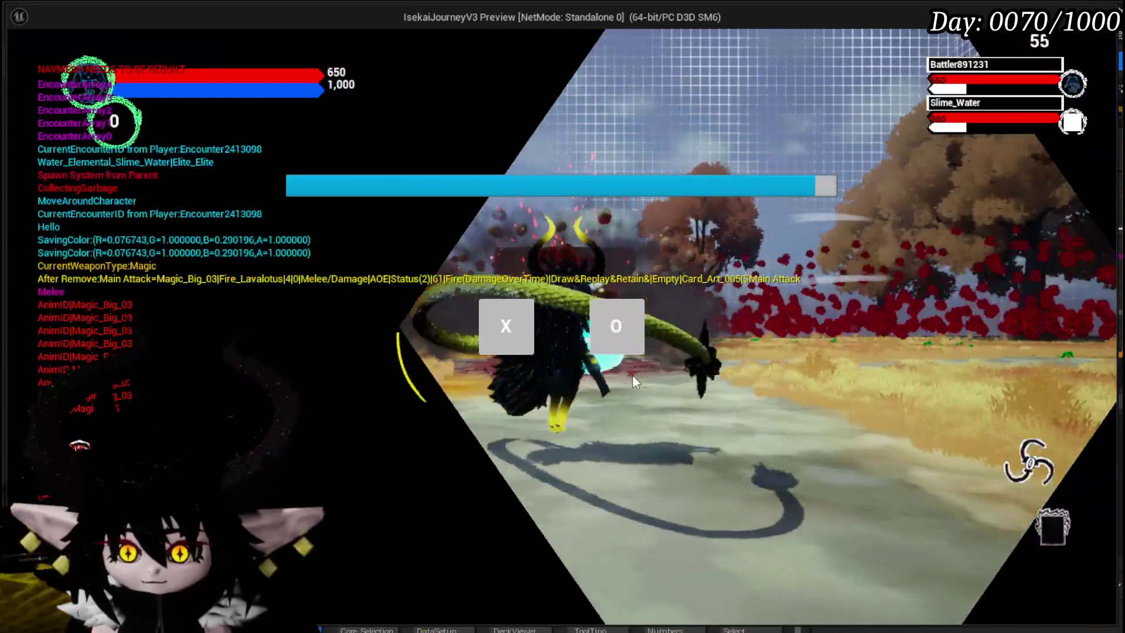
{"action": "left_click", "coordinate": [506, 326]}
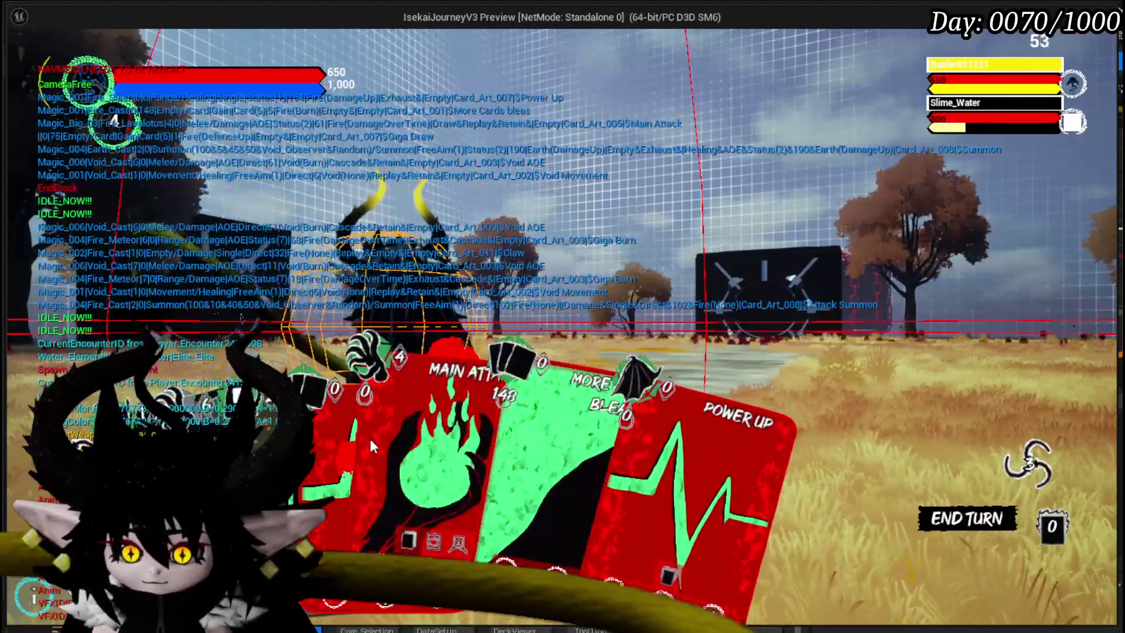
{"action": "mouse_move", "coordinate": [431, 467]}
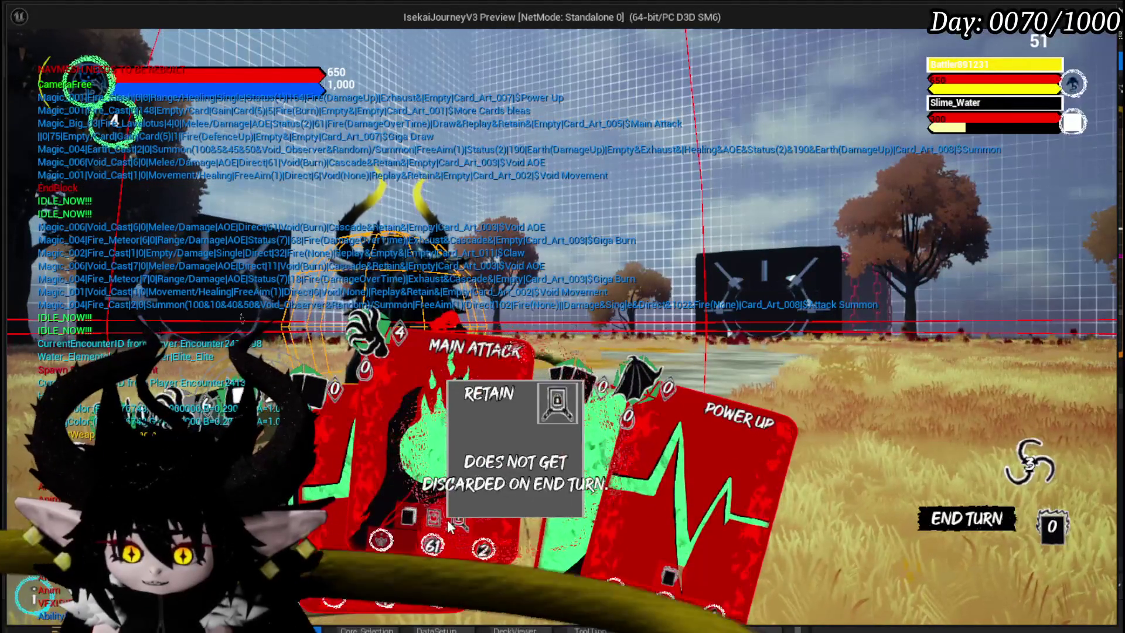
- Play Main Attack, Haste and another Main Attack against the slime, then one more card
{"action": "left_click", "coordinate": [422, 475]}
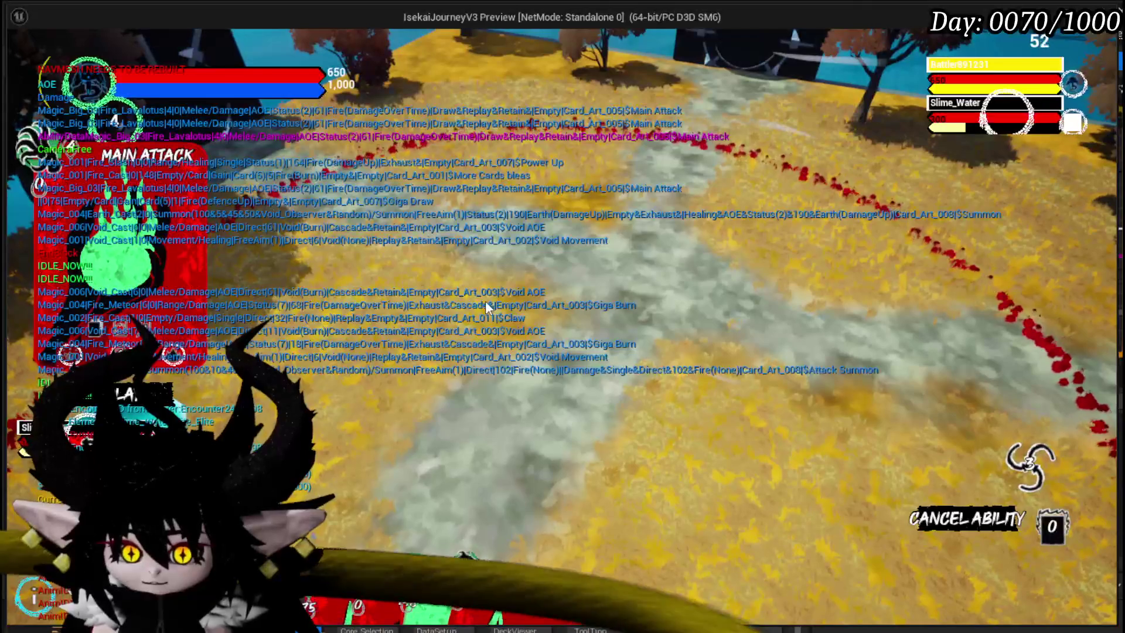
{"action": "left_click", "coordinate": [485, 301]}
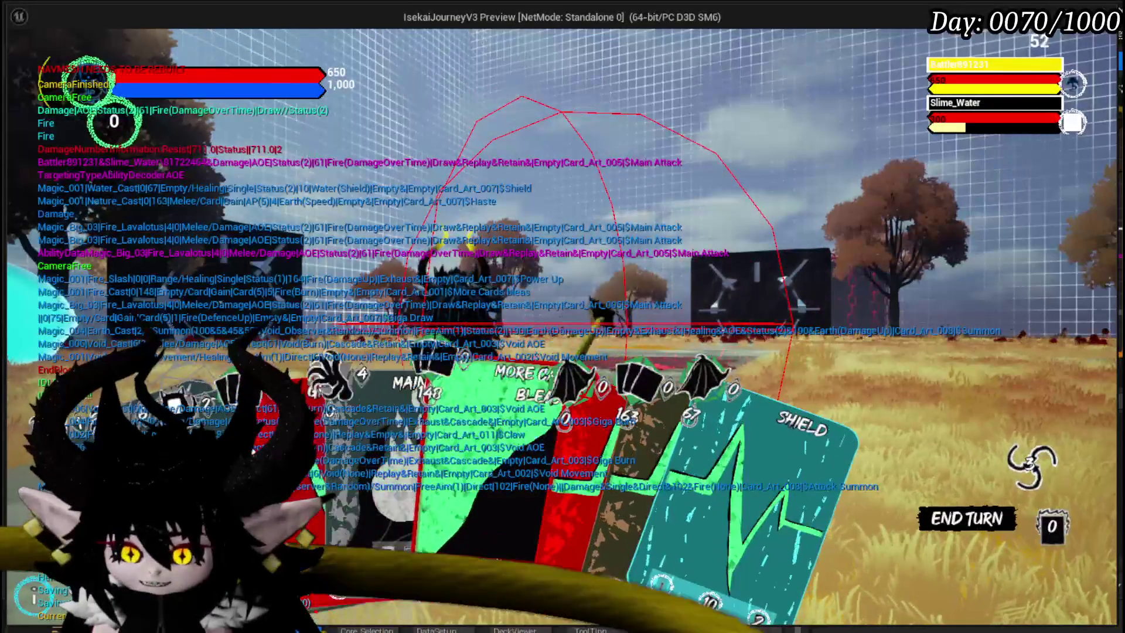
{"action": "left_click", "coordinate": [592, 423]}
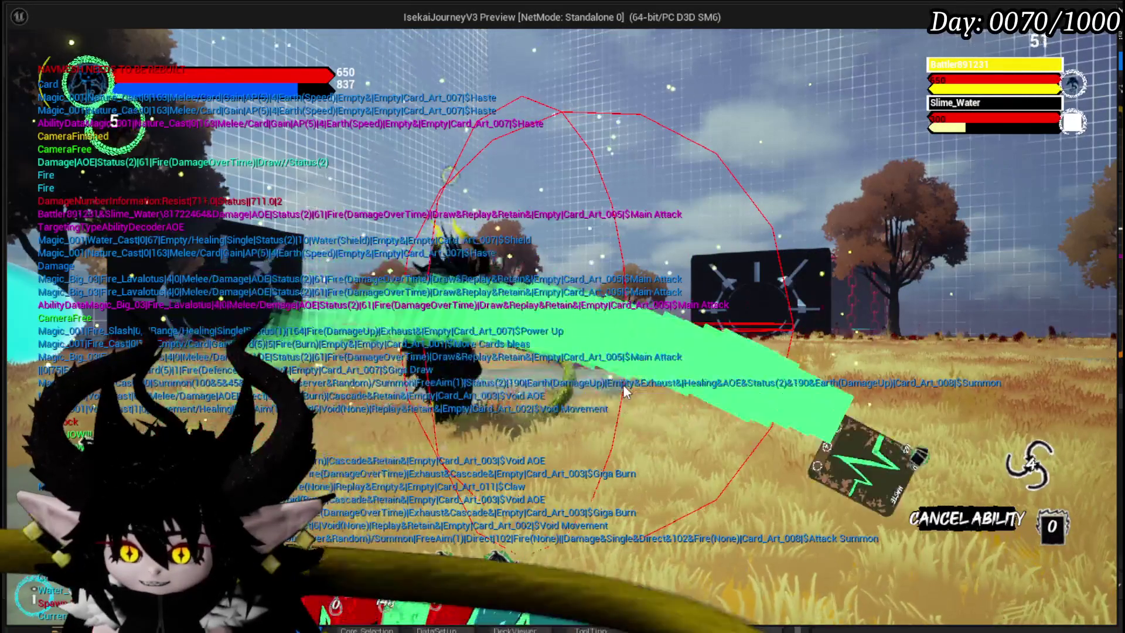
{"action": "left_click", "coordinate": [623, 384]}
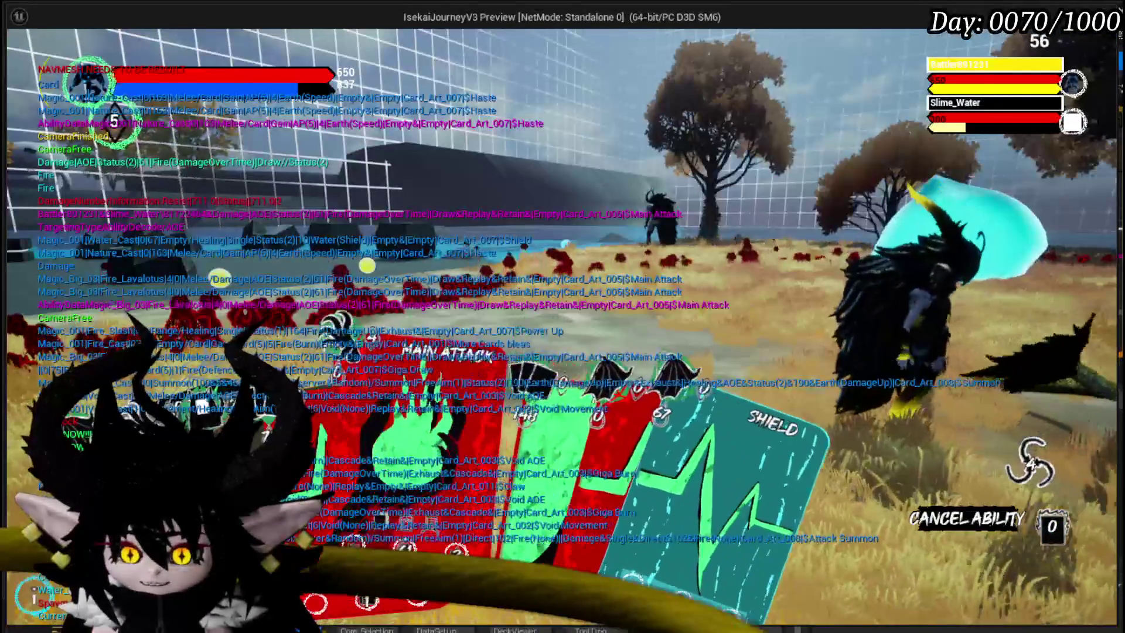
{"action": "left_click", "coordinate": [448, 413]}
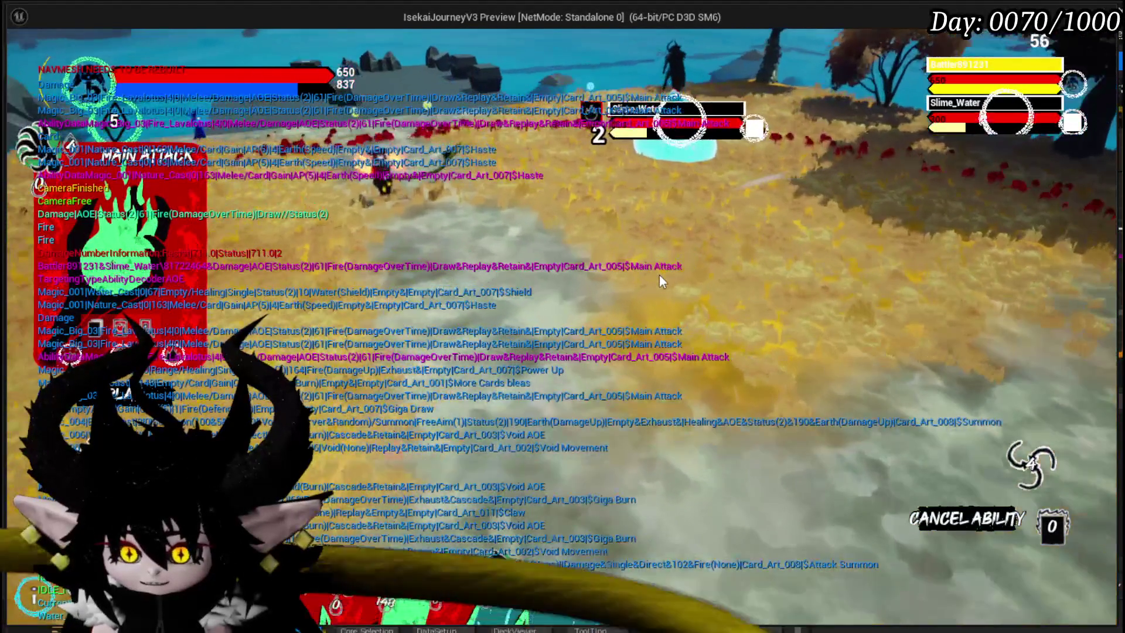
{"action": "left_click", "coordinate": [660, 275]}
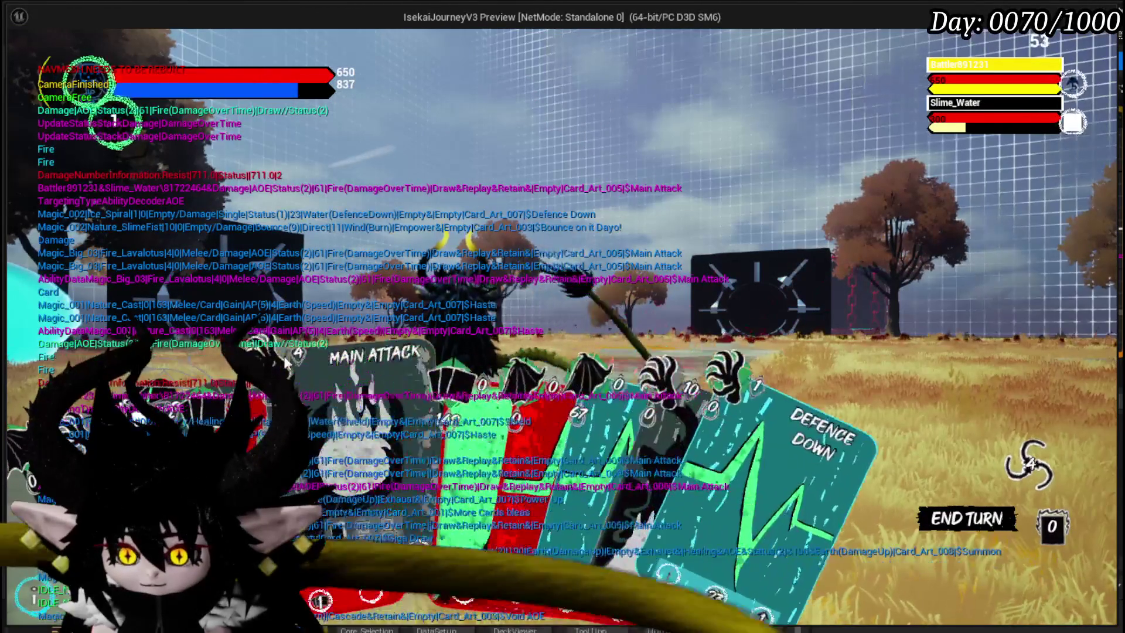
{"action": "left_click", "coordinate": [294, 356]}
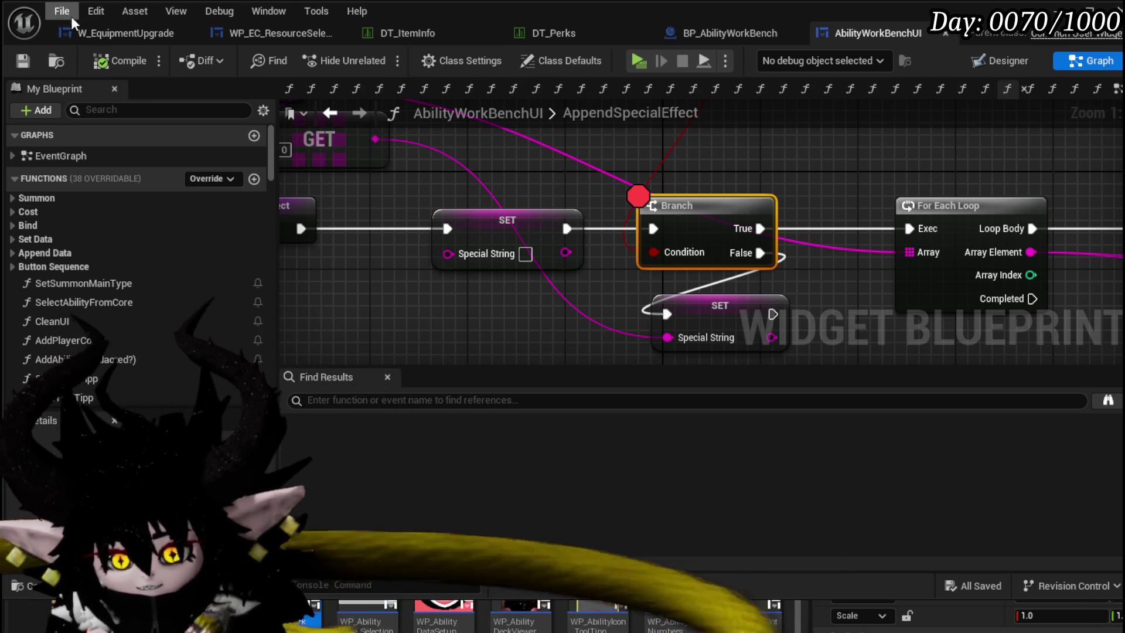
- Save all modified assets after ending the playtest
{"action": "left_click", "coordinate": [24, 61]}
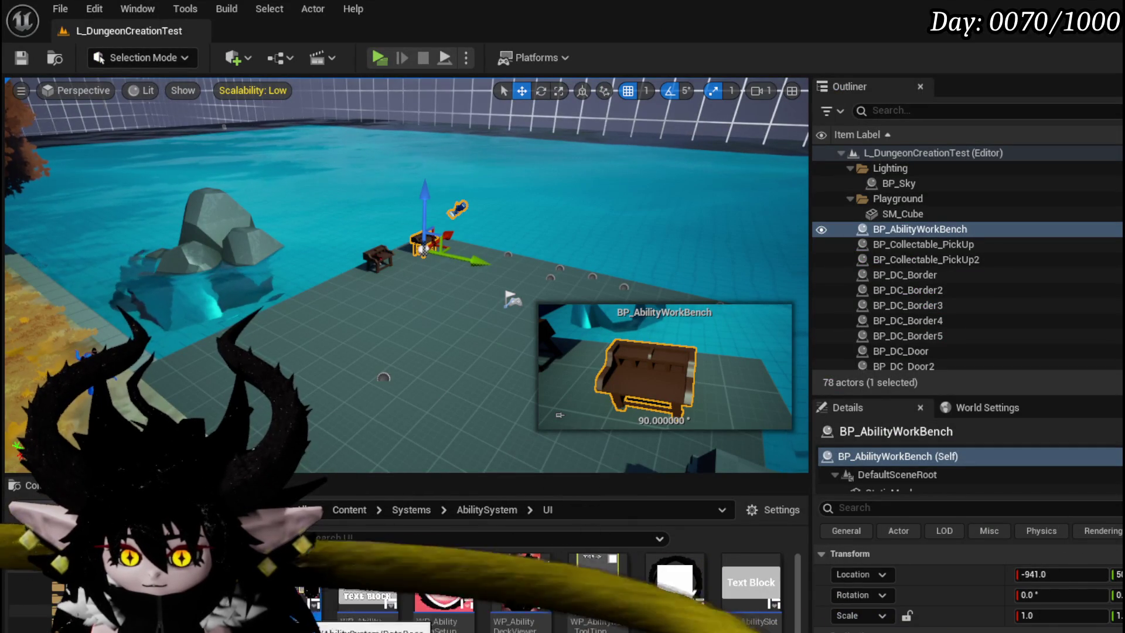
- Browse into CombatSystem > Actors and open the BP_BattleArena blueprint
{"action": "left_click_drag", "start_coordinate": [512, 299], "coordinate": [501, 84]}
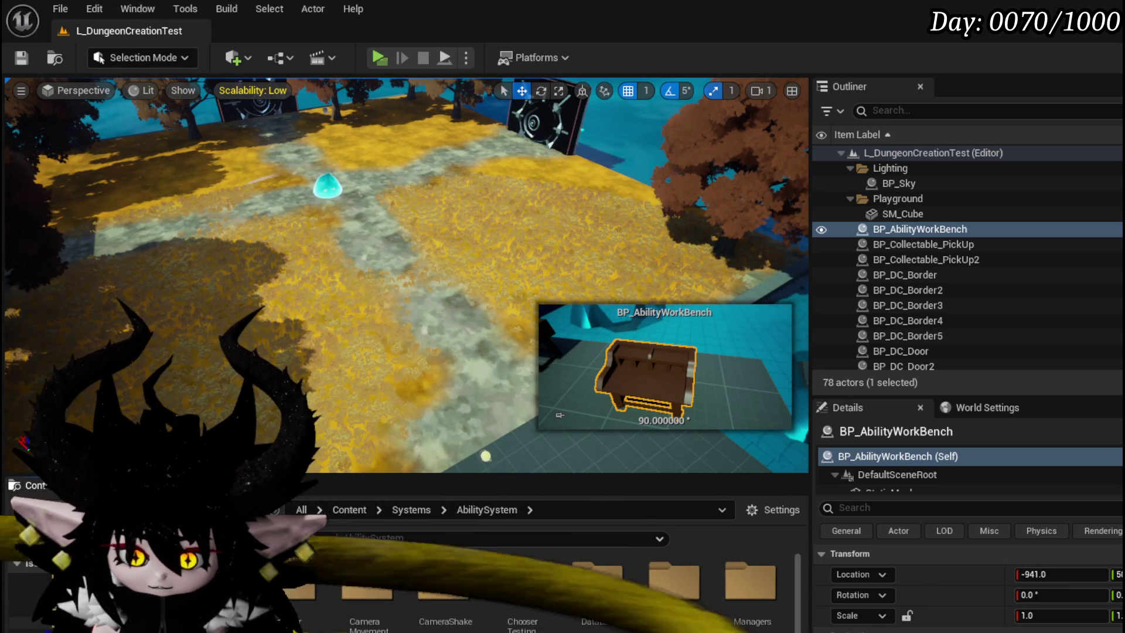
{"action": "double_click", "coordinate": [675, 584]}
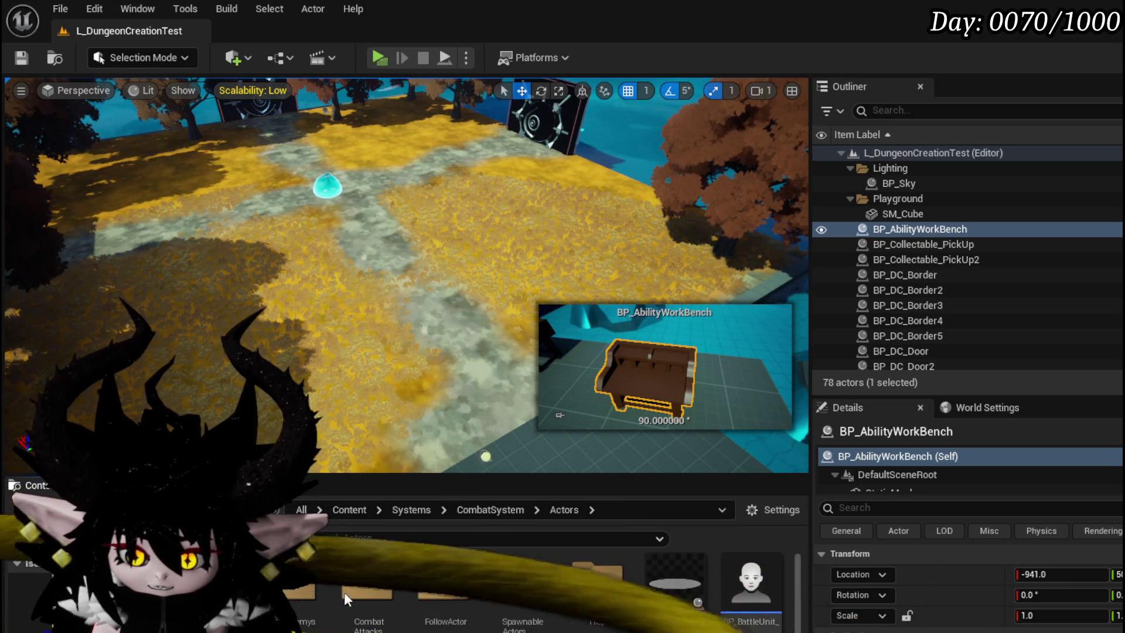
{"action": "double_click", "coordinate": [674, 589]}
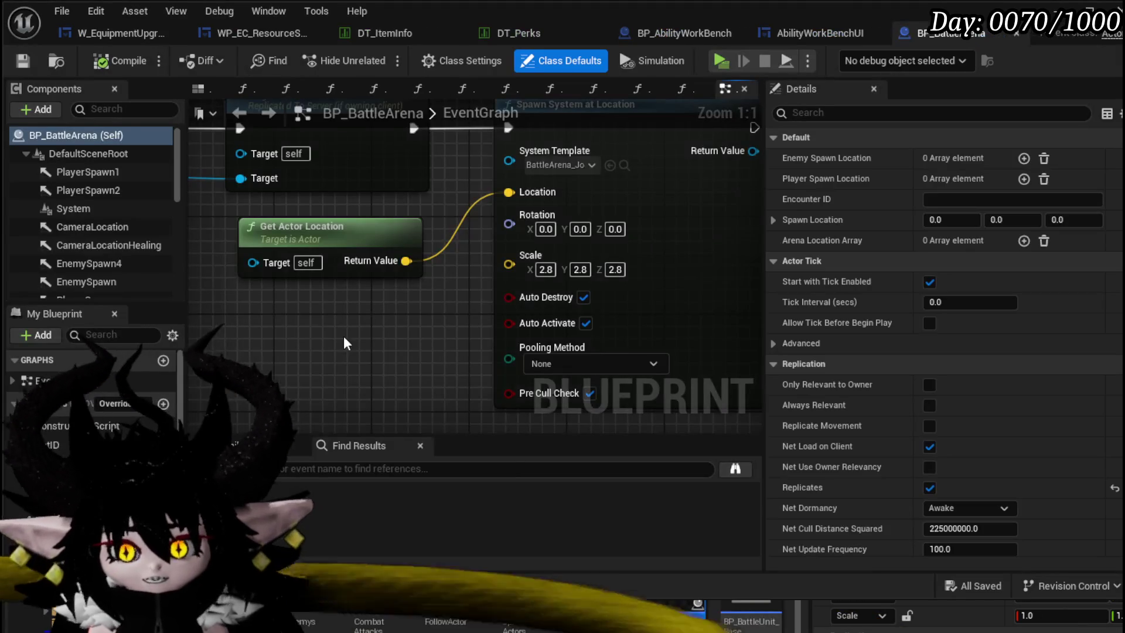
{"action": "scroll", "coordinate": [353, 332], "scroll_direction": "down", "scroll_amount": 3}
{"action": "scroll", "coordinate": [470, 380], "scroll_direction": "down", "scroll_amount": 1}
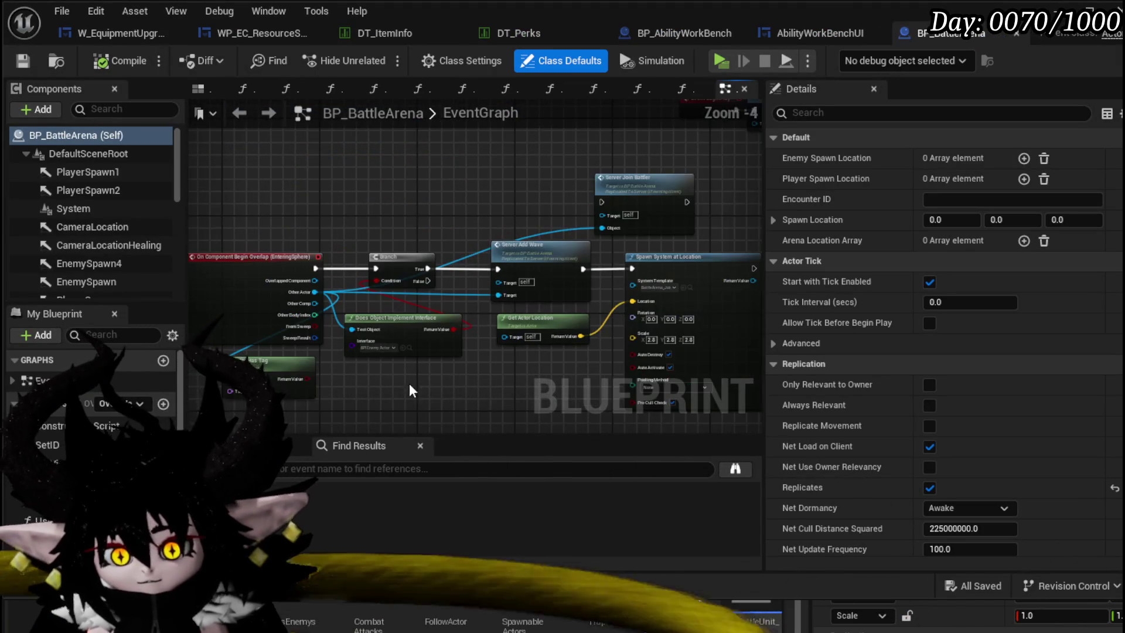
- Pan the event graph to bring Event BeginPlay into view
{"action": "mouse_move", "coordinate": [409, 384]}
{"action": "left_mouse_down"}
{"action": "mouse_move", "coordinate": [458, 372]}
{"action": "mouse_move", "coordinate": [286, 218]}
{"action": "left_mouse_up"}
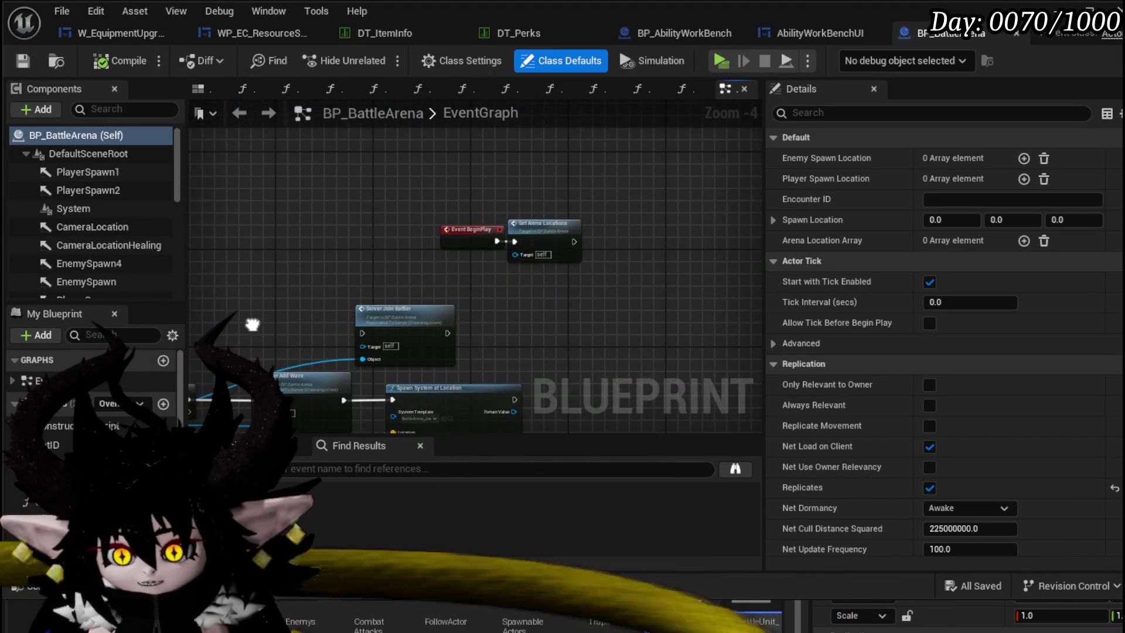
{"action": "mouse_move", "coordinate": [412, 226]}
{"action": "left_mouse_down"}
{"action": "mouse_move", "coordinate": [384, 280]}
{"action": "mouse_move", "coordinate": [385, 235]}
{"action": "mouse_move", "coordinate": [343, 202]}
{"action": "mouse_move", "coordinate": [351, 185]}
{"action": "left_mouse_up"}
- Inspect the arena in the 3D viewport, selecting EnemySpawn4 and orbiting around the Center arrow
{"action": "left_click", "coordinate": [199, 89]}
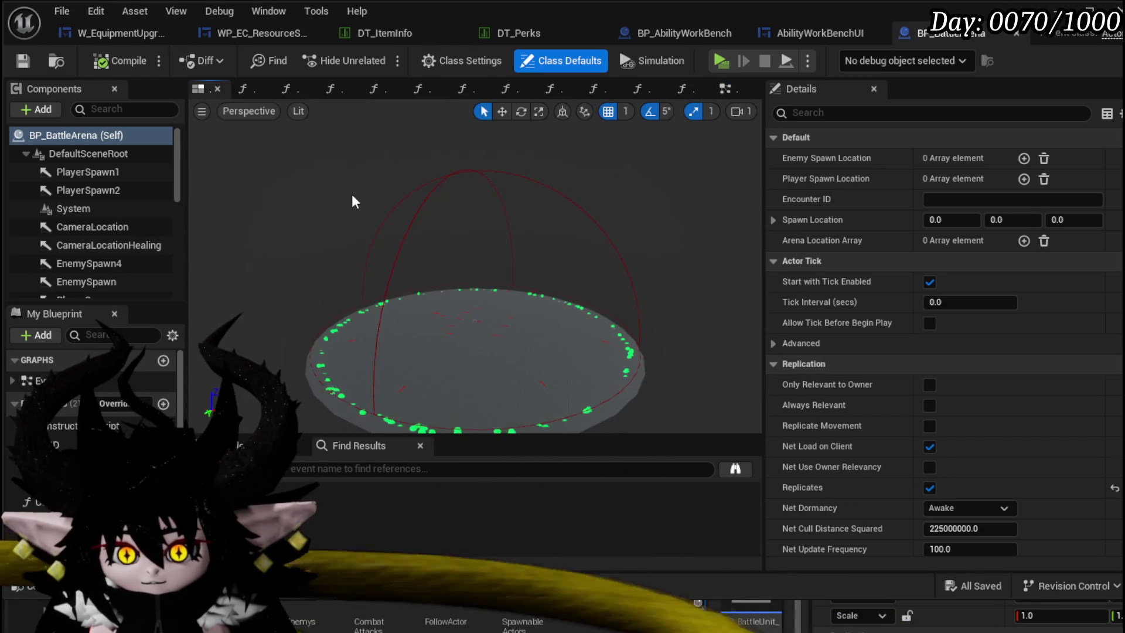
{"action": "scroll", "coordinate": [440, 263], "scroll_direction": "up", "scroll_amount": 5}
{"action": "mouse_move", "coordinate": [536, 286]}
{"action": "left_mouse_down"}
{"action": "mouse_move", "coordinate": [494, 301]}
{"action": "mouse_move", "coordinate": [340, 289]}
{"action": "left_mouse_up"}
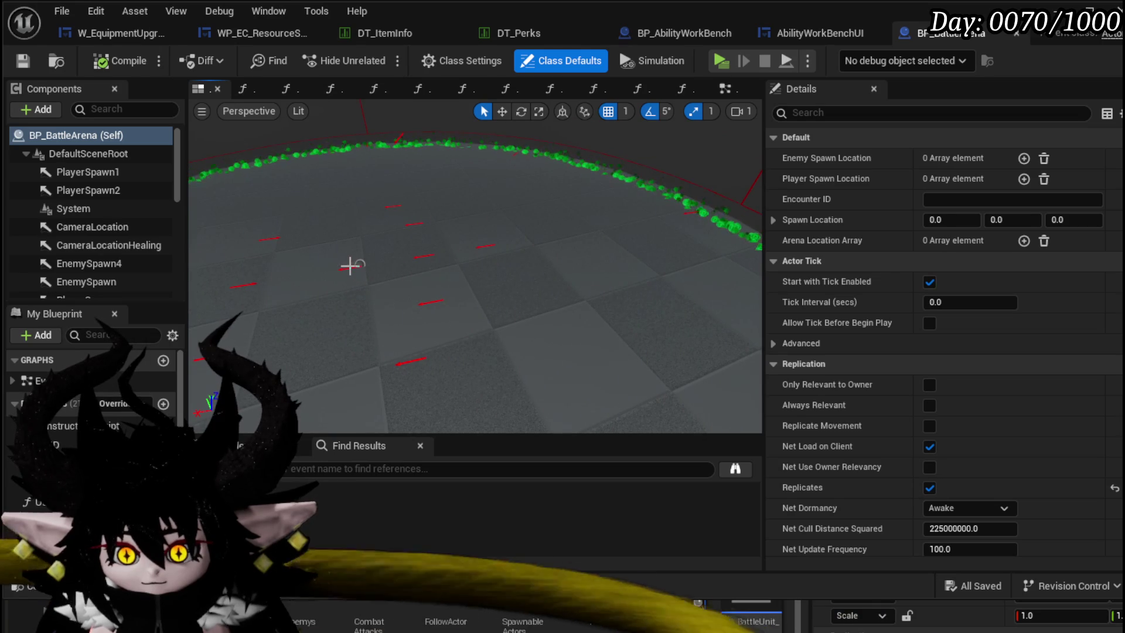
{"action": "left_click", "coordinate": [383, 201]}
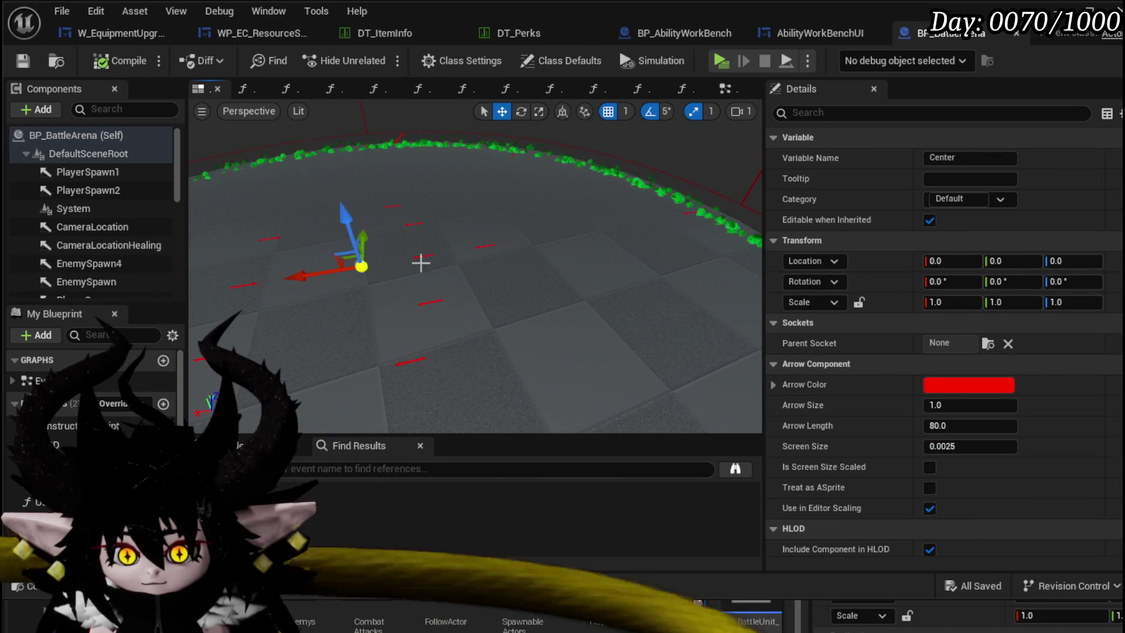
{"action": "scroll", "coordinate": [125, 229], "scroll_direction": "down", "scroll_amount": 3}
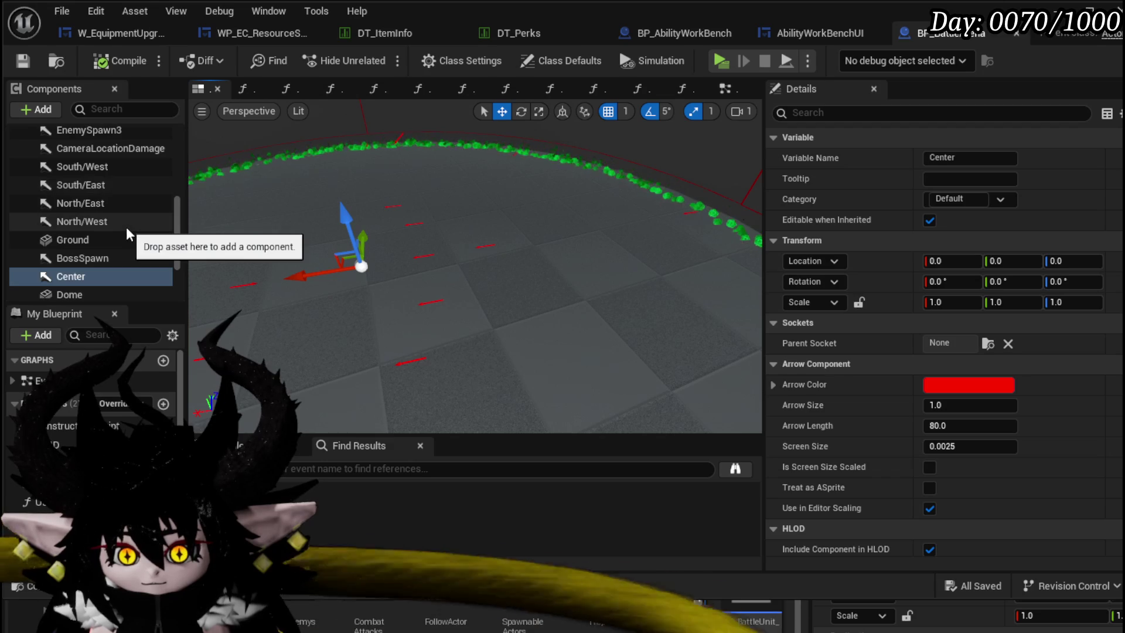
{"action": "left_click_drag", "start_coordinate": [369, 211], "coordinate": [643, 281]}
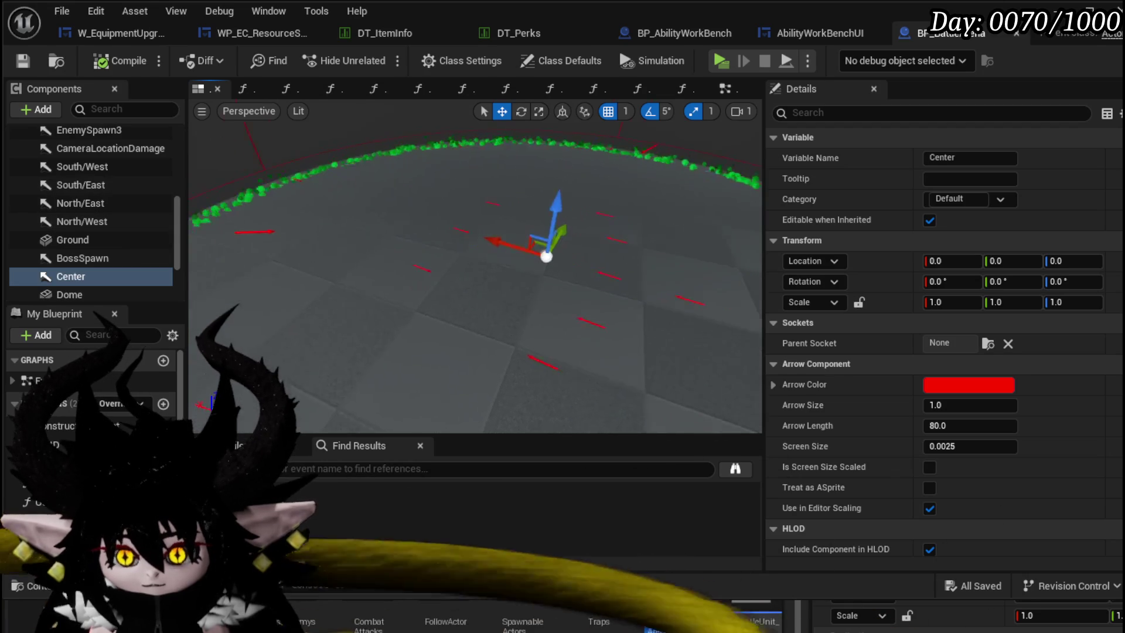
{"action": "left_click_drag", "start_coordinate": [528, 307], "coordinate": [396, 264]}
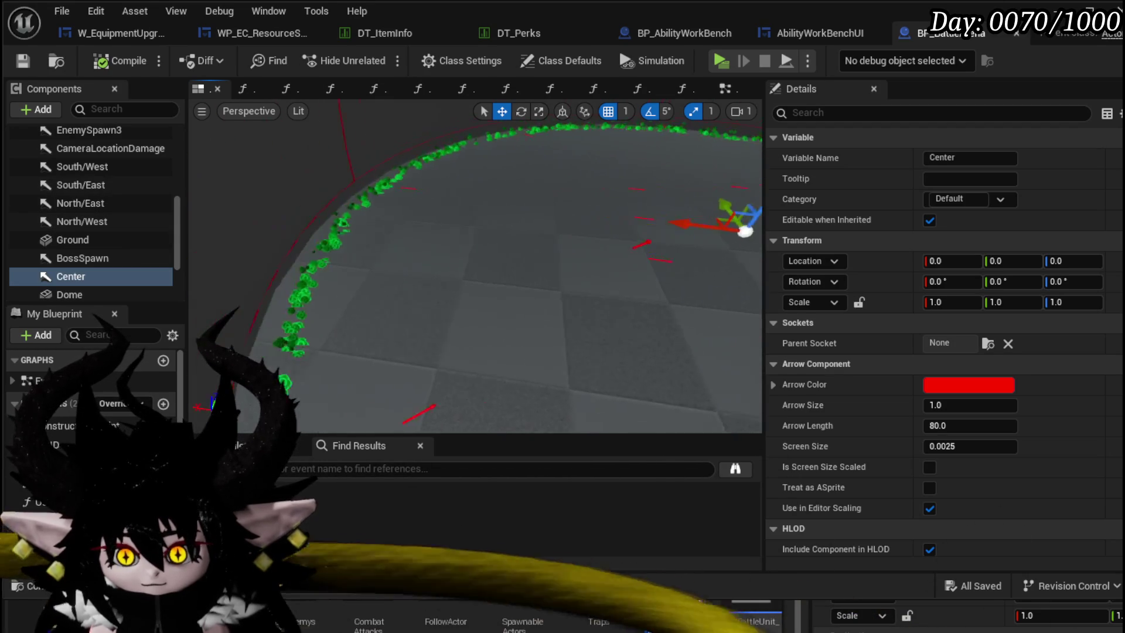
{"action": "left_click_drag", "start_coordinate": [483, 291], "coordinate": [440, 264]}
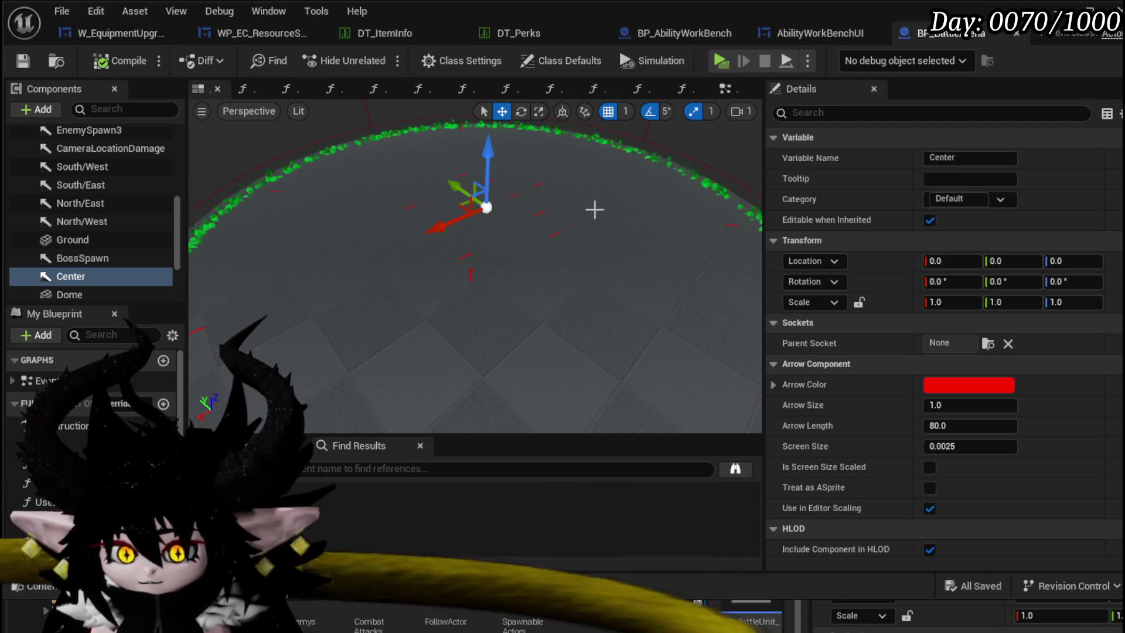
{"action": "scroll", "coordinate": [63, 215], "scroll_direction": "up", "scroll_amount": 3}
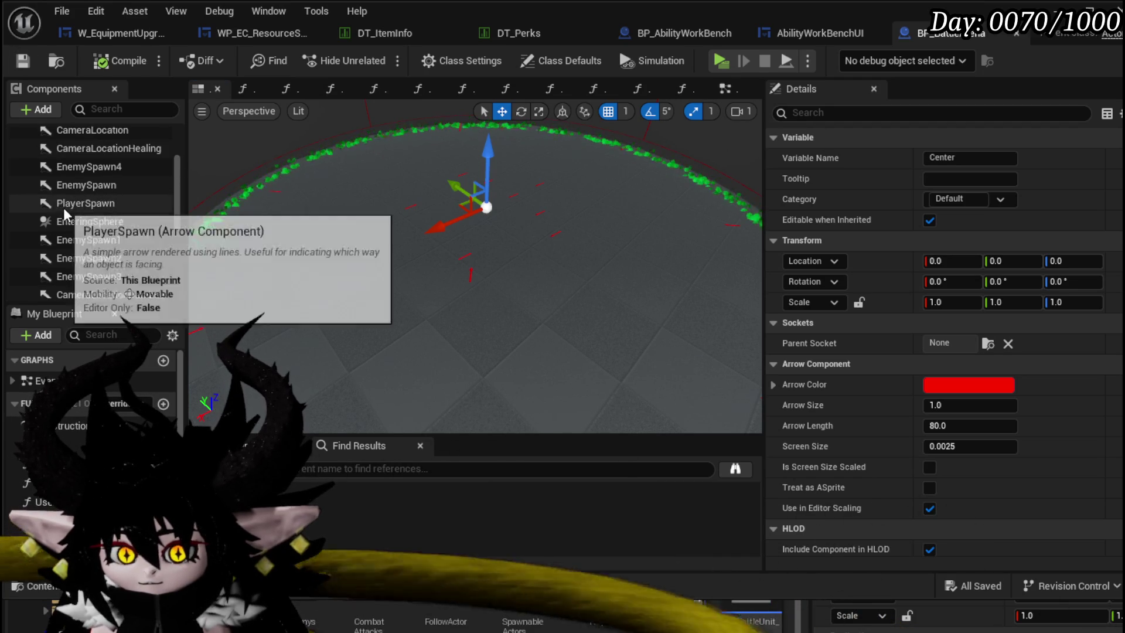
- Return to the event graph and pan to its nodes
{"action": "left_click", "coordinate": [722, 89]}
{"action": "left_click_drag", "start_coordinate": [423, 239], "coordinate": [443, 289]}
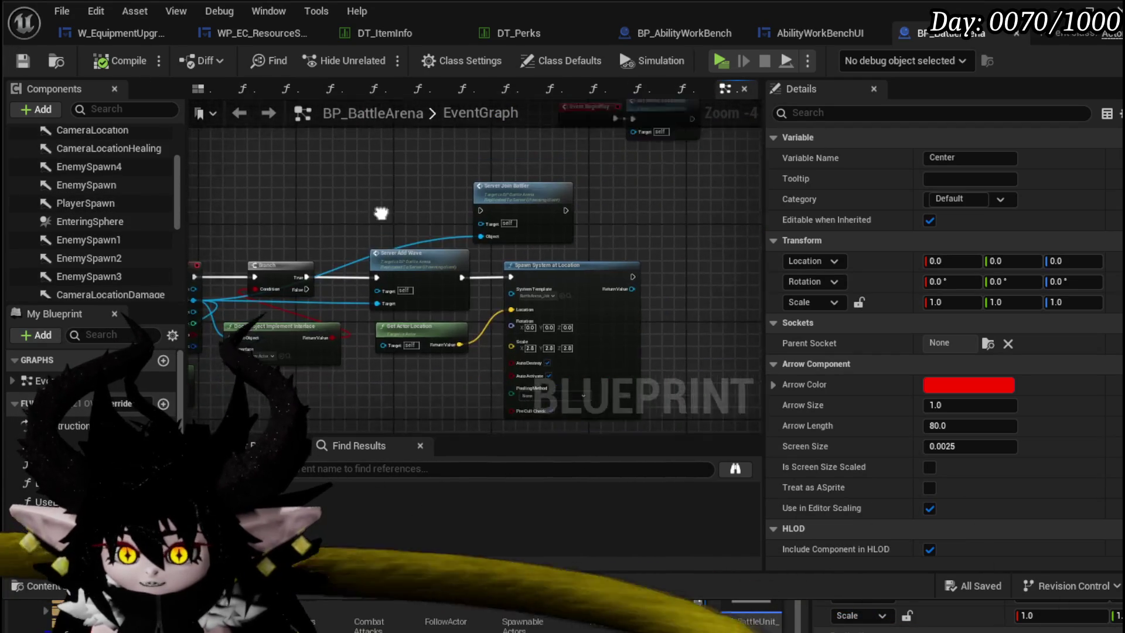
{"action": "scroll", "coordinate": [151, 287], "scroll_direction": "up", "scroll_amount": 4}
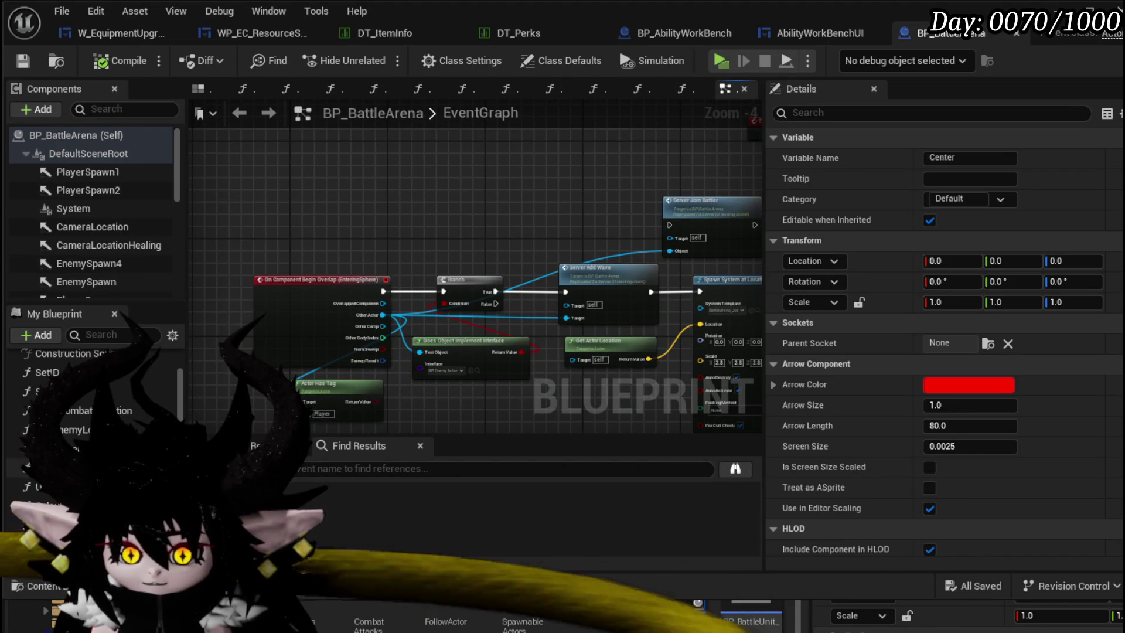
- Inspect the Enemy Spawn Location getter in UseEnemyLocation, then open Build Combat Location
{"action": "double_click", "coordinate": [73, 430]}
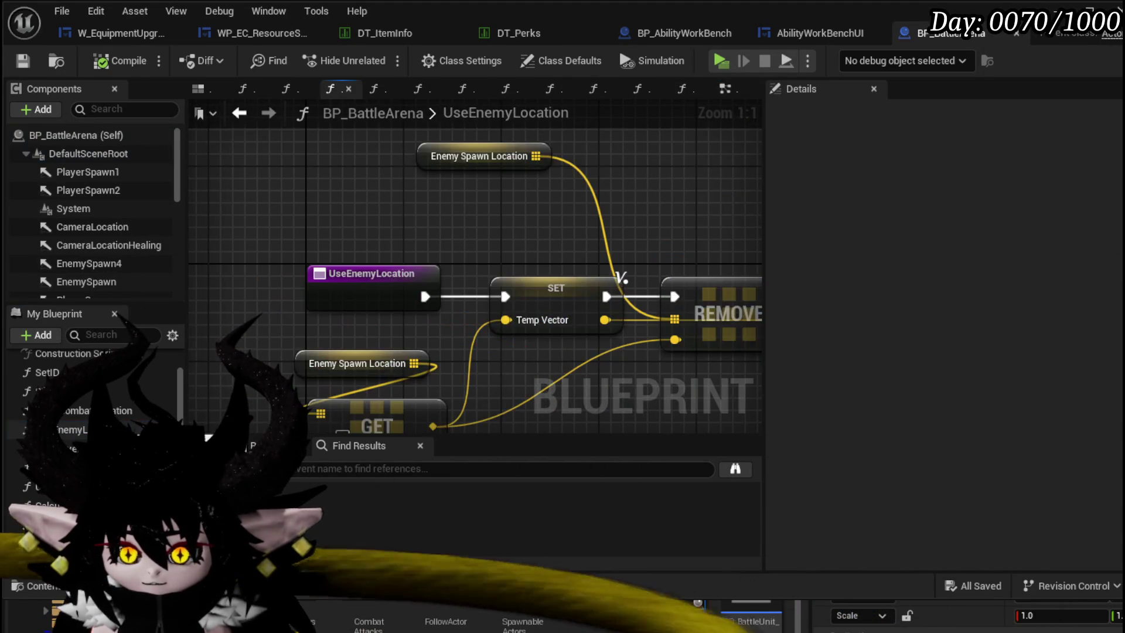
{"action": "mouse_move", "coordinate": [396, 226]}
{"action": "left_mouse_down"}
{"action": "mouse_move", "coordinate": [397, 245]}
{"action": "mouse_move", "coordinate": [321, 202]}
{"action": "mouse_move", "coordinate": [413, 177]}
{"action": "left_mouse_up"}
{"action": "left_click", "coordinate": [483, 175]}
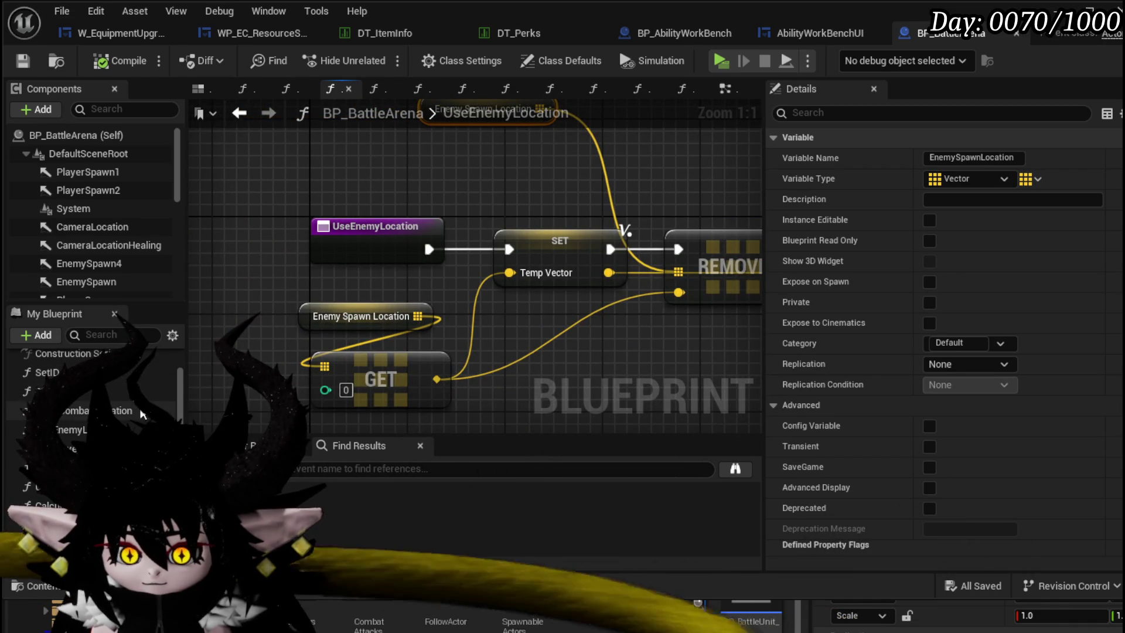
{"action": "double_click", "coordinate": [141, 413]}
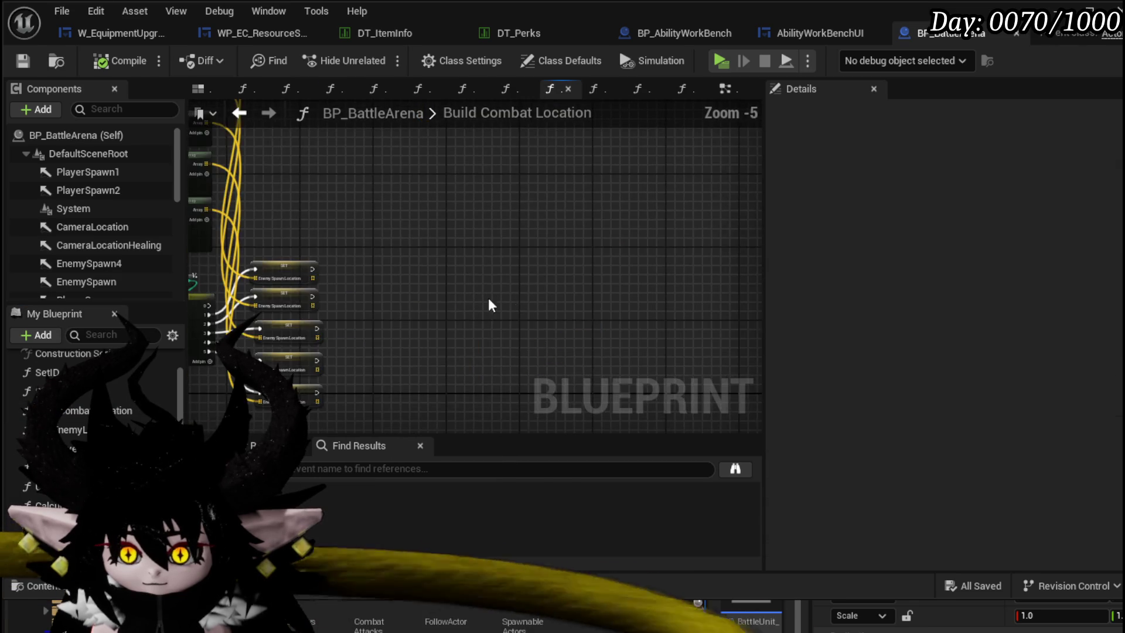
{"action": "scroll", "coordinate": [490, 305], "scroll_direction": "up", "scroll_amount": 2}
{"action": "scroll", "coordinate": [381, 311], "scroll_direction": "up", "scroll_amount": 1}
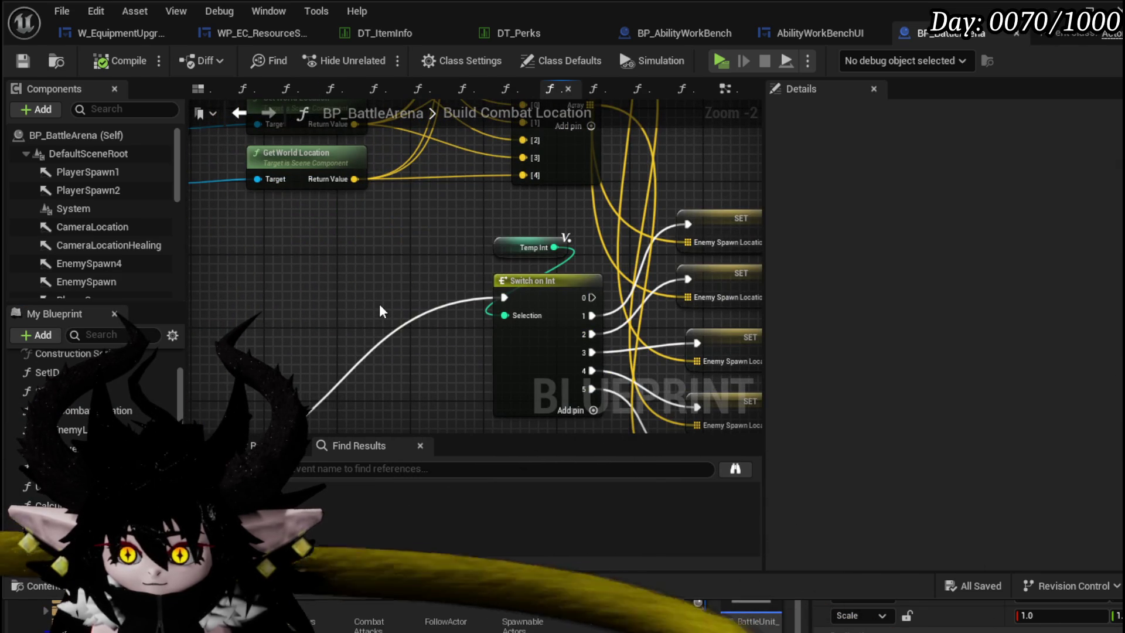
{"action": "scroll", "coordinate": [381, 311], "scroll_direction": "down", "scroll_amount": 1}
{"action": "scroll", "coordinate": [380, 311], "scroll_direction": "down", "scroll_amount": 3}
{"action": "scroll", "coordinate": [308, 307], "scroll_direction": "up", "scroll_amount": 3}
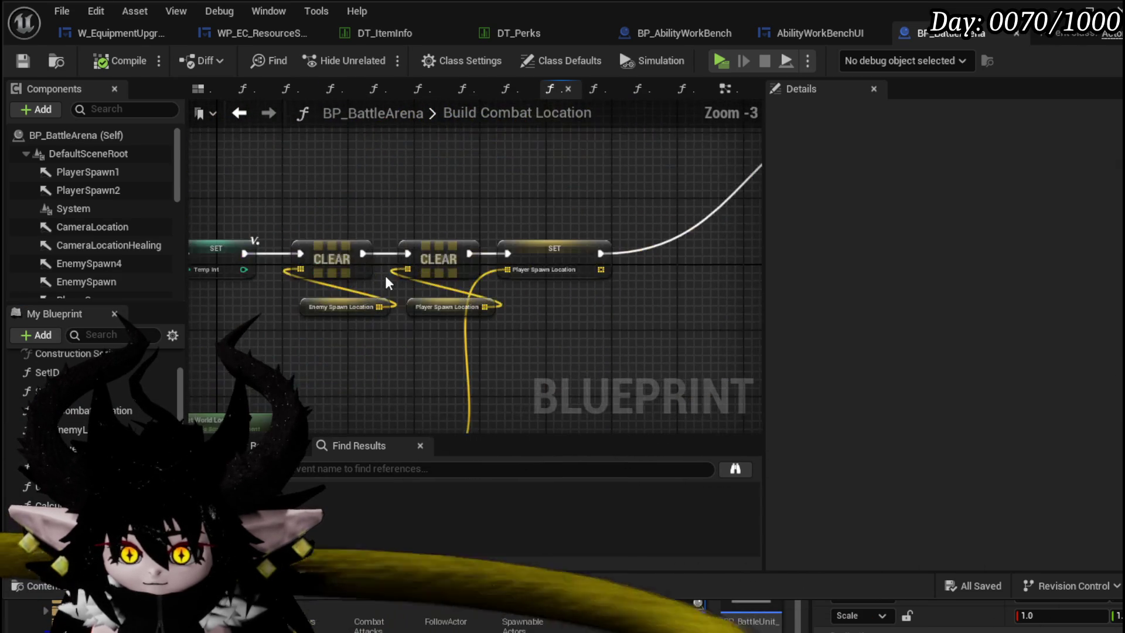
{"action": "mouse_move", "coordinate": [387, 282]}
{"action": "left_mouse_down"}
{"action": "mouse_move", "coordinate": [481, 211]}
{"action": "mouse_move", "coordinate": [419, 280]}
{"action": "left_mouse_up"}
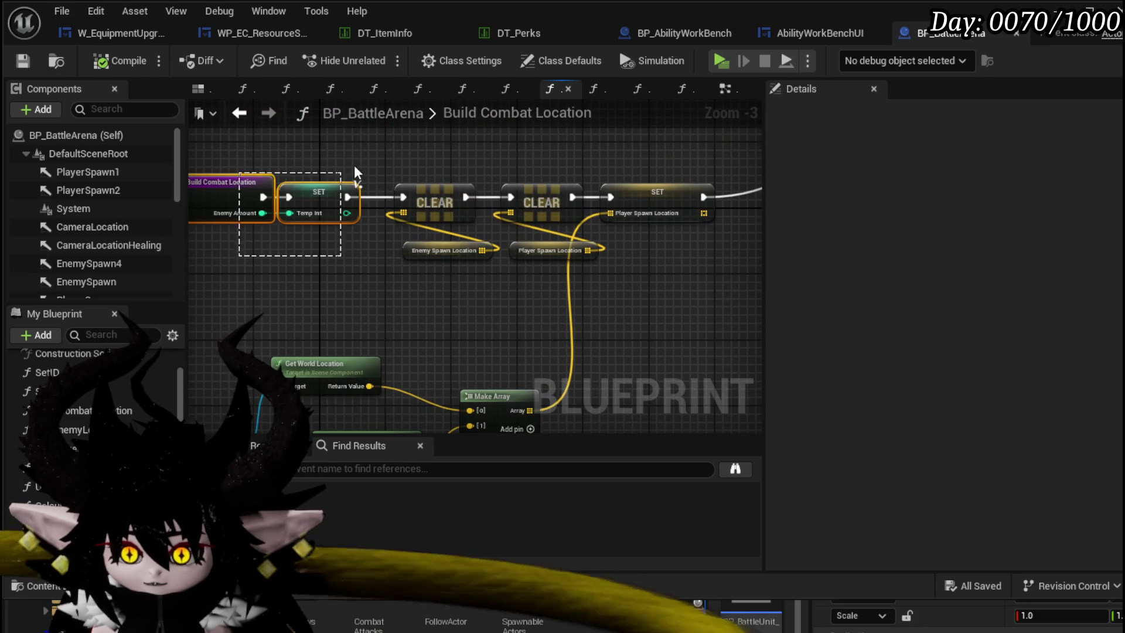
{"action": "mouse_move", "coordinate": [355, 172]}
{"action": "left_mouse_down"}
{"action": "mouse_move", "coordinate": [382, 341]}
{"action": "mouse_move", "coordinate": [543, 405]}
{"action": "left_mouse_up"}
{"action": "left_click_drag", "start_coordinate": [345, 195], "coordinate": [323, 365]}
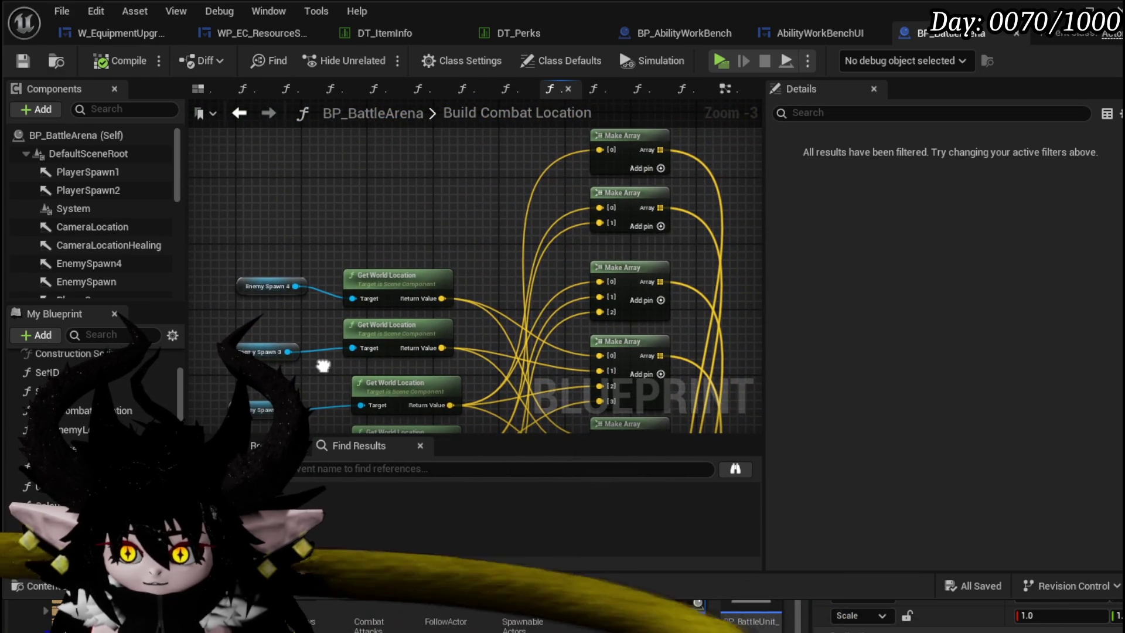
{"action": "mouse_move", "coordinate": [323, 364]}
{"action": "left_mouse_down"}
{"action": "mouse_move", "coordinate": [587, 283]}
{"action": "mouse_move", "coordinate": [458, 194]}
{"action": "left_mouse_up"}
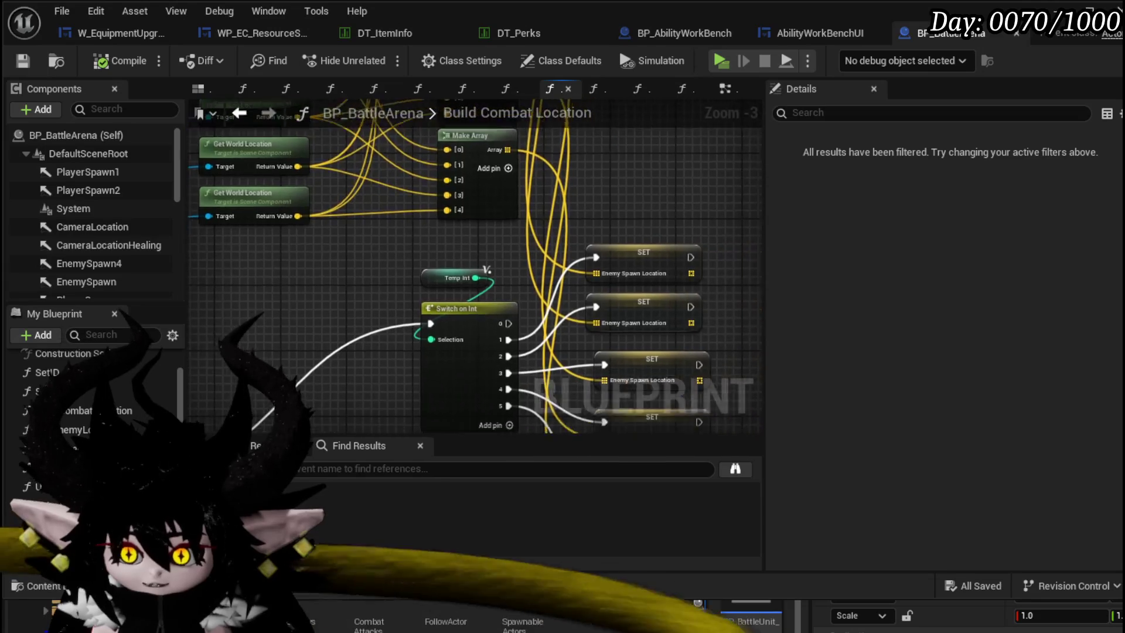
{"action": "scroll", "coordinate": [339, 241], "scroll_direction": "down", "scroll_amount": 2}
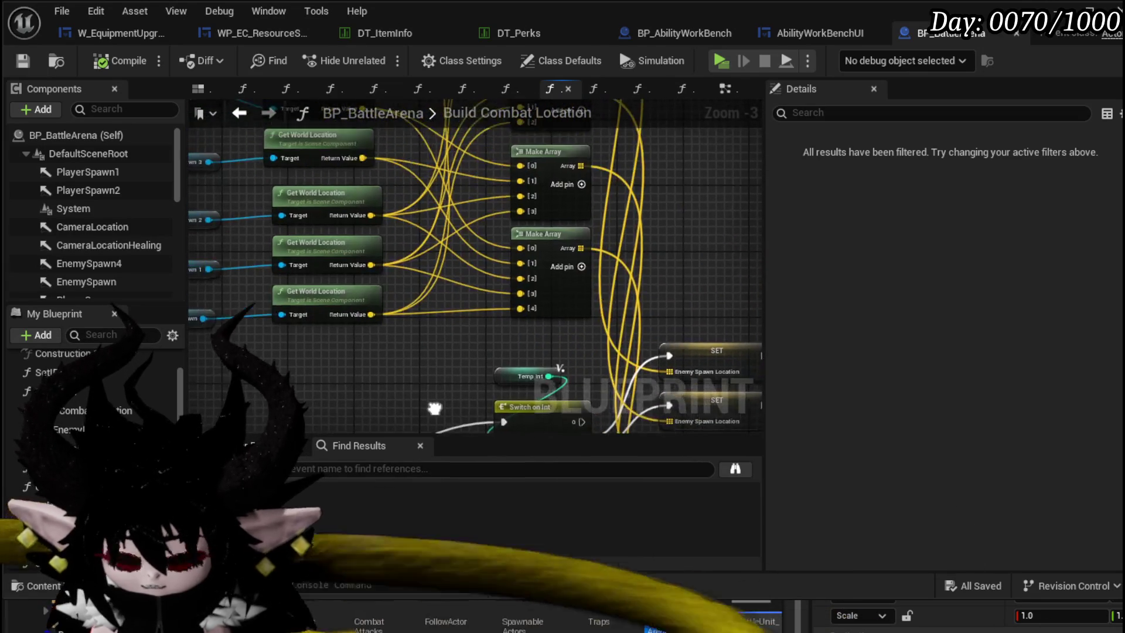
{"action": "scroll", "coordinate": [334, 220], "scroll_direction": "up", "scroll_amount": 2}
{"action": "left_click_drag", "start_coordinate": [334, 220], "coordinate": [322, 201]}
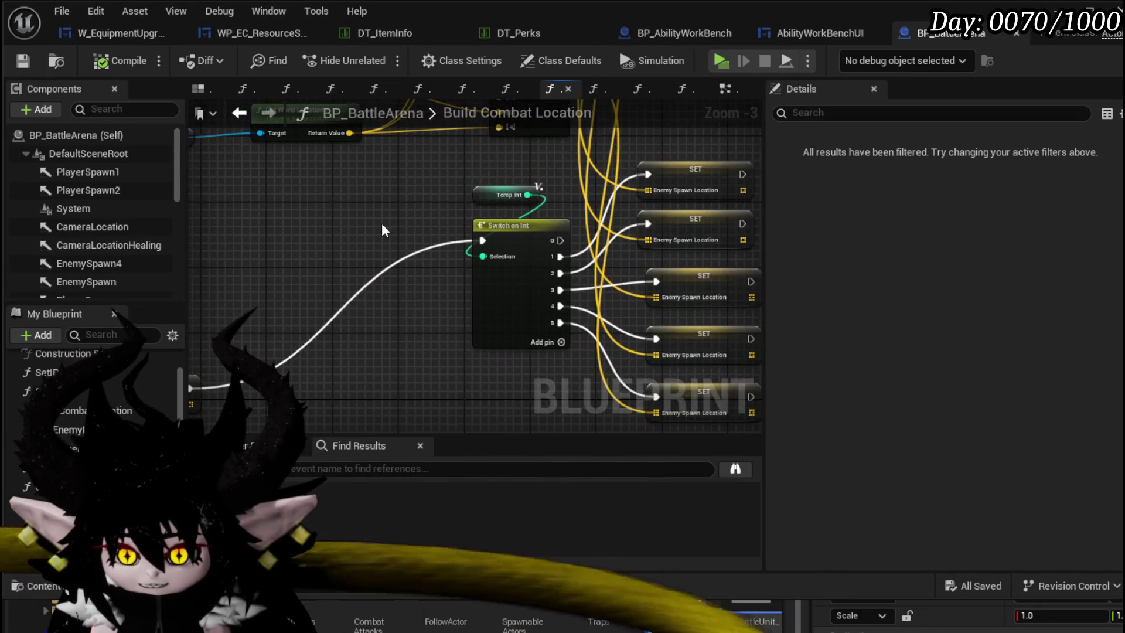
{"action": "scroll", "coordinate": [383, 230], "scroll_direction": "down", "scroll_amount": 2}
{"action": "left_click_drag", "start_coordinate": [383, 265], "coordinate": [393, 313]}
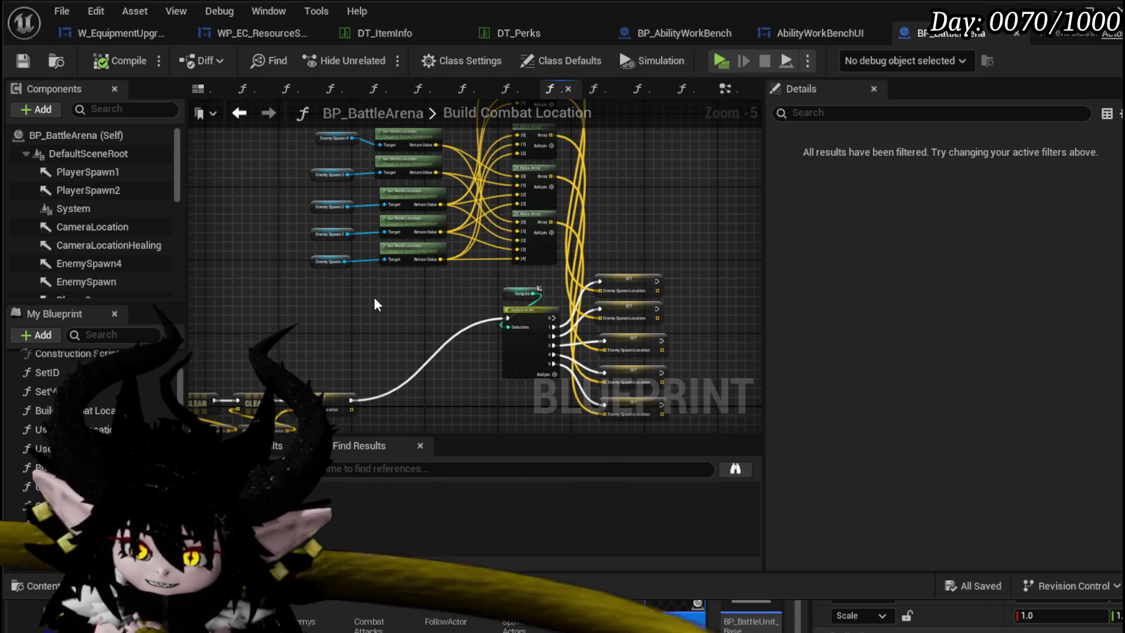
{"action": "mouse_move", "coordinate": [375, 304]}
{"action": "left_mouse_down"}
{"action": "mouse_move", "coordinate": [574, 157]}
{"action": "mouse_move", "coordinate": [329, 338]}
{"action": "left_mouse_up"}
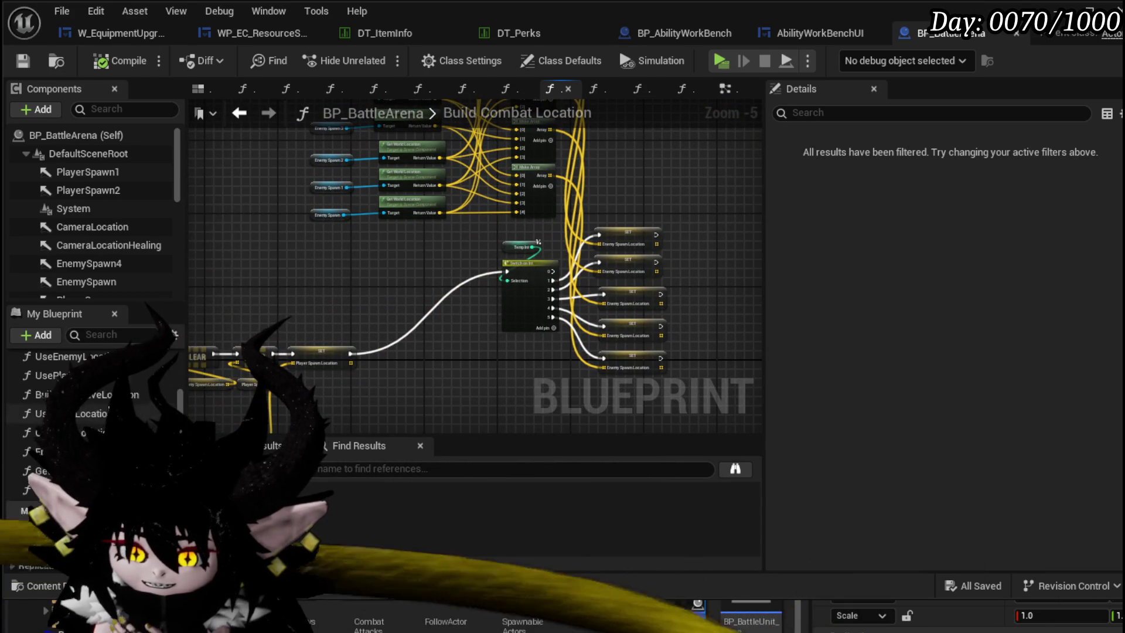
{"action": "scroll", "coordinate": [130, 398], "scroll_direction": "up", "scroll_amount": 3}
{"action": "scroll", "coordinate": [135, 395], "scroll_direction": "up", "scroll_amount": 3}
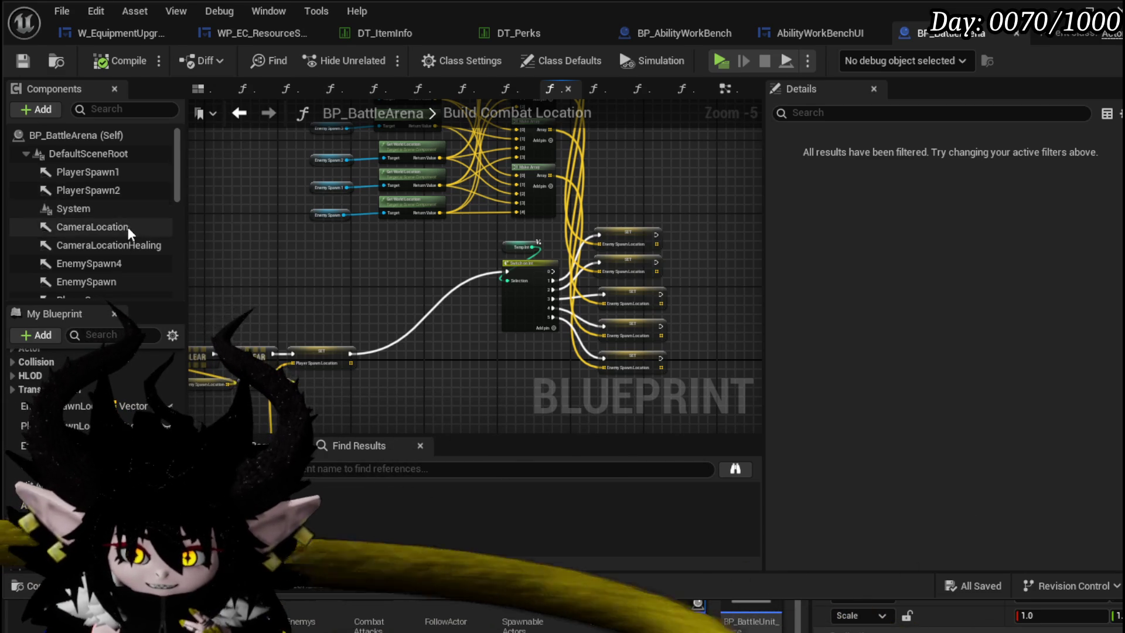
{"action": "scroll", "coordinate": [128, 226], "scroll_direction": "down", "scroll_amount": 2}
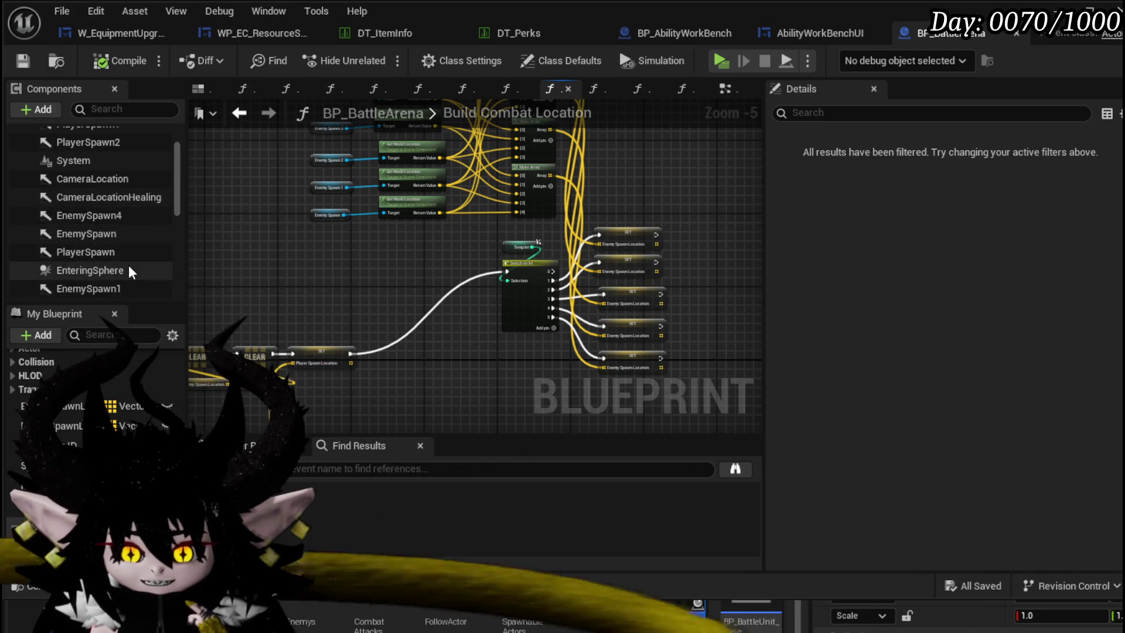
{"action": "scroll", "coordinate": [128, 264], "scroll_direction": "down", "scroll_amount": 2}
{"action": "scroll", "coordinate": [128, 265], "scroll_direction": "down", "scroll_amount": 3}
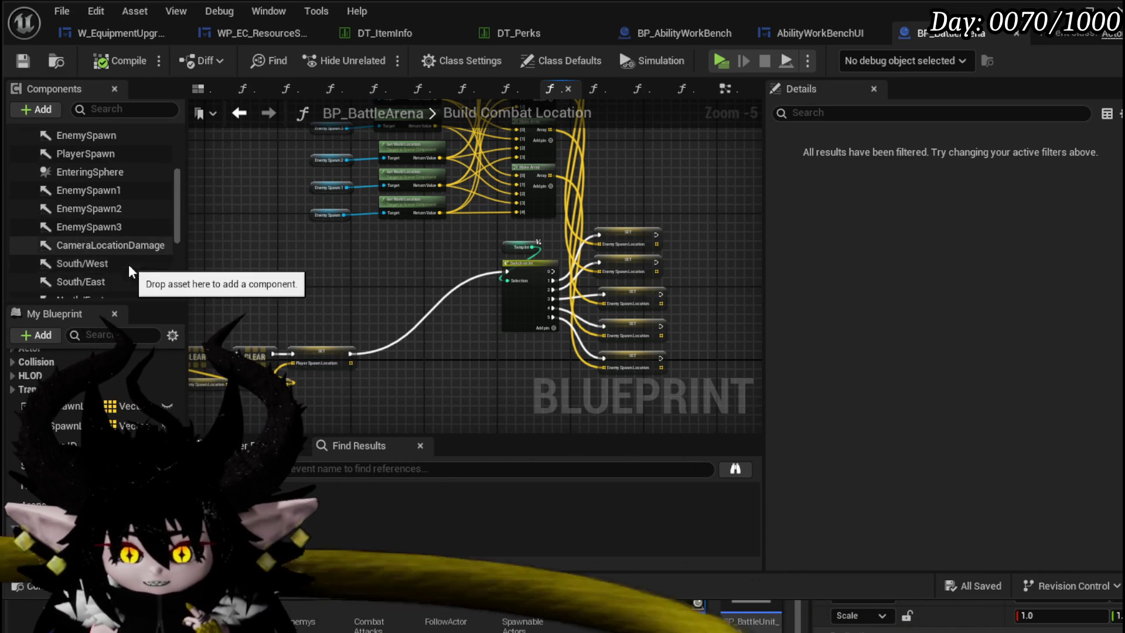
{"action": "scroll", "coordinate": [129, 264], "scroll_direction": "down", "scroll_amount": 5}
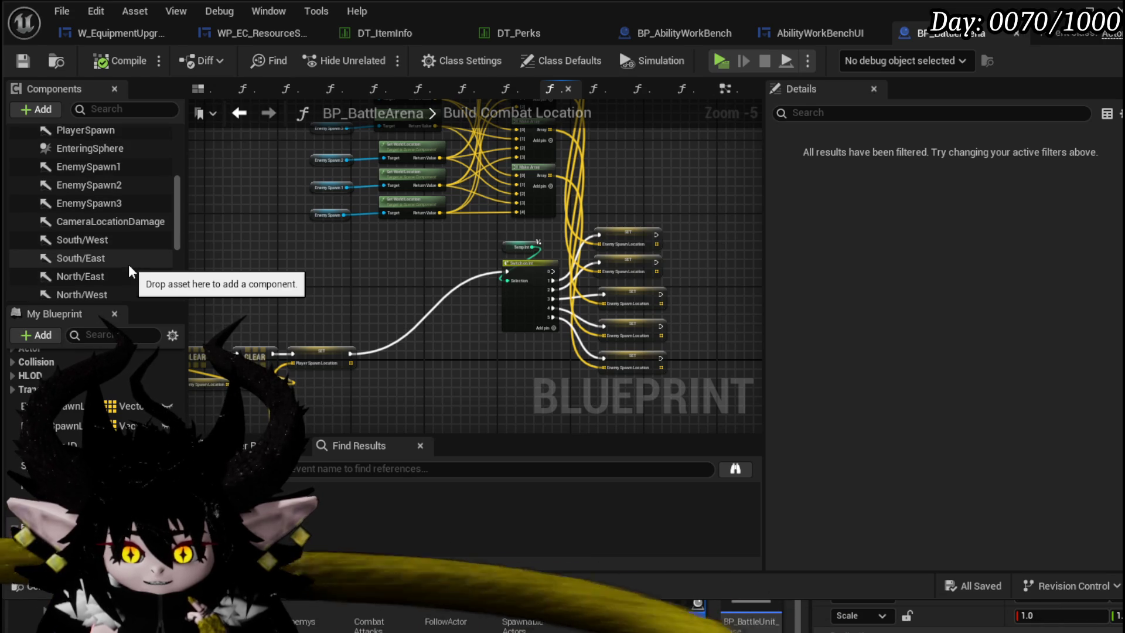
{"action": "scroll", "coordinate": [128, 262], "scroll_direction": "down", "scroll_amount": 3}
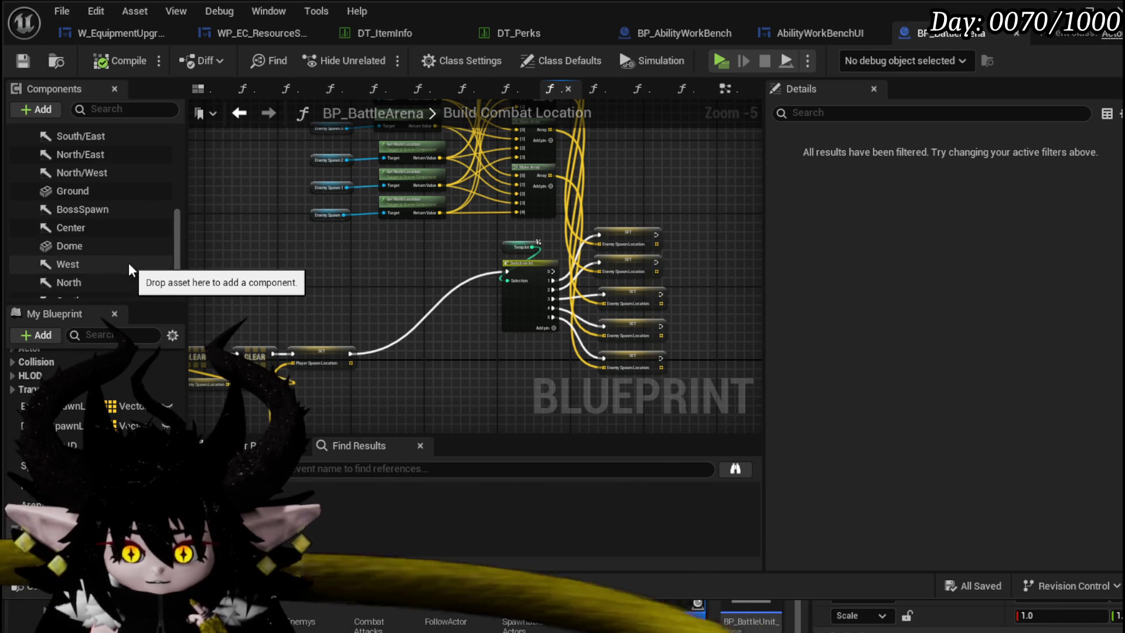
- Place getters for Center, South/West, South/East and North/East in the graph
{"action": "left_click_drag", "start_coordinate": [71, 228], "coordinate": [343, 264]}
{"action": "left_click", "coordinate": [361, 265]}
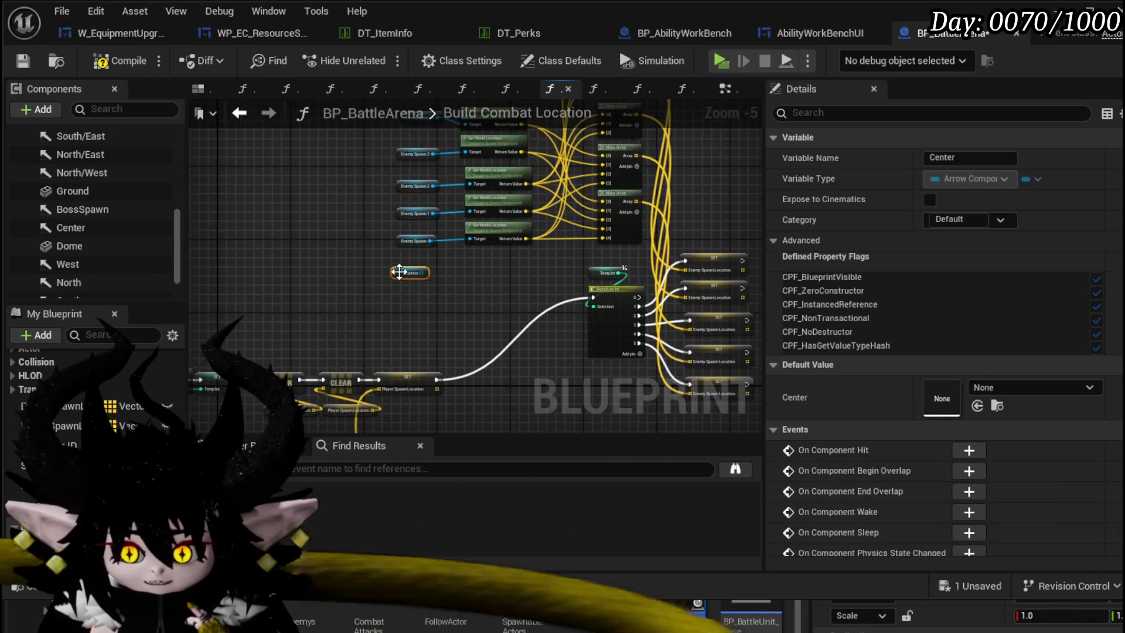
{"action": "scroll", "coordinate": [396, 286], "scroll_direction": "up", "scroll_amount": 2}
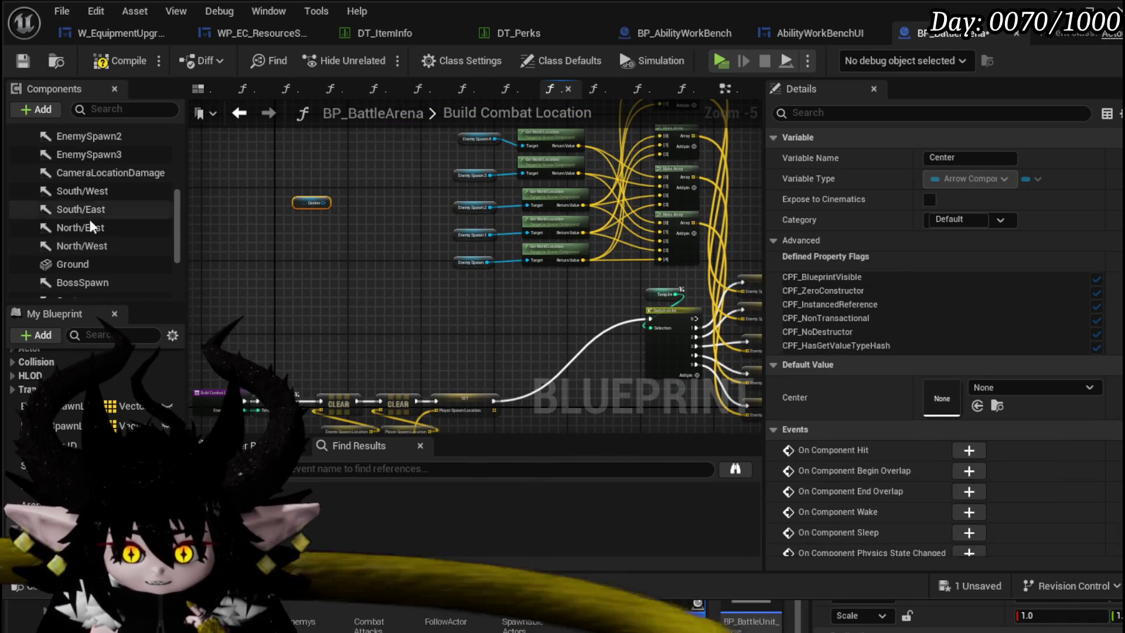
{"action": "left_click_drag", "start_coordinate": [82, 191], "coordinate": [302, 248]}
{"action": "left_click_drag", "start_coordinate": [82, 209], "coordinate": [307, 267]}
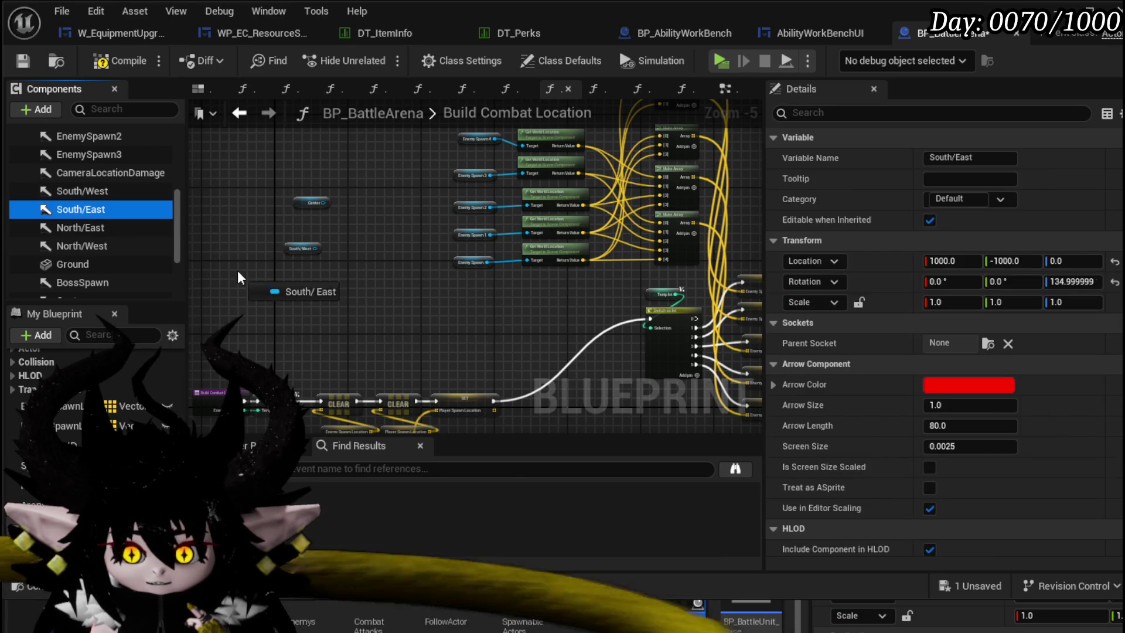
{"action": "left_click_drag", "start_coordinate": [81, 228], "coordinate": [308, 285]}
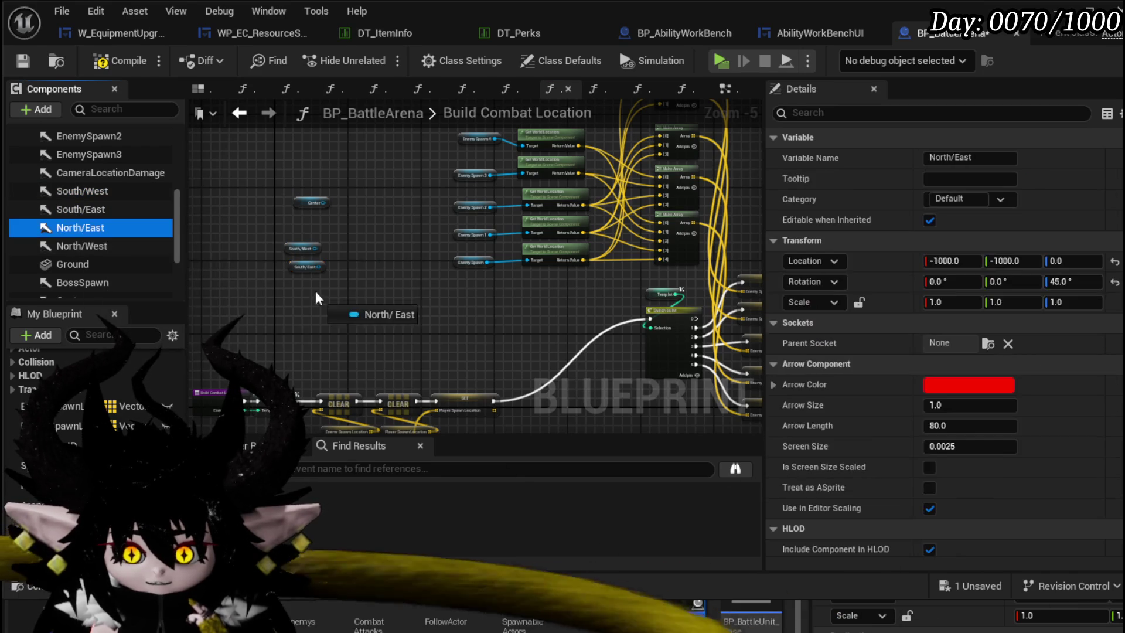
{"action": "left_click_drag", "start_coordinate": [82, 246], "coordinate": [307, 299]}
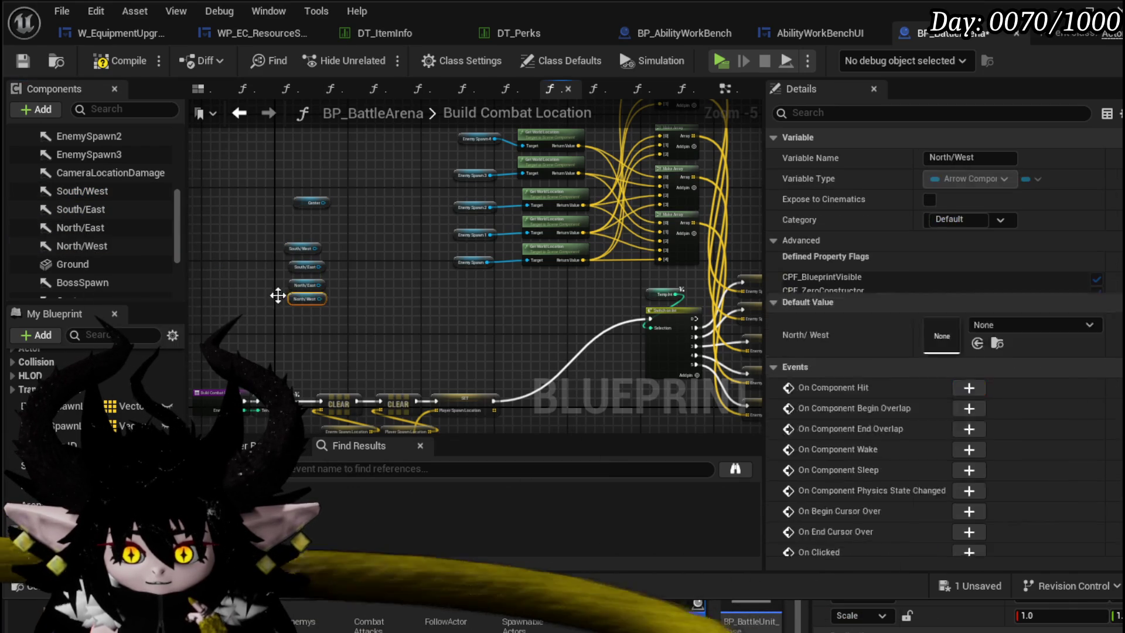
{"action": "scroll", "coordinate": [101, 263], "scroll_direction": "down", "scroll_amount": 3}
- Place getters for the West, North, South and East arrows beside the diagonal ones
{"action": "left_click_drag", "start_coordinate": [68, 265], "coordinate": [356, 249]}
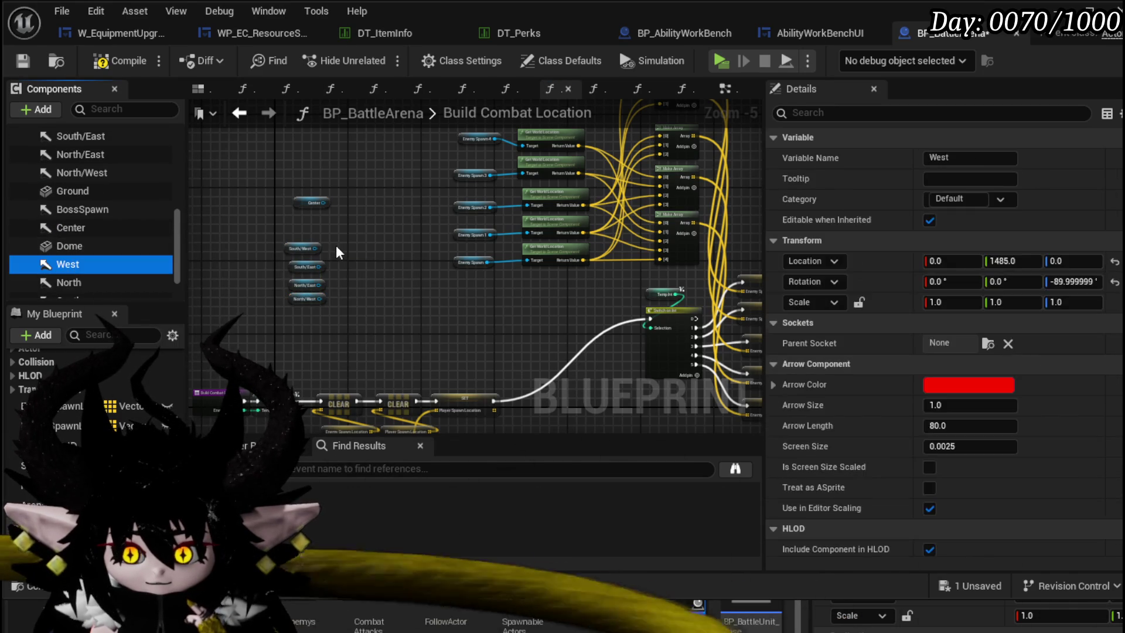
{"action": "left_click_drag", "start_coordinate": [68, 282], "coordinate": [370, 266]}
{"action": "scroll", "coordinate": [102, 265], "scroll_direction": "down", "scroll_amount": 1}
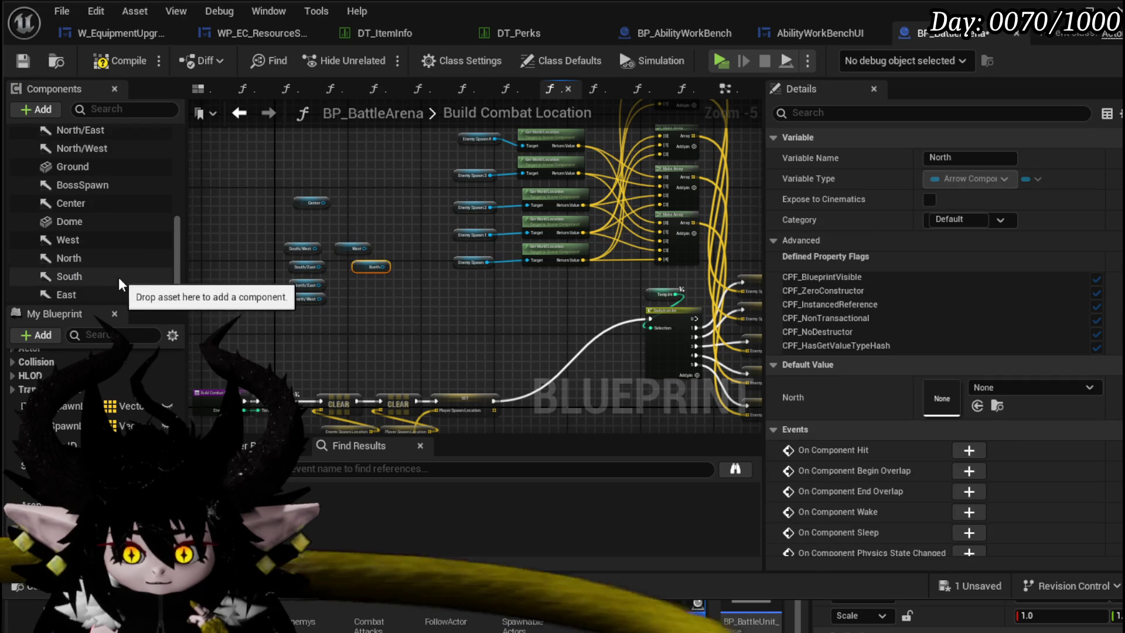
{"action": "left_click_drag", "start_coordinate": [69, 276], "coordinate": [365, 276]}
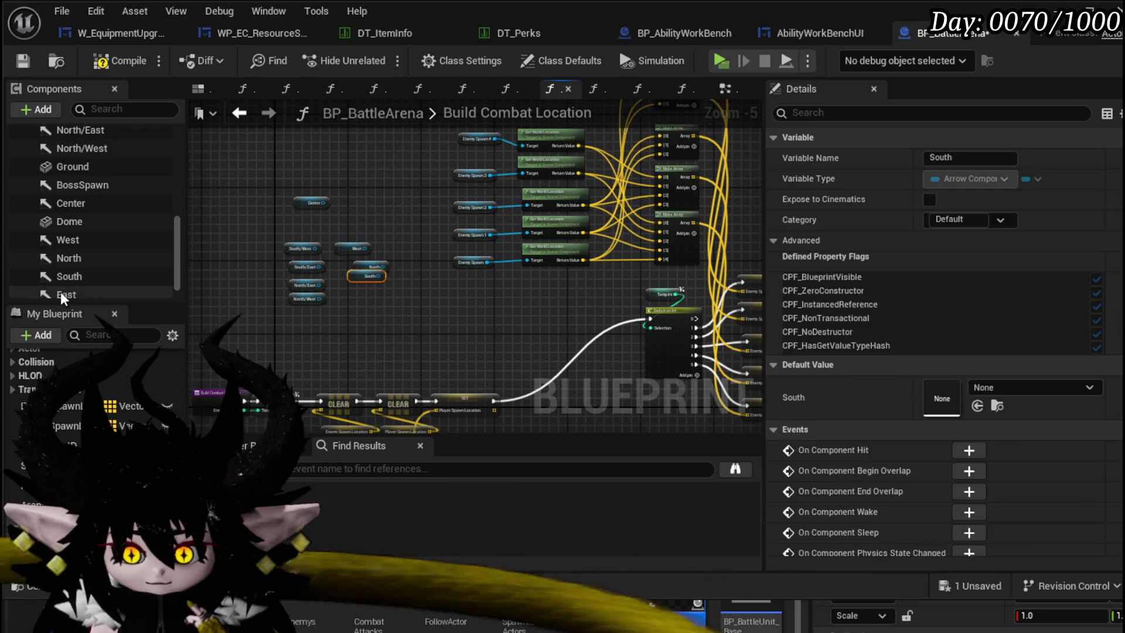
{"action": "left_click_drag", "start_coordinate": [66, 294], "coordinate": [361, 293]}
{"action": "scroll", "coordinate": [167, 245], "scroll_direction": "up", "scroll_amount": 2}
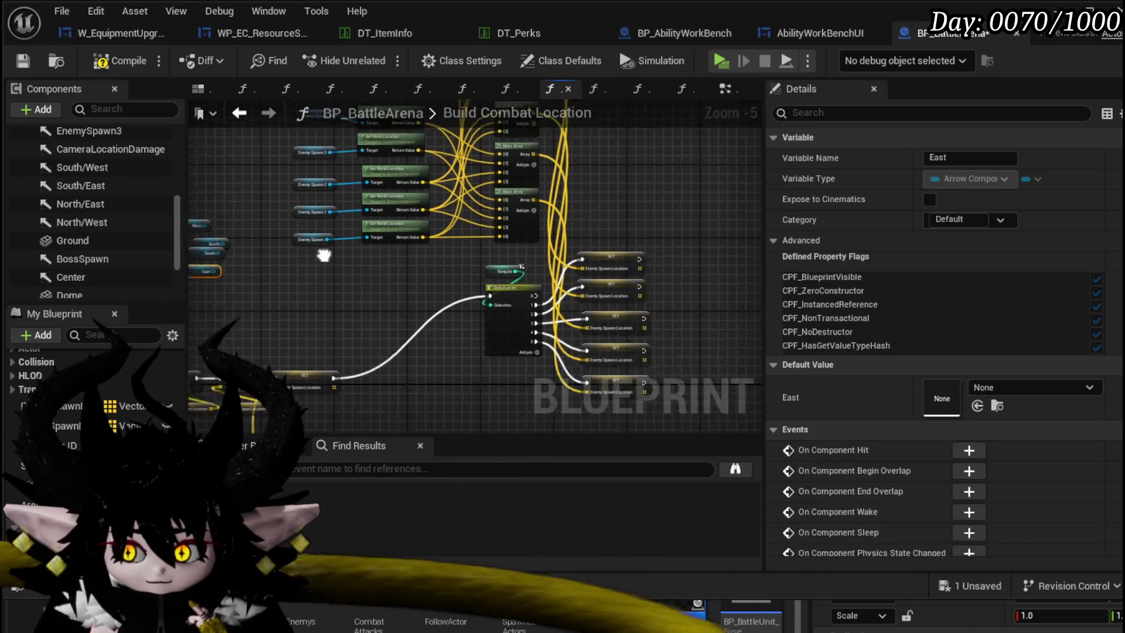
{"action": "scroll", "coordinate": [413, 264], "scroll_direction": "up", "scroll_amount": 3}
- Align the directional getters into tidy columns below the Center getter
{"action": "left_click_drag", "start_coordinate": [282, 234], "coordinate": [514, 279]}
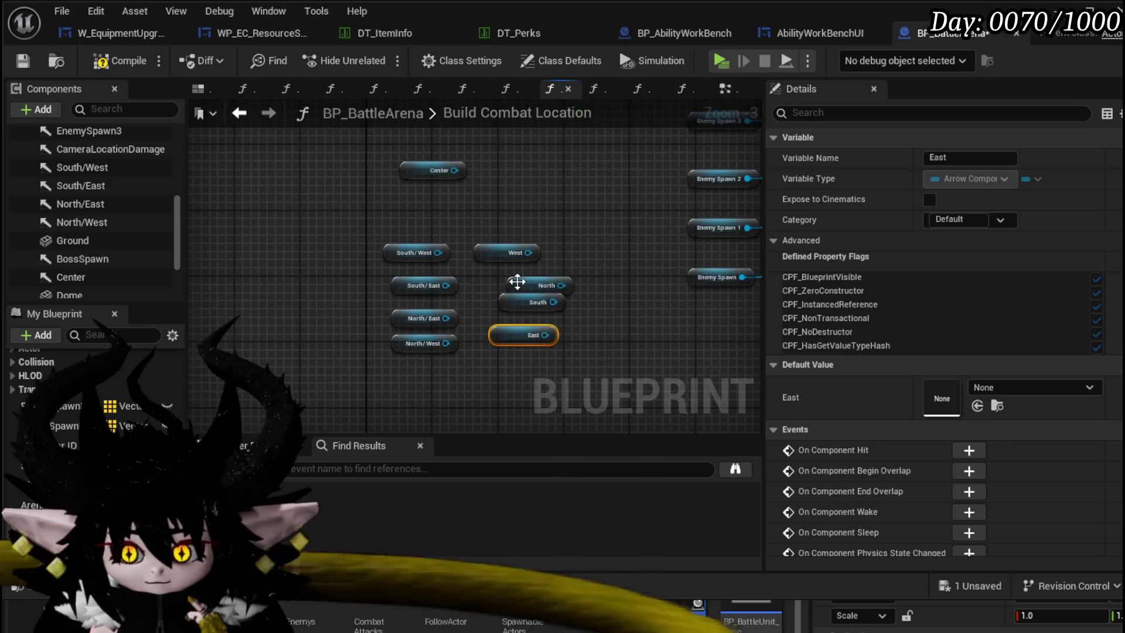
{"action": "left_click", "coordinate": [514, 278]}
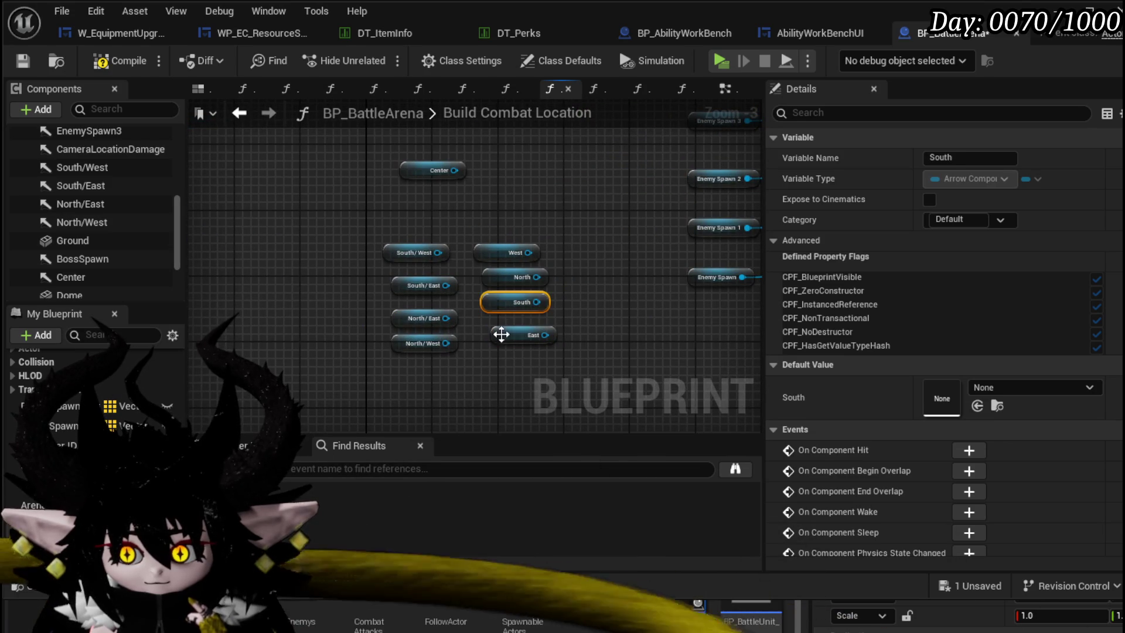
{"action": "left_click_drag", "start_coordinate": [503, 335], "coordinate": [499, 321]}
{"action": "left_click_drag", "start_coordinate": [392, 303], "coordinate": [458, 352]}
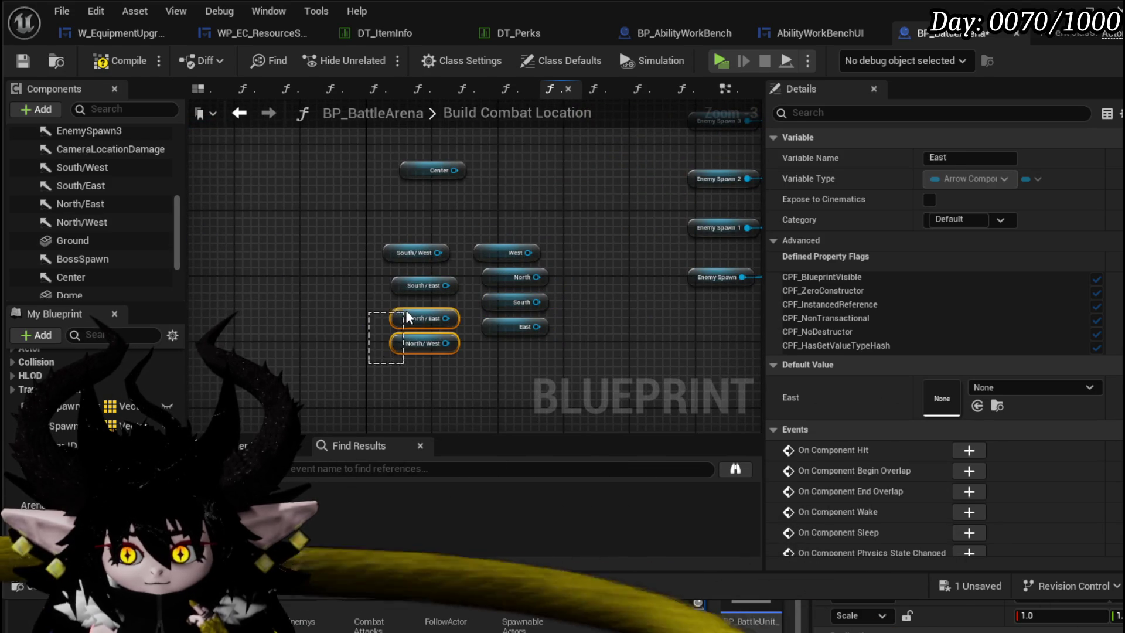
{"action": "left_click_drag", "start_coordinate": [409, 277], "coordinate": [400, 274]}
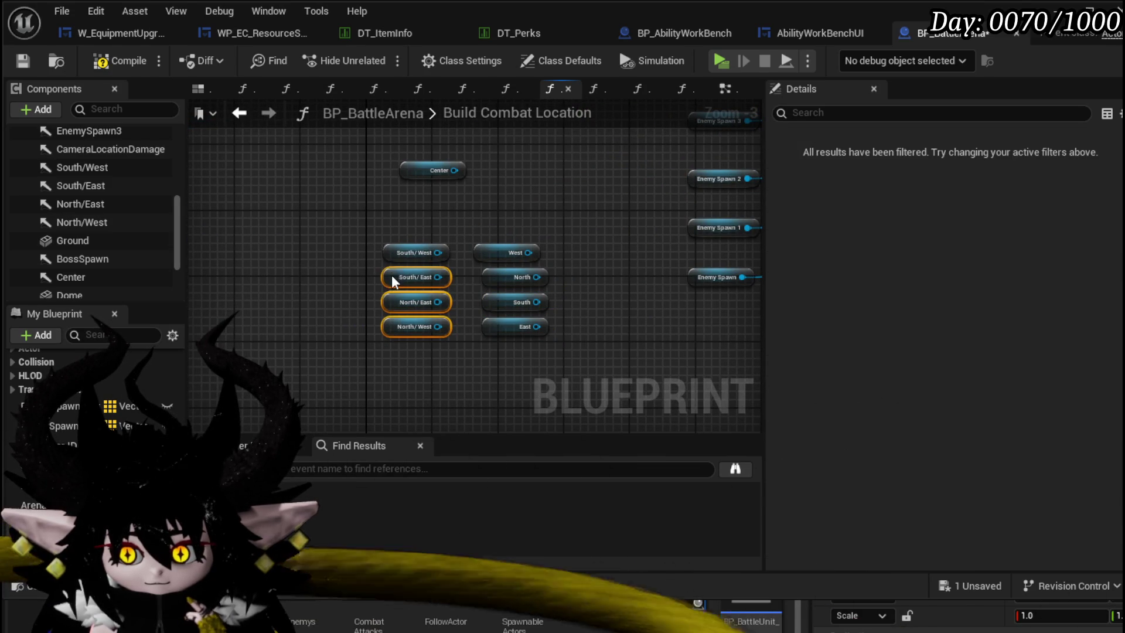
{"action": "left_click", "coordinate": [323, 294]}
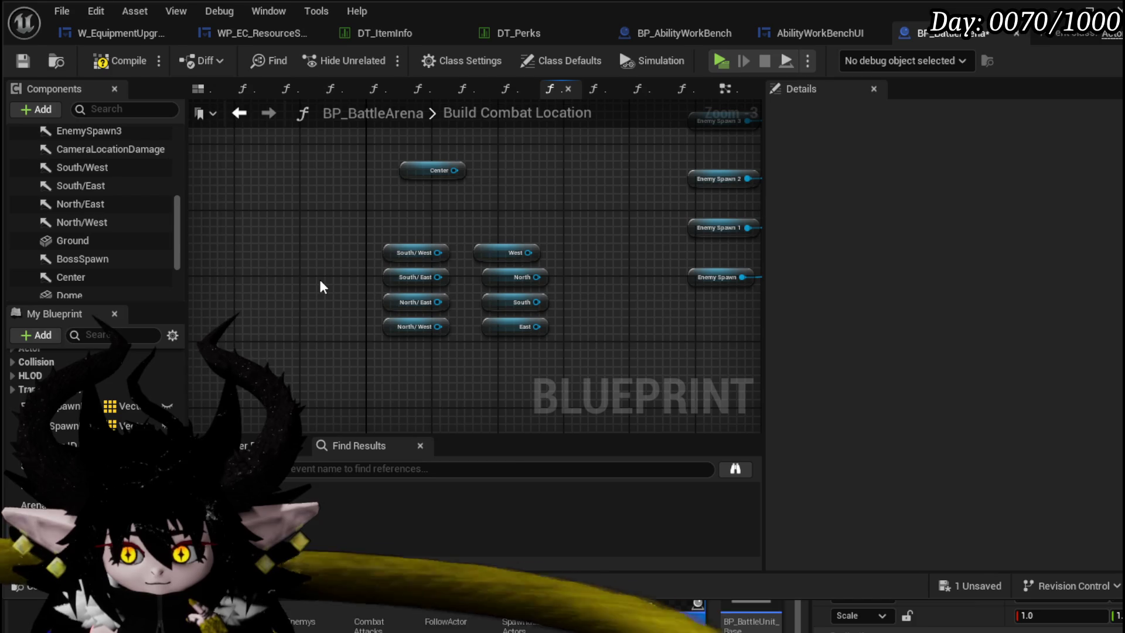
{"action": "left_click_drag", "start_coordinate": [431, 170], "coordinate": [412, 171]}
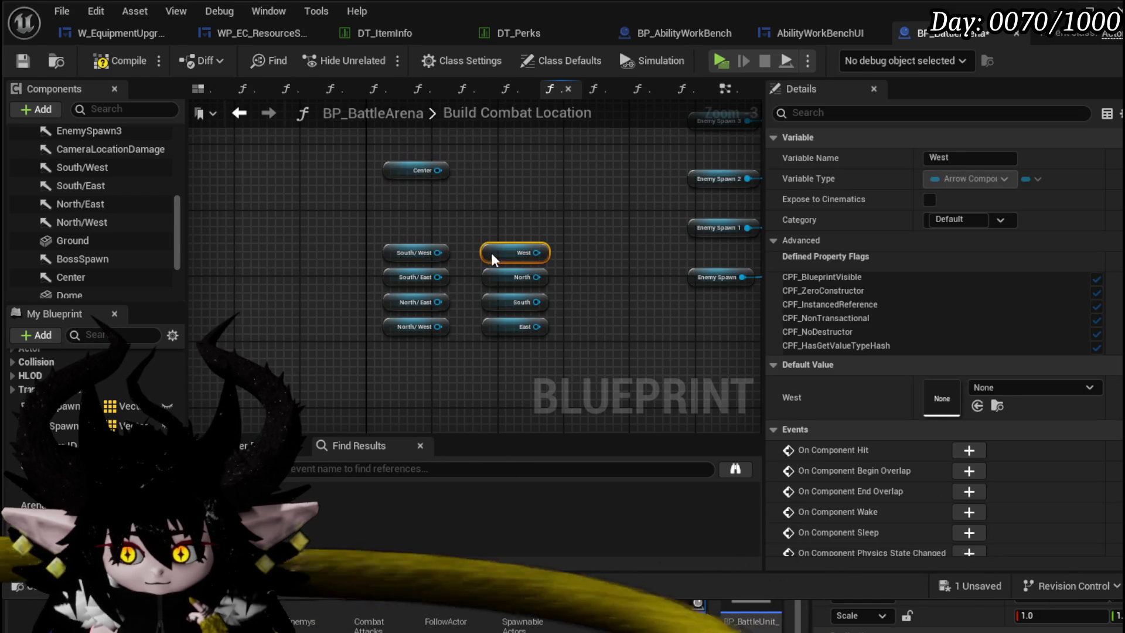
{"action": "left_click_drag", "start_coordinate": [492, 299], "coordinate": [498, 344]}
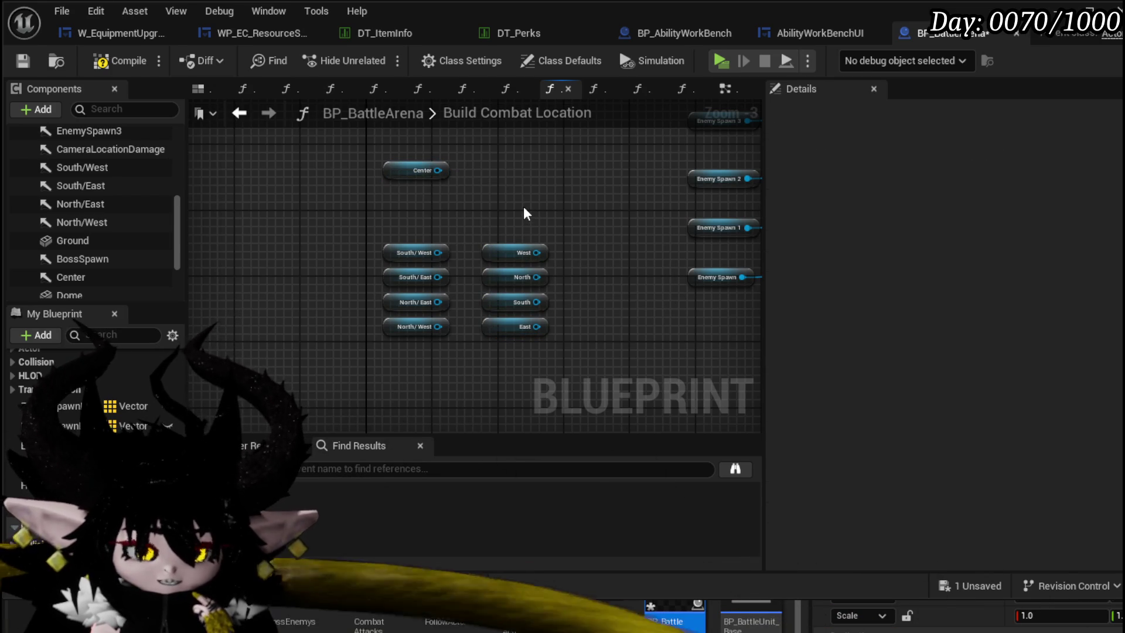
- Move the SET Enemy Spawn Location nodes left, closer to the Switch on Int
{"action": "left_click_drag", "start_coordinate": [526, 212], "coordinate": [304, 262]}
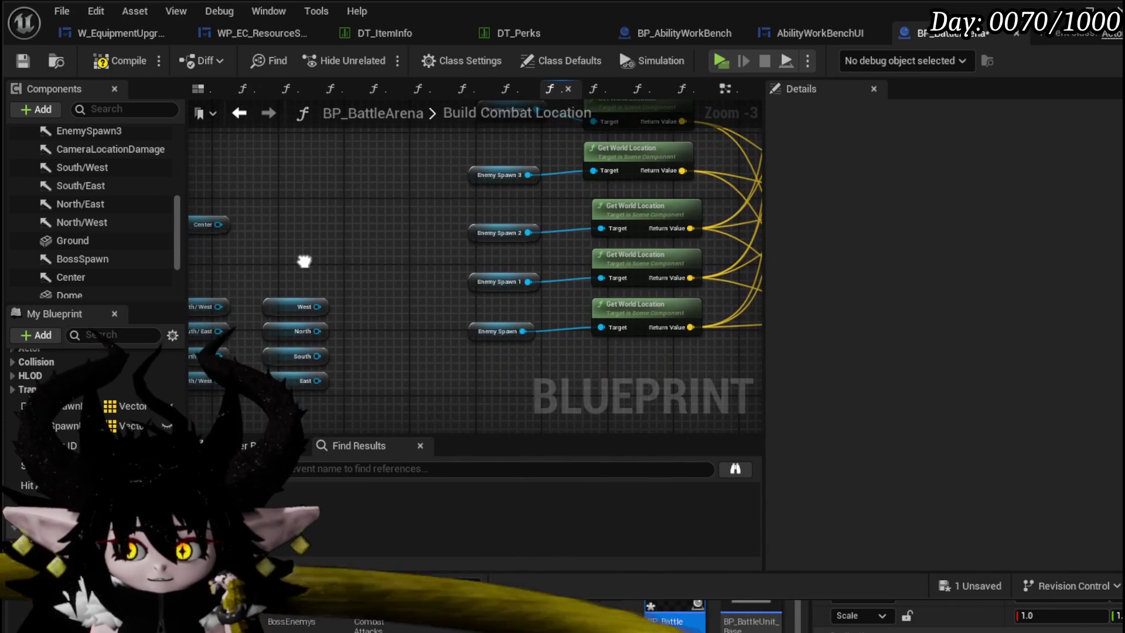
{"action": "scroll", "coordinate": [597, 361], "scroll_direction": "down", "scroll_amount": 1}
{"action": "mouse_move", "coordinate": [599, 361]}
{"action": "left_mouse_down"}
{"action": "mouse_move", "coordinate": [295, 258]}
{"action": "mouse_move", "coordinate": [219, 350]}
{"action": "mouse_move", "coordinate": [197, 181]}
{"action": "left_mouse_up"}
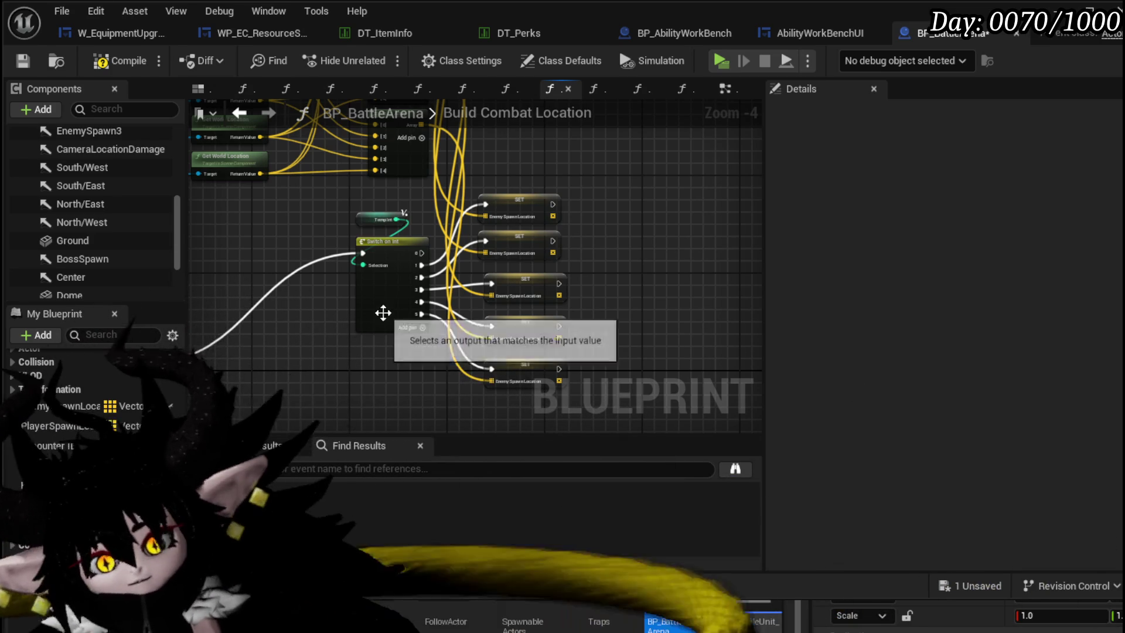
{"action": "scroll", "coordinate": [378, 220], "scroll_direction": "down", "scroll_amount": 2}
{"action": "scroll", "coordinate": [465, 264], "scroll_direction": "up", "scroll_amount": 2}
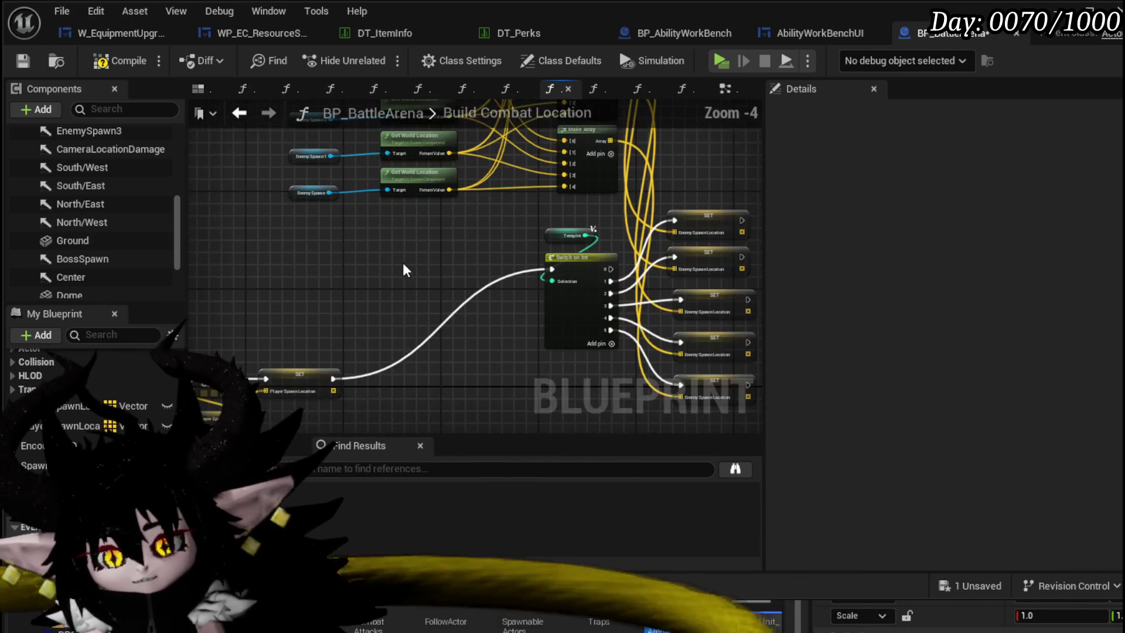
{"action": "scroll", "coordinate": [341, 317], "scroll_direction": "down", "scroll_amount": 3}
{"action": "scroll", "coordinate": [341, 317], "scroll_direction": "down", "scroll_amount": 1}
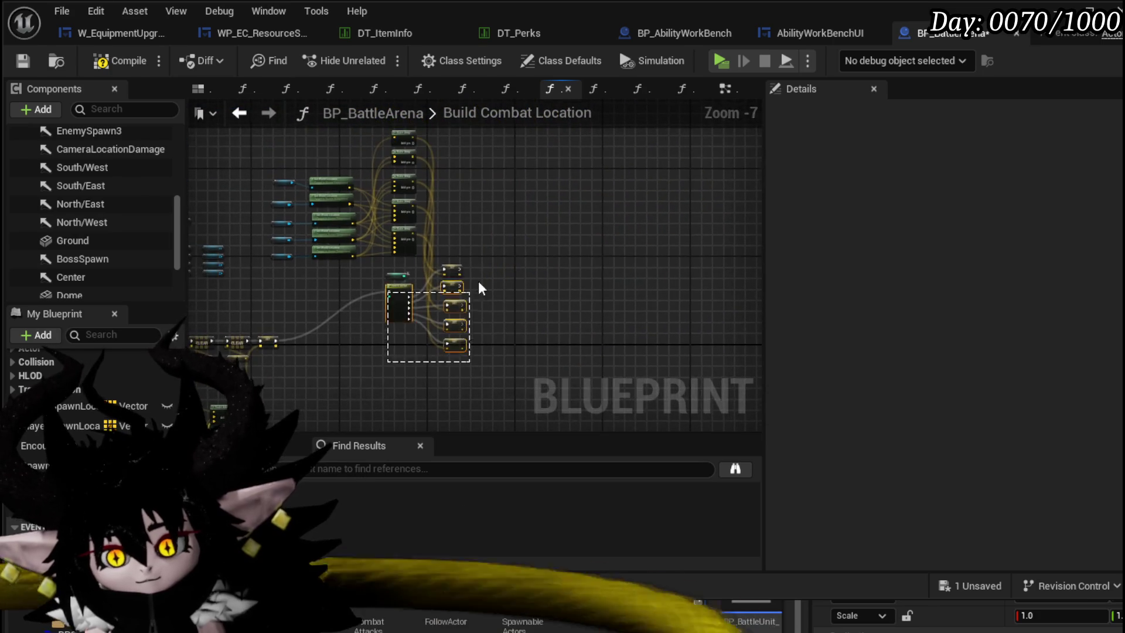
{"action": "left_click", "coordinate": [457, 274]}
{"action": "left_click_drag", "start_coordinate": [572, 164], "coordinate": [497, 160]}
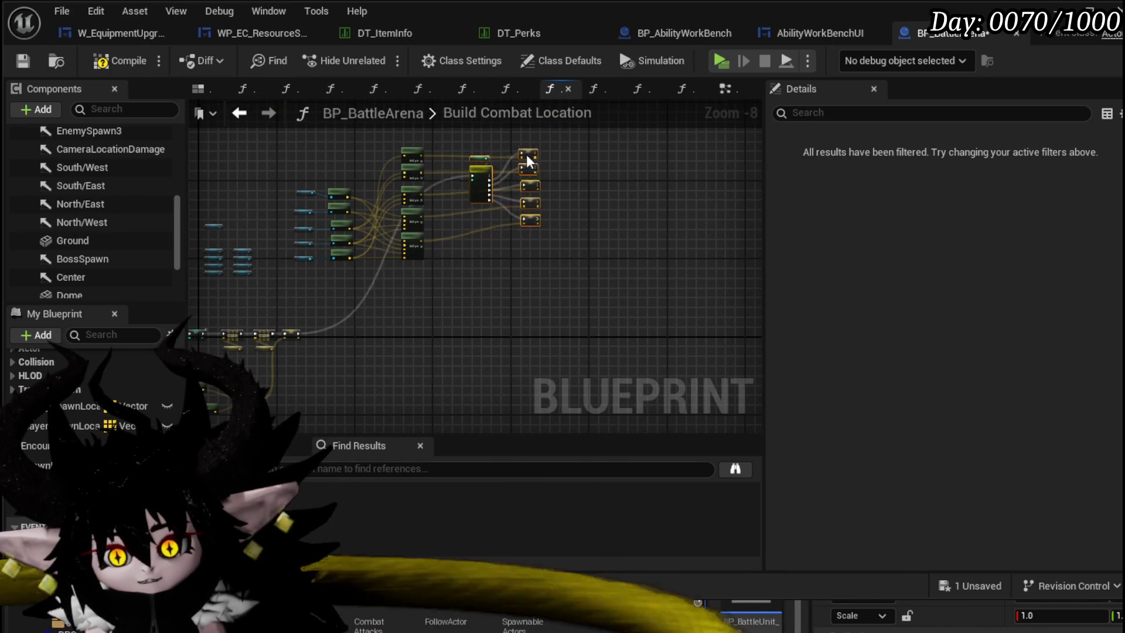
{"action": "scroll", "coordinate": [331, 354], "scroll_direction": "up", "scroll_amount": 5}
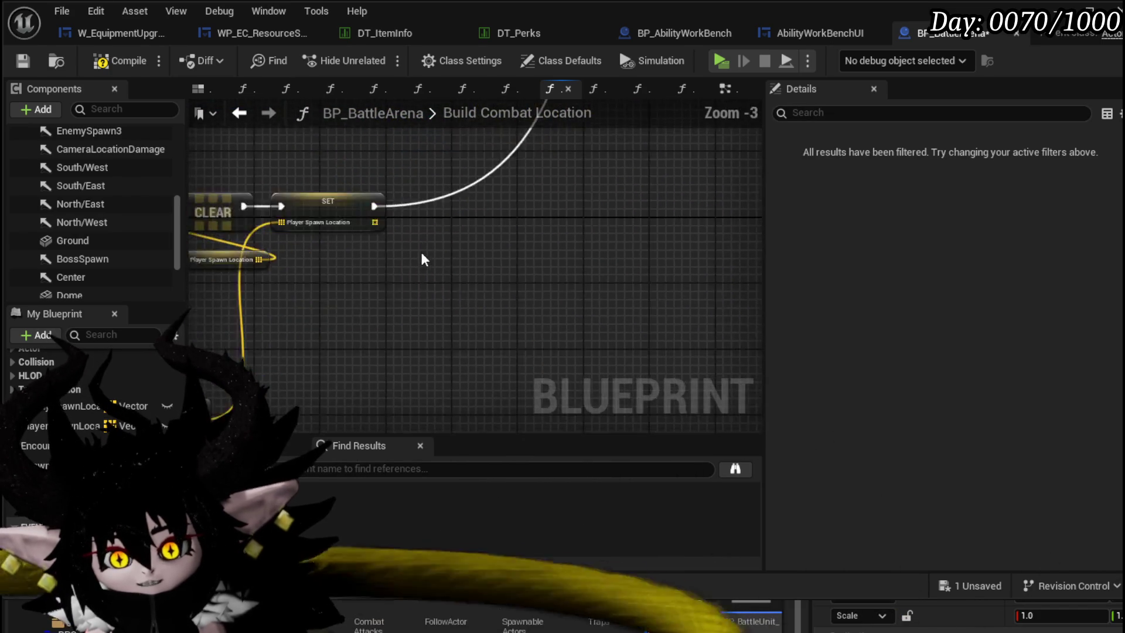
{"action": "scroll", "coordinate": [501, 256], "scroll_direction": "down", "scroll_amount": 2}
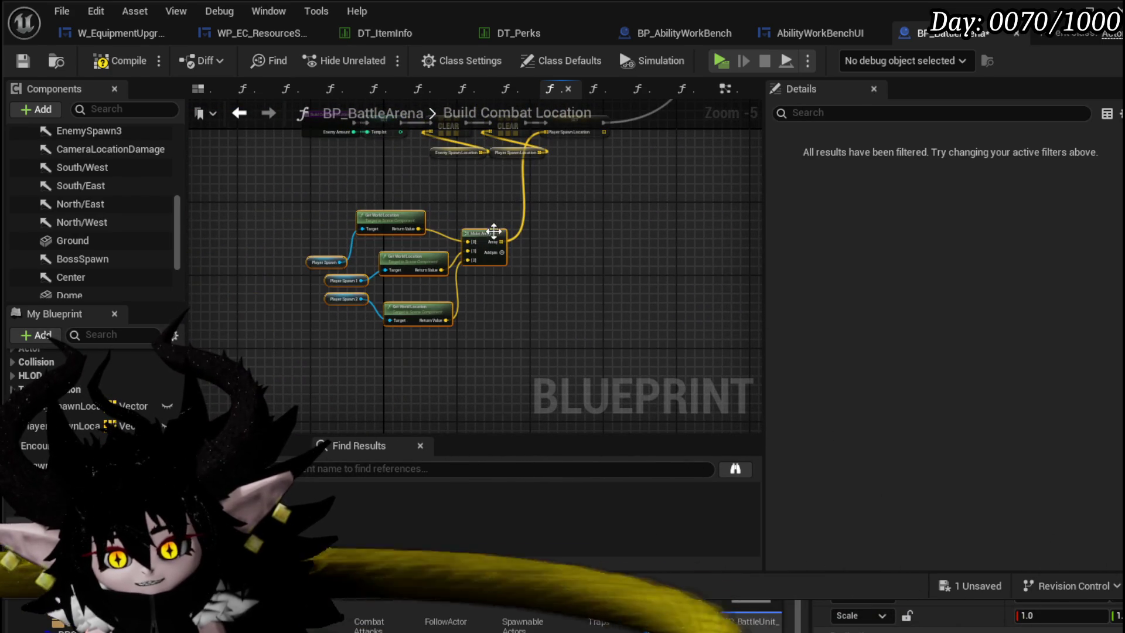
- Align the Player Spawn getters and their Get World Location nodes into line
{"action": "left_click_drag", "start_coordinate": [466, 261], "coordinate": [524, 302]}
{"action": "scroll", "coordinate": [395, 290], "scroll_direction": "up", "scroll_amount": 3}
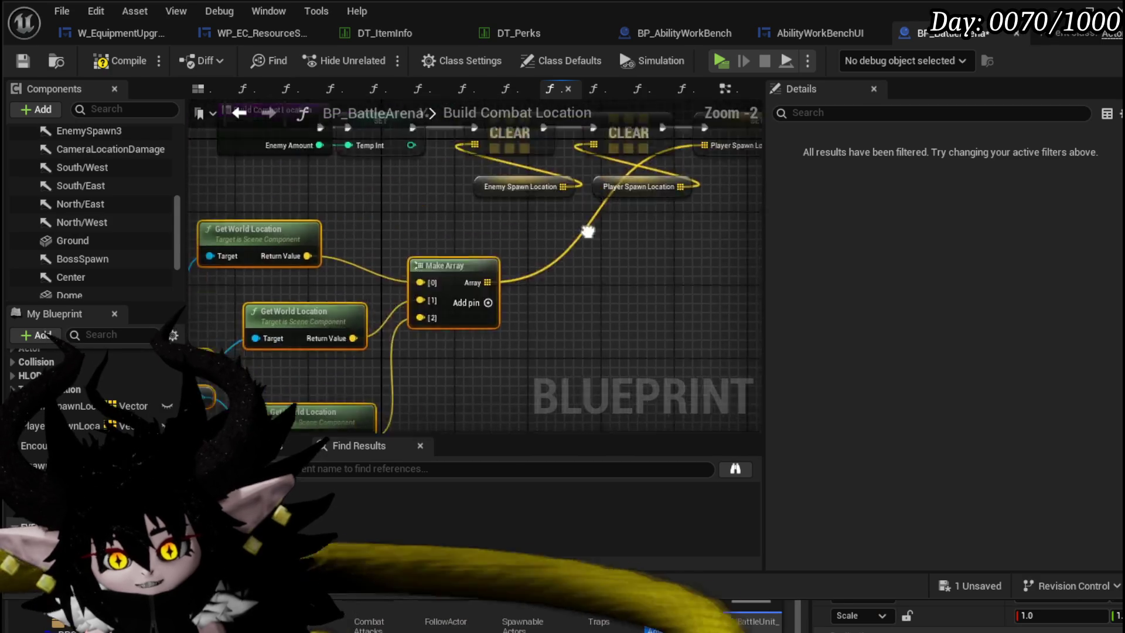
{"action": "left_click", "coordinate": [243, 279]}
{"action": "left_click_drag", "start_coordinate": [272, 316], "coordinate": [238, 307]}
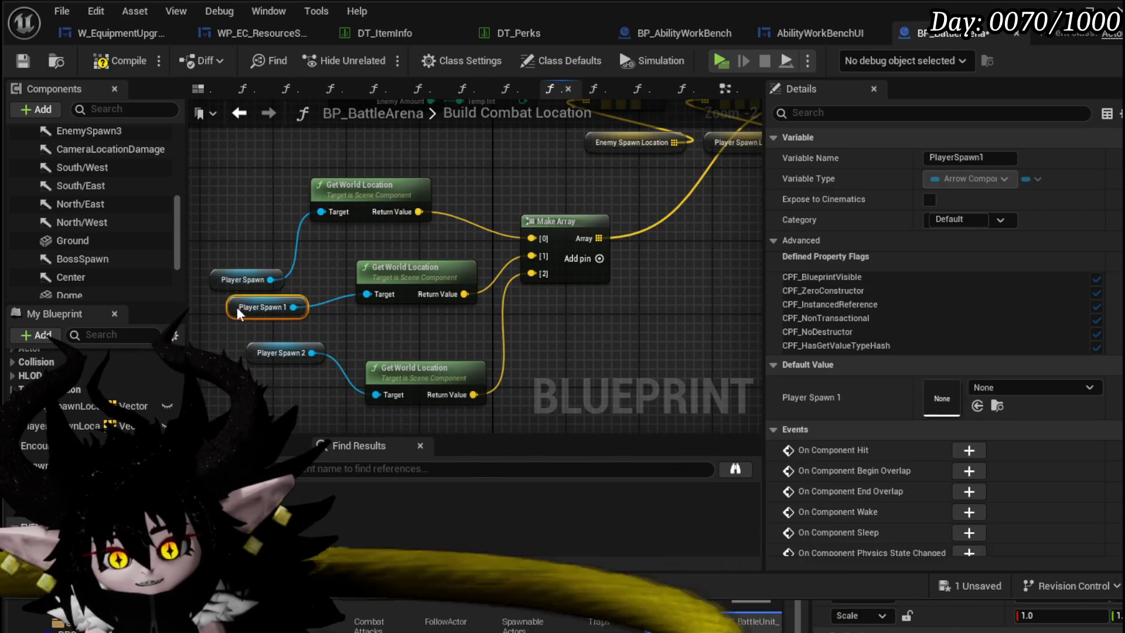
{"action": "left_click", "coordinate": [264, 352]}
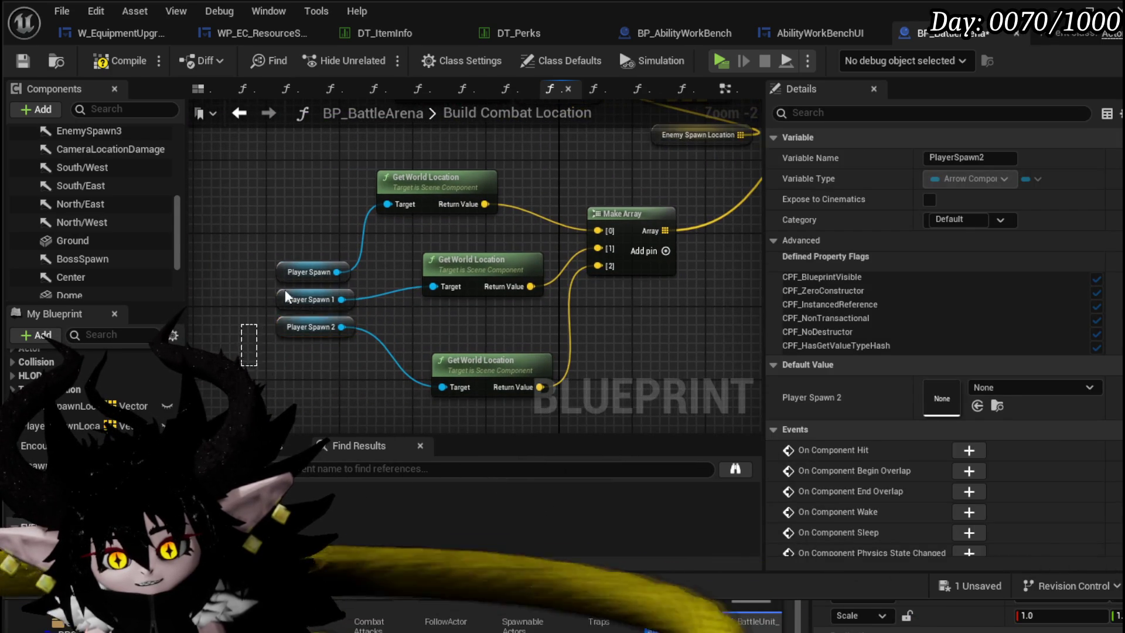
{"action": "left_click", "coordinate": [426, 270]}
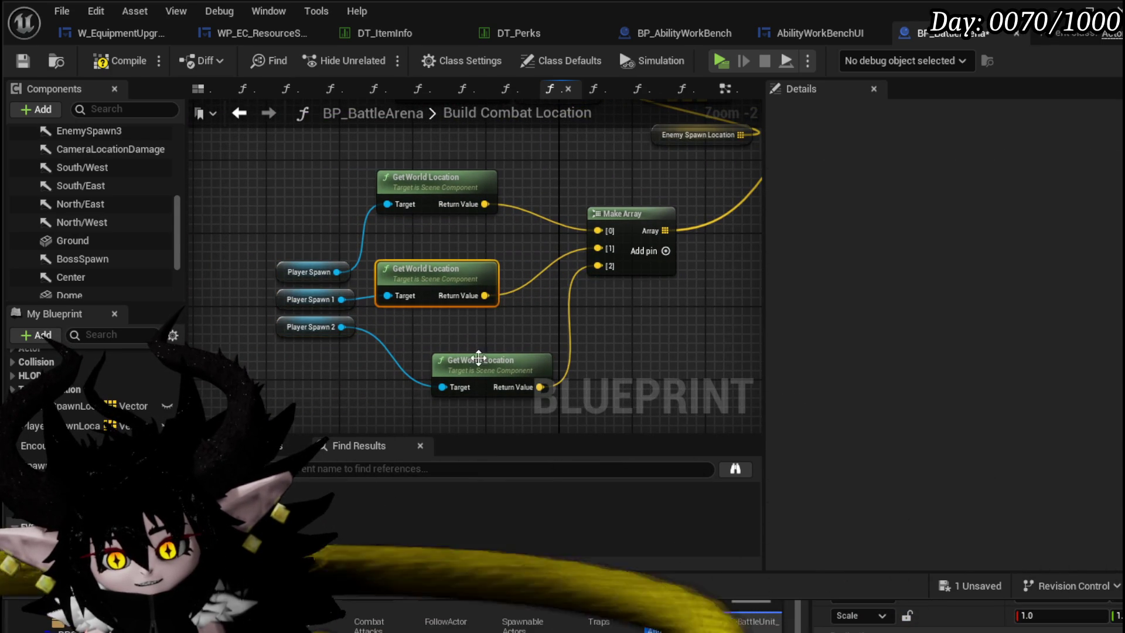
{"action": "left_click_drag", "start_coordinate": [479, 359], "coordinate": [425, 333]}
{"action": "left_click_drag", "start_coordinate": [426, 177], "coordinate": [426, 214]}
{"action": "left_click", "coordinate": [430, 280]}
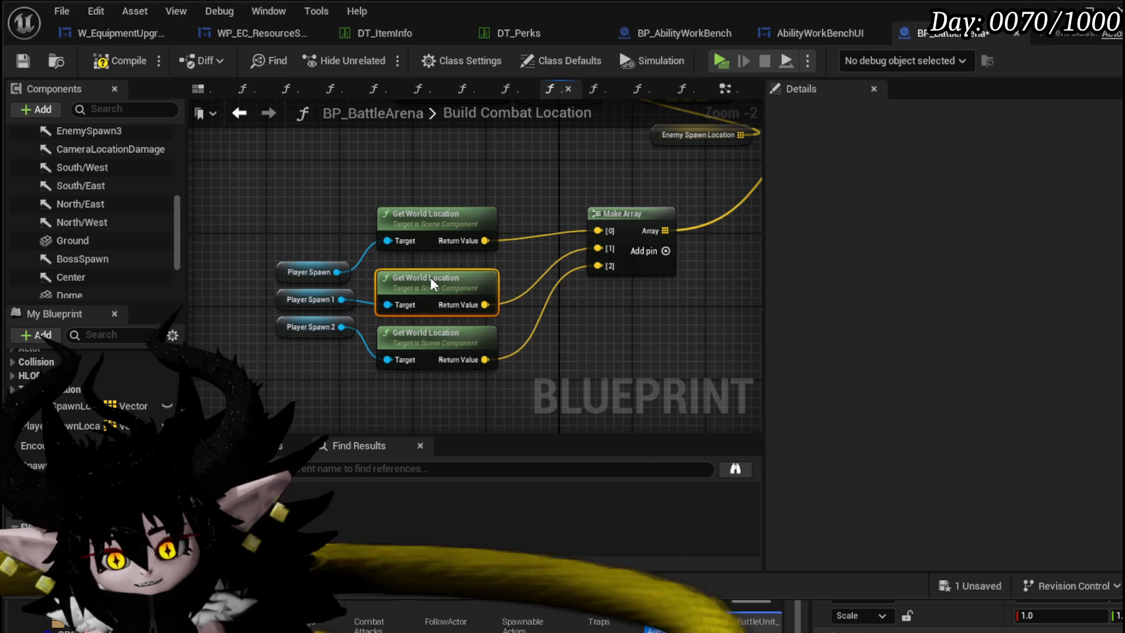
{"action": "scroll", "coordinate": [431, 277], "scroll_direction": "down", "scroll_amount": 1}
- Compile and save the blueprint
{"action": "mouse_move", "coordinate": [542, 299]}
{"action": "left_mouse_down"}
{"action": "mouse_move", "coordinate": [573, 284]}
{"action": "mouse_move", "coordinate": [399, 334]}
{"action": "left_mouse_up"}
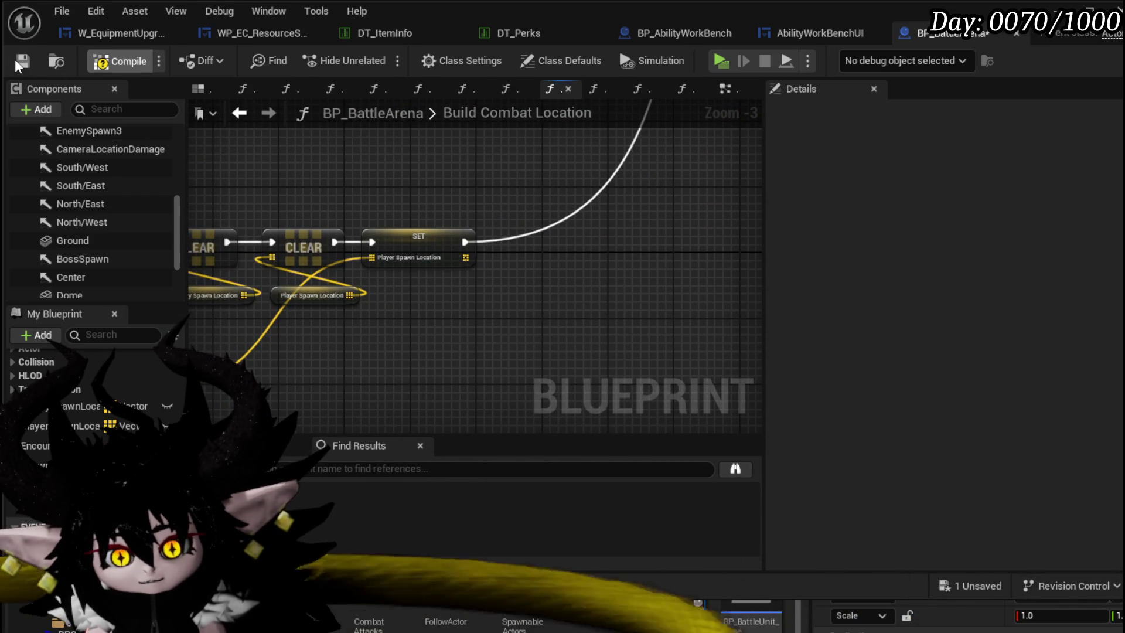
{"action": "left_click", "coordinate": [21, 59]}
- Promote the South/West getter's output to a new variable
{"action": "mouse_move", "coordinate": [528, 309]}
{"action": "left_mouse_down"}
{"action": "mouse_move", "coordinate": [254, 245]}
{"action": "mouse_move", "coordinate": [392, 274]}
{"action": "left_mouse_up"}
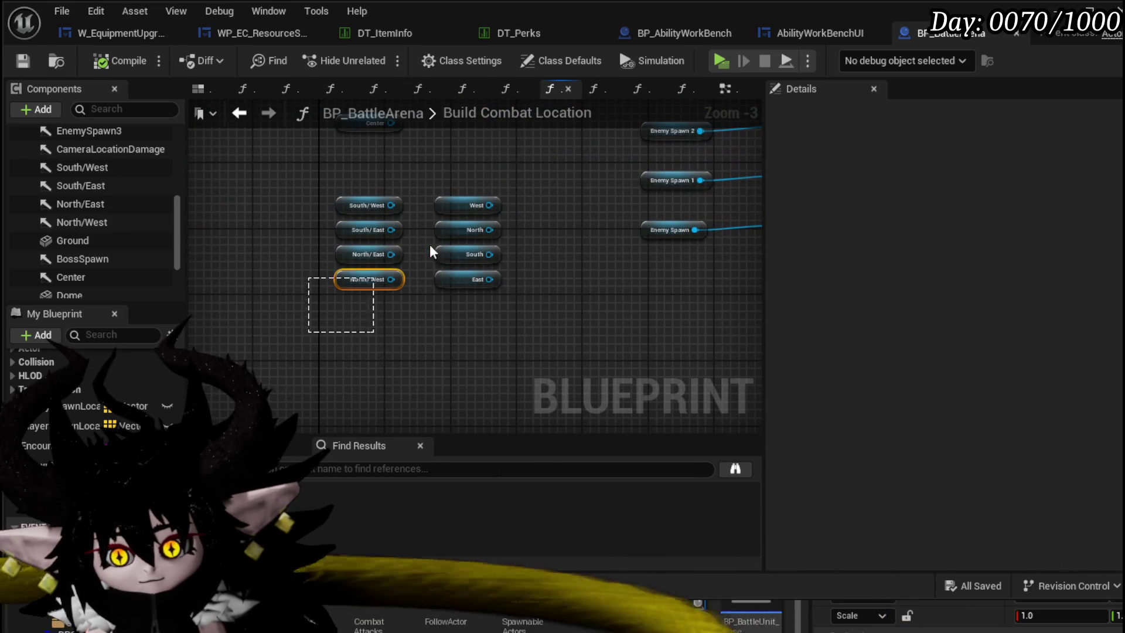
{"action": "left_click_drag", "start_coordinate": [310, 330], "coordinate": [378, 247]}
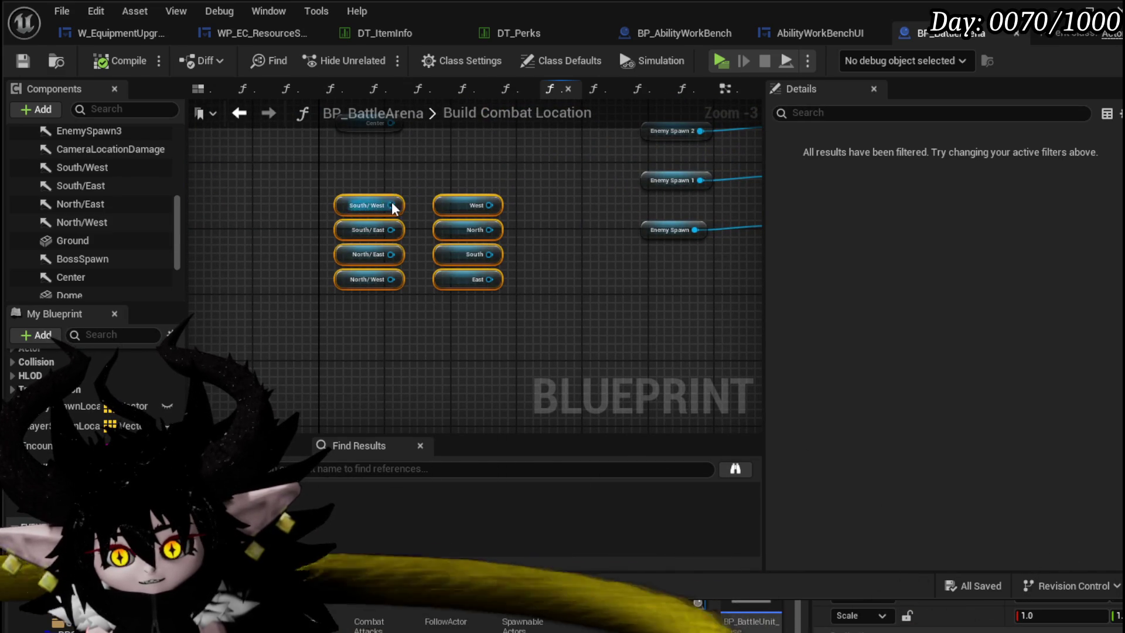
{"action": "left_click_drag", "start_coordinate": [392, 205], "coordinate": [454, 259]}
{"action": "key", "text": "Escape"}
{"action": "mouse_move", "coordinate": [433, 167]}
{"action": "left_mouse_down"}
{"action": "mouse_move", "coordinate": [326, 201]}
{"action": "mouse_move", "coordinate": [264, 205]}
{"action": "left_mouse_up"}
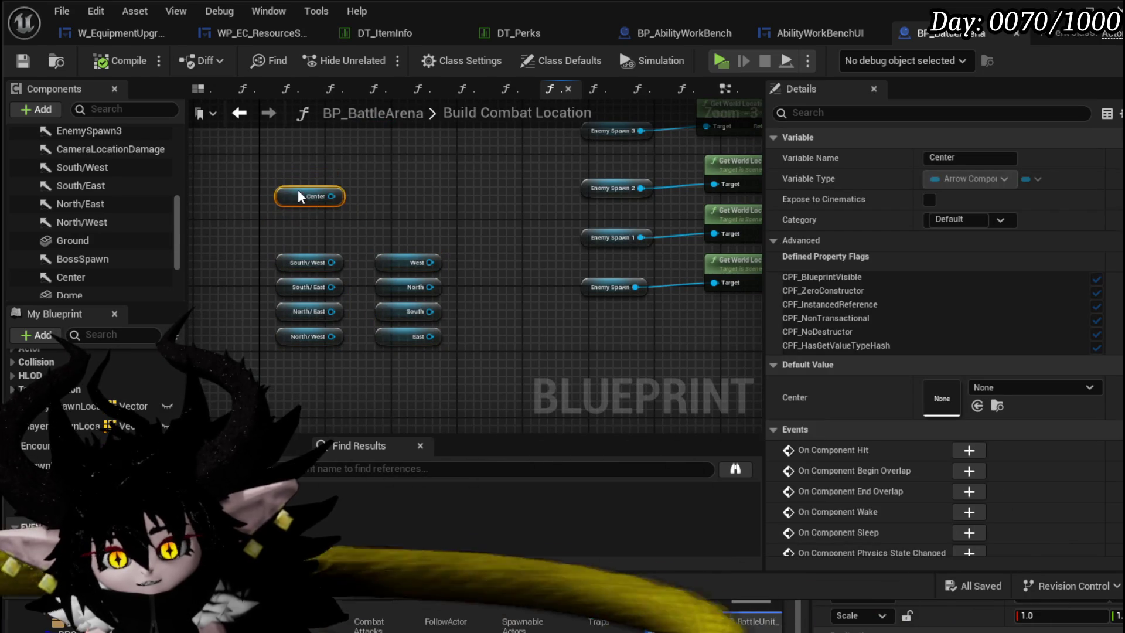
{"action": "left_click", "coordinate": [355, 230]}
{"action": "mouse_move", "coordinate": [356, 230]}
{"action": "left_mouse_down"}
{"action": "mouse_move", "coordinate": [339, 215]}
{"action": "mouse_move", "coordinate": [343, 264]}
{"action": "left_mouse_up"}
{"action": "left_click", "coordinate": [365, 293]}
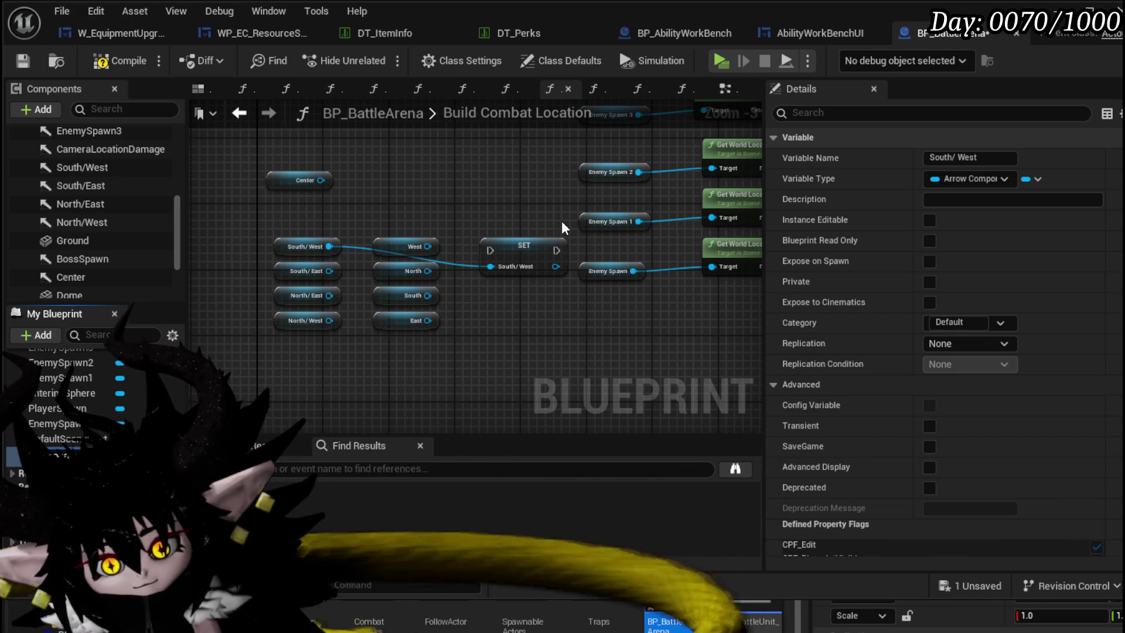
- Name the variable EnemySpawnLocationArray and delete its unused SET node
{"action": "key", "text": "Return"}
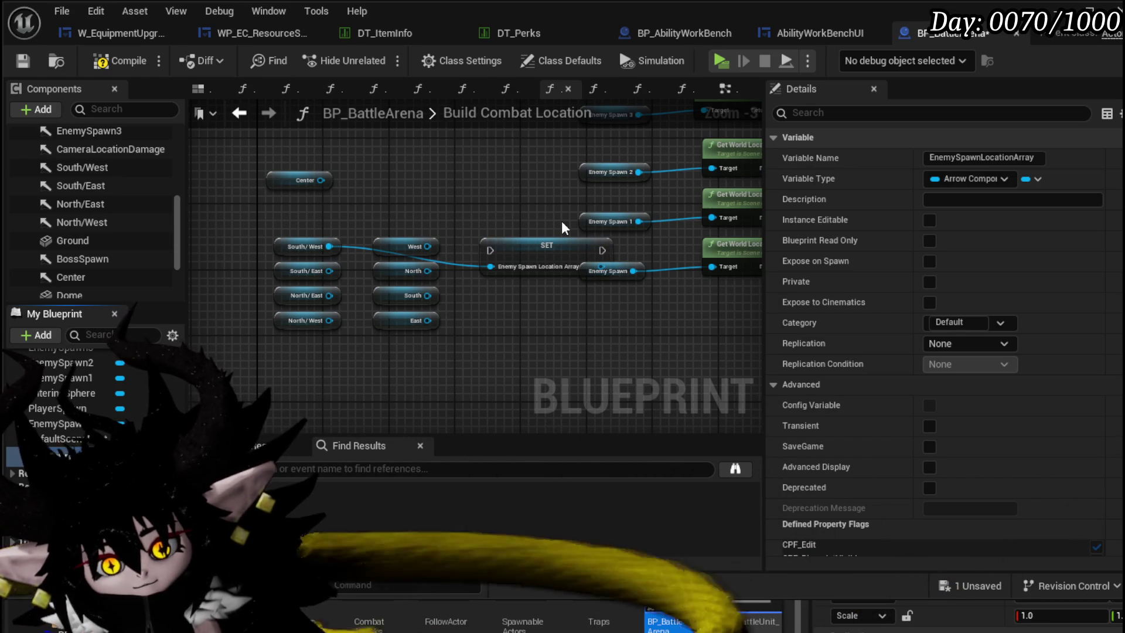
{"action": "left_click", "coordinate": [540, 246]}
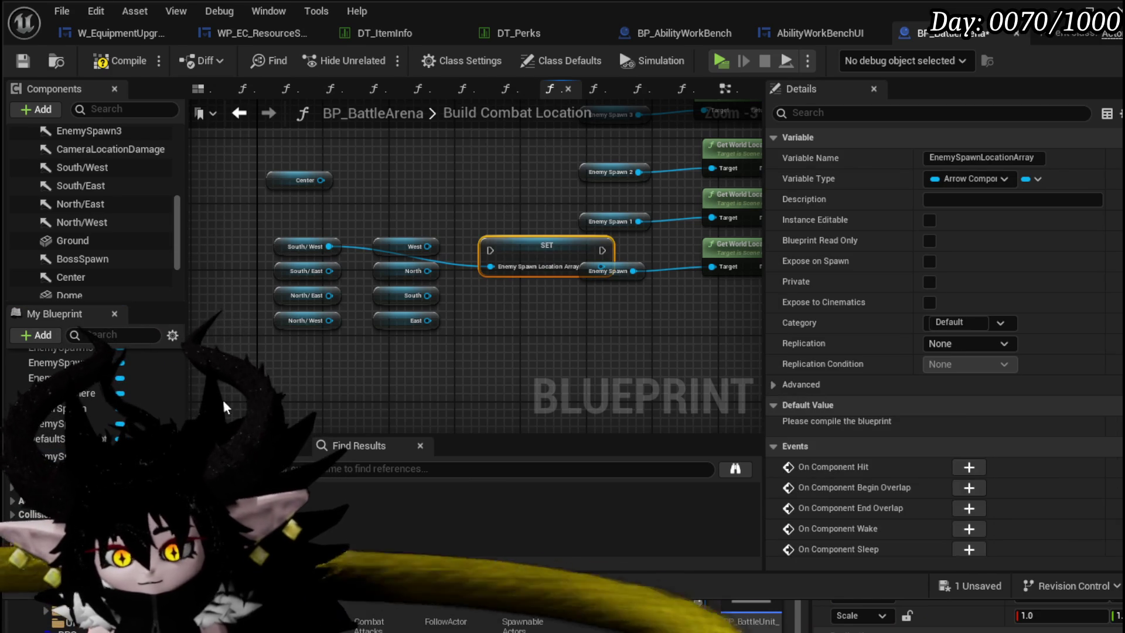
{"action": "key", "text": "Delete"}
{"action": "left_click", "coordinate": [121, 363]}
{"action": "key", "text": "Escape"}
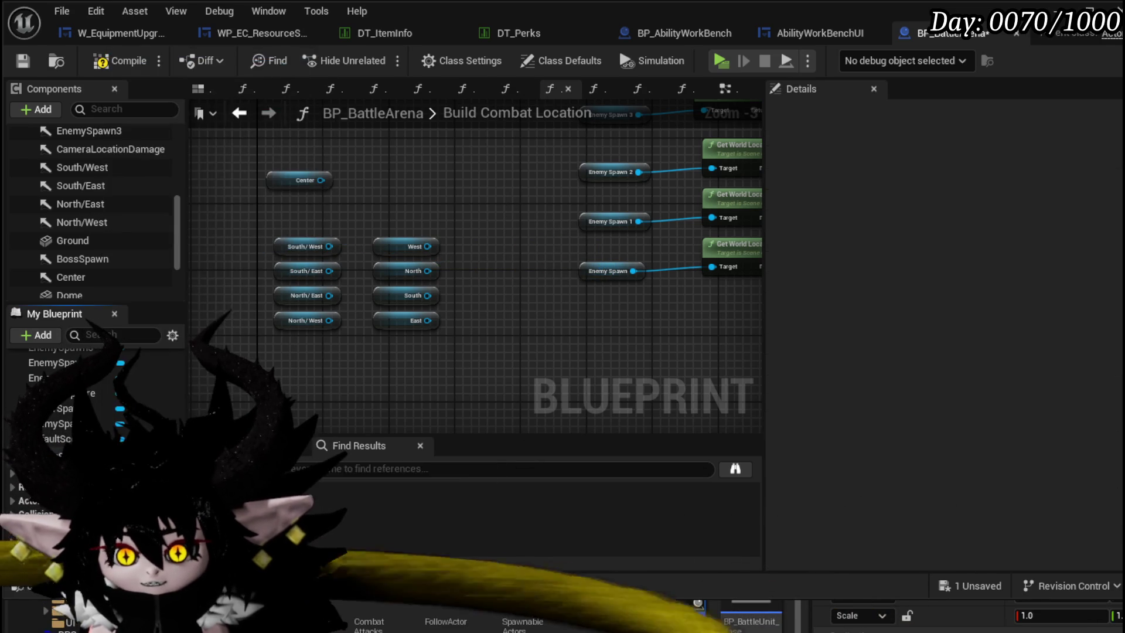
- Change EnemySpawnLocationArray's container type to Array in Details
{"action": "left_click", "coordinate": [57, 453]}
{"action": "left_click", "coordinate": [1035, 181]}
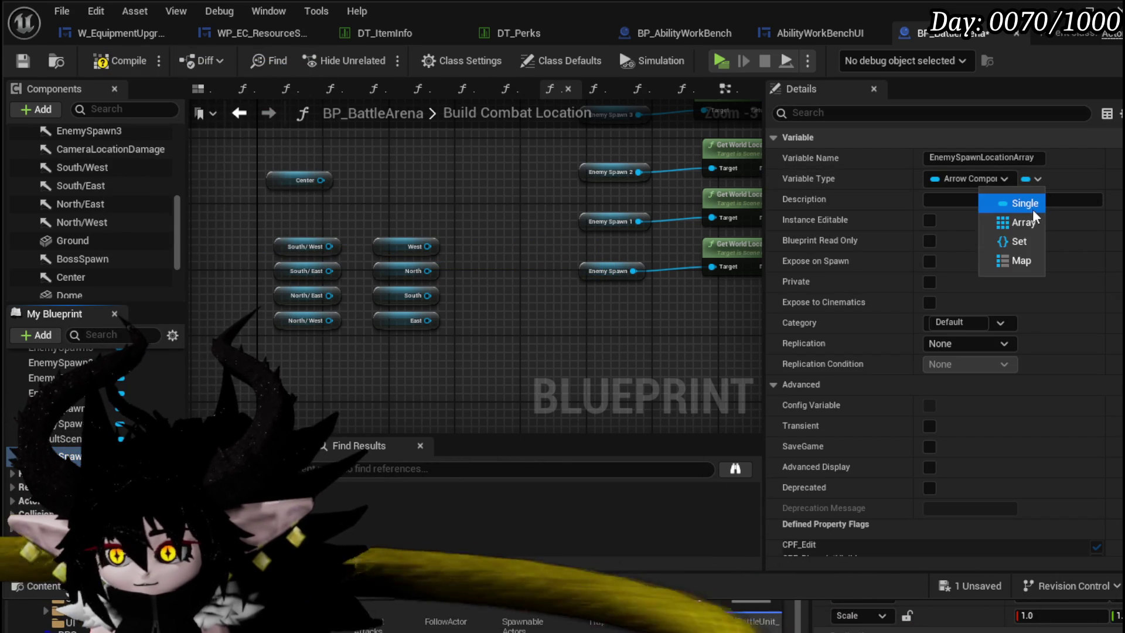
{"action": "left_click", "coordinate": [1034, 209]}
- Add an EnemySpawnLocationArray getter to the graph and compile
{"action": "left_click_drag", "start_coordinate": [300, 369], "coordinate": [372, 312]}
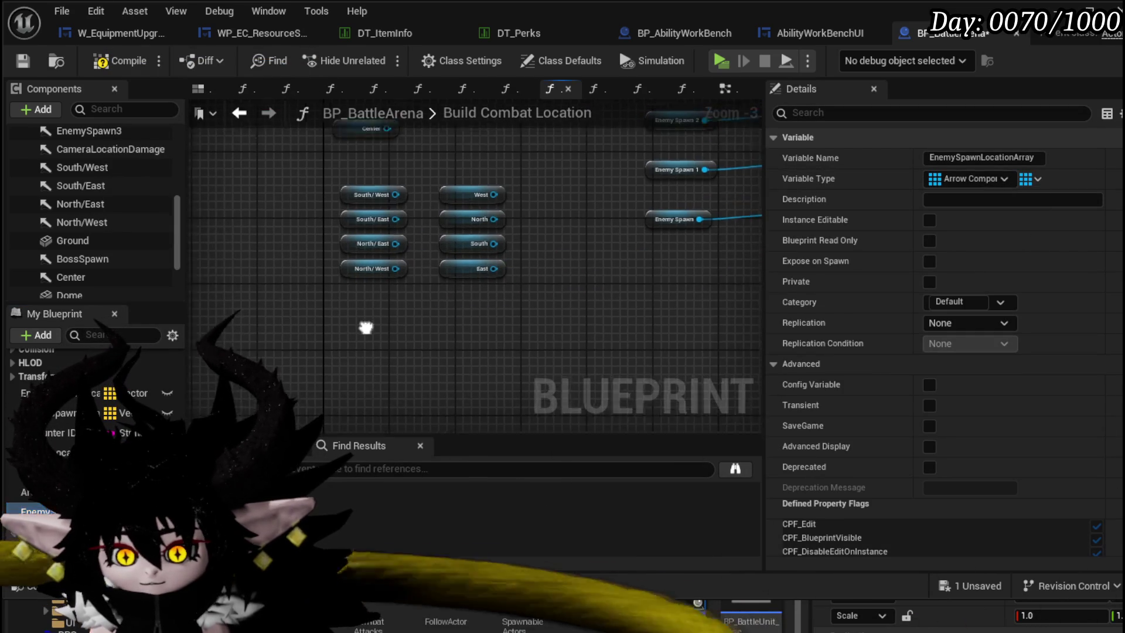
{"action": "left_click_drag", "start_coordinate": [422, 270], "coordinate": [439, 291]}
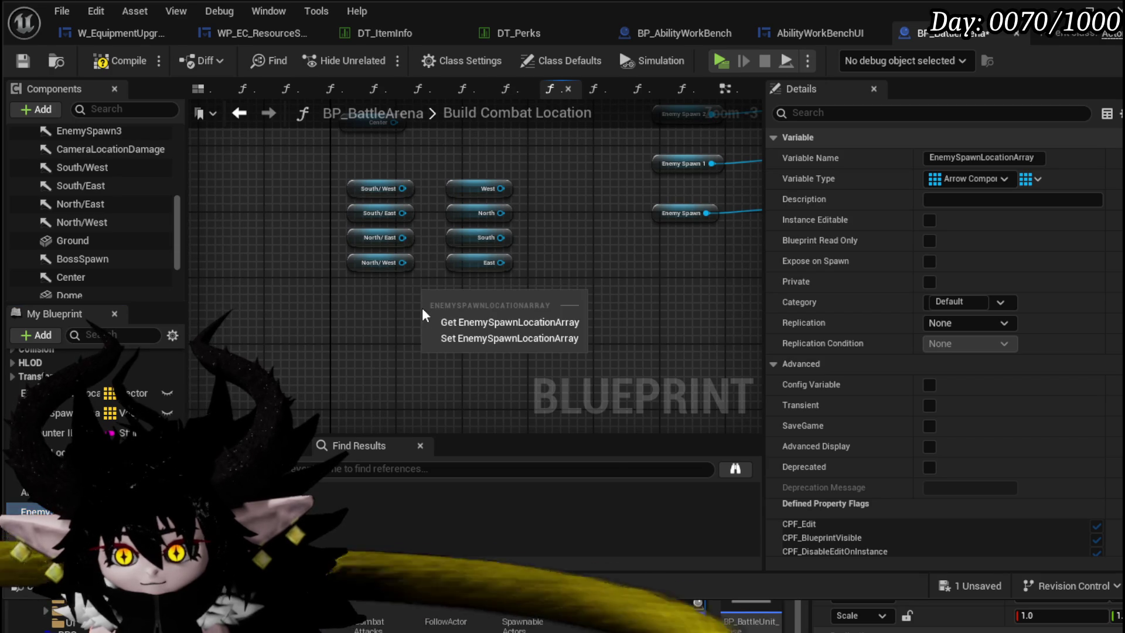
{"action": "left_click", "coordinate": [475, 319]}
{"action": "left_click_drag", "start_coordinate": [521, 296], "coordinate": [548, 305]}
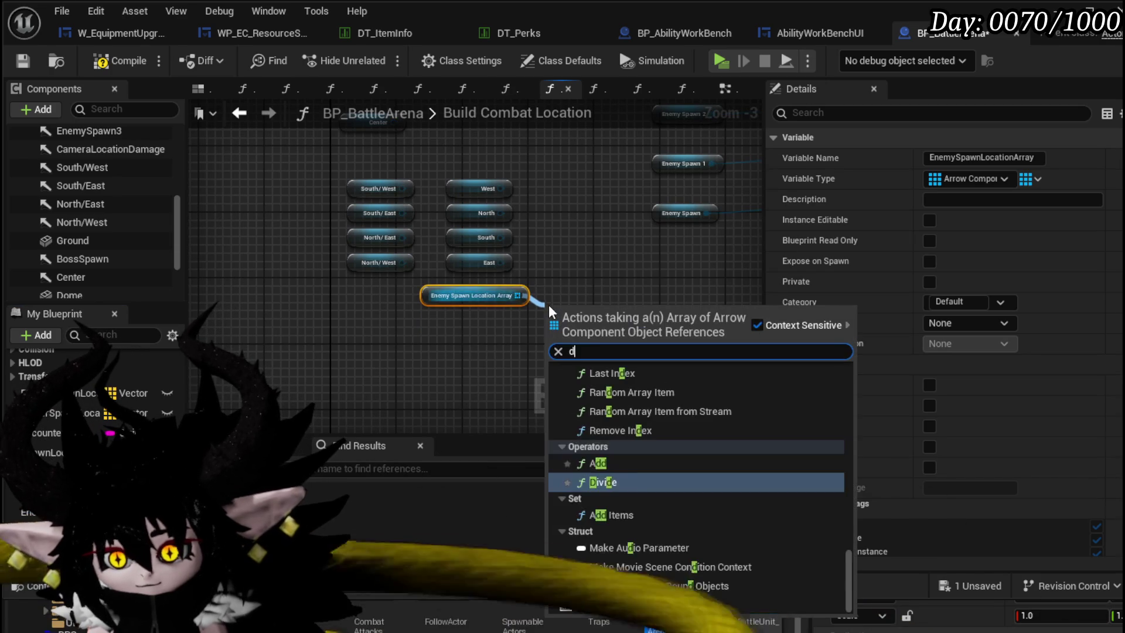
{"action": "key", "text": "Escape"}
{"action": "left_click_drag", "start_coordinate": [475, 299], "coordinate": [425, 293]}
{"action": "scroll", "coordinate": [848, 331], "scroll_direction": "down", "scroll_amount": 2}
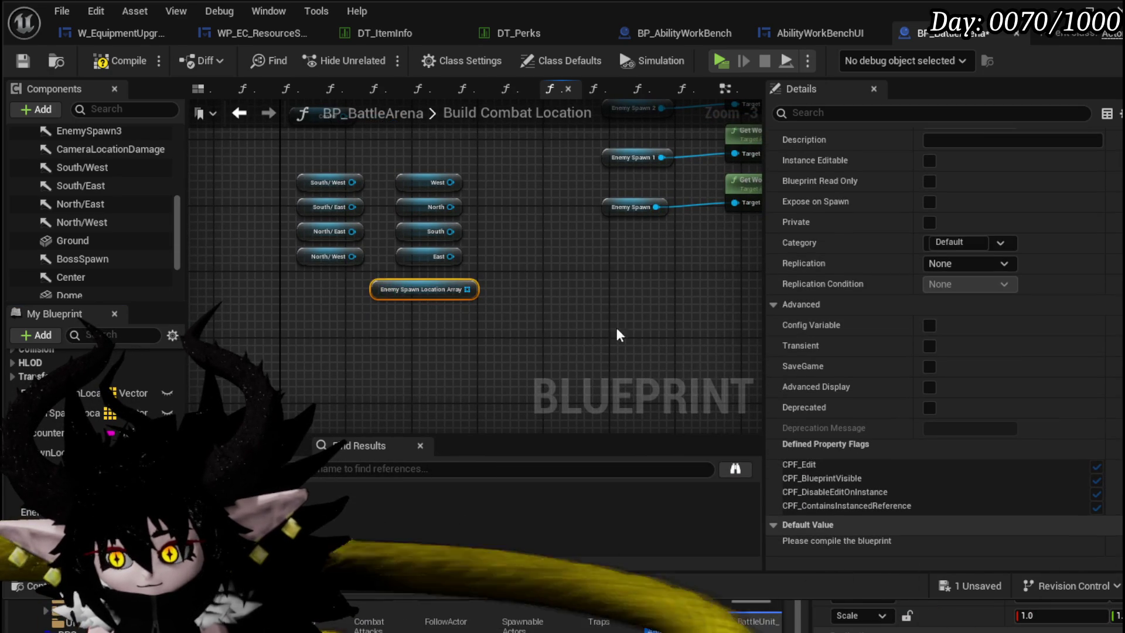
{"action": "key", "text": "F7"}
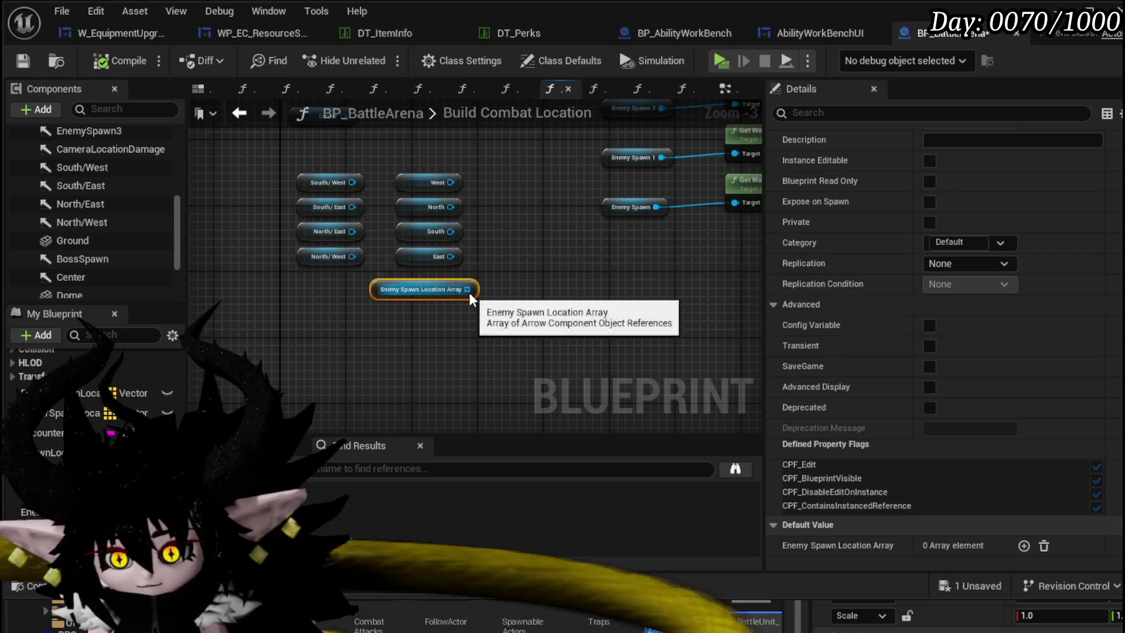
- Wire an Add node to the array getter and move the diagonal getters below it
{"action": "left_click_drag", "start_coordinate": [467, 289], "coordinate": [500, 296]}
{"action": "type", "text": "add"}
{"action": "key", "text": "Return"}
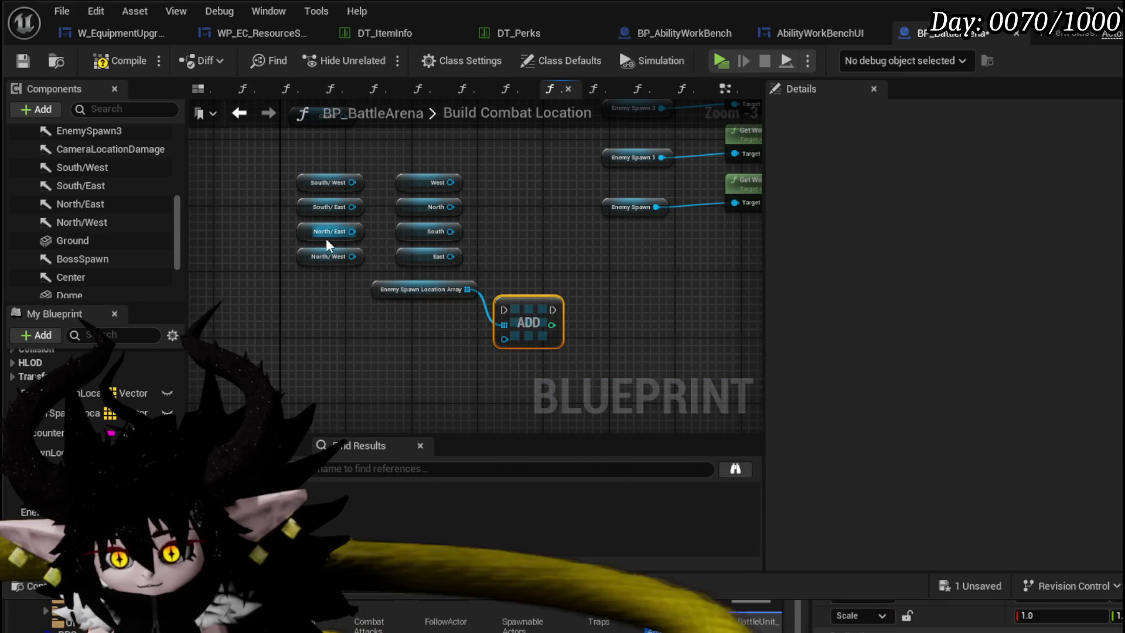
{"action": "left_click_drag", "start_coordinate": [294, 171], "coordinate": [365, 269]}
{"action": "left_click_drag", "start_coordinate": [330, 231], "coordinate": [428, 379]}
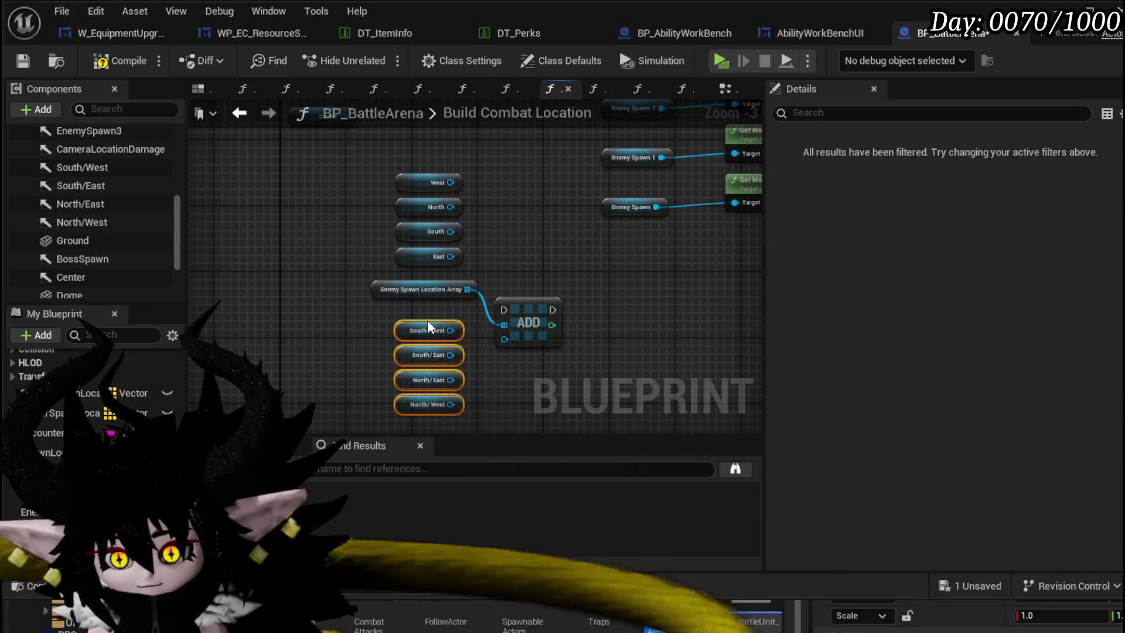
{"action": "mouse_move", "coordinate": [428, 329]}
{"action": "left_mouse_down"}
{"action": "mouse_move", "coordinate": [526, 337]}
{"action": "mouse_move", "coordinate": [505, 340]}
{"action": "left_mouse_up"}
{"action": "key", "text": "Escape"}
- Feed a diagonal arrow getter into the Add node and place a For Each Loop
{"action": "right_click", "coordinate": [509, 343]}
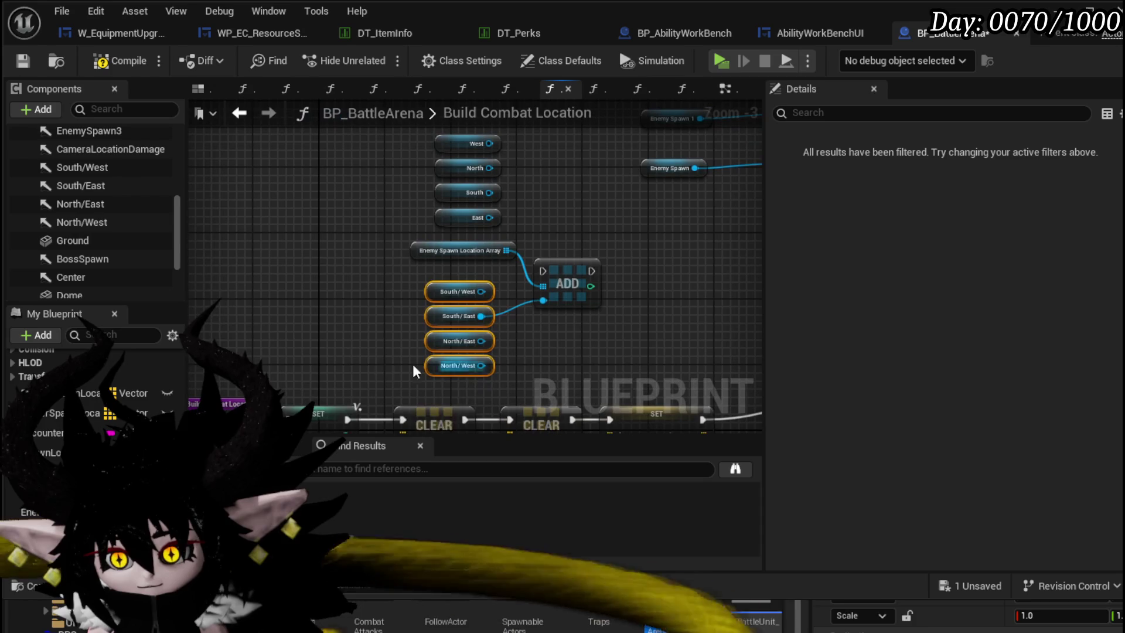
{"action": "mouse_move", "coordinate": [373, 355]}
{"action": "left_mouse_down"}
{"action": "mouse_move", "coordinate": [462, 283]}
{"action": "mouse_move", "coordinate": [261, 199]}
{"action": "mouse_move", "coordinate": [520, 347]}
{"action": "left_mouse_up"}
{"action": "key", "text": "Escape"}
{"action": "mouse_move", "coordinate": [334, 266]}
{"action": "left_mouse_down"}
{"action": "mouse_move", "coordinate": [436, 333]}
{"action": "mouse_move", "coordinate": [270, 229]}
{"action": "left_mouse_up"}
{"action": "right_click", "coordinate": [431, 303]}
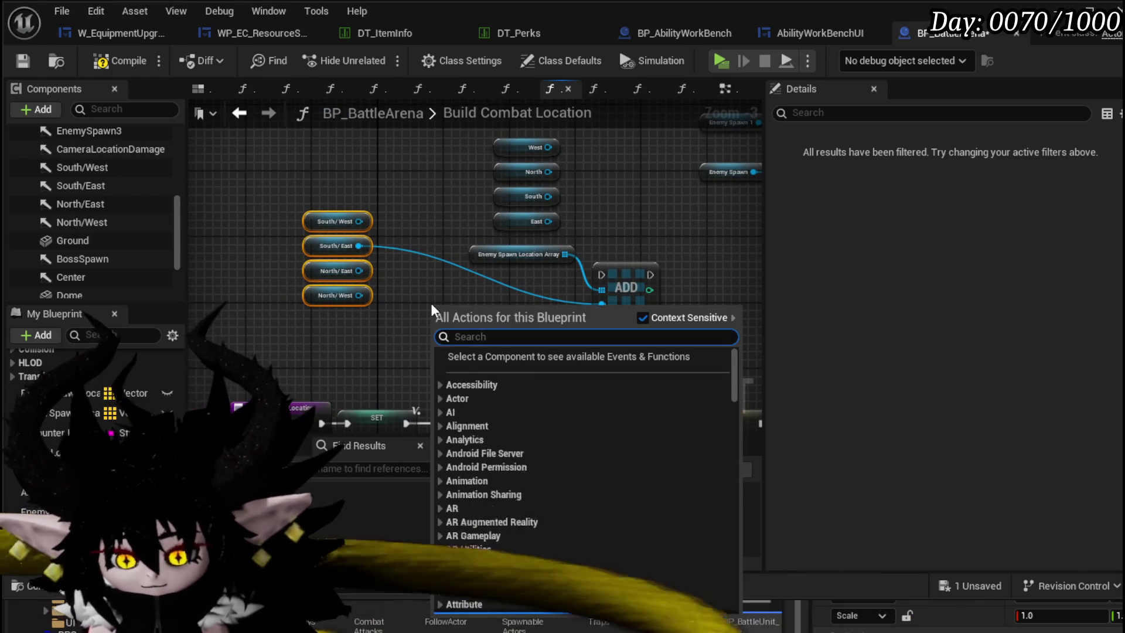
{"action": "type", "text": "Loop"}
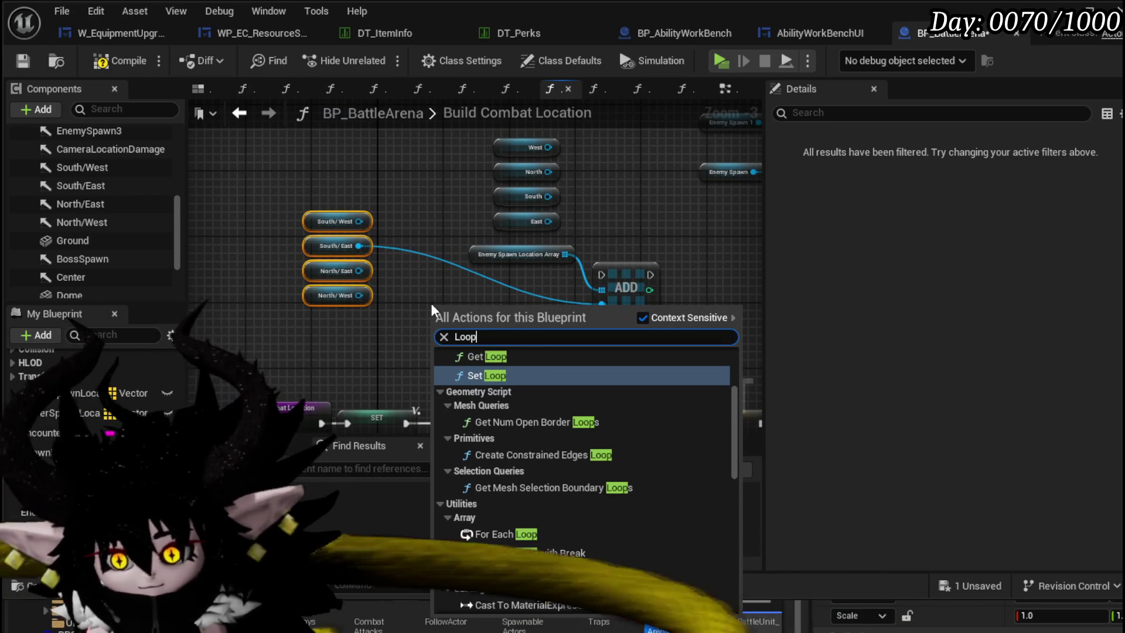
{"action": "left_click", "coordinate": [528, 537]}
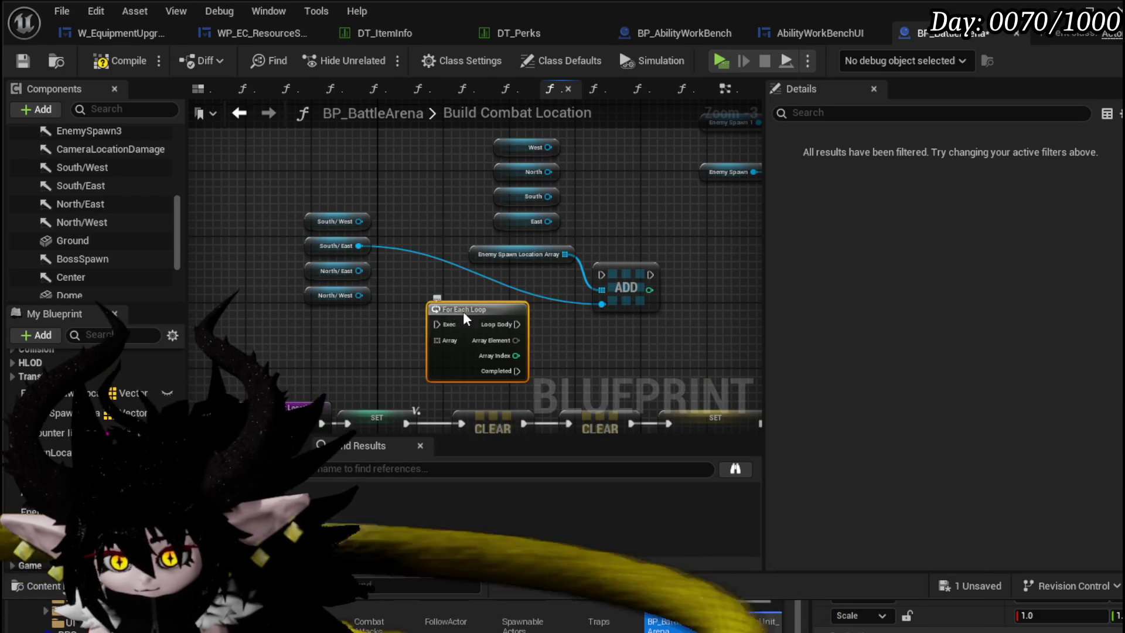
{"action": "scroll", "coordinate": [366, 293], "scroll_direction": "down", "scroll_amount": 1}
{"action": "mouse_move", "coordinate": [341, 357]}
{"action": "left_mouse_down"}
{"action": "mouse_move", "coordinate": [437, 241]}
{"action": "mouse_move", "coordinate": [277, 249]}
{"action": "mouse_move", "coordinate": [390, 261]}
{"action": "left_mouse_up"}
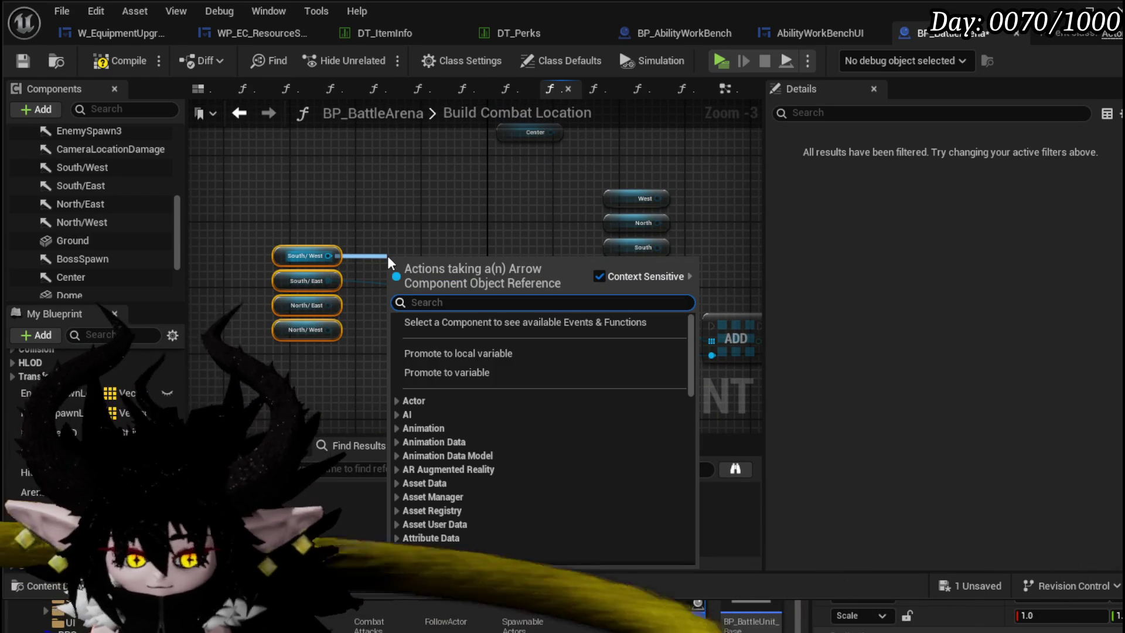
{"action": "type", "text": "make arra"}
- Build a Make Array fed by the South/West, South/East, North/East and North/West arrows
{"action": "key", "text": "Return"}
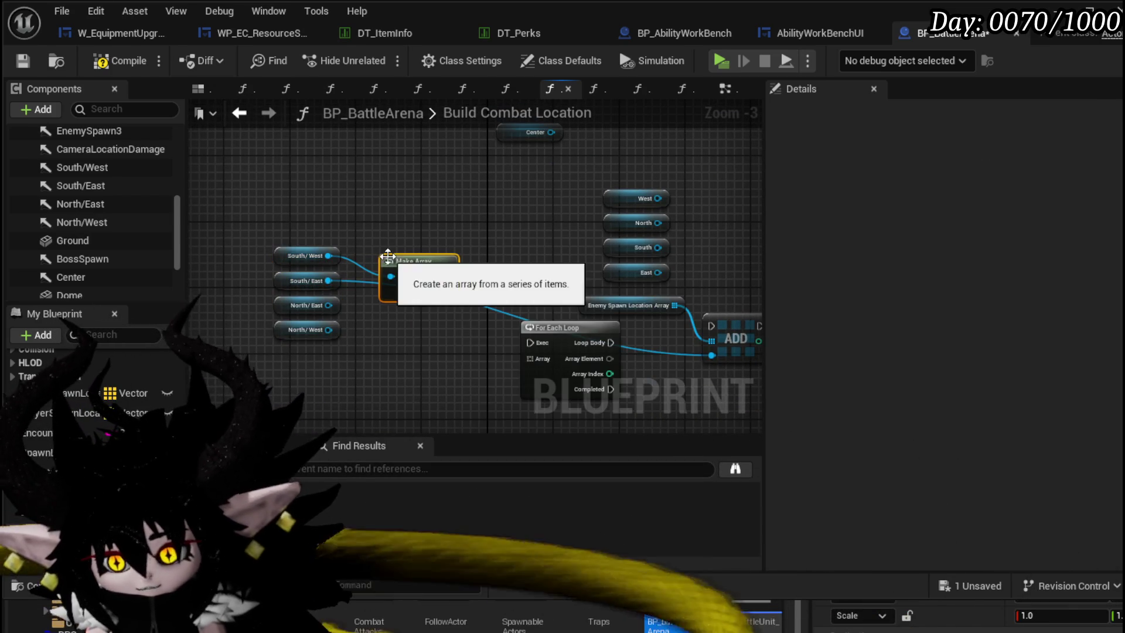
{"action": "left_click_drag", "start_coordinate": [329, 280], "coordinate": [391, 277]}
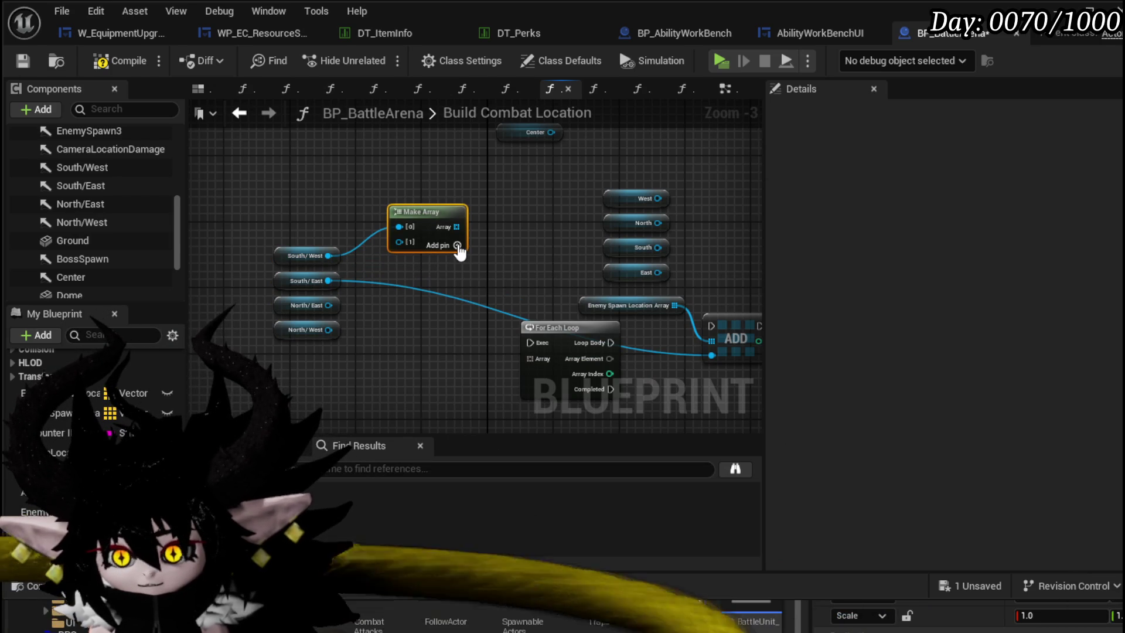
{"action": "left_click", "coordinate": [457, 245]}
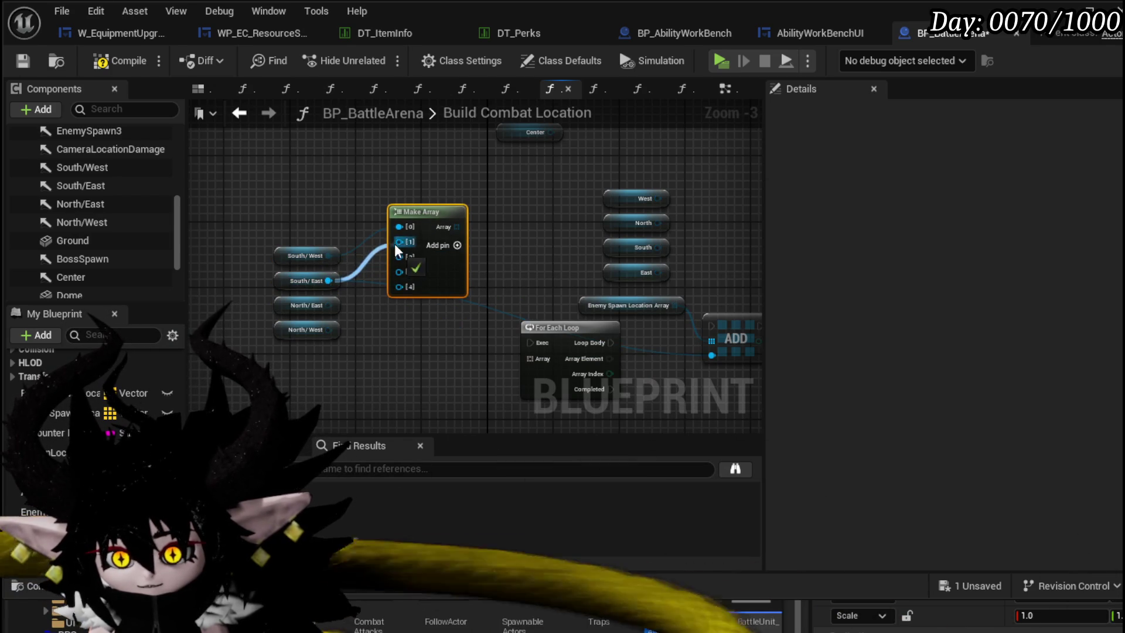
{"action": "left_click_drag", "start_coordinate": [329, 305], "coordinate": [398, 272]}
{"action": "left_click_drag", "start_coordinate": [330, 330], "coordinate": [398, 271]}
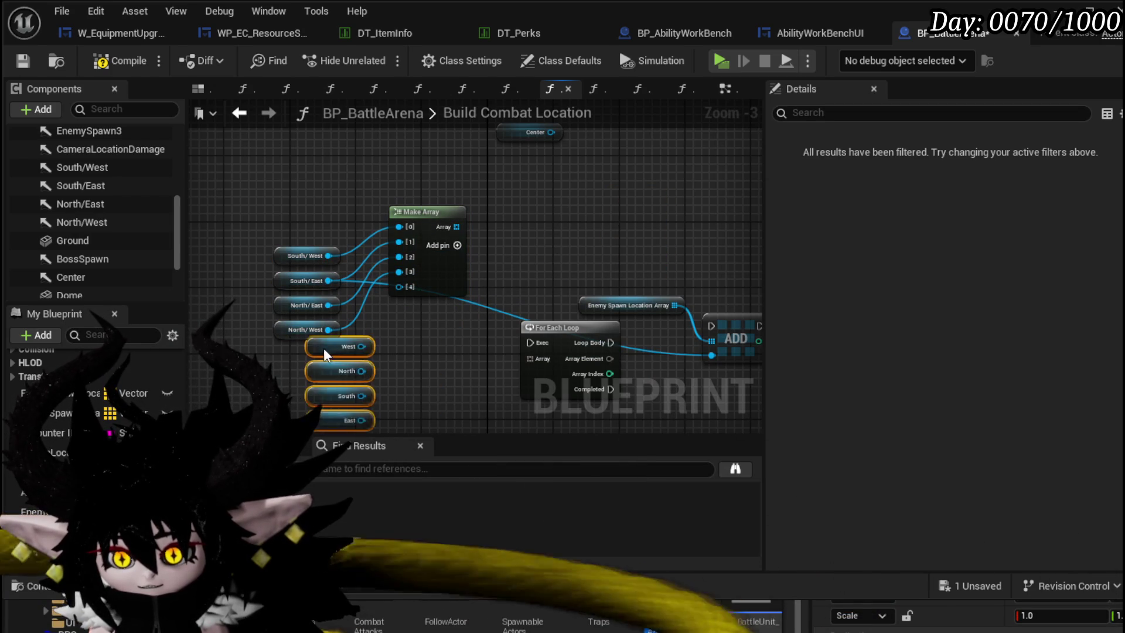
- Extend the Make Array with the North, South and East arrow getters in further slots
{"action": "mouse_move", "coordinate": [627, 198]}
{"action": "left_mouse_down"}
{"action": "mouse_move", "coordinate": [293, 355]}
{"action": "mouse_move", "coordinate": [402, 288]}
{"action": "left_mouse_up"}
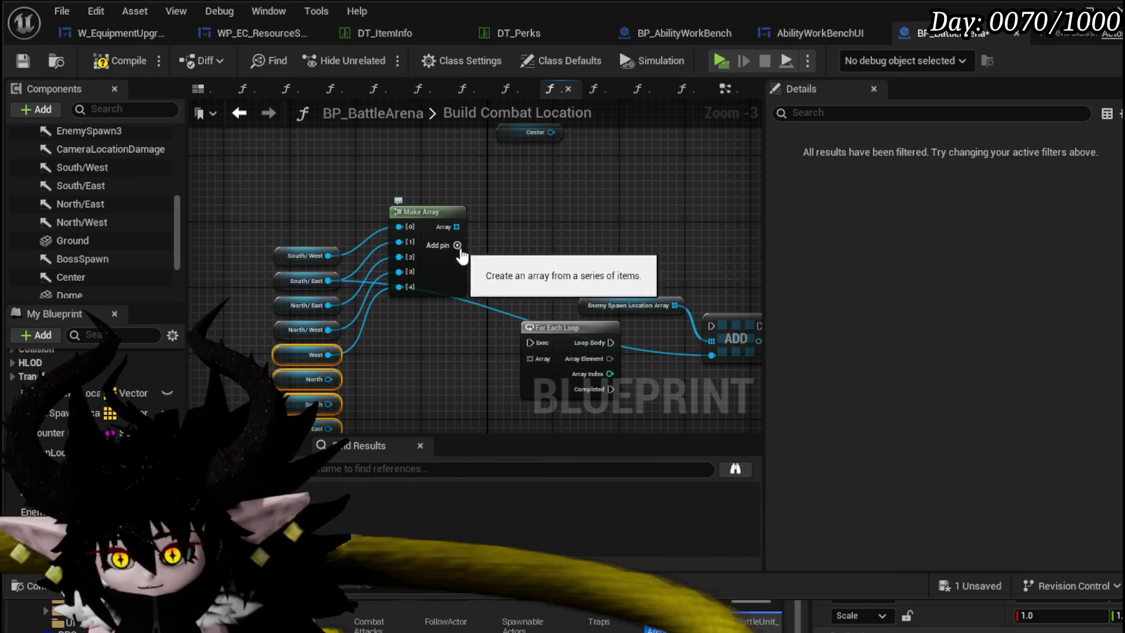
{"action": "left_click", "coordinate": [456, 245]}
{"action": "left_click", "coordinate": [456, 245]}
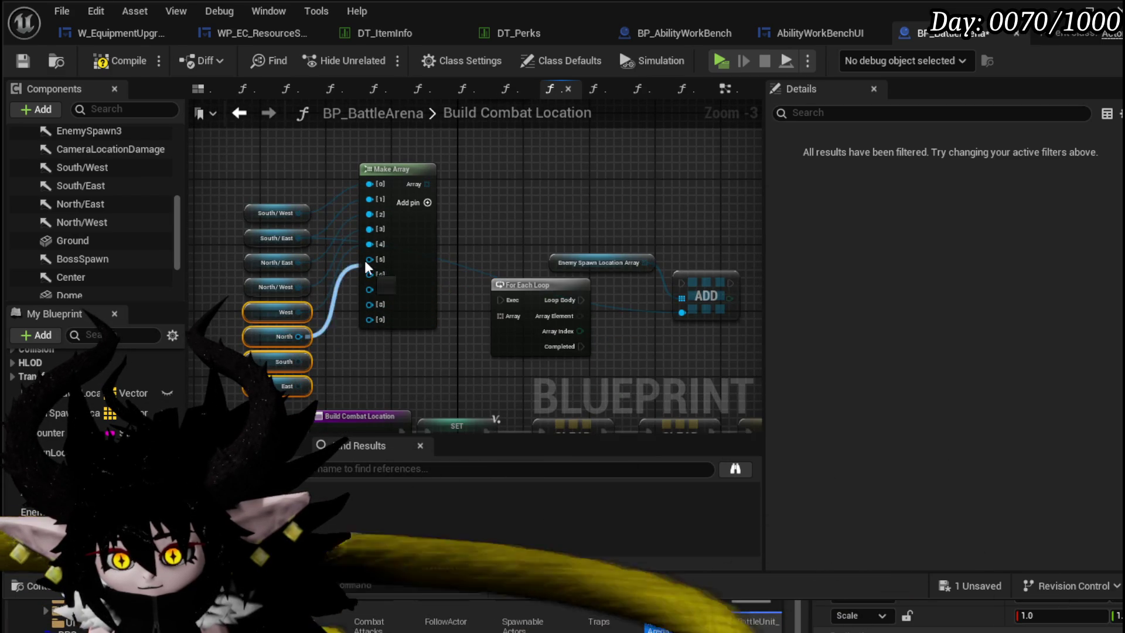
{"action": "left_click_drag", "start_coordinate": [299, 337], "coordinate": [370, 274]}
{"action": "left_click_drag", "start_coordinate": [297, 361], "coordinate": [370, 289]}
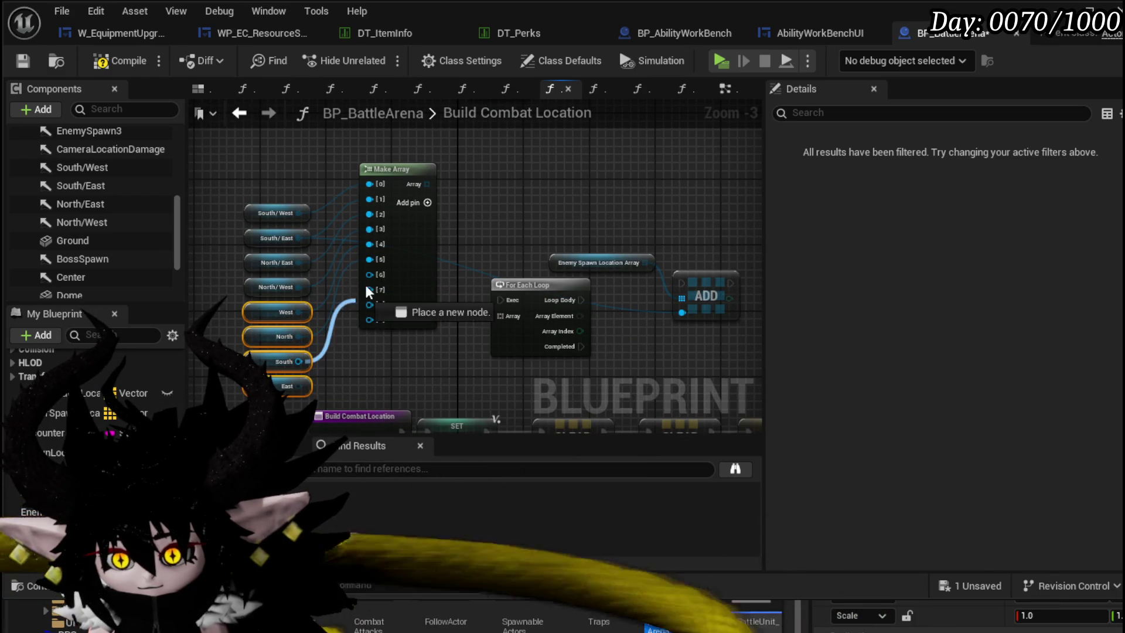
{"action": "left_click_drag", "start_coordinate": [303, 386], "coordinate": [370, 304]}
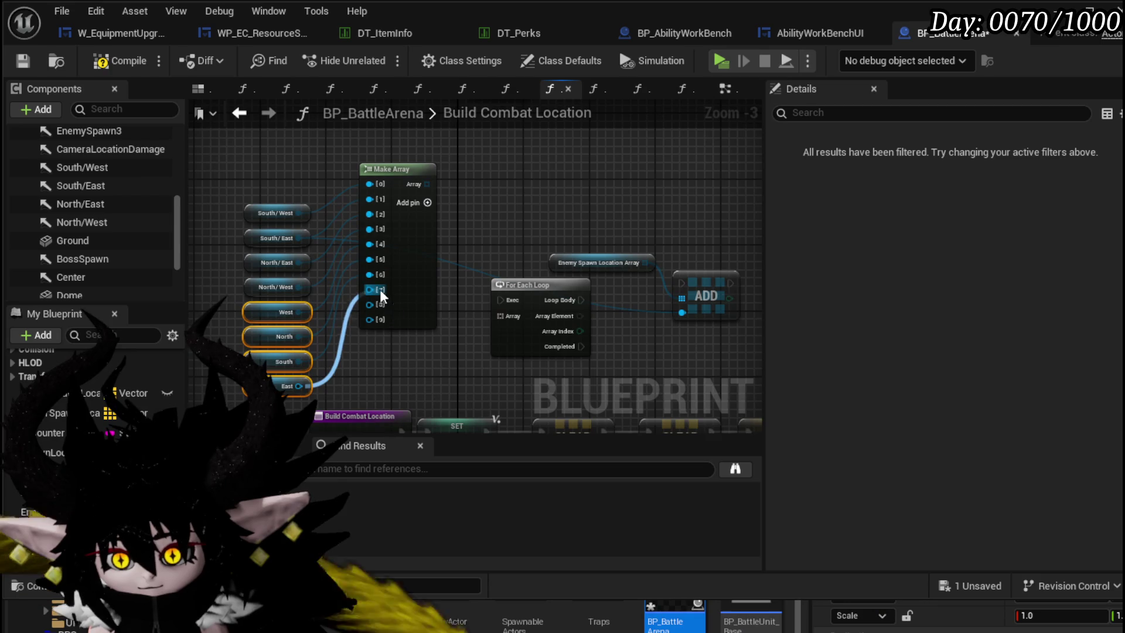
- Remove the two unused Make Array slots and feed the array into the For Each Loop
{"action": "right_click", "coordinate": [374, 323]}
{"action": "left_click", "coordinate": [449, 506]}
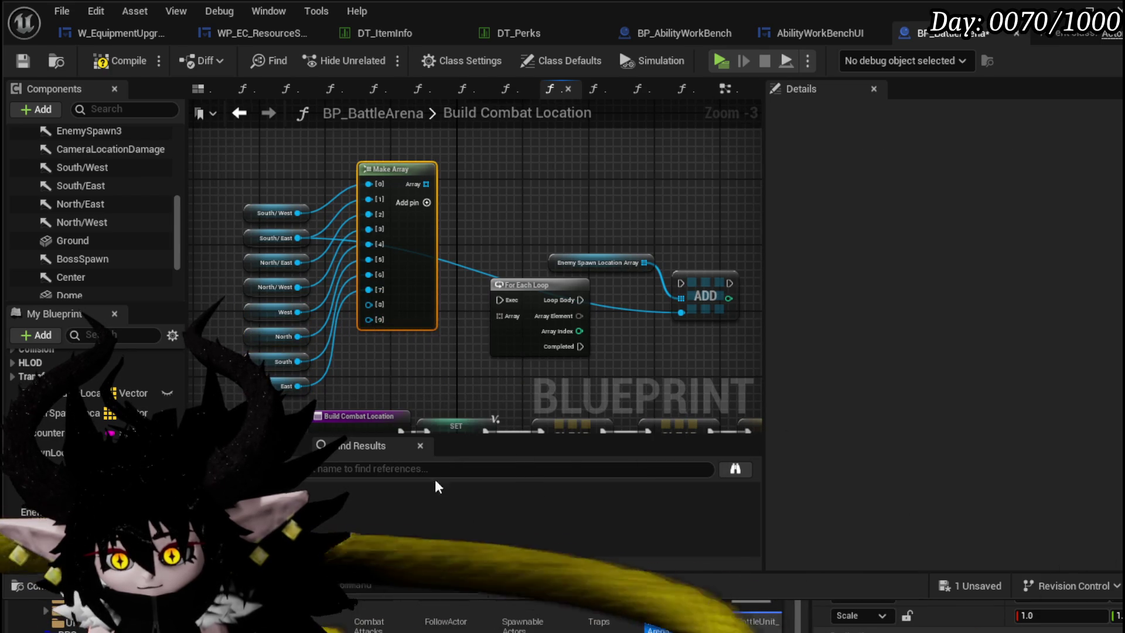
{"action": "right_click", "coordinate": [374, 305]}
{"action": "left_click", "coordinate": [446, 486]}
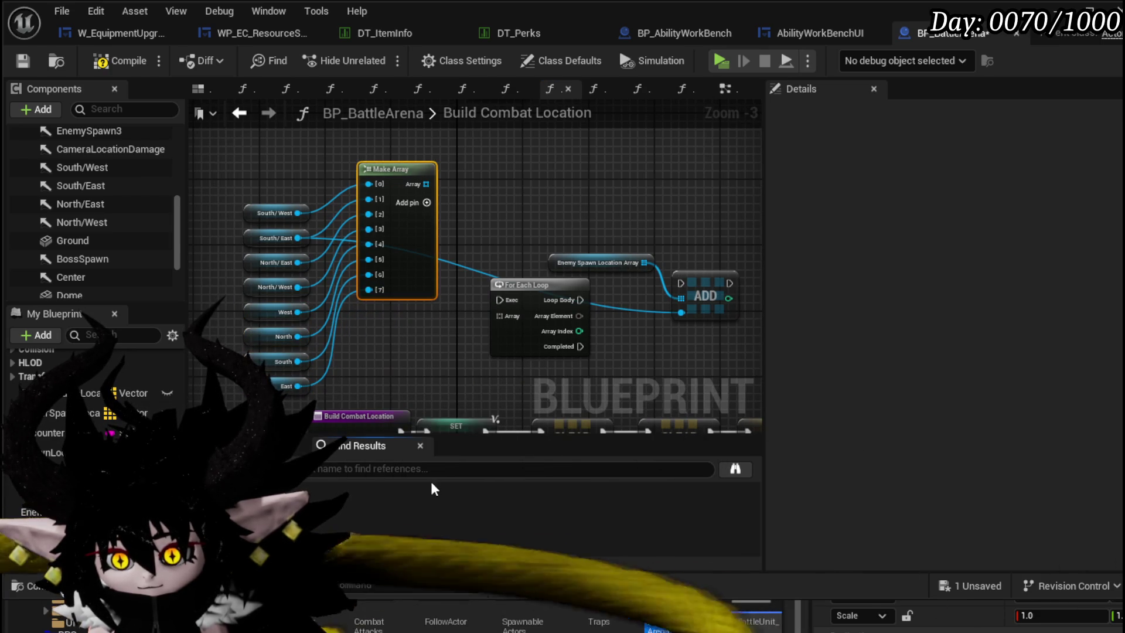
{"action": "left_click_drag", "start_coordinate": [660, 334], "coordinate": [547, 345]}
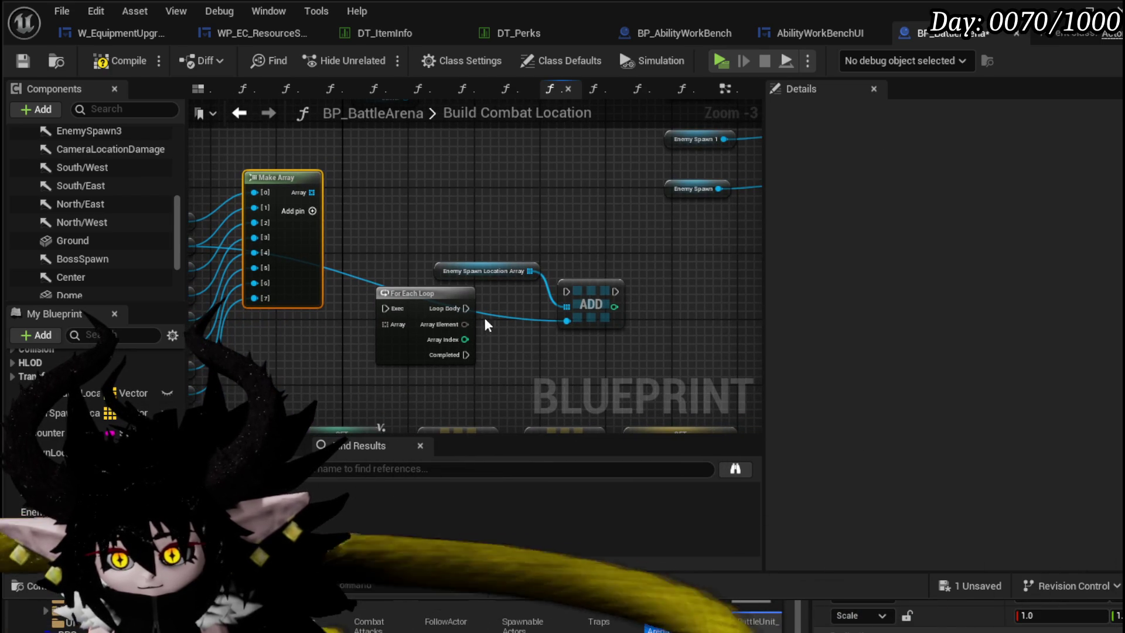
{"action": "left_click_drag", "start_coordinate": [382, 324], "coordinate": [385, 324]}
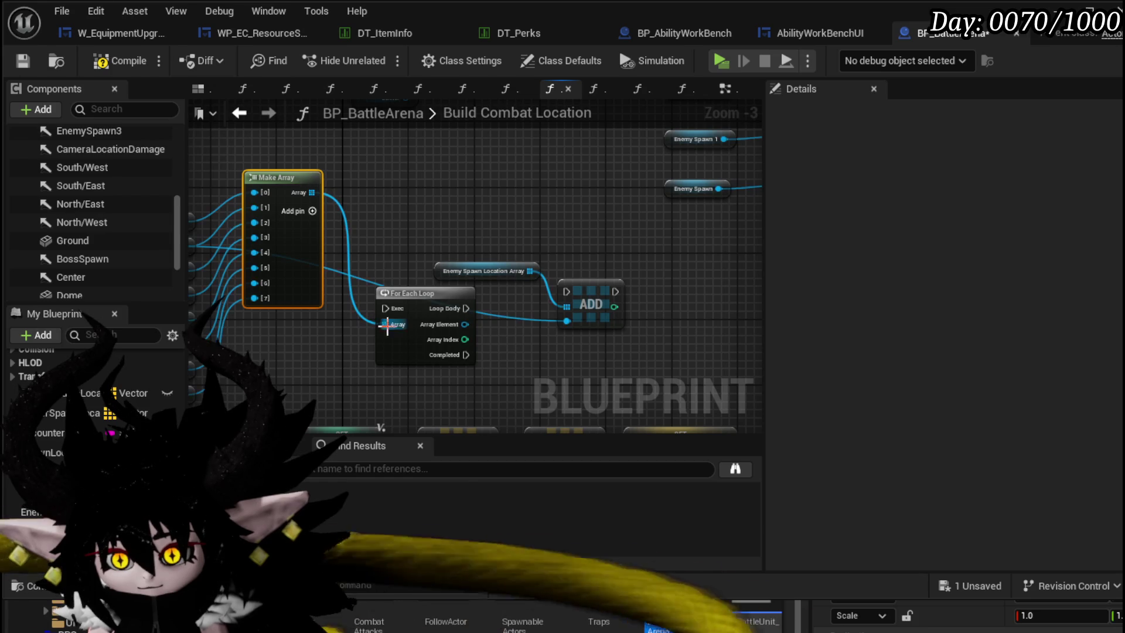
- Delete the old Enemy Spawn Location Array getter and its ADD node
{"action": "left_click_drag", "start_coordinate": [284, 182], "coordinate": [289, 246]}
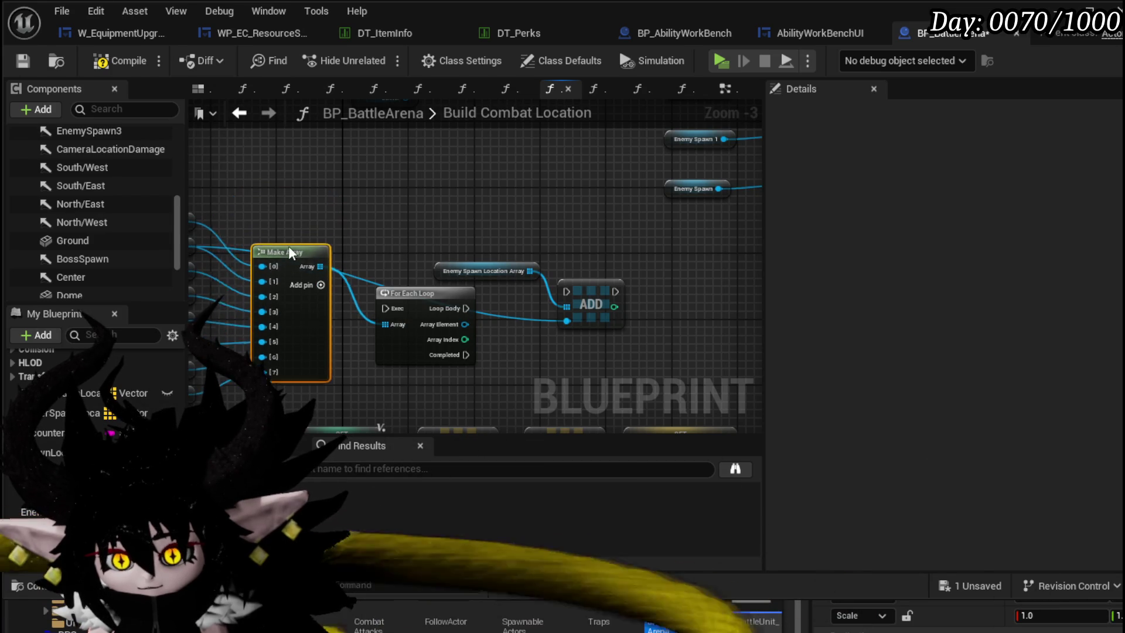
{"action": "scroll", "coordinate": [436, 219], "scroll_direction": "down", "scroll_amount": 1}
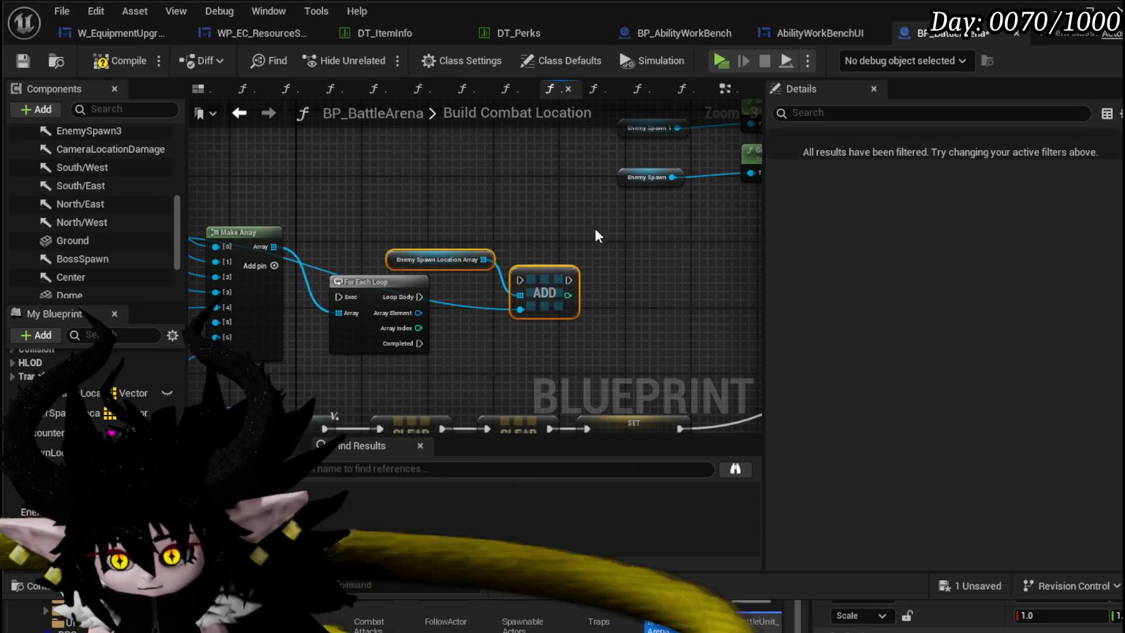
{"action": "mouse_move", "coordinate": [468, 320]}
{"action": "left_mouse_down"}
{"action": "mouse_move", "coordinate": [487, 231]}
{"action": "mouse_move", "coordinate": [598, 352]}
{"action": "left_mouse_up"}
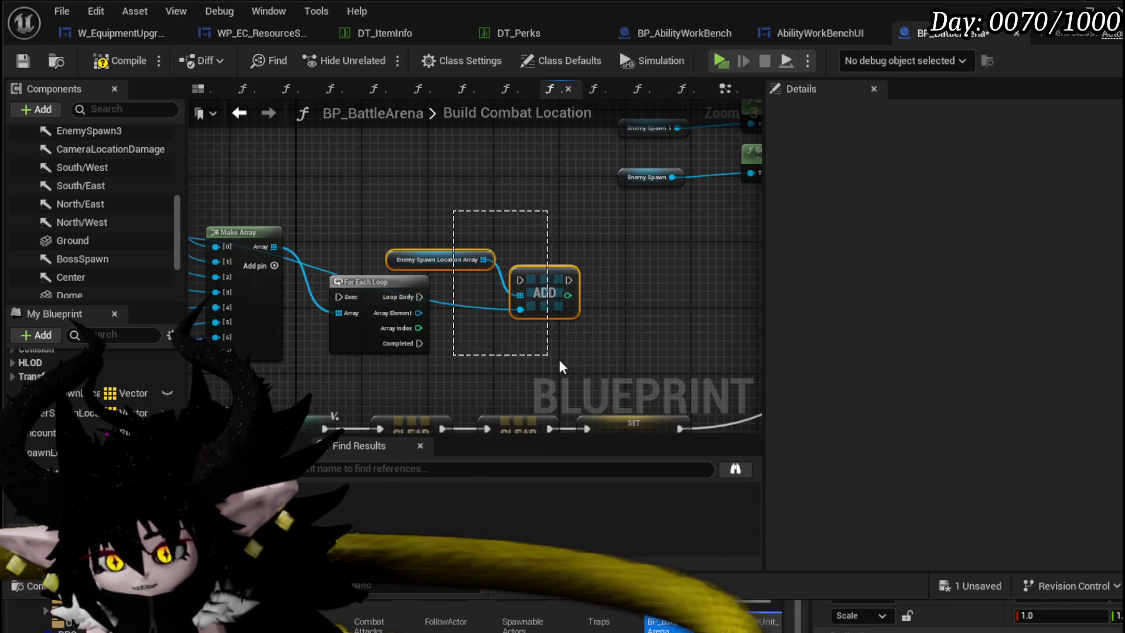
{"action": "key", "text": "Delete"}
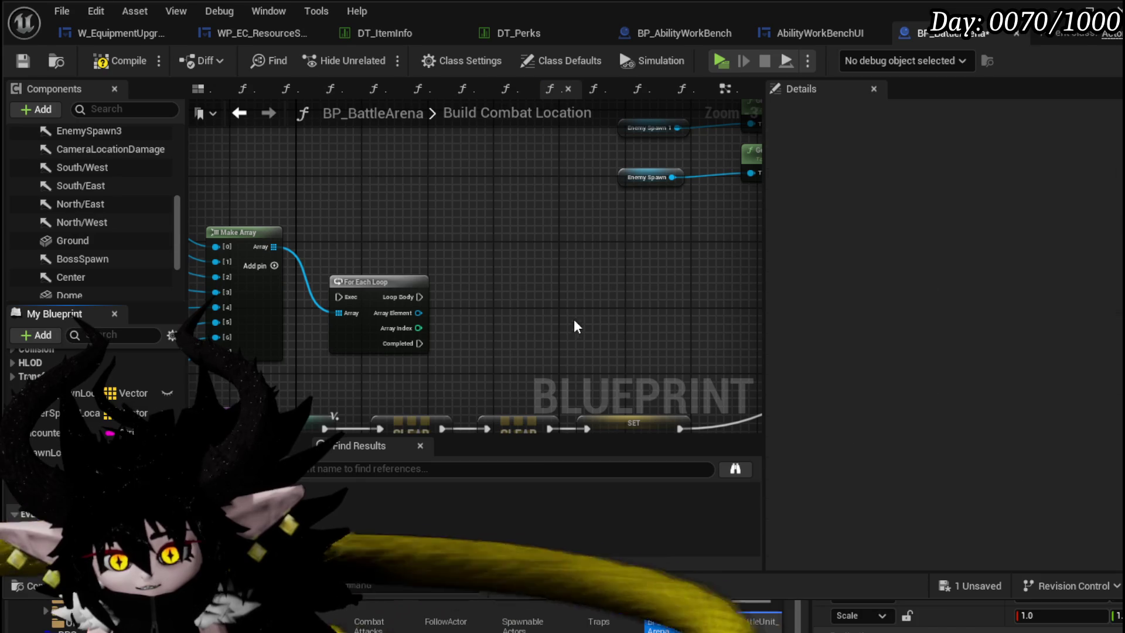
- Save, then wire the loop's Array Element into a Get World Location node, discarding a misplaced node
{"action": "left_click", "coordinate": [23, 61]}
{"action": "right_click_drag", "start_coordinate": [403, 196], "coordinate": [316, 321]}
{"action": "left_click_drag", "start_coordinate": [333, 302], "coordinate": [397, 302]}
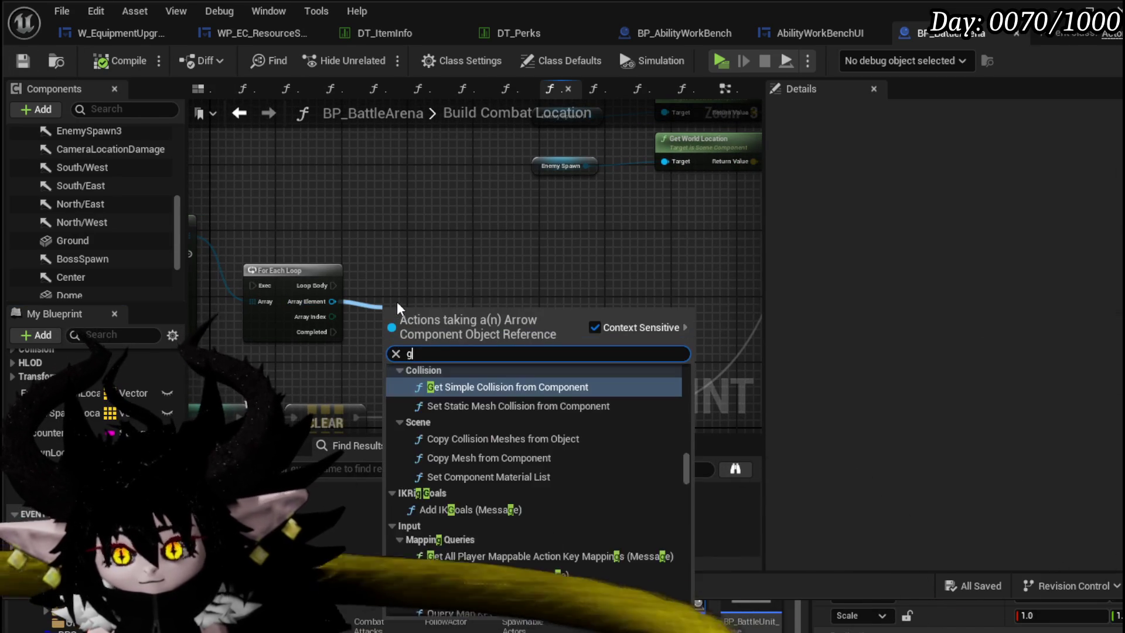
{"action": "type", "text": "get world location"}
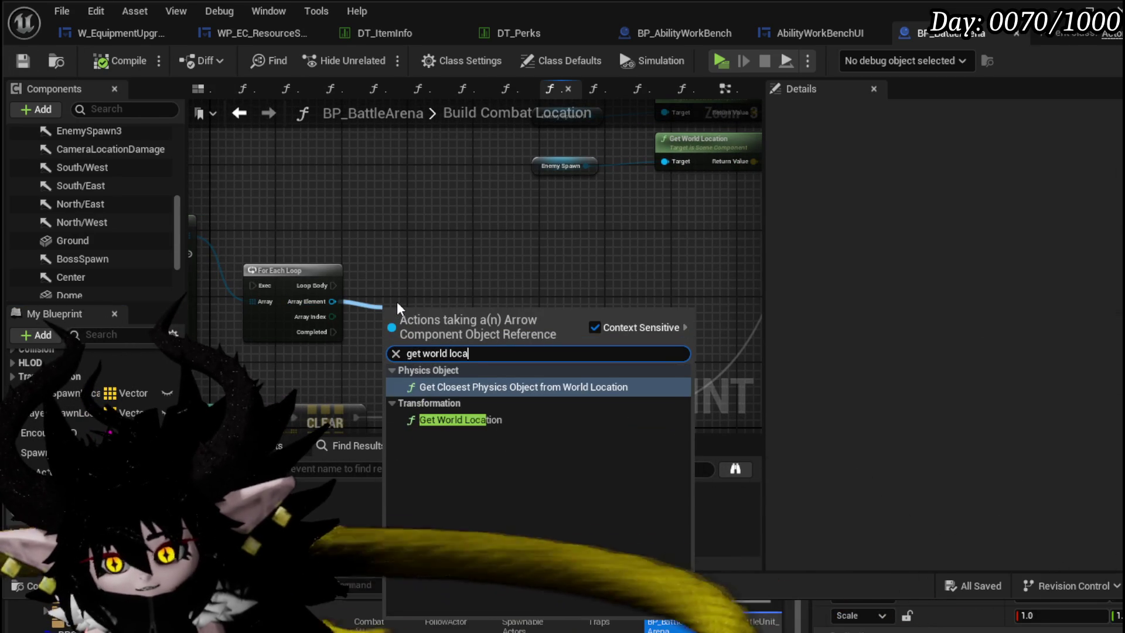
{"action": "key", "text": "Return"}
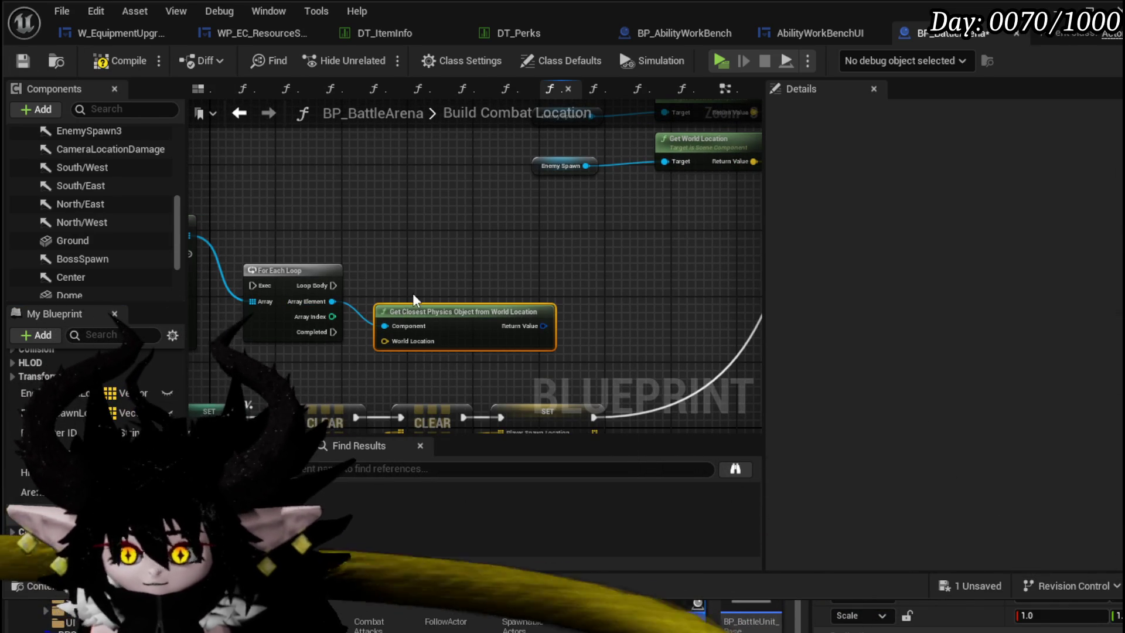
{"action": "key", "text": "Delete"}
{"action": "left_click_drag", "start_coordinate": [333, 302], "coordinate": [420, 318]}
{"action": "type", "text": "get"}
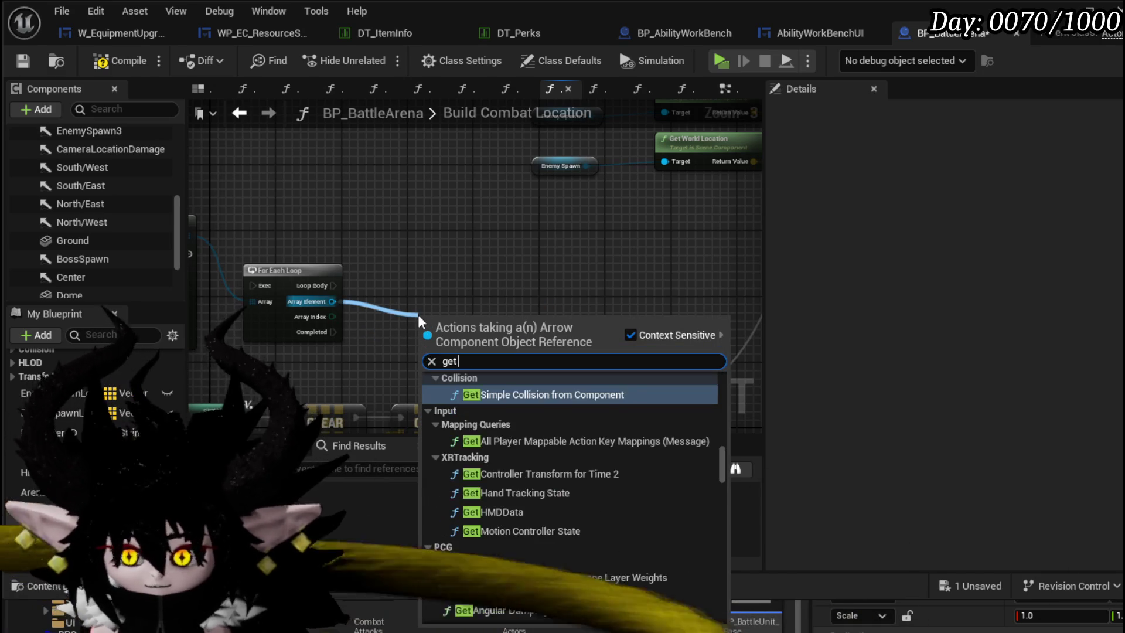
{"action": "type", "text": " world loca"}
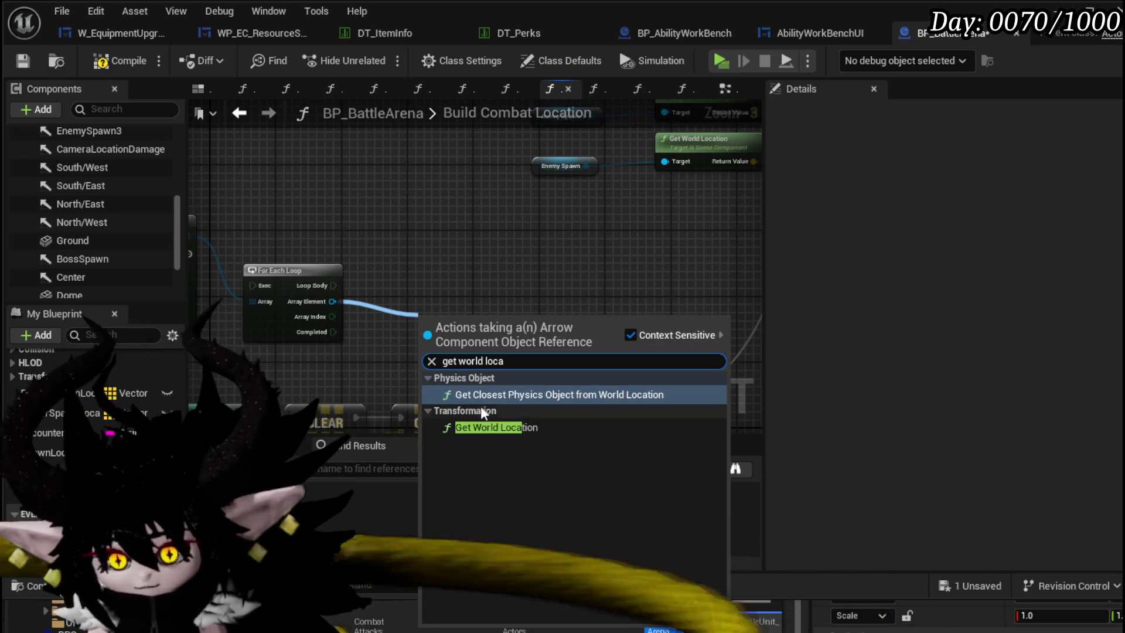
{"action": "key", "text": "Return"}
- Wire the Array Element into a Get World Rotation node placed below it
{"action": "key", "text": "Delete"}
{"action": "left_click_drag", "start_coordinate": [333, 302], "coordinate": [399, 290]}
{"action": "type", "text": "g"}
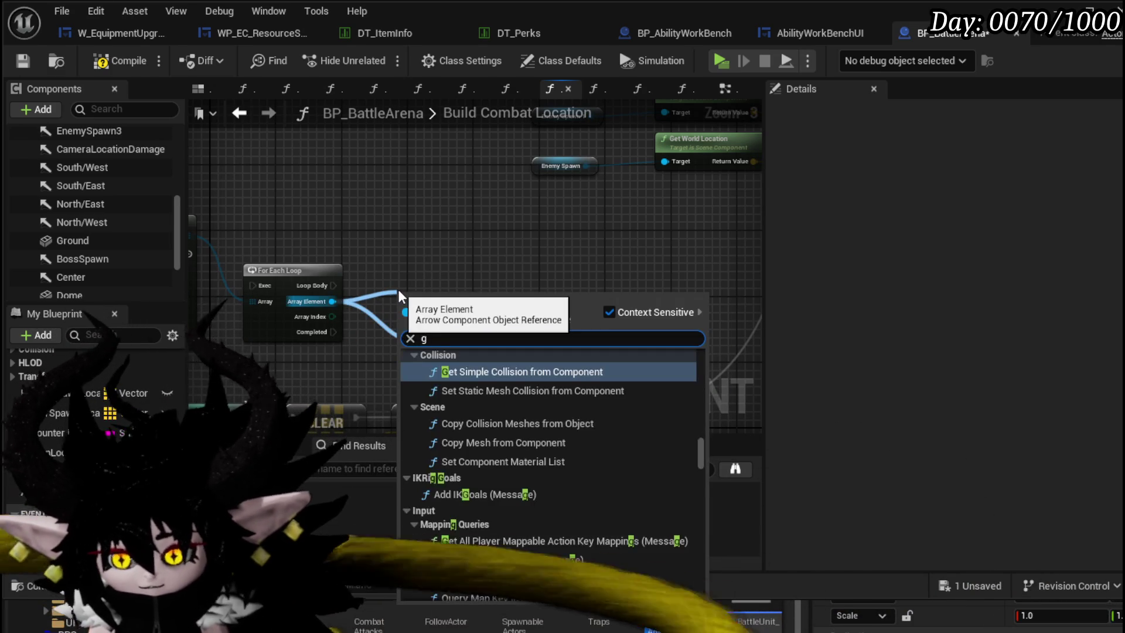
{"action": "type", "text": "et word"}
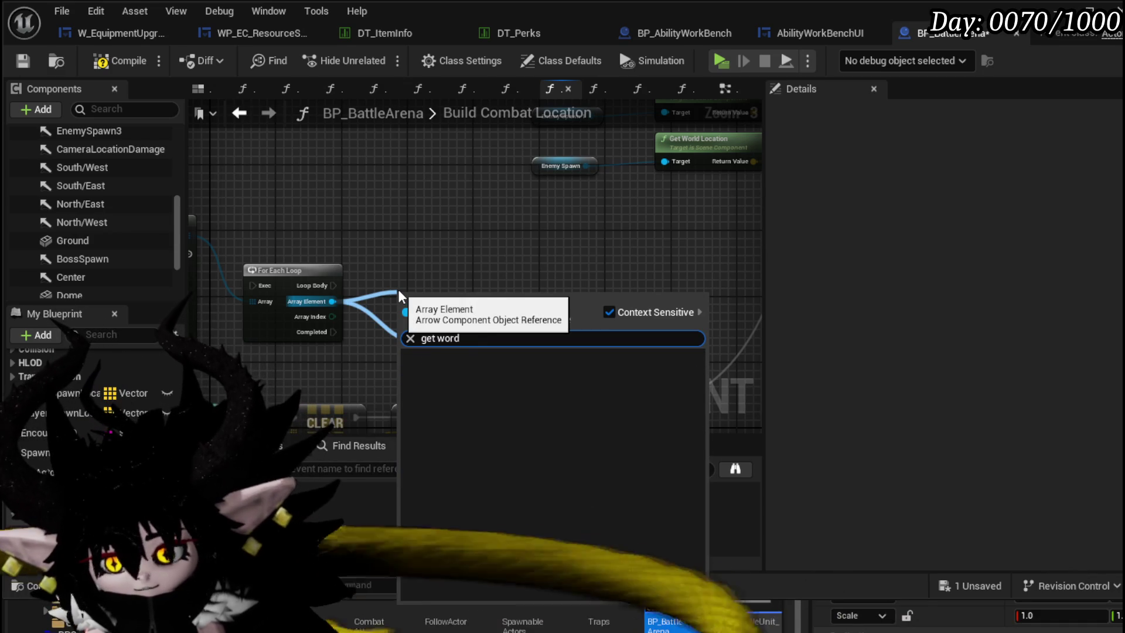
{"action": "key", "text": "BackSpace"}
{"action": "type", "text": "ld rotation"}
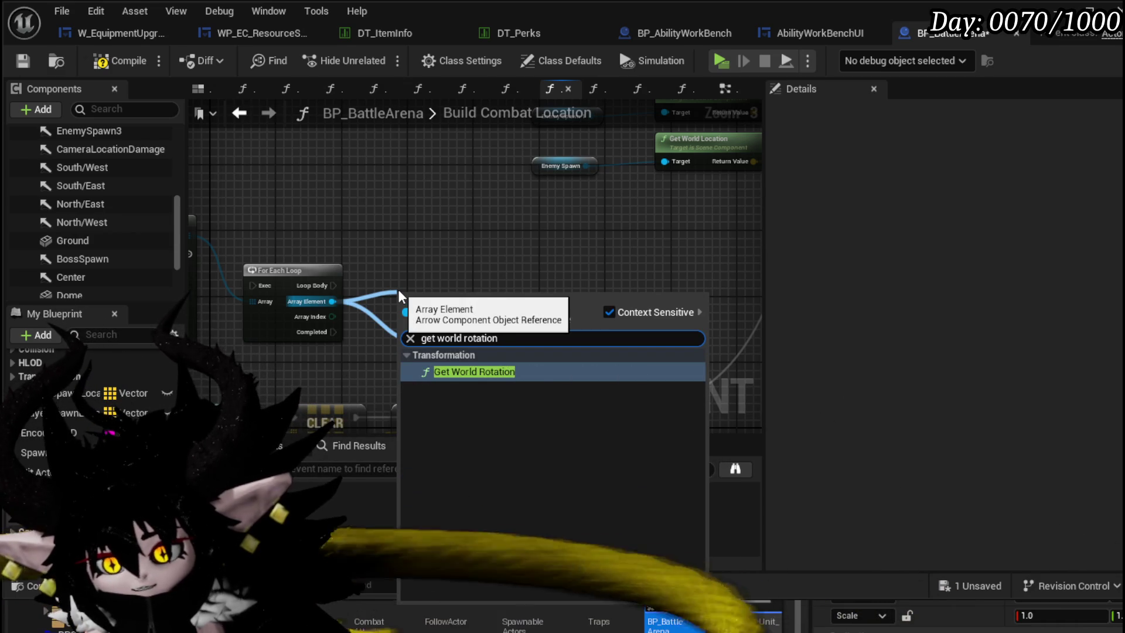
{"action": "left_click", "coordinate": [489, 371]}
{"action": "mouse_move", "coordinate": [455, 289]}
{"action": "left_mouse_down"}
{"action": "mouse_move", "coordinate": [474, 271]}
{"action": "mouse_move", "coordinate": [398, 378]}
{"action": "left_mouse_up"}
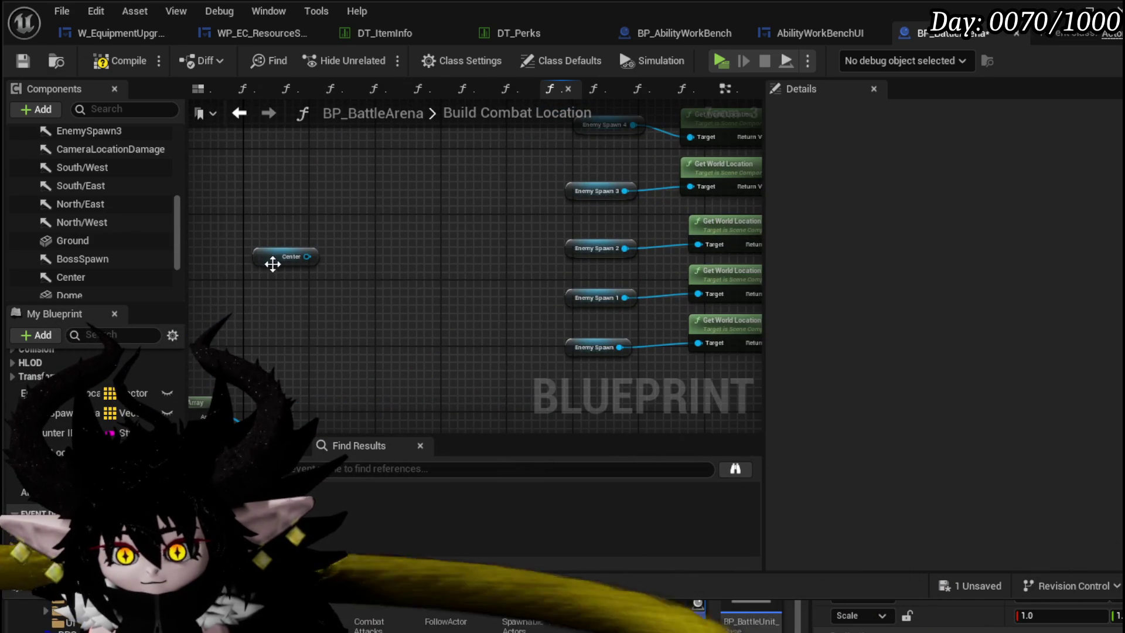
- Move the Center arrow node near the loop and give it its own Get World Location node
{"action": "left_click", "coordinate": [290, 256]}
{"action": "left_click_drag", "start_coordinate": [440, 291], "coordinate": [334, 220]}
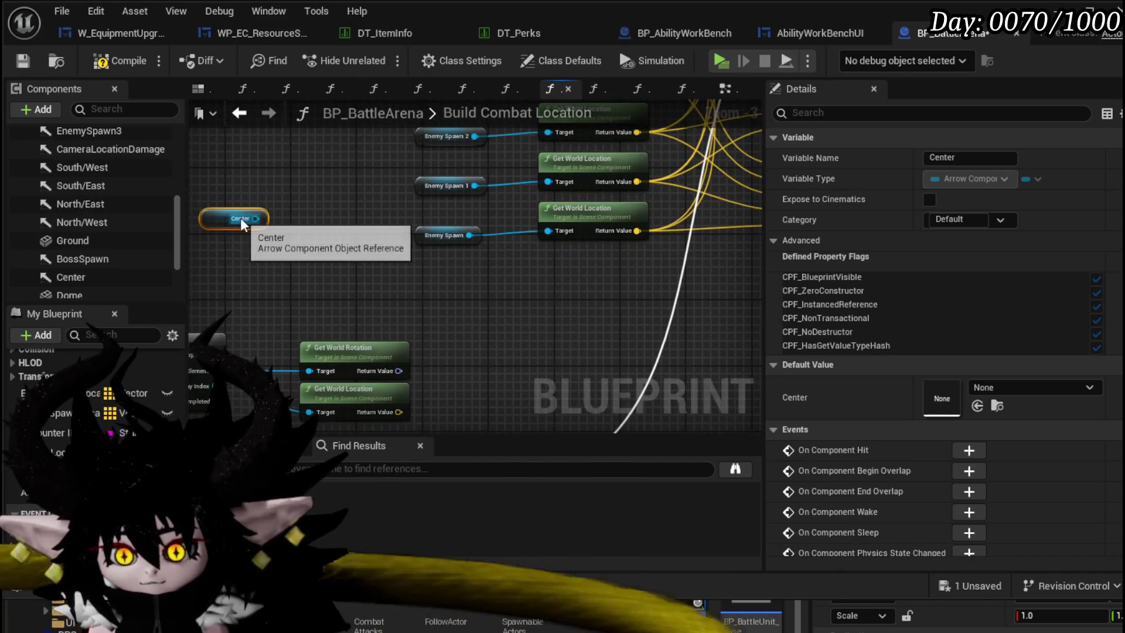
{"action": "left_click_drag", "start_coordinate": [378, 291], "coordinate": [545, 275]}
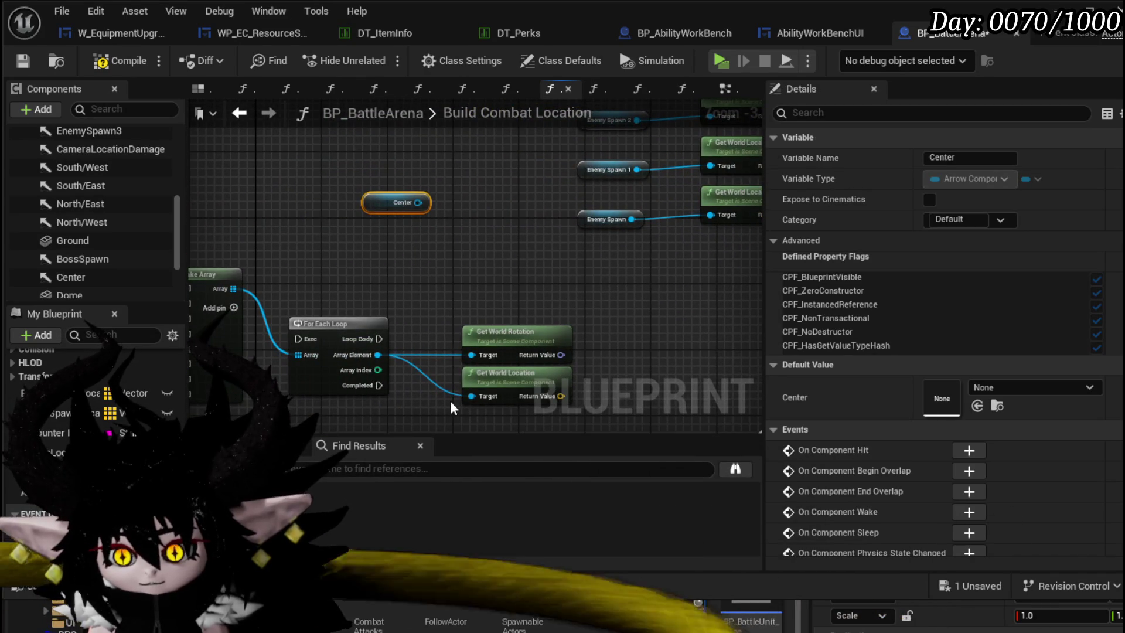
{"action": "left_click", "coordinate": [494, 371]}
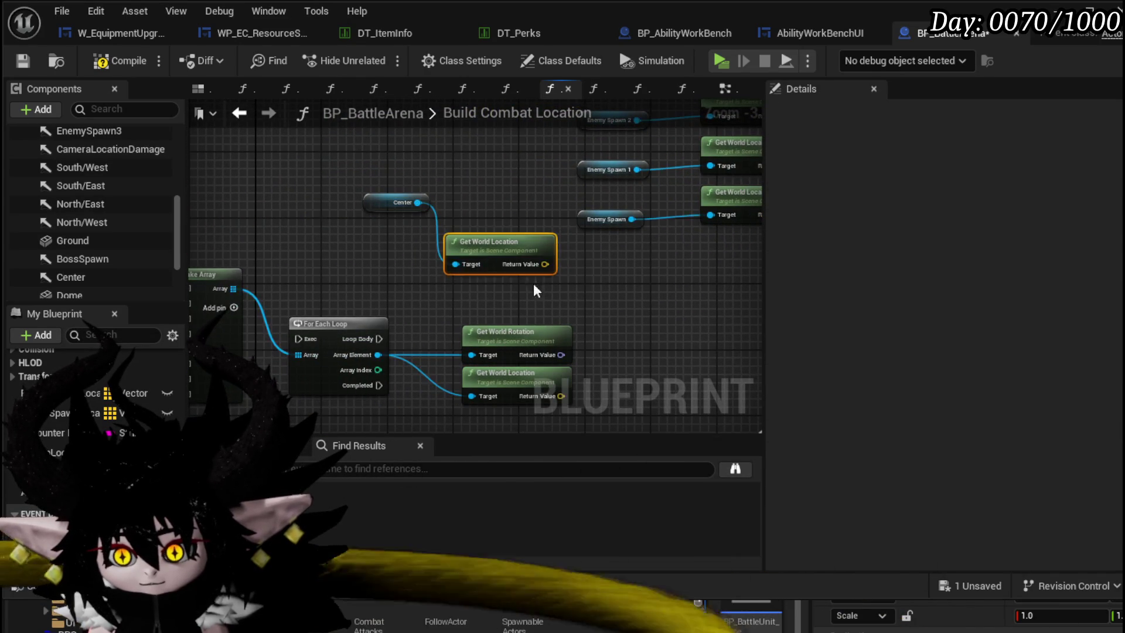
- Review the SET and Make Array nodes, then select the EnemySpawnLocation variable to show its details
{"action": "mouse_move", "coordinate": [534, 284]}
{"action": "left_mouse_down"}
{"action": "mouse_move", "coordinate": [527, 298]}
{"action": "mouse_move", "coordinate": [695, 238]}
{"action": "mouse_move", "coordinate": [519, 312]}
{"action": "left_mouse_up"}
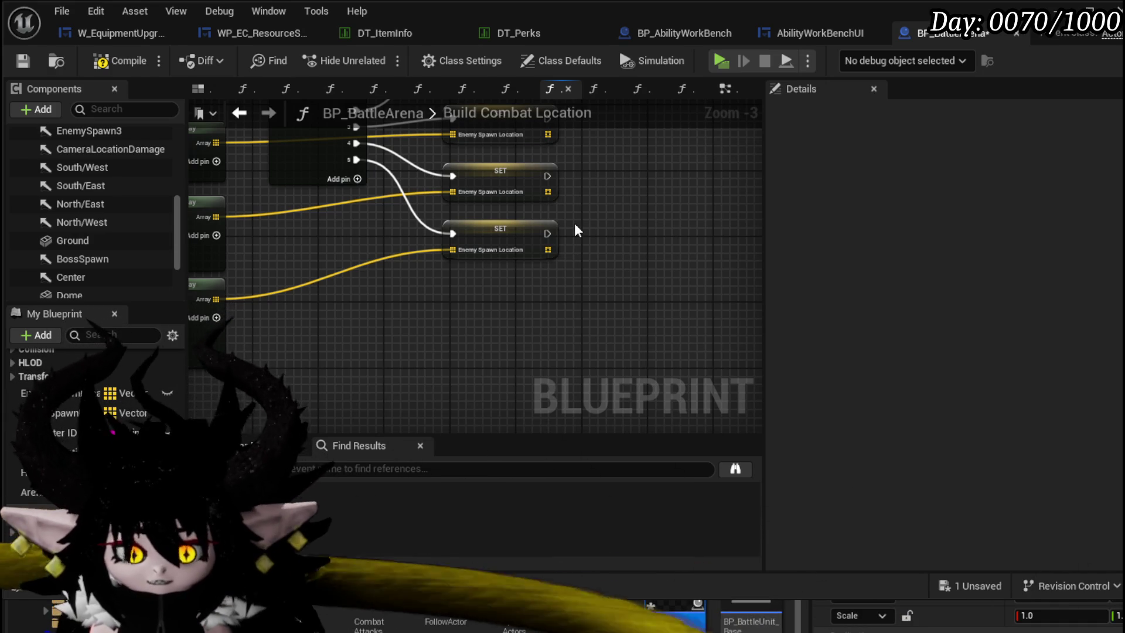
{"action": "mouse_move", "coordinate": [475, 286]}
{"action": "left_mouse_down"}
{"action": "mouse_move", "coordinate": [535, 273]}
{"action": "mouse_move", "coordinate": [512, 230]}
{"action": "left_mouse_up"}
{"action": "left_click_drag", "start_coordinate": [354, 274], "coordinate": [493, 242]}
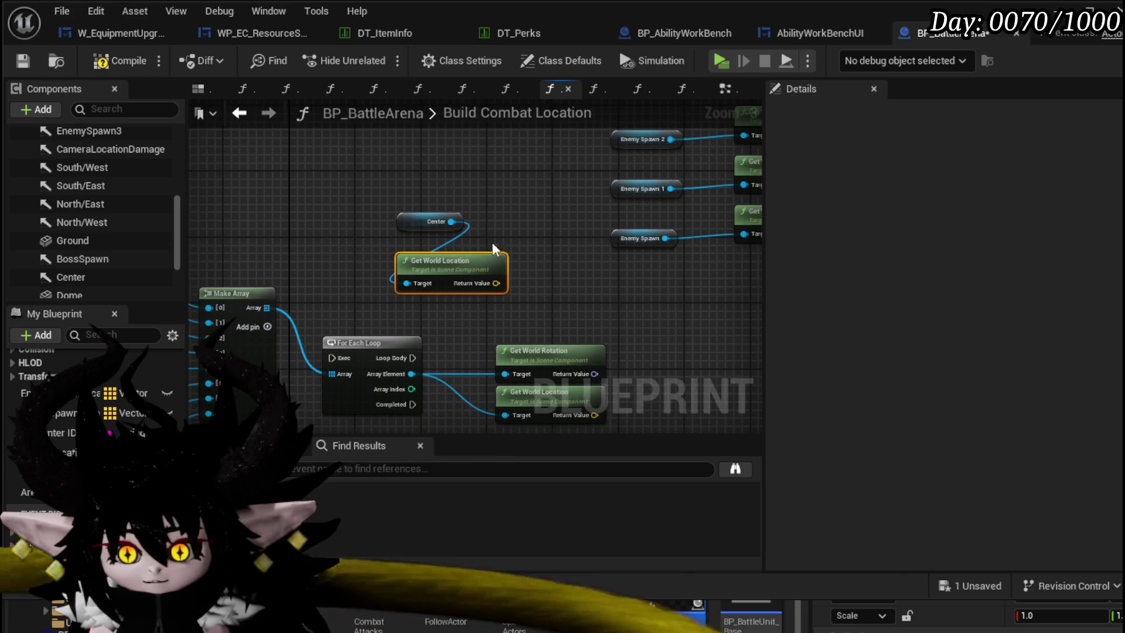
{"action": "left_click", "coordinate": [431, 221], "text": "ctrl"}
{"action": "left_click_drag", "start_coordinate": [268, 342], "coordinate": [621, 236]}
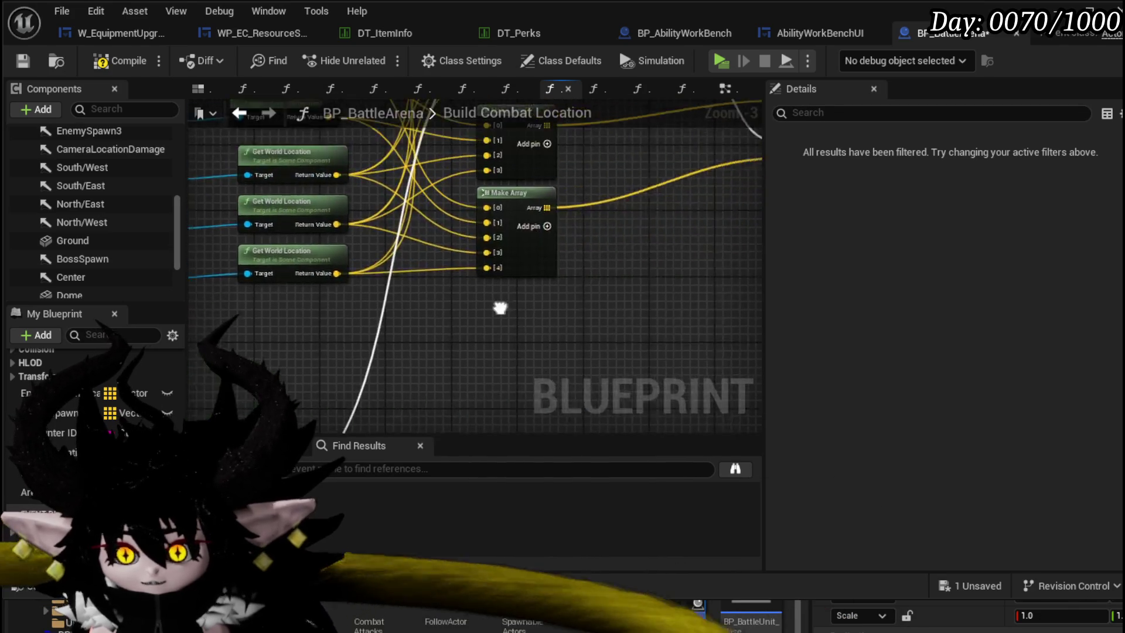
{"action": "left_click", "coordinate": [644, 167]}
- Add an Enemy Spawn Location getter with an Array Add node beside Center's world location
{"action": "left_click_drag", "start_coordinate": [530, 285], "coordinate": [643, 299]}
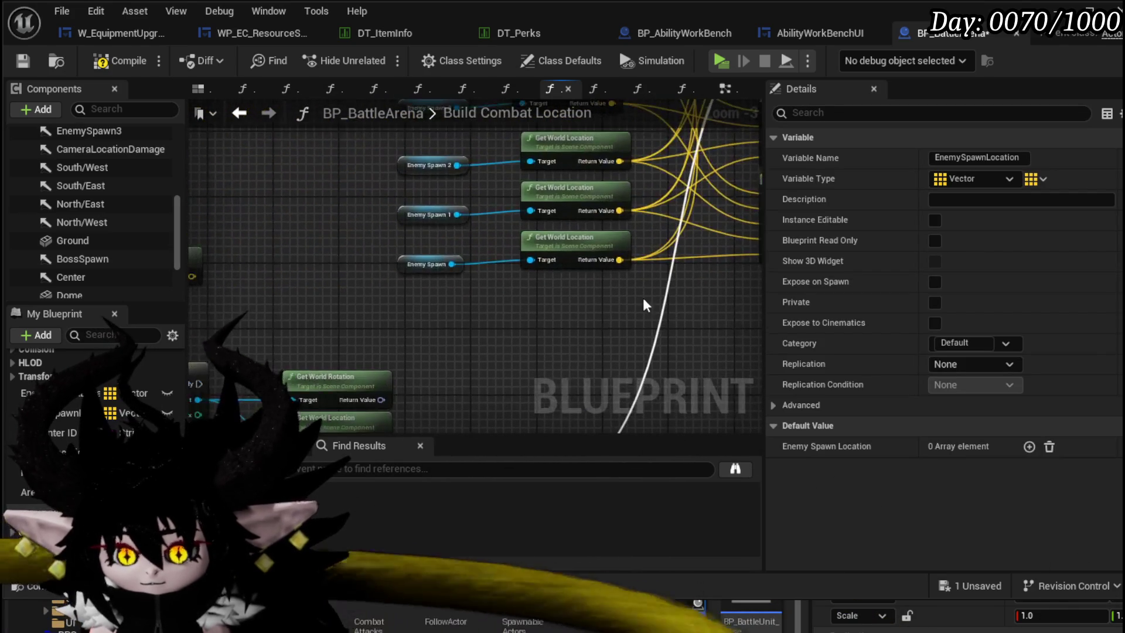
{"action": "left_click_drag", "start_coordinate": [53, 394], "coordinate": [289, 205]}
{"action": "left_click", "coordinate": [268, 211]}
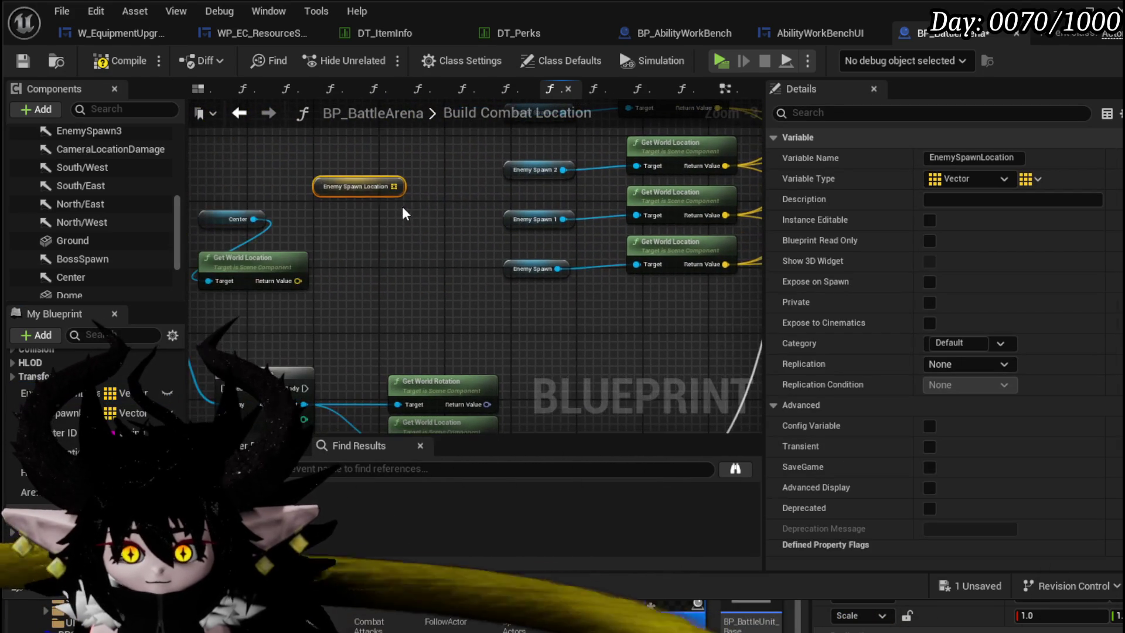
{"action": "left_click_drag", "start_coordinate": [399, 186], "coordinate": [414, 246]}
{"action": "type", "text": "add"}
{"action": "left_click", "coordinate": [464, 377]}
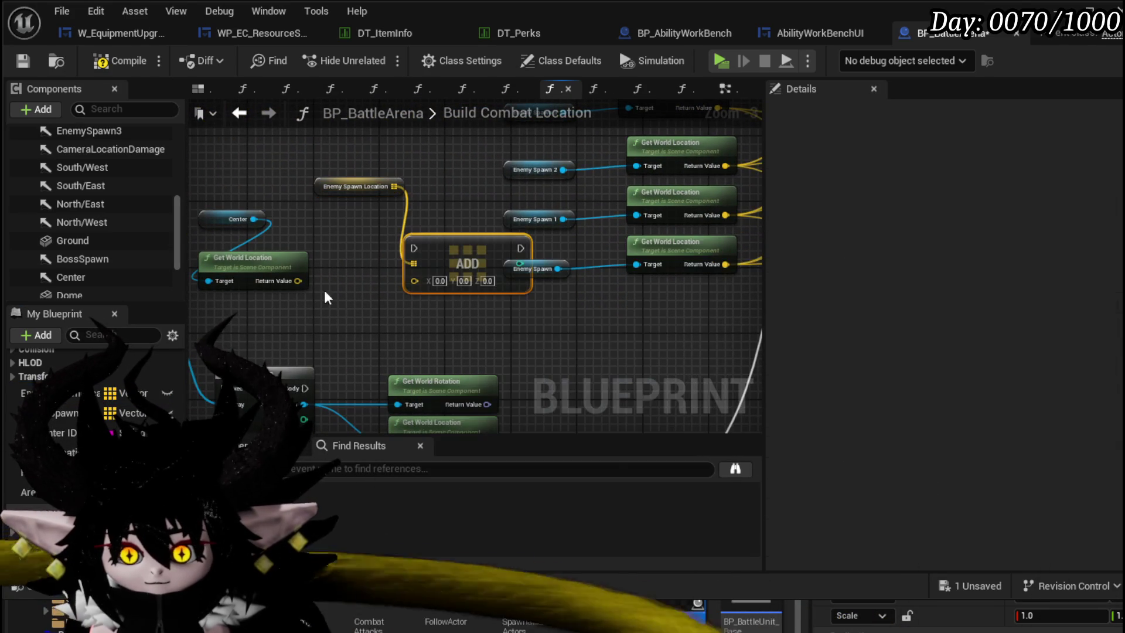
{"action": "left_click_drag", "start_coordinate": [458, 260], "coordinate": [381, 261]}
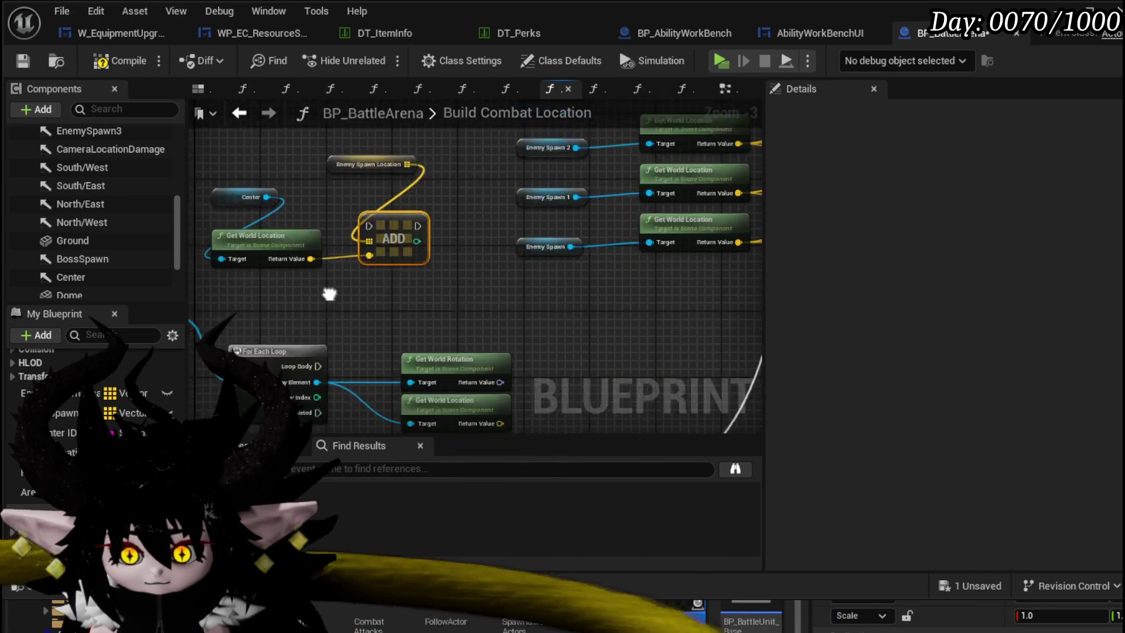
{"action": "scroll", "coordinate": [417, 267], "scroll_direction": "up", "scroll_amount": 2}
- Group the Center, Get World Location and ADD nodes and move them beside the SET node
{"action": "left_click", "coordinate": [393, 214]}
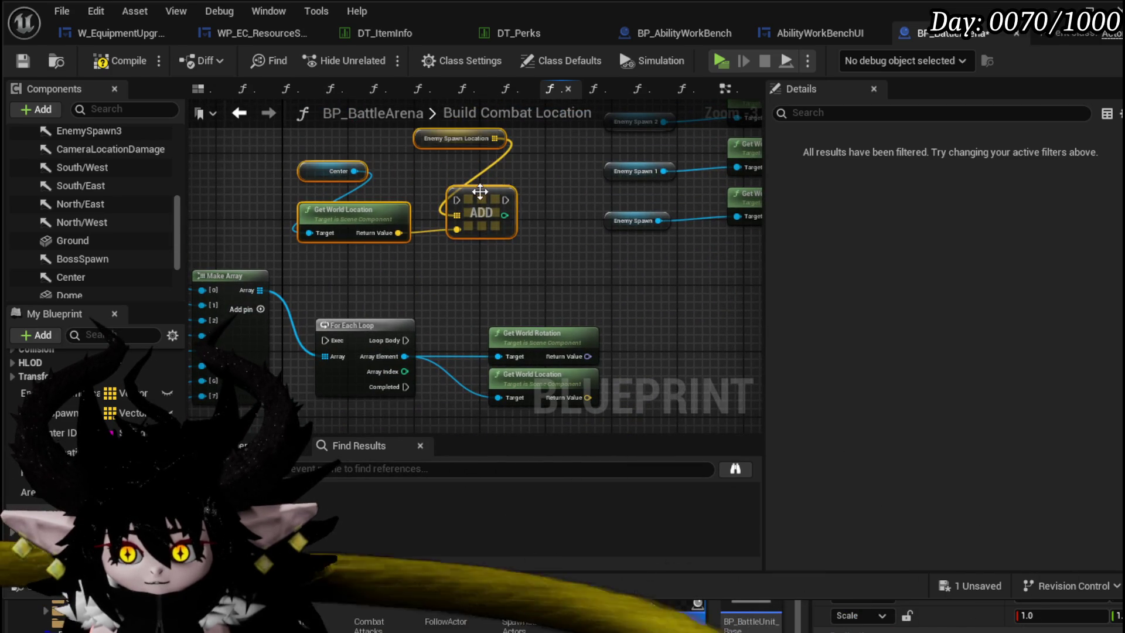
{"action": "mouse_move", "coordinate": [493, 176]}
{"action": "left_mouse_down"}
{"action": "mouse_move", "coordinate": [616, 326]}
{"action": "mouse_move", "coordinate": [847, 297]}
{"action": "mouse_move", "coordinate": [458, 299]}
{"action": "left_mouse_up"}
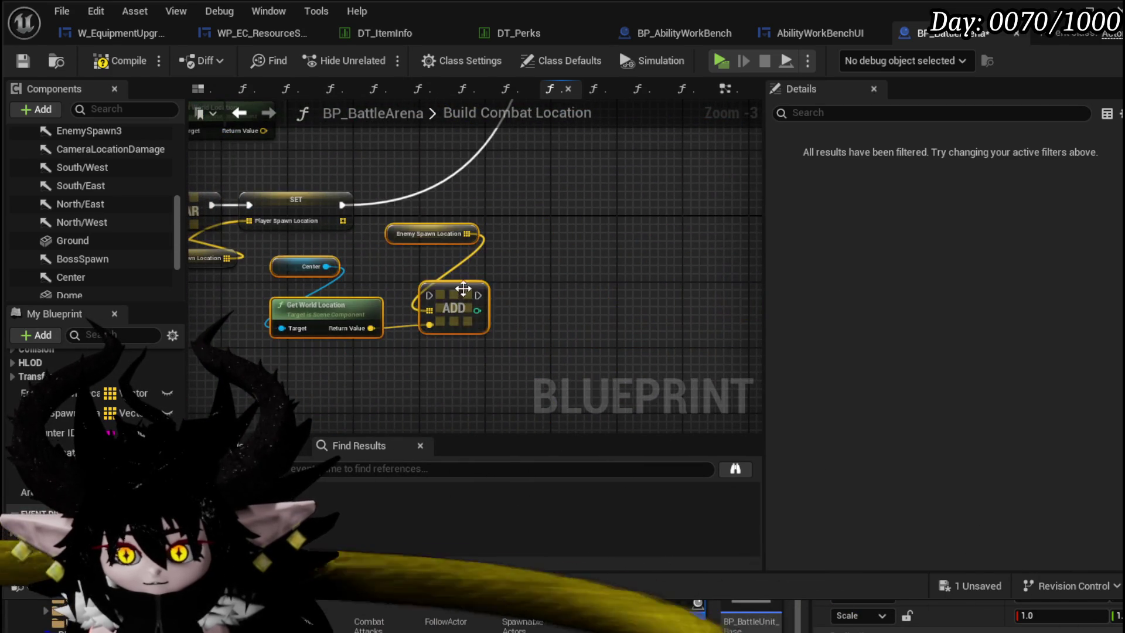
{"action": "left_click_drag", "start_coordinate": [419, 194], "coordinate": [460, 300]}
{"action": "left_click_drag", "start_coordinate": [405, 200], "coordinate": [375, 204]}
{"action": "scroll", "coordinate": [440, 219], "scroll_direction": "down", "scroll_amount": 2}
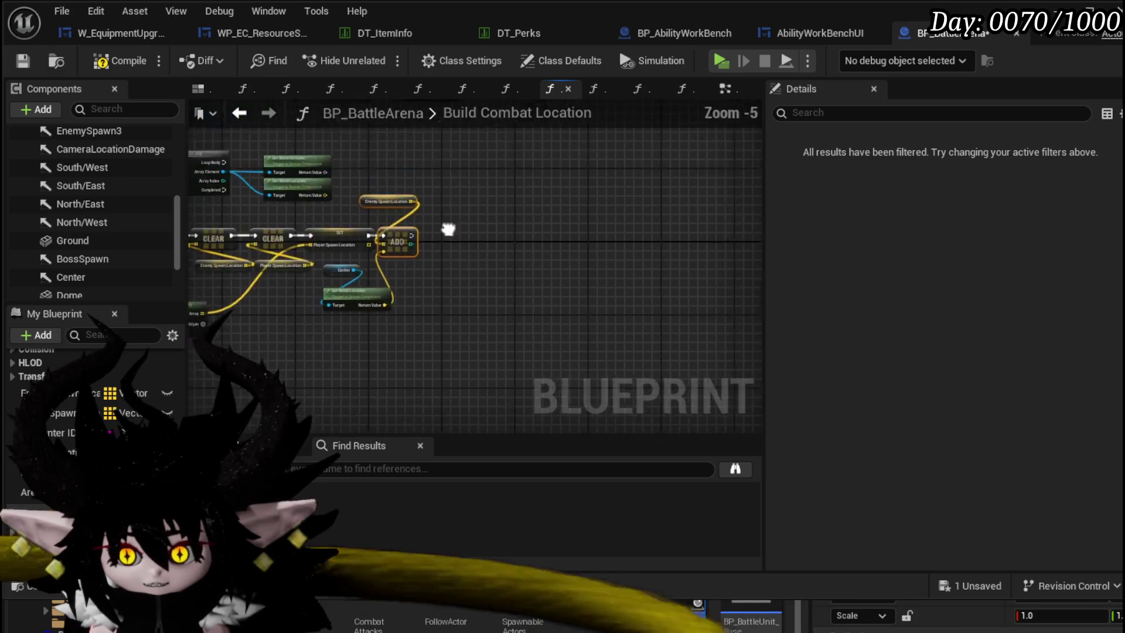
- Move the Make Array, For Each Loop and Get World cluster into a tidy block lower left, pulling a GET from the array output
{"action": "left_click_drag", "start_coordinate": [350, 239], "coordinate": [371, 250]}
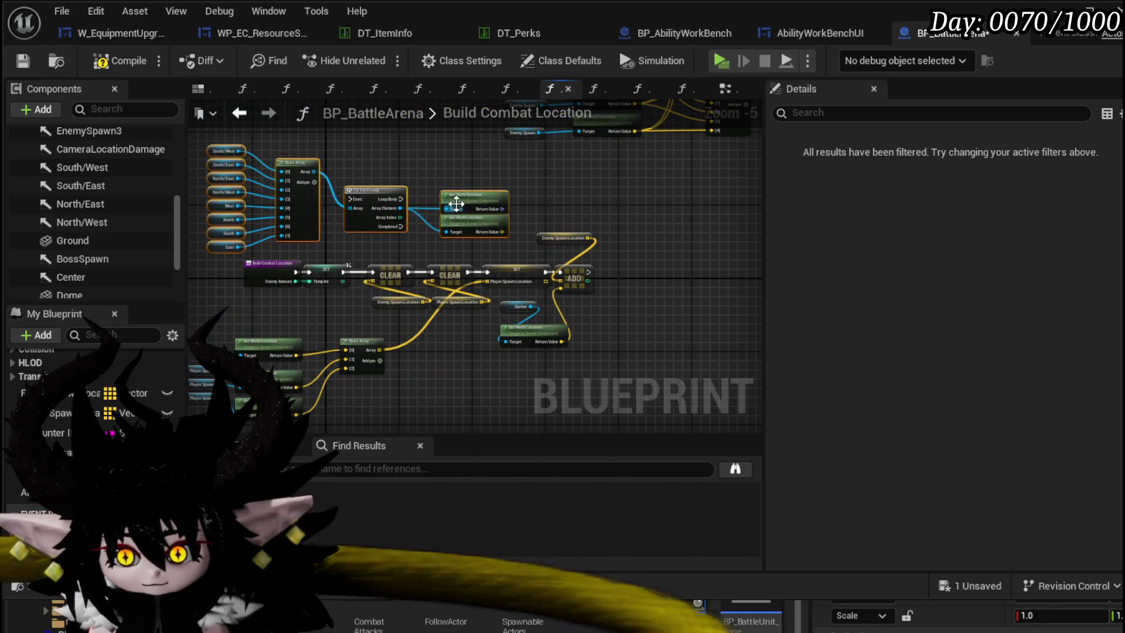
{"action": "mouse_move", "coordinate": [706, 240]}
{"action": "left_mouse_down"}
{"action": "mouse_move", "coordinate": [465, 344]}
{"action": "mouse_move", "coordinate": [452, 202]}
{"action": "left_mouse_up"}
{"action": "left_click_drag", "start_coordinate": [566, 187], "coordinate": [393, 187]}
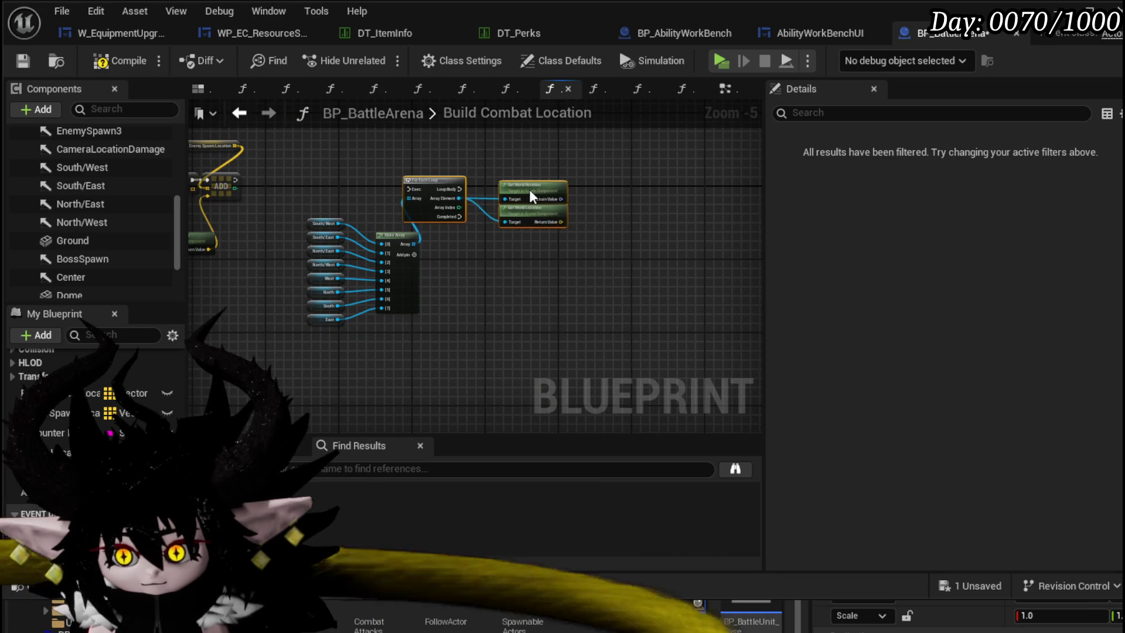
{"action": "scroll", "coordinate": [393, 187], "scroll_direction": "up", "scroll_amount": 2}
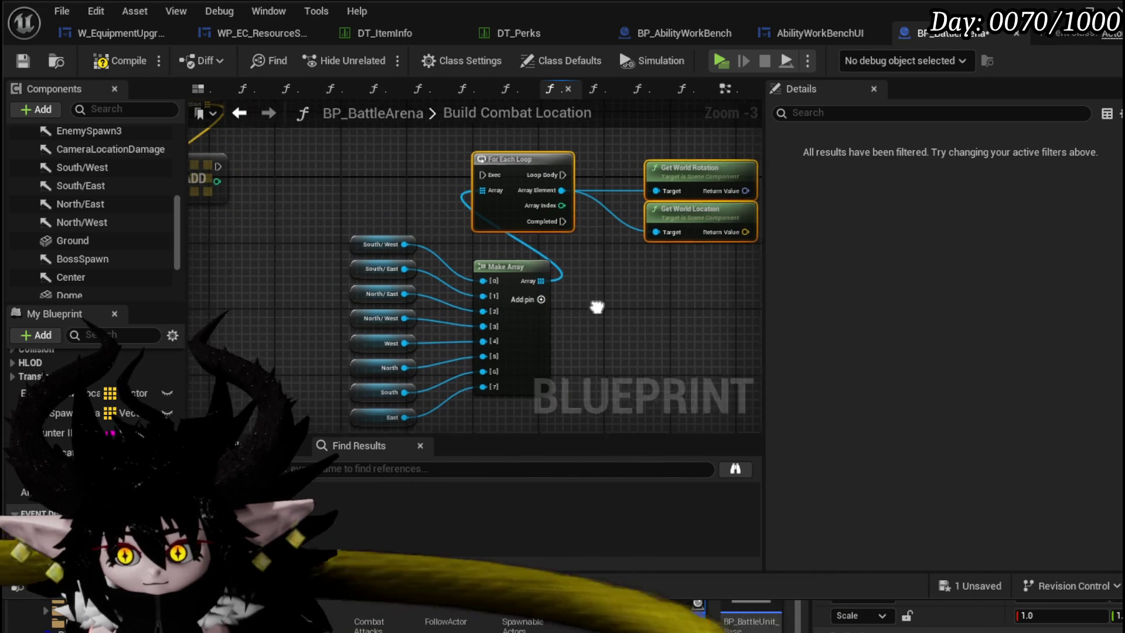
{"action": "left_click_drag", "start_coordinate": [609, 315], "coordinate": [500, 277]}
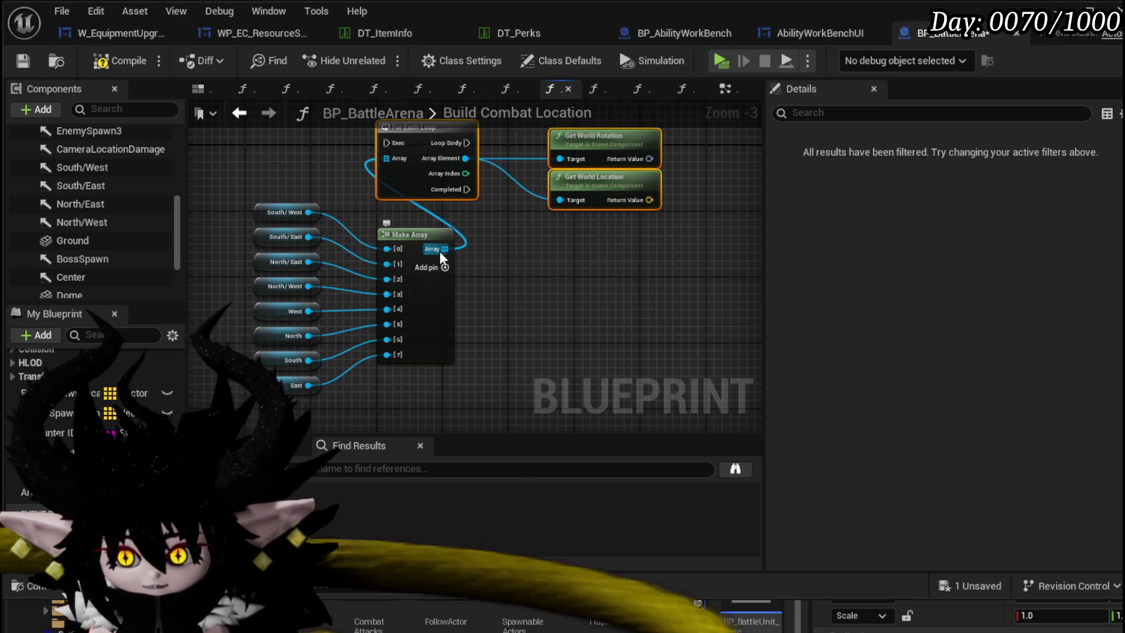
{"action": "mouse_move", "coordinate": [444, 249]}
{"action": "mouse_move", "coordinate": [495, 256]}
{"action": "left_mouse_down"}
{"action": "mouse_move", "coordinate": [436, 258]}
{"action": "mouse_move", "coordinate": [455, 263]}
{"action": "left_mouse_up"}
{"action": "type", "text": "get"}
{"action": "left_click", "coordinate": [524, 390]}
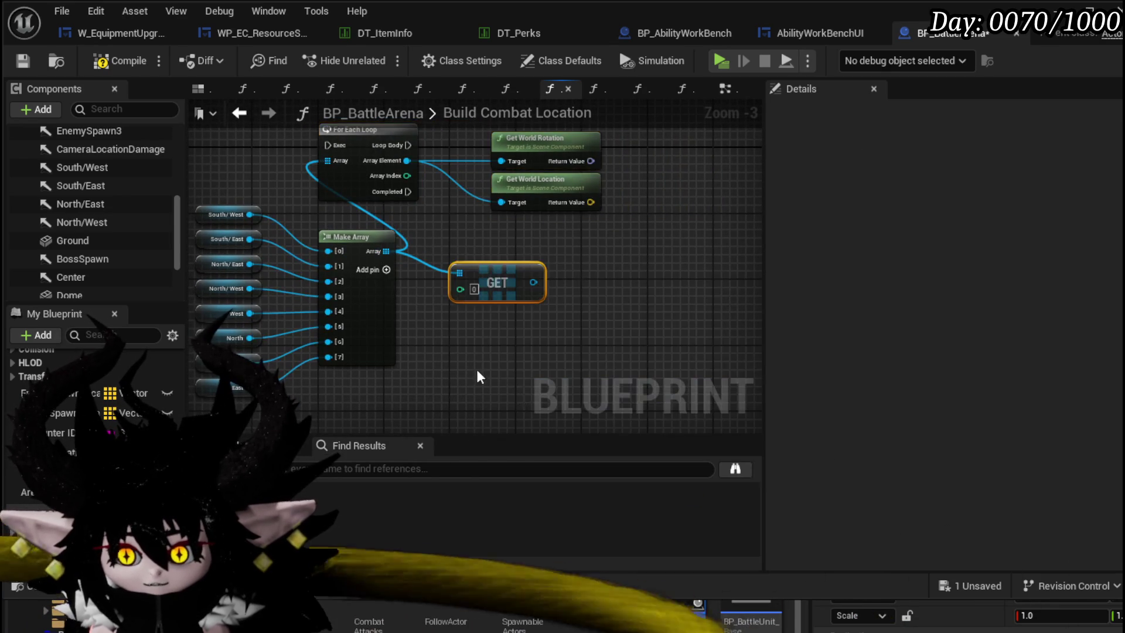
{"action": "scroll", "coordinate": [476, 370], "scroll_direction": "up", "scroll_amount": 1}
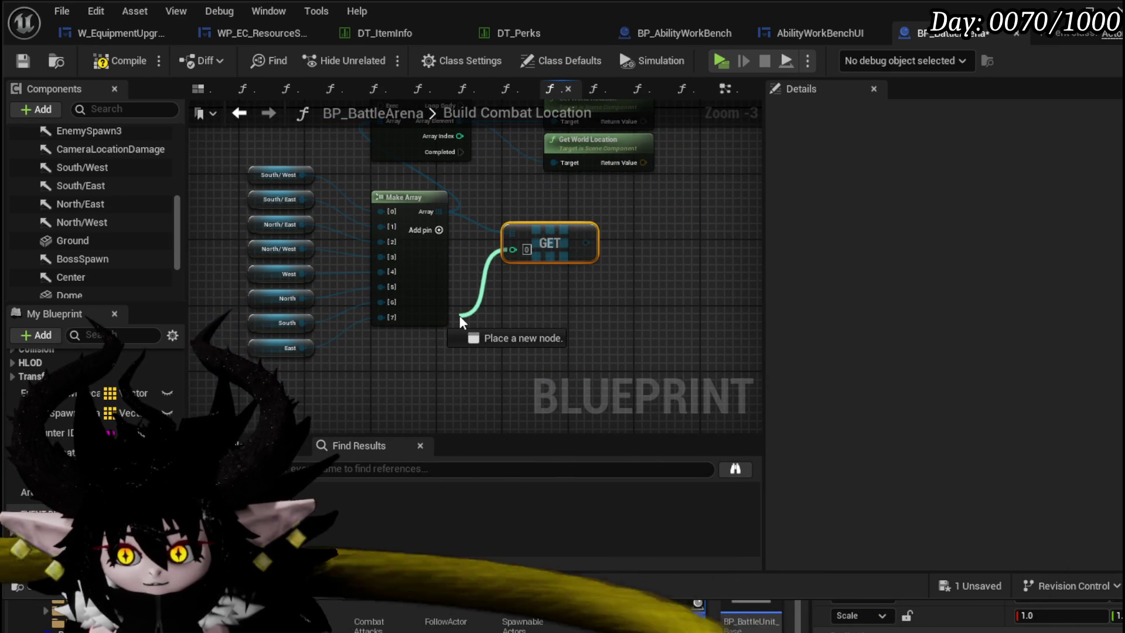
{"action": "left_click_drag", "start_coordinate": [513, 249], "coordinate": [460, 316]}
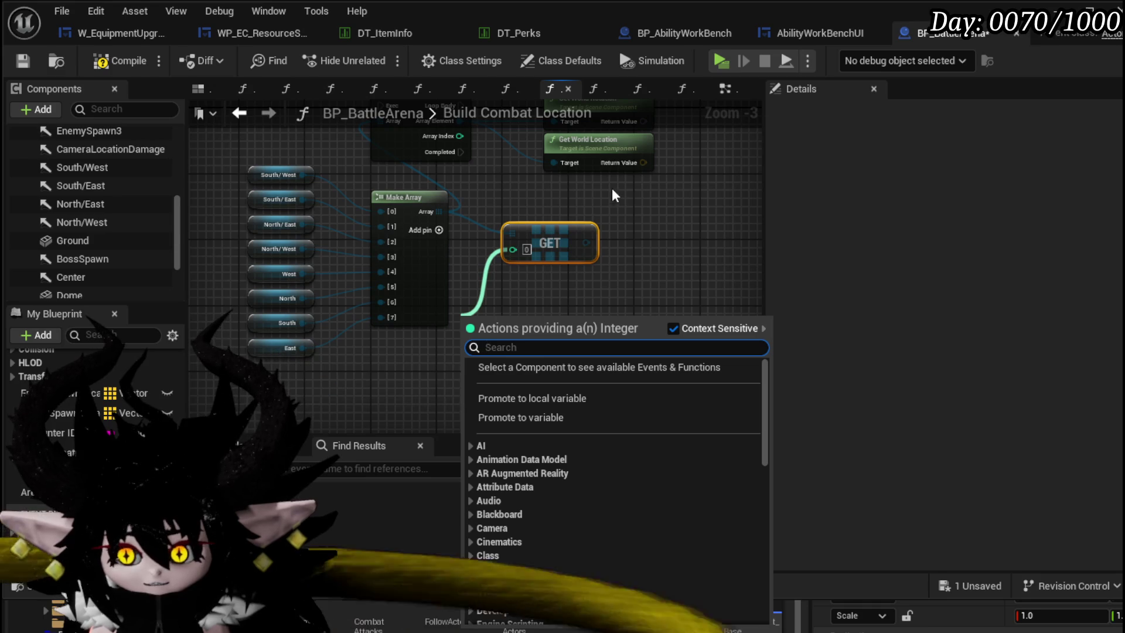
{"action": "left_click", "coordinate": [609, 254]}
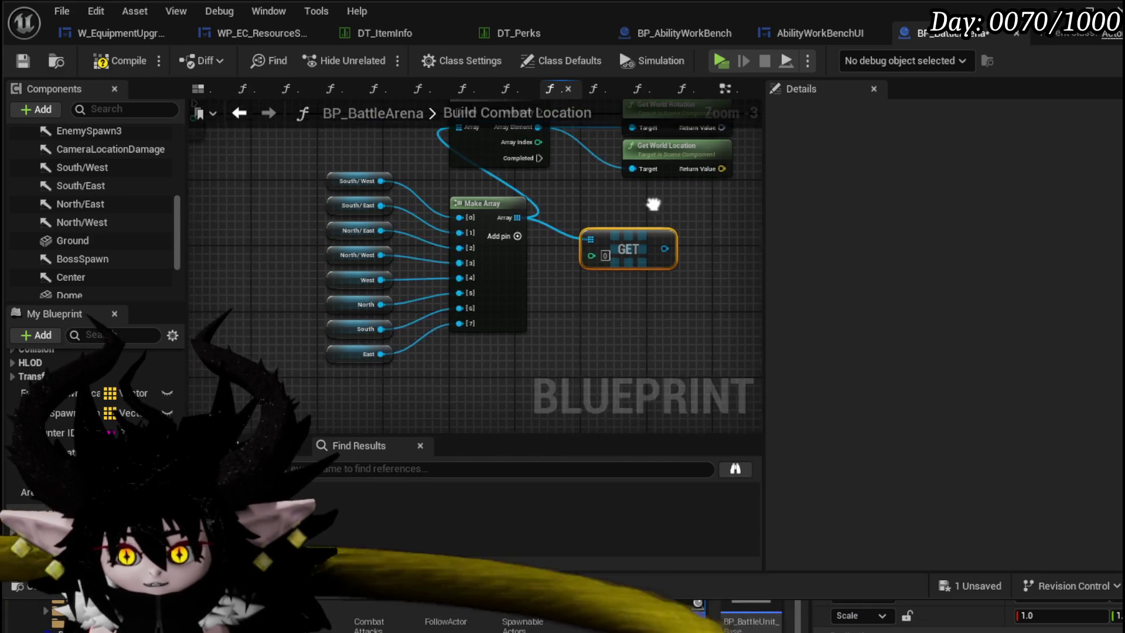
{"action": "mouse_move", "coordinate": [528, 220]}
{"action": "left_mouse_down"}
{"action": "mouse_move", "coordinate": [357, 242]}
{"action": "mouse_move", "coordinate": [673, 183]}
{"action": "left_mouse_up"}
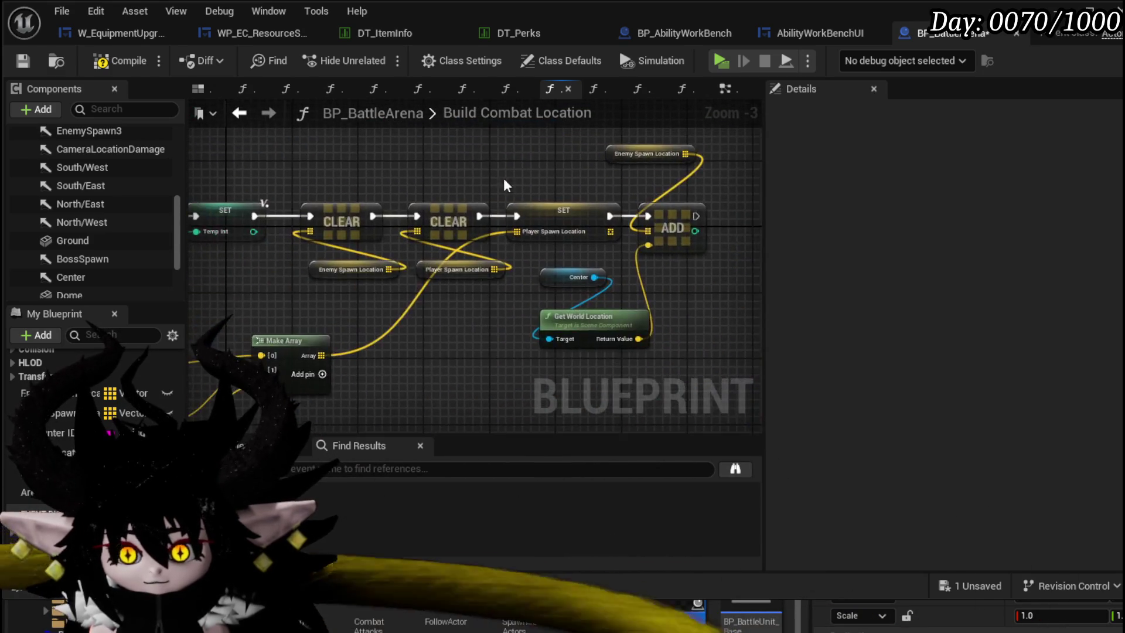
{"action": "left_click_drag", "start_coordinate": [643, 262], "coordinate": [317, 205]}
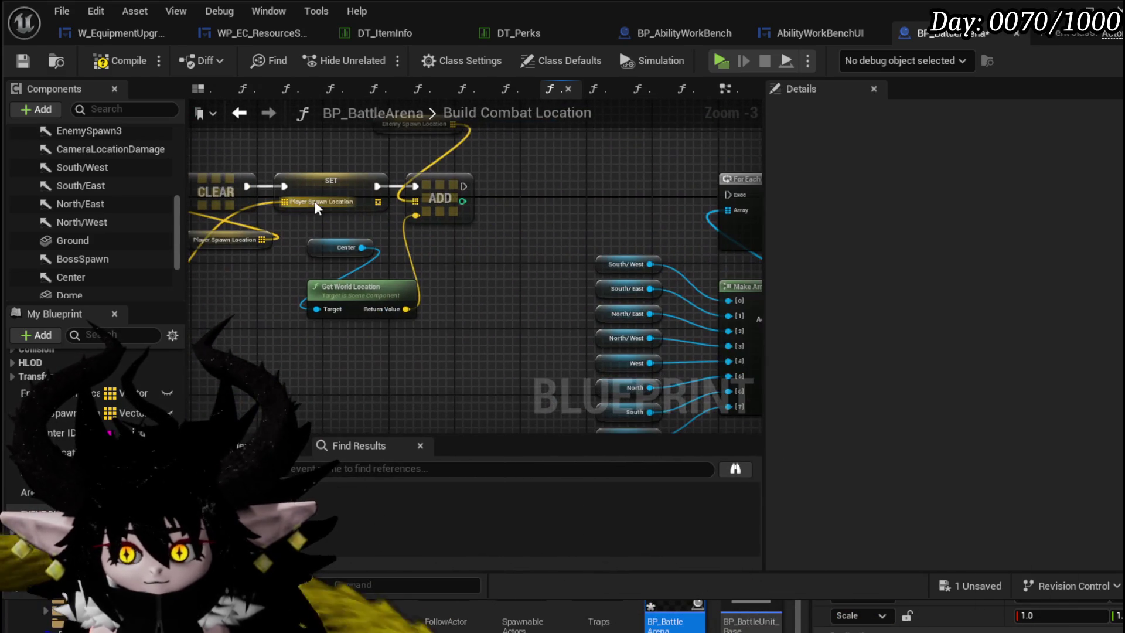
- Place a For Loop node after the ADD node, discarding a mistakenly placed For Each Loop
{"action": "right_click", "coordinate": [548, 188]}
{"action": "type", "text": "lo"}
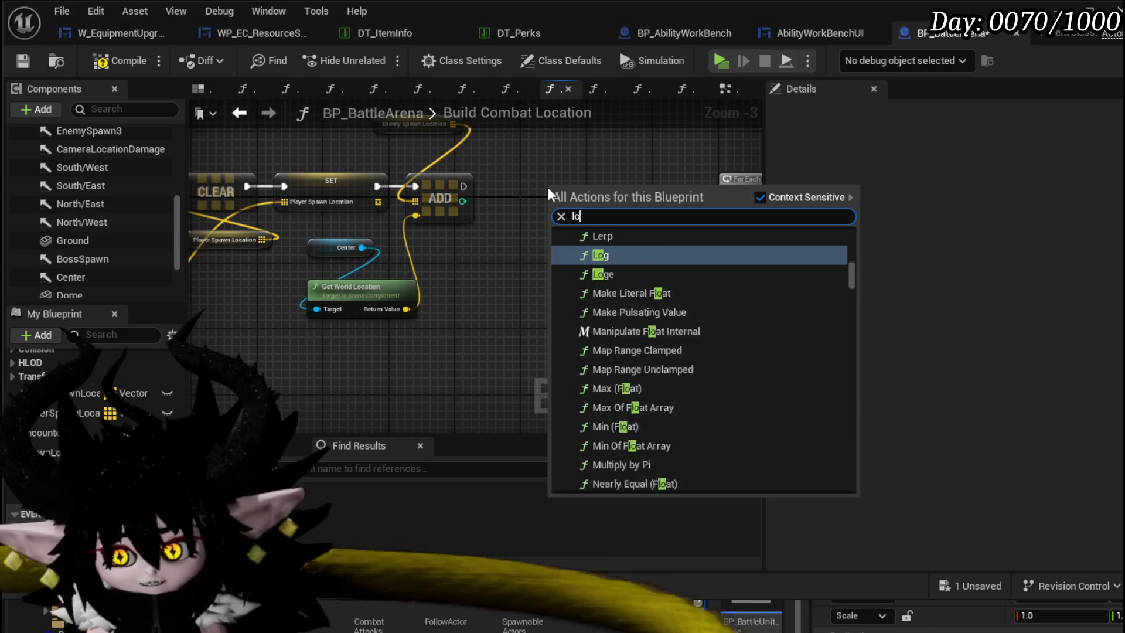
{"action": "type", "text": "op"}
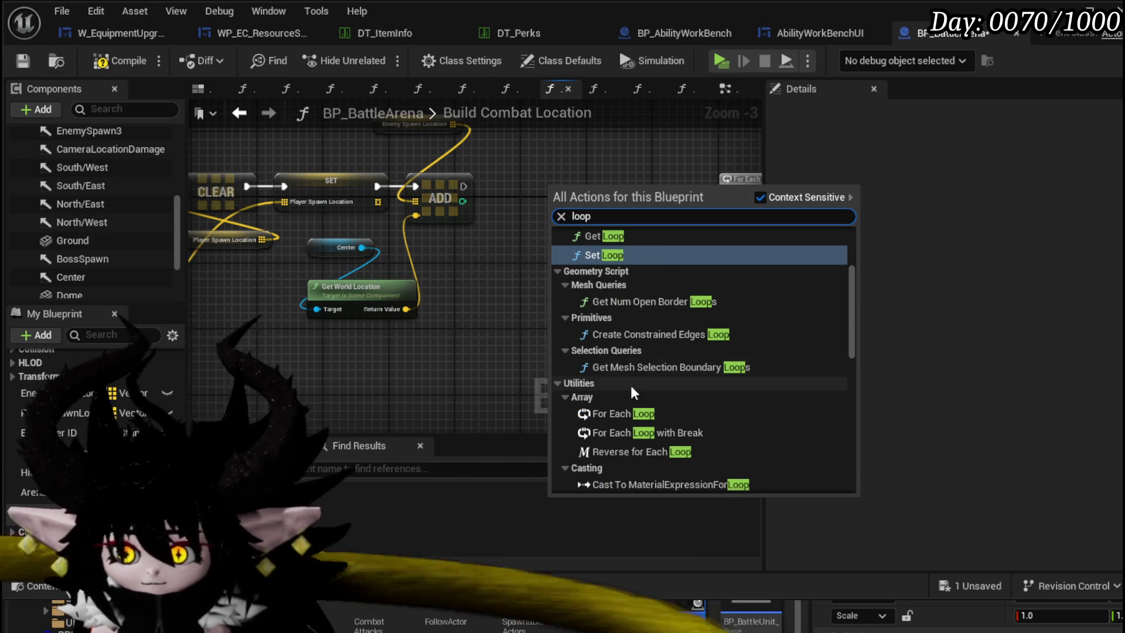
{"action": "left_click", "coordinate": [630, 413]}
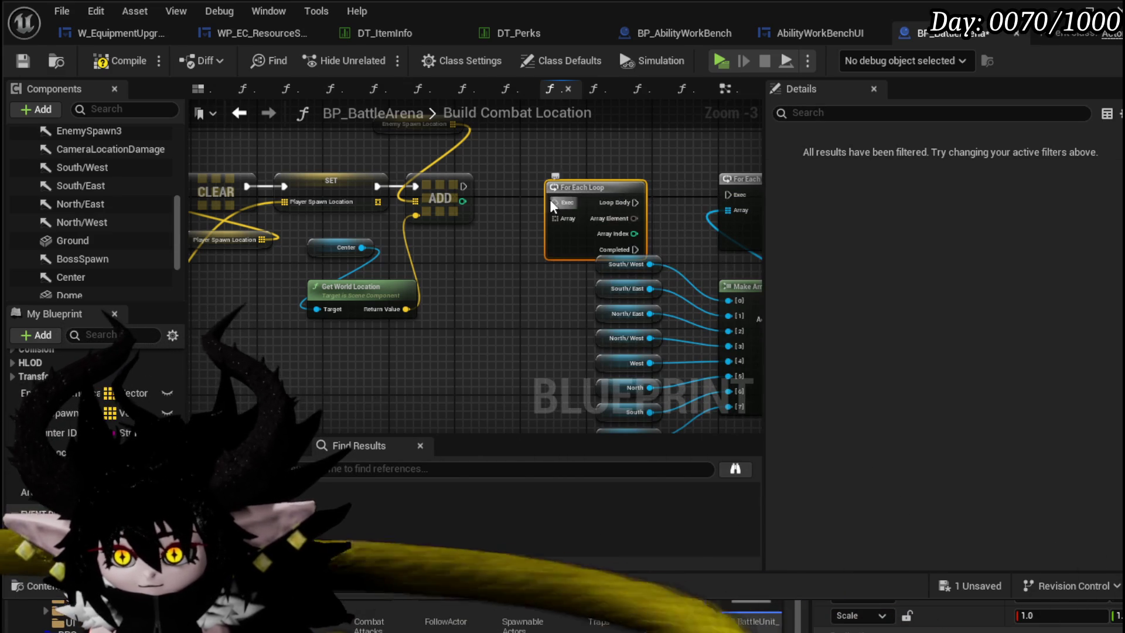
{"action": "key", "text": "Delete"}
{"action": "right_click", "coordinate": [530, 188]}
{"action": "type", "text": "for l"}
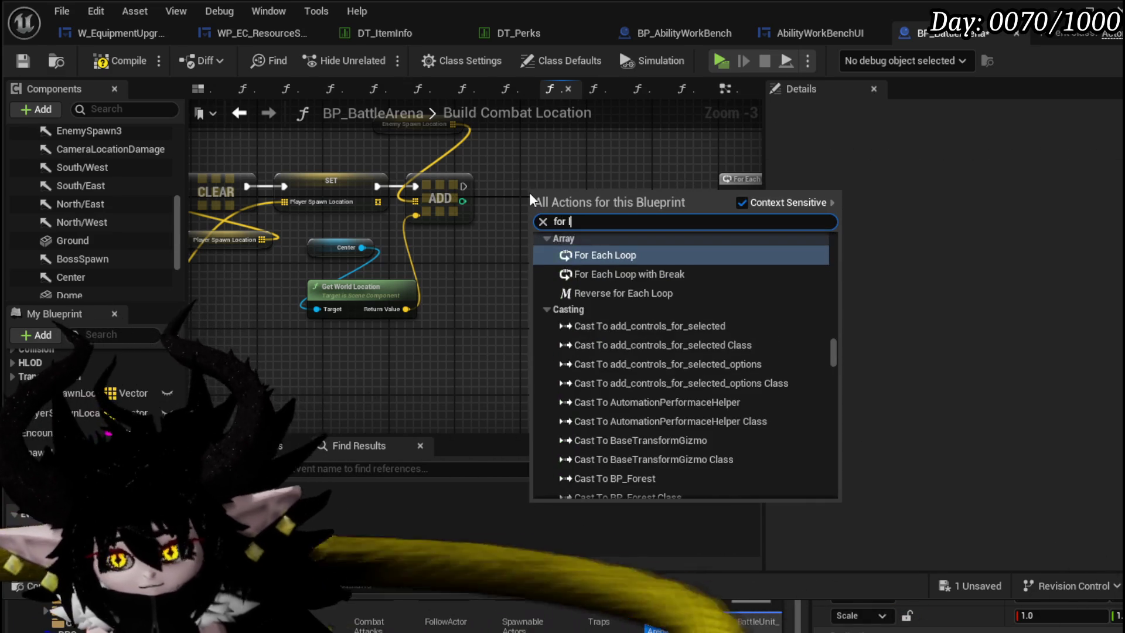
{"action": "type", "text": "oop"}
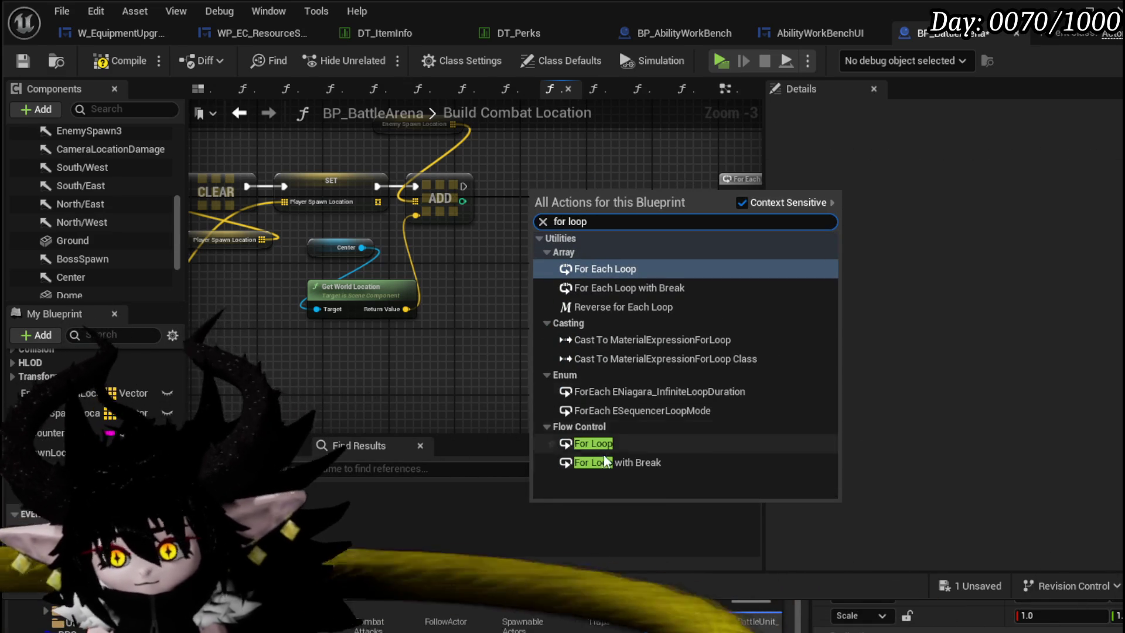
{"action": "left_click", "coordinate": [593, 444]}
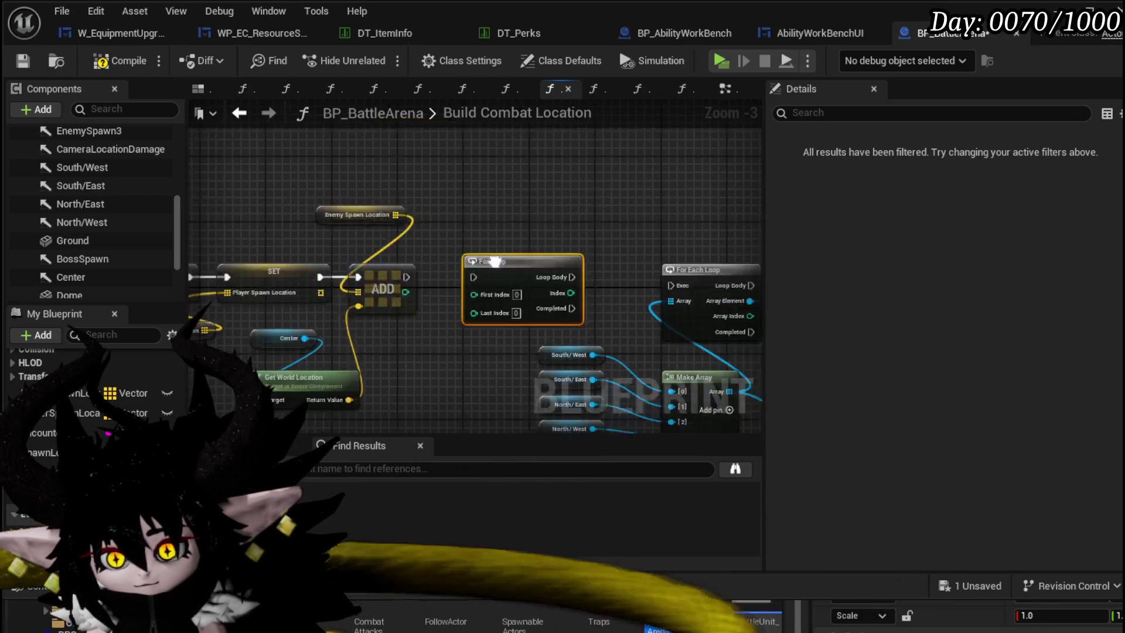
{"action": "mouse_move", "coordinate": [211, 108]}
{"action": "left_mouse_down"}
{"action": "mouse_move", "coordinate": [442, 172]}
{"action": "mouse_move", "coordinate": [352, 334]}
{"action": "left_mouse_up"}
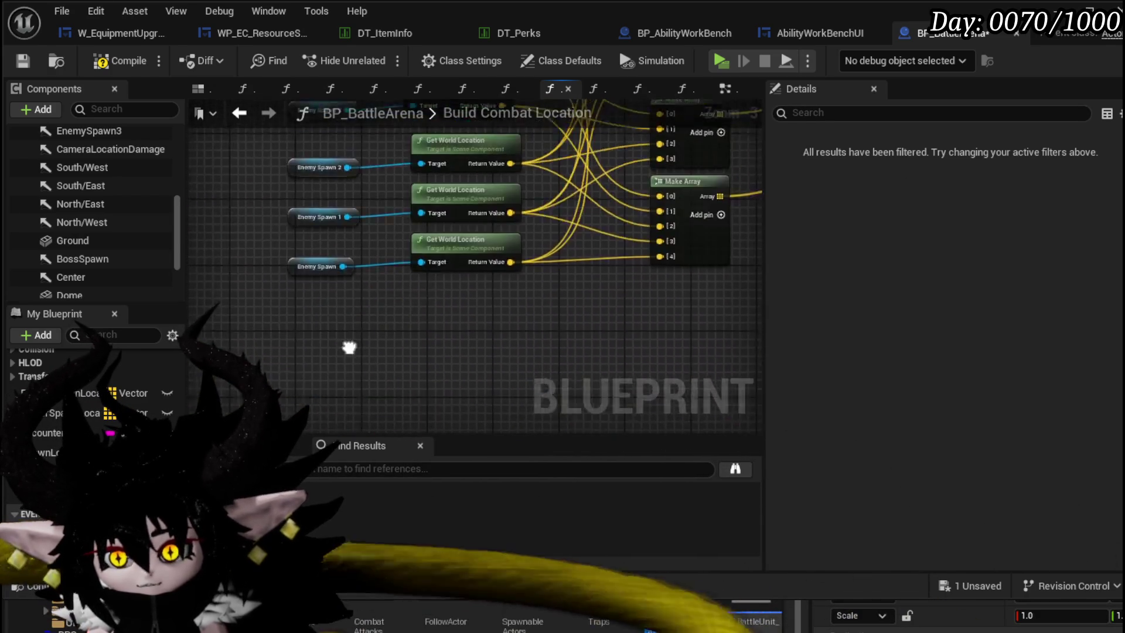
{"action": "scroll", "coordinate": [479, 238], "scroll_direction": "down", "scroll_amount": 5}
{"action": "scroll", "coordinate": [384, 228], "scroll_direction": "up", "scroll_amount": 4}
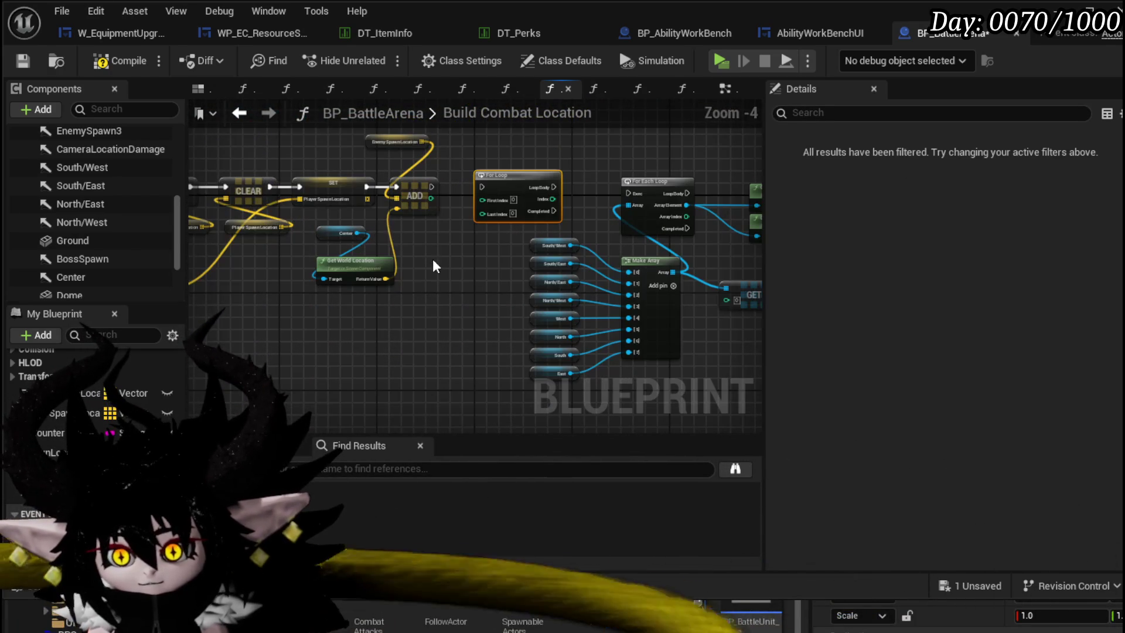
{"action": "left_click_drag", "start_coordinate": [432, 260], "coordinate": [222, 390]}
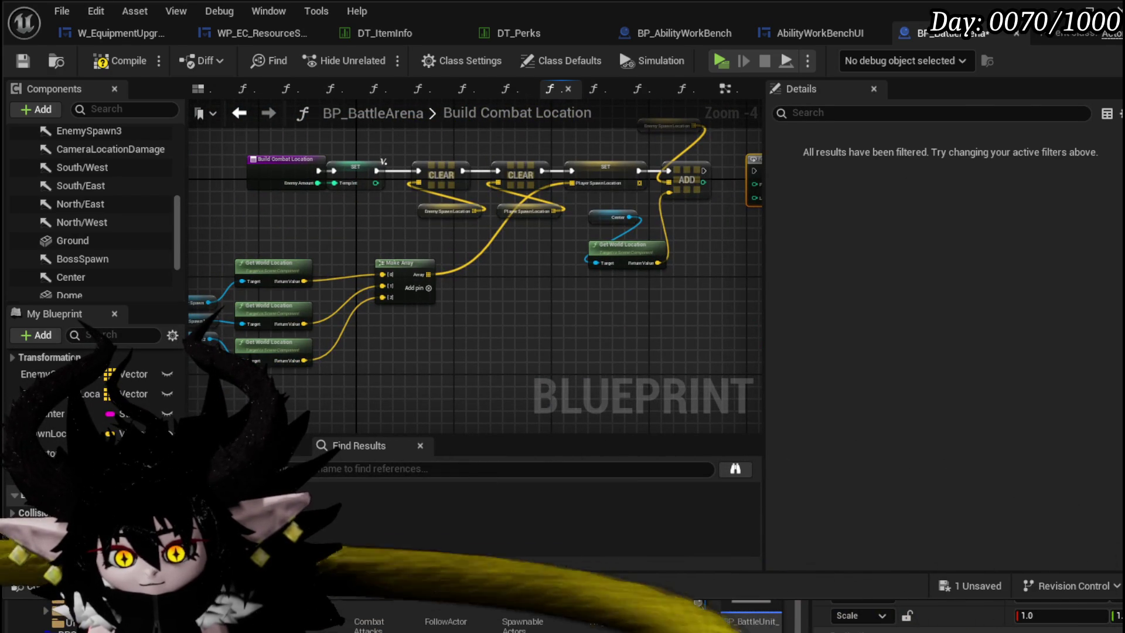
- Add a Temp Int getter and wire it into the For Loop's Last Index
{"action": "left_click", "coordinate": [132, 394]}
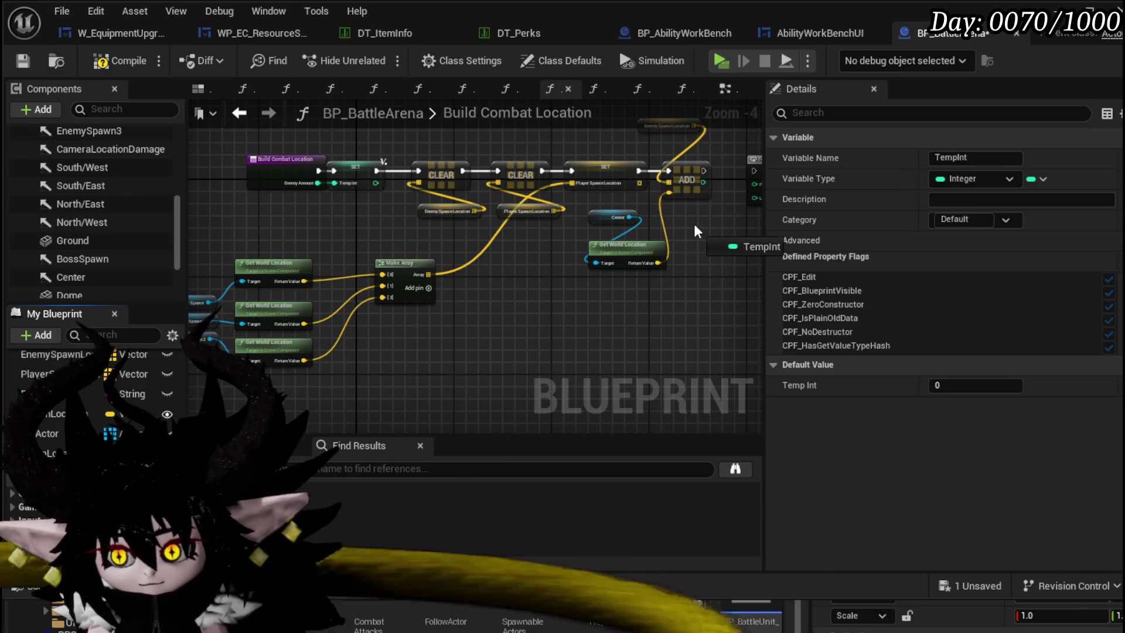
{"action": "left_click_drag", "start_coordinate": [499, 380], "coordinate": [694, 221]}
{"action": "left_click", "coordinate": [730, 240]}
{"action": "scroll", "coordinate": [565, 258], "scroll_direction": "up", "scroll_amount": 3}
{"action": "left_click_drag", "start_coordinate": [580, 238], "coordinate": [605, 182]}
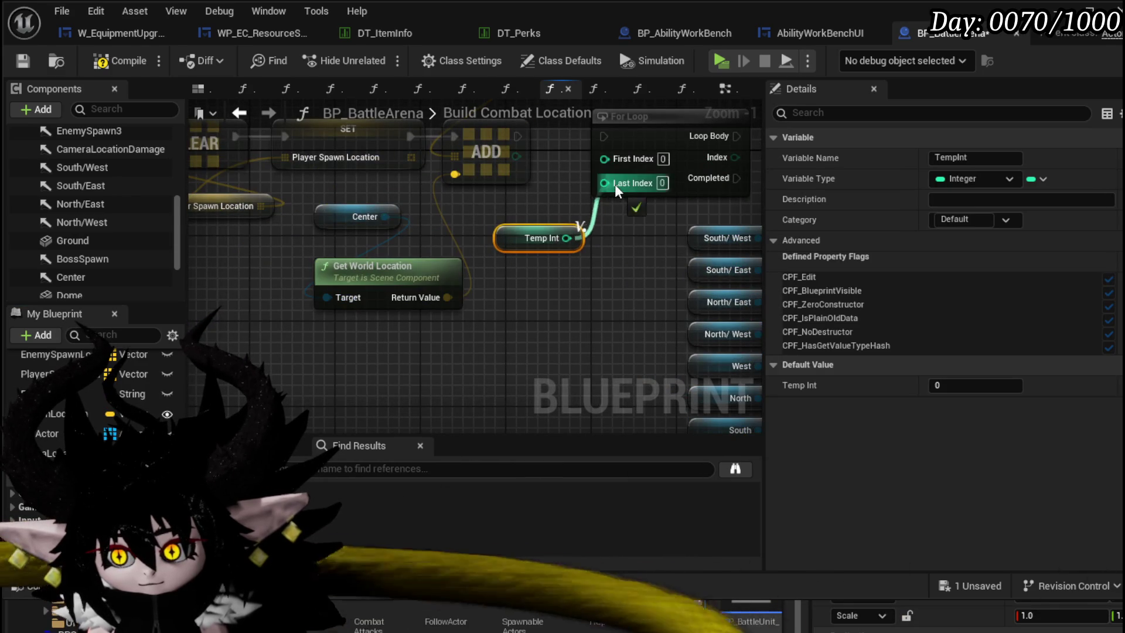
{"action": "mouse_move", "coordinate": [530, 238]}
{"action": "left_mouse_down"}
{"action": "mouse_move", "coordinate": [529, 208]}
{"action": "mouse_move", "coordinate": [431, 313]}
{"action": "left_mouse_up"}
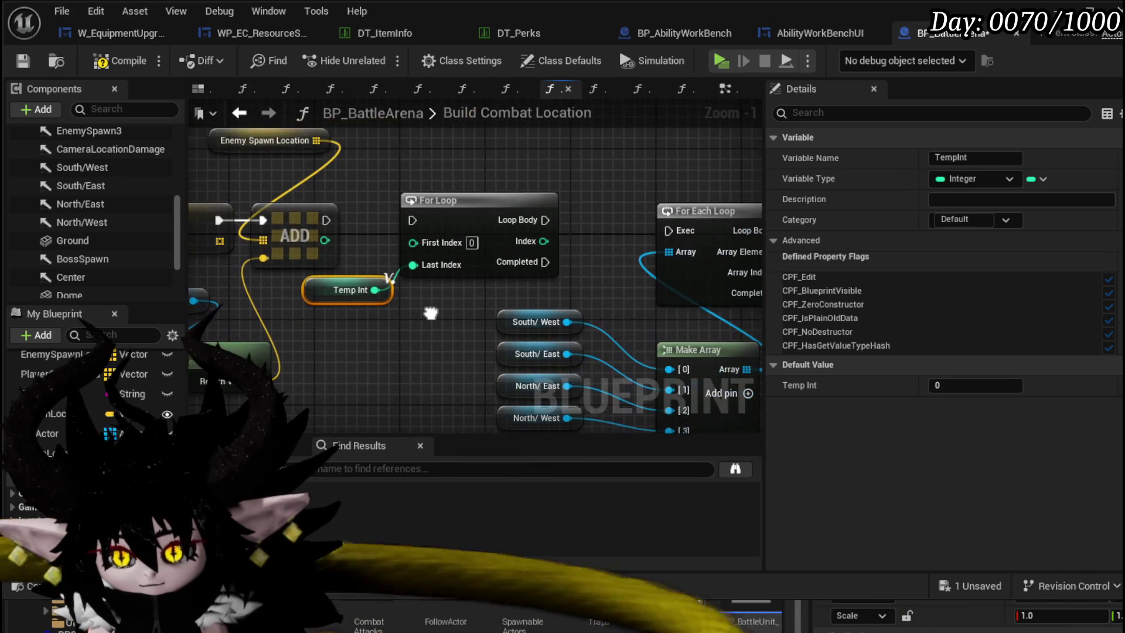
- Tidy the Temp Int, Center and Get World Location nodes into aligned positions
{"action": "left_click_drag", "start_coordinate": [334, 296], "coordinate": [361, 333]}
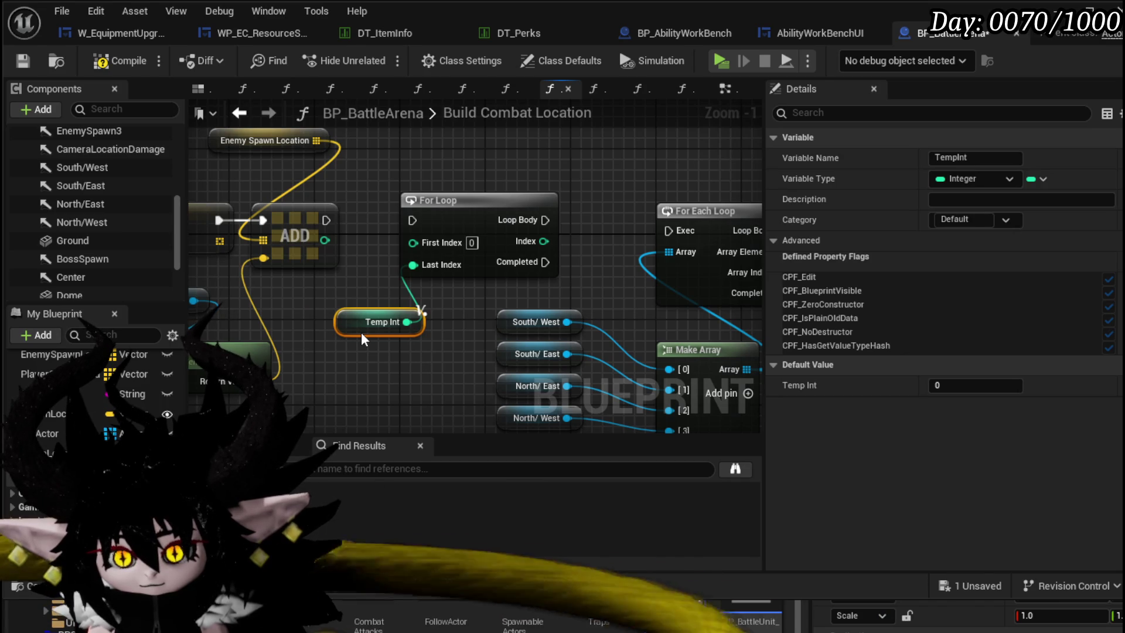
{"action": "left_click_drag", "start_coordinate": [361, 332], "coordinate": [405, 316]}
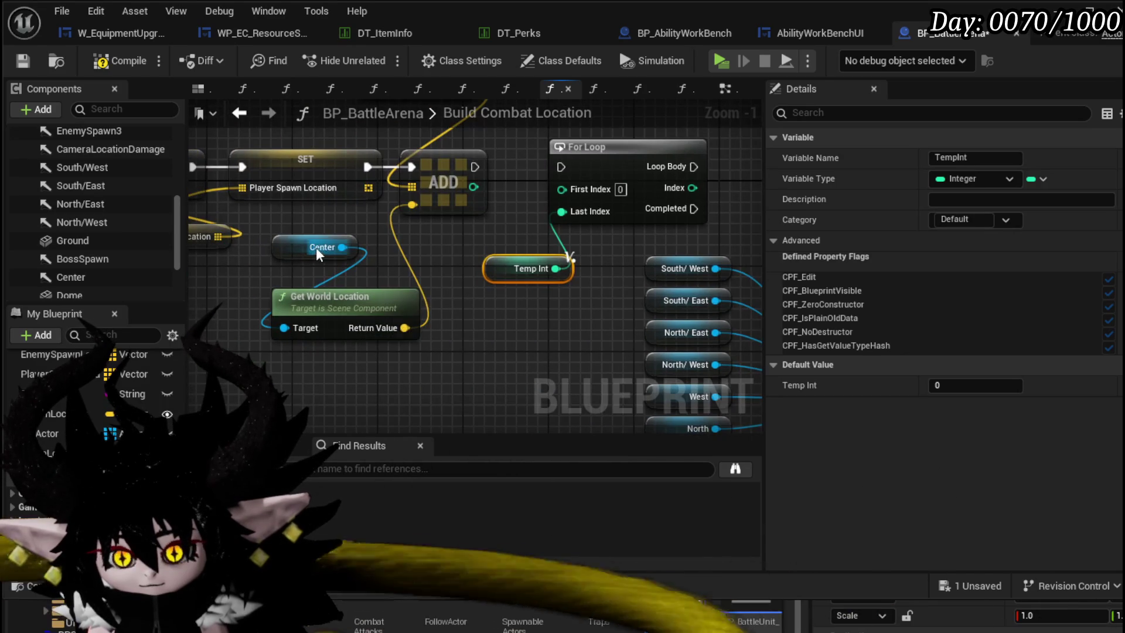
{"action": "mouse_move", "coordinate": [342, 247]}
{"action": "left_mouse_down"}
{"action": "mouse_move", "coordinate": [285, 274]}
{"action": "mouse_move", "coordinate": [395, 253]}
{"action": "mouse_move", "coordinate": [276, 280]}
{"action": "left_mouse_up"}
{"action": "right_click", "coordinate": [285, 274]}
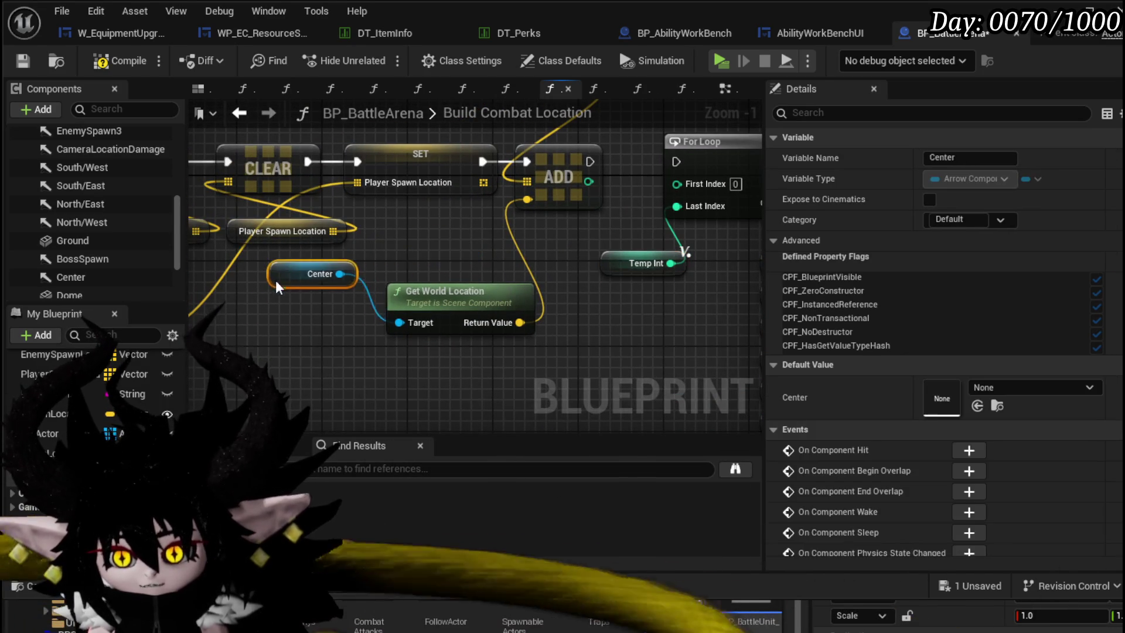
{"action": "left_click_drag", "start_coordinate": [420, 294], "coordinate": [419, 230]}
{"action": "scroll", "coordinate": [599, 233], "scroll_direction": "down", "scroll_amount": 1}
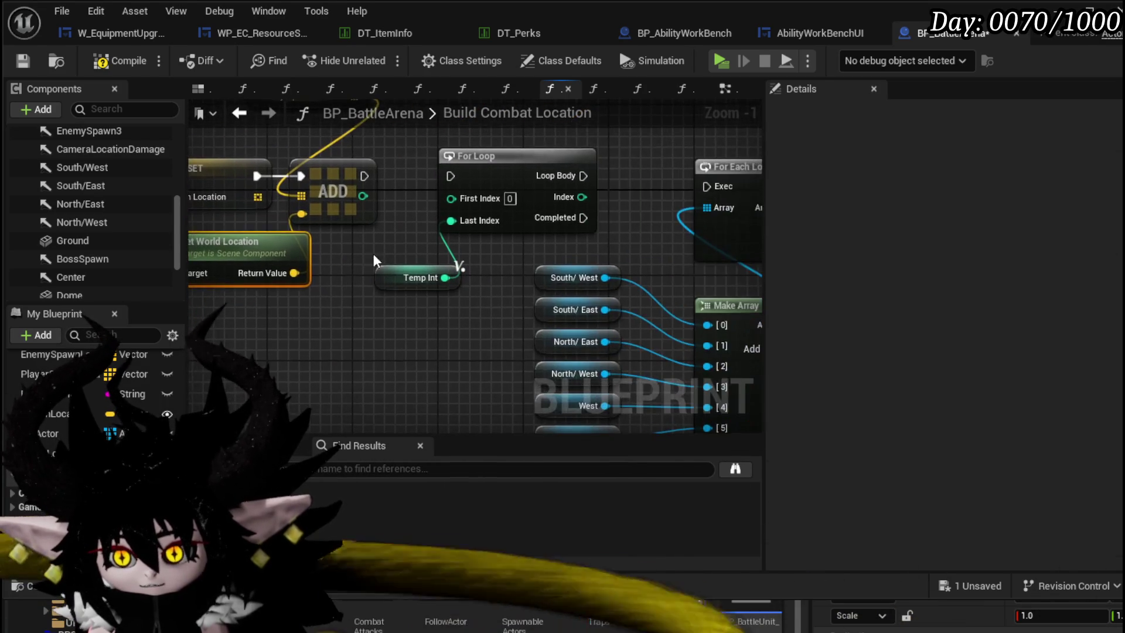
{"action": "scroll", "coordinate": [374, 253], "scroll_direction": "up", "scroll_amount": 1}
{"action": "left_click_drag", "start_coordinate": [308, 285], "coordinate": [276, 273]}
{"action": "left_click_drag", "start_coordinate": [527, 290], "coordinate": [334, 282]}
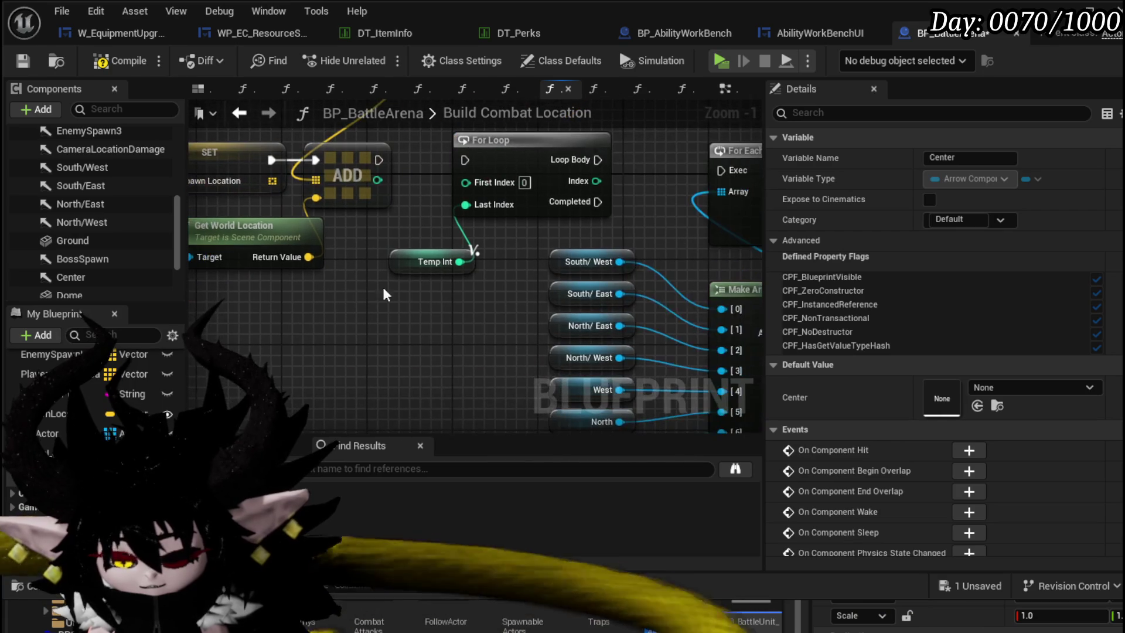
- Feed Last Index with Temp Int minus 1 via an integer Subtract node
{"action": "left_click_drag", "start_coordinate": [460, 263], "coordinate": [425, 316]}
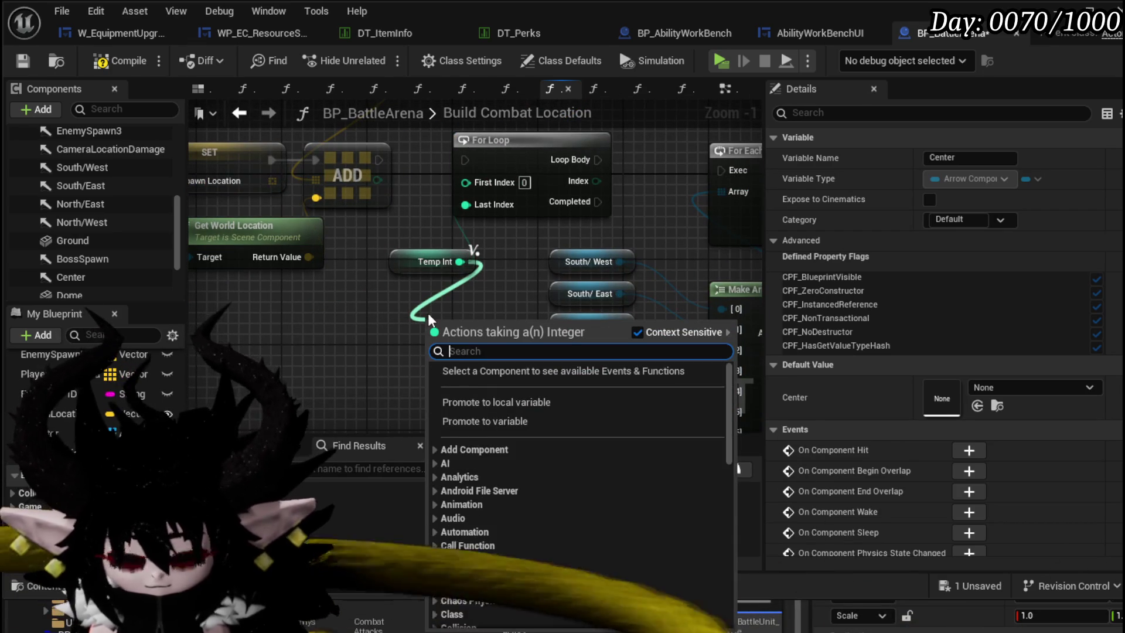
{"action": "type", "text": "-"}
{"action": "key", "text": "Return"}
{"action": "left_click", "coordinate": [451, 347]}
{"action": "type", "text": "1"}
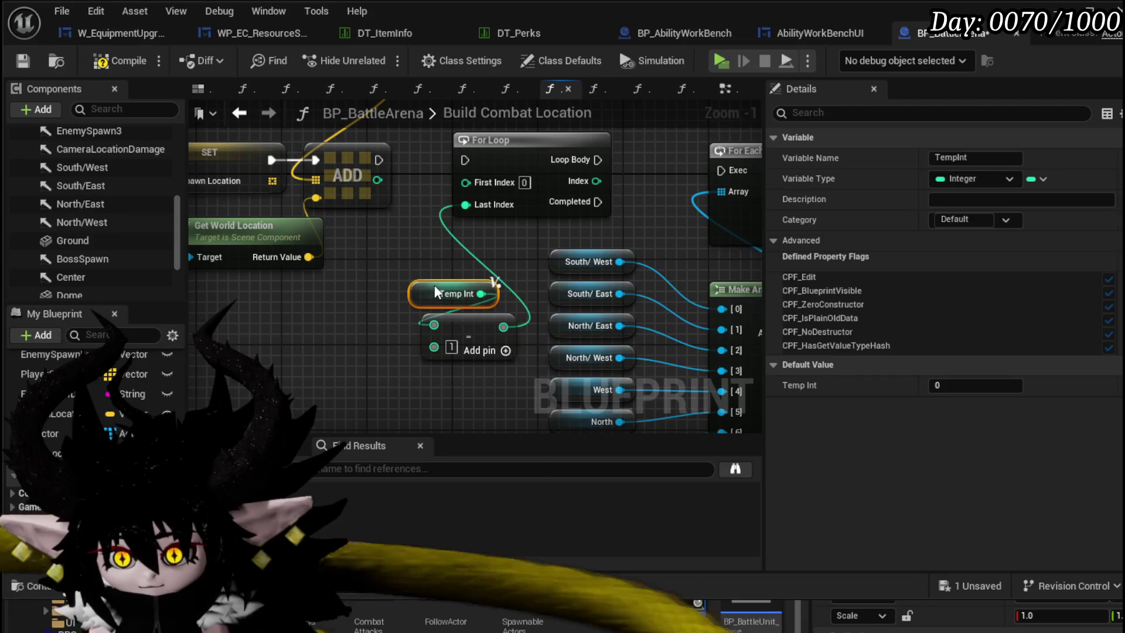
{"action": "mouse_move", "coordinate": [435, 261]}
{"action": "left_mouse_down"}
{"action": "mouse_move", "coordinate": [455, 295]}
{"action": "mouse_move", "coordinate": [262, 343]}
{"action": "left_mouse_up"}
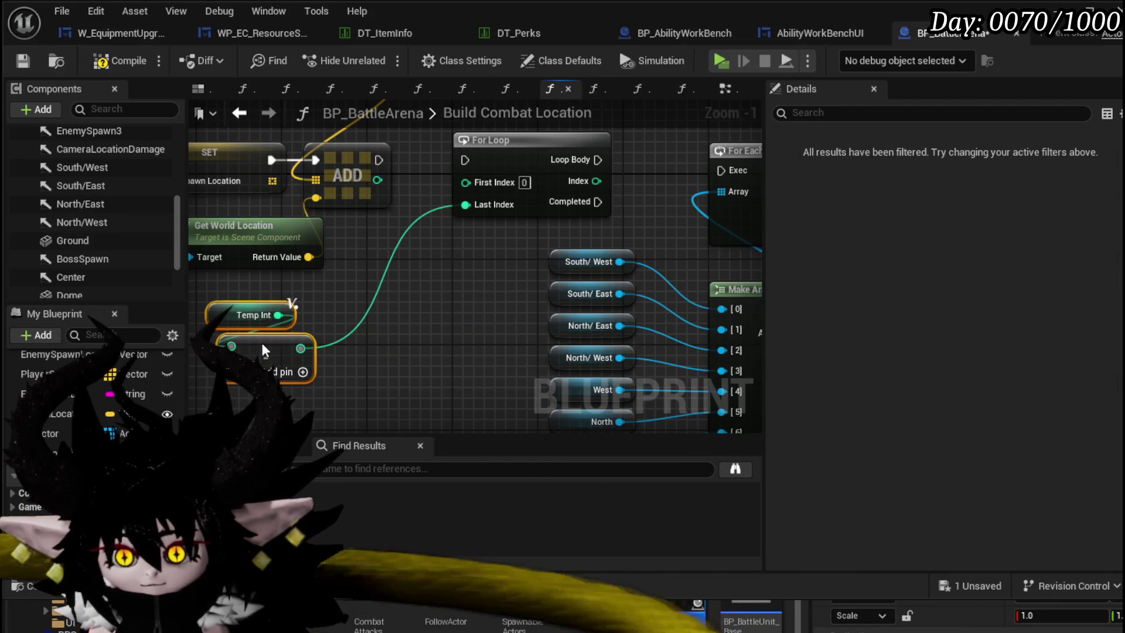
- Connect the ADD node's execution output into the For Loop
{"action": "right_click", "coordinate": [425, 312]}
{"action": "left_click", "coordinate": [463, 221]}
{"action": "left_click_drag", "start_coordinate": [463, 220], "coordinate": [485, 210]}
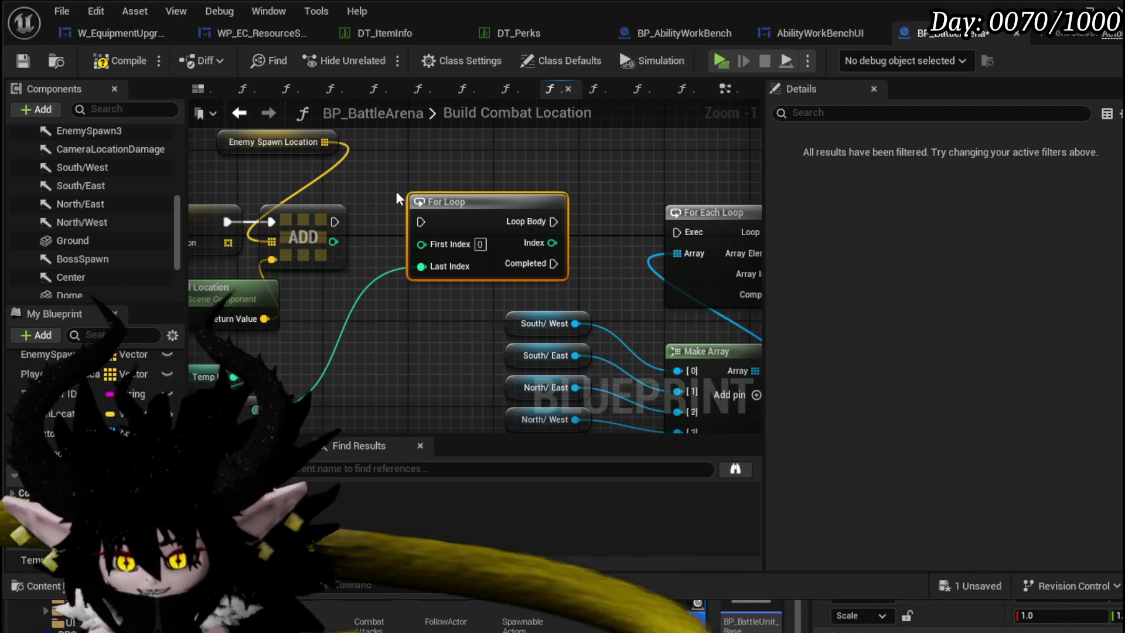
{"action": "left_click_drag", "start_coordinate": [334, 221], "coordinate": [420, 225]}
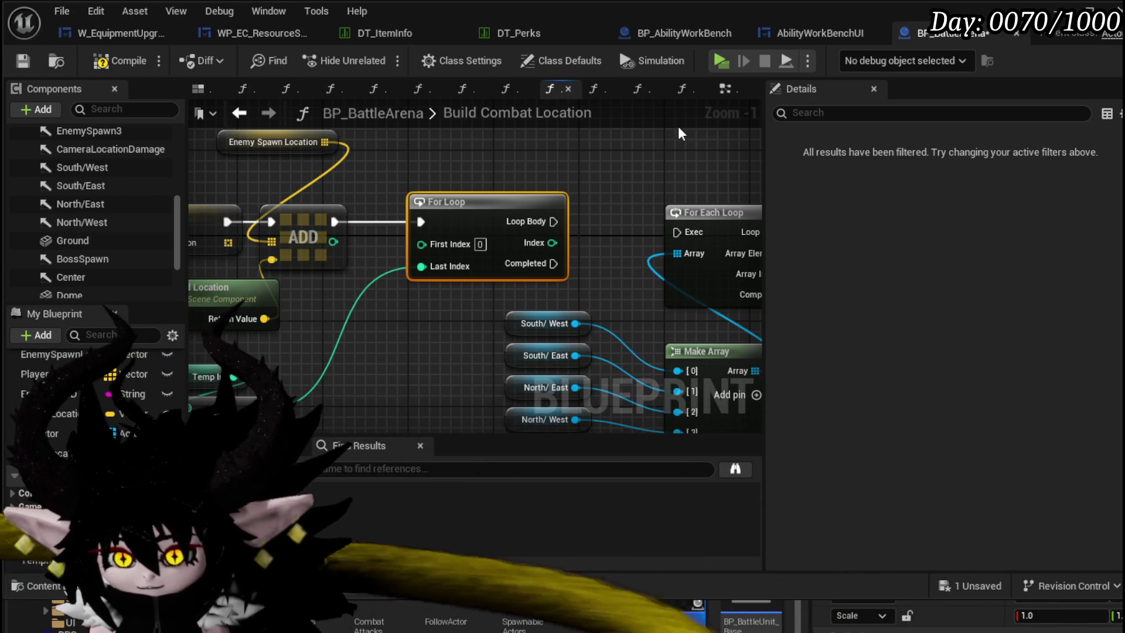
{"action": "left_click_drag", "start_coordinate": [678, 126], "coordinate": [497, 139]}
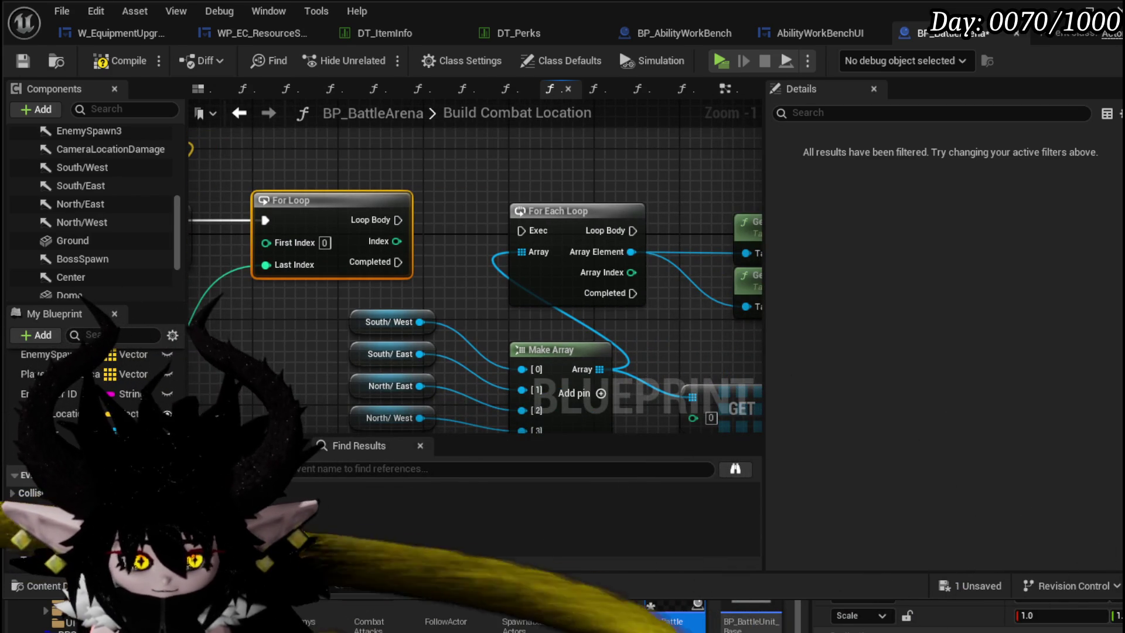
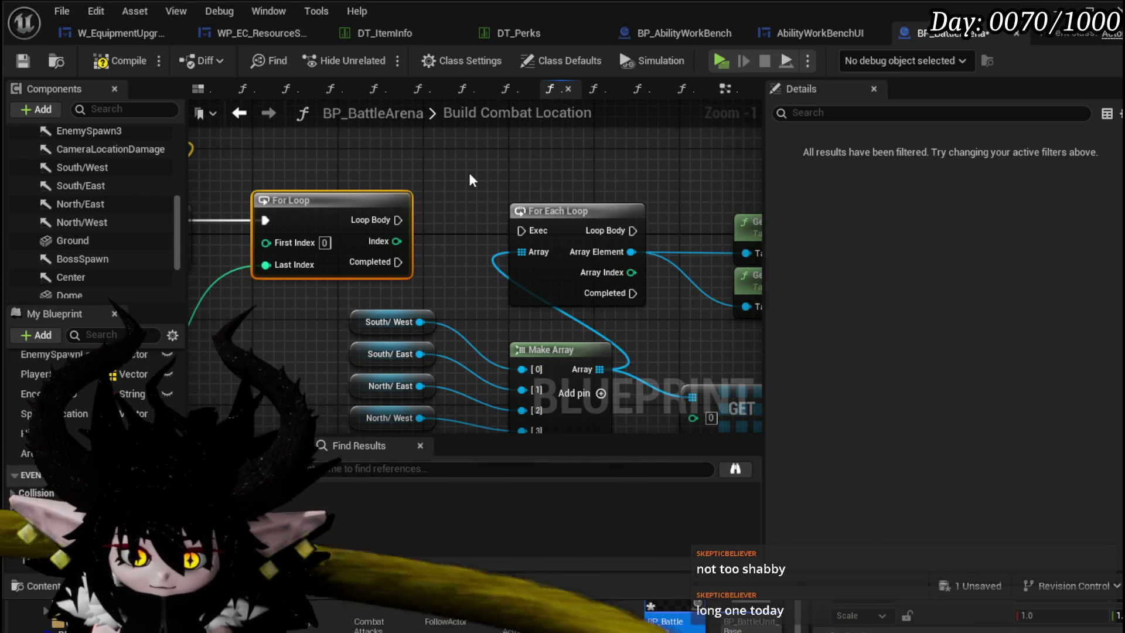
{"action": "scroll", "coordinate": [469, 171], "scroll_direction": "down", "scroll_amount": 2}
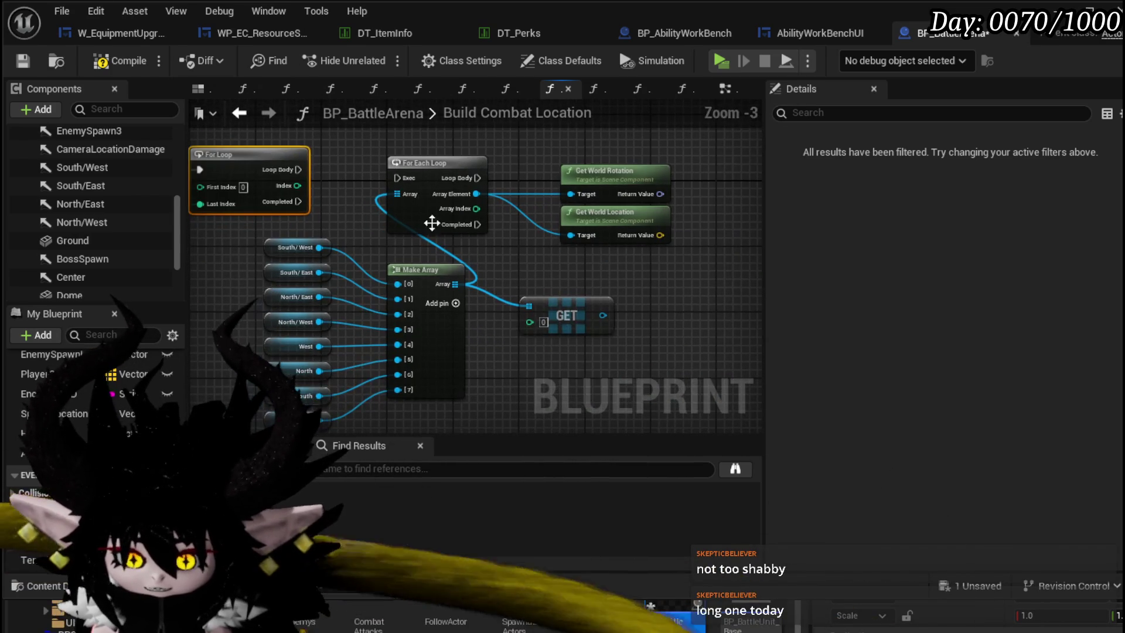
- Box-select the compass-direction variable nodes with Make Array and shift them down-left
{"action": "left_click_drag", "start_coordinate": [432, 223], "coordinate": [459, 281]}
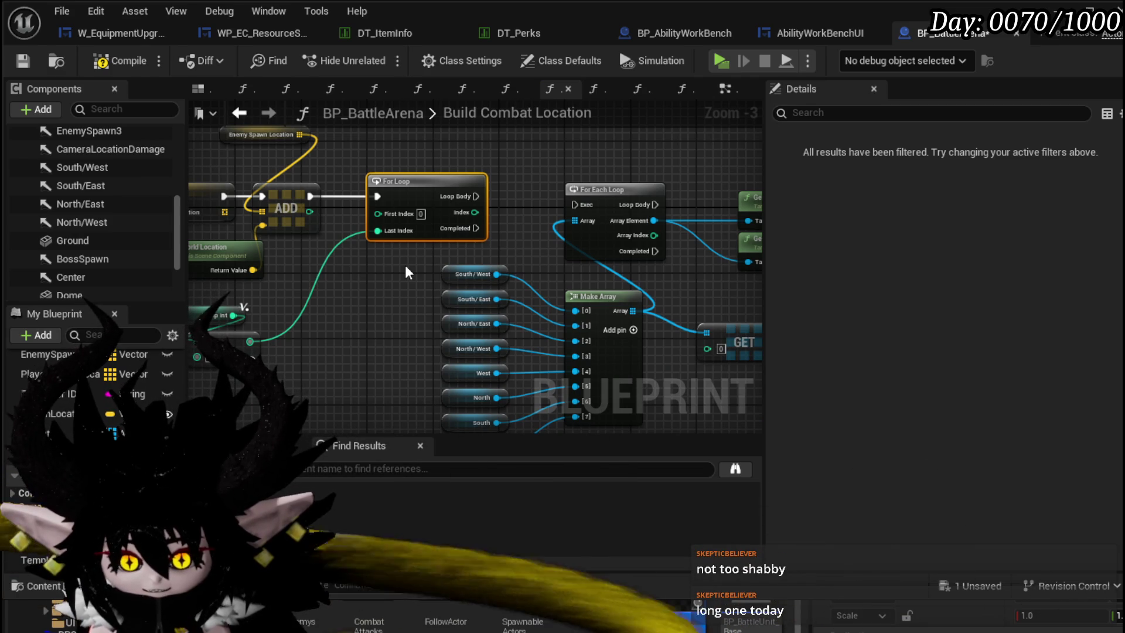
{"action": "mouse_move", "coordinate": [405, 265]}
{"action": "left_mouse_down"}
{"action": "mouse_move", "coordinate": [489, 252]}
{"action": "mouse_move", "coordinate": [324, 252]}
{"action": "mouse_move", "coordinate": [290, 236]}
{"action": "left_mouse_up"}
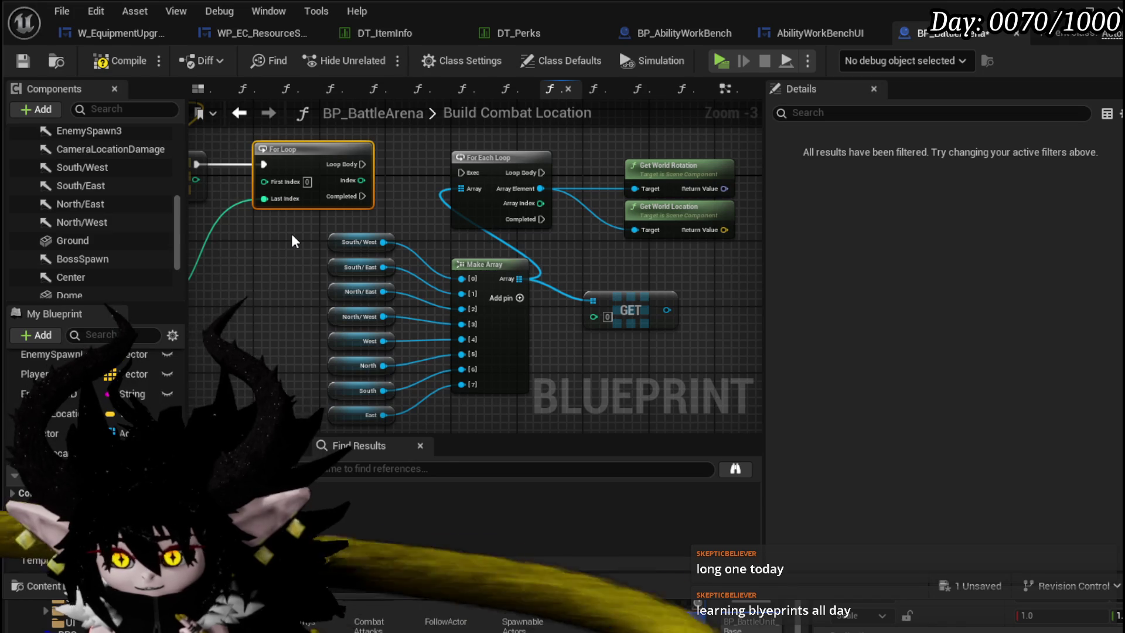
{"action": "mouse_move", "coordinate": [292, 272]}
{"action": "left_mouse_down"}
{"action": "mouse_move", "coordinate": [291, 235]}
{"action": "mouse_move", "coordinate": [423, 384]}
{"action": "left_mouse_up"}
{"action": "mouse_move", "coordinate": [283, 213]}
{"action": "left_mouse_down"}
{"action": "mouse_move", "coordinate": [489, 213]}
{"action": "mouse_move", "coordinate": [422, 280]}
{"action": "left_mouse_up"}
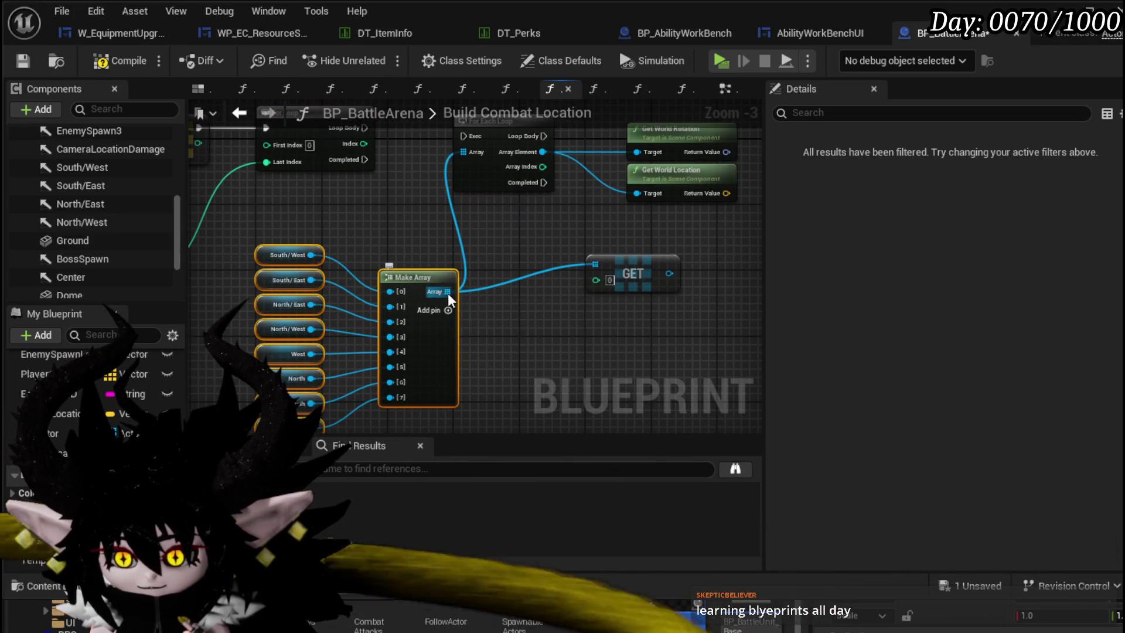
- Promote the Make Array output to a local variable named ArenaLocationArray, then compile and save
{"action": "right_click", "coordinate": [447, 294]}
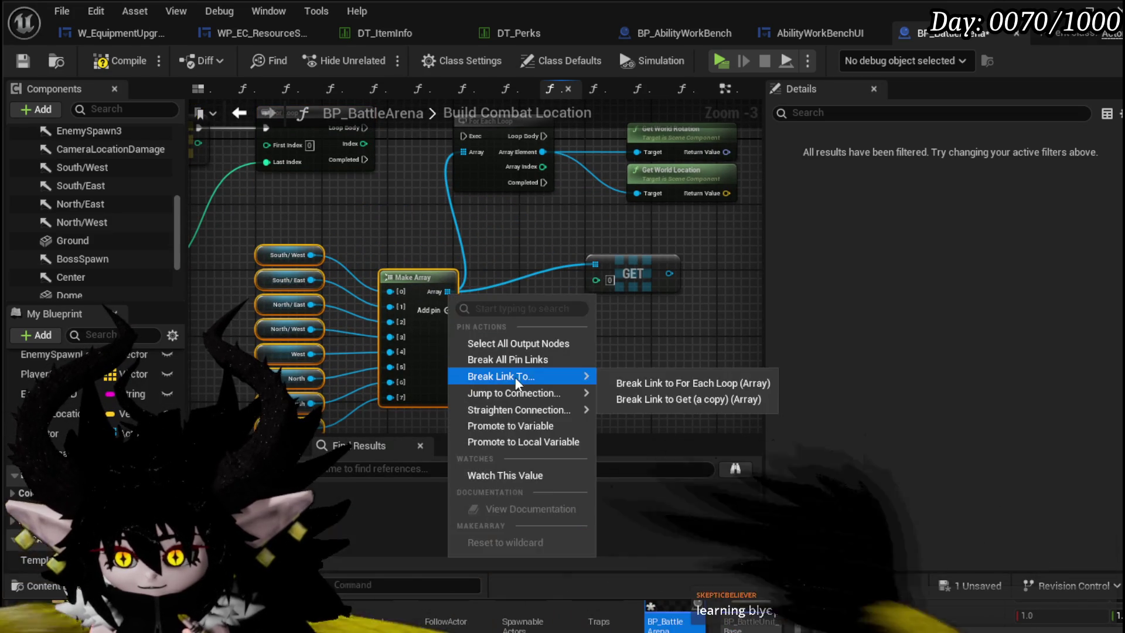
{"action": "left_click", "coordinate": [511, 442]}
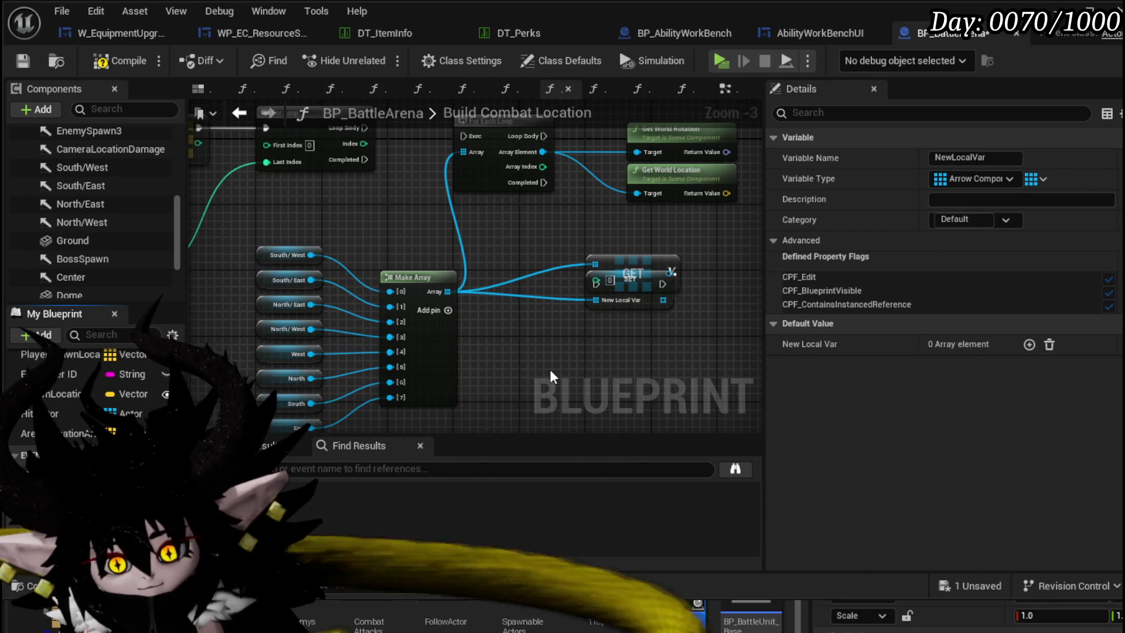
{"action": "key", "text": "Return"}
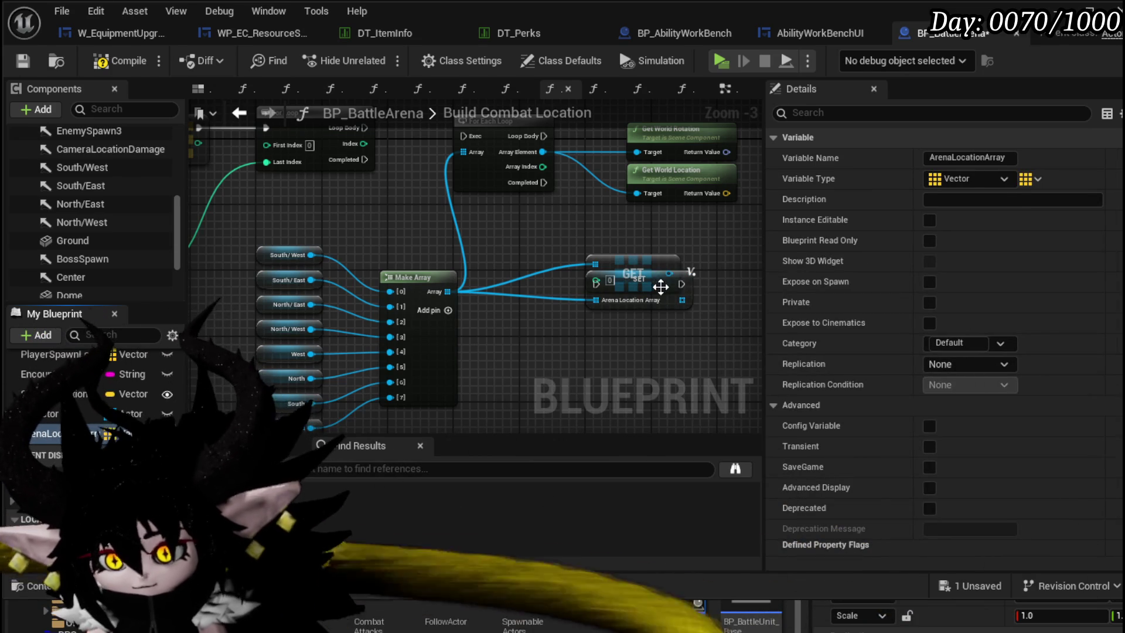
{"action": "left_click_drag", "start_coordinate": [662, 286], "coordinate": [550, 226]}
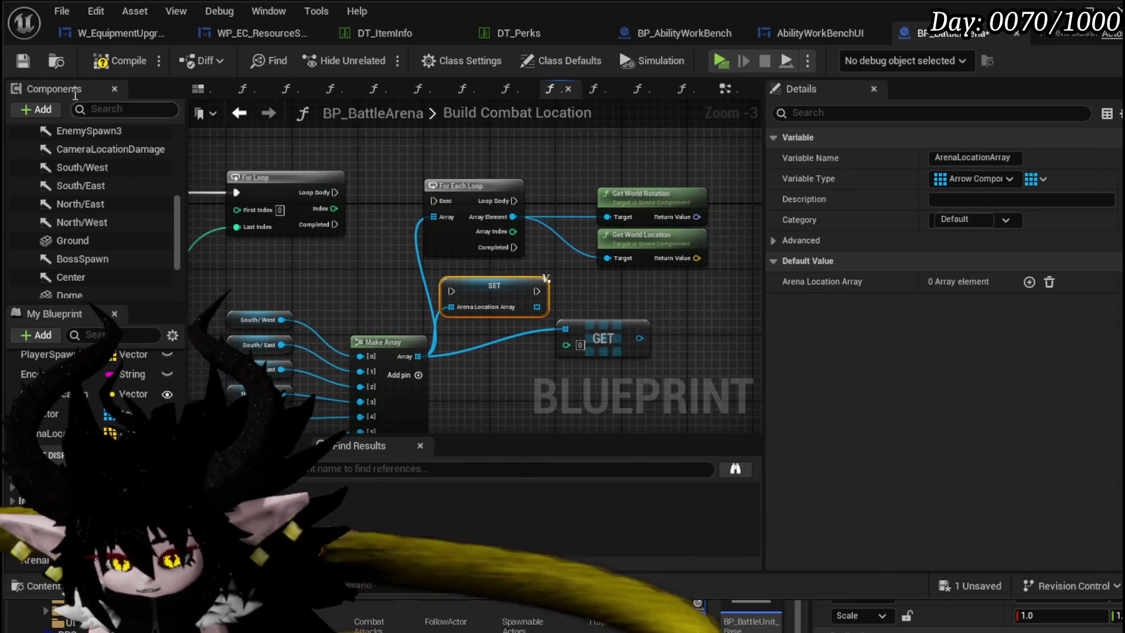
{"action": "left_click", "coordinate": [121, 61]}
{"action": "left_click", "coordinate": [23, 61]}
{"action": "scroll", "coordinate": [392, 333], "scroll_direction": "down", "scroll_amount": 3}
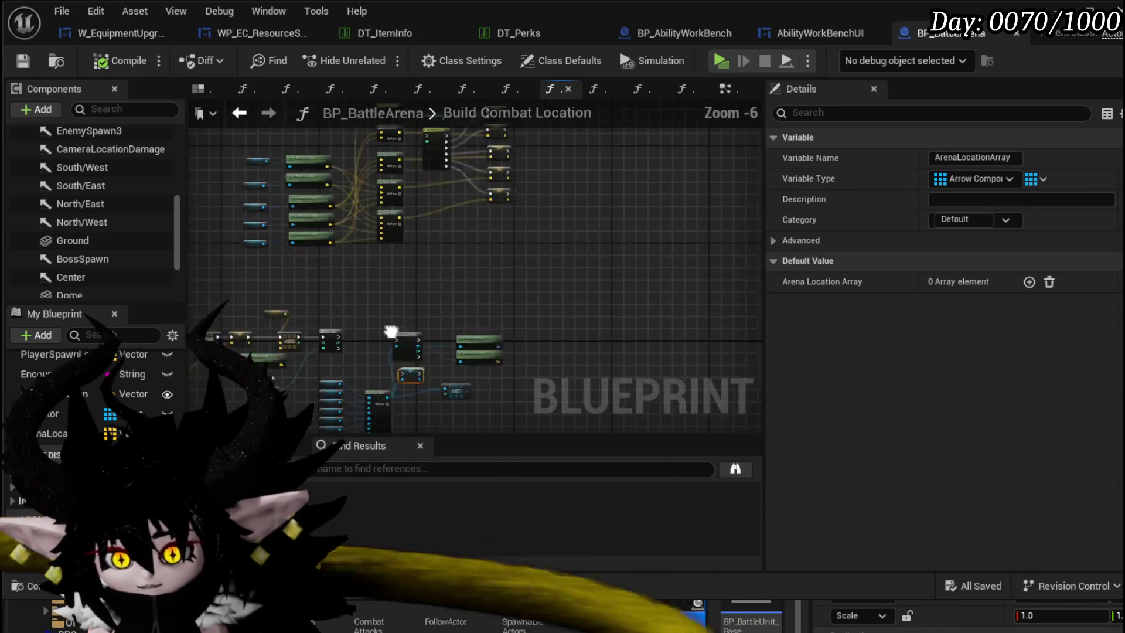
- Review the function's SET, ADD and loop wiring and recompile to confirm no errors
{"action": "mouse_move", "coordinate": [392, 333]}
{"action": "left_mouse_down"}
{"action": "mouse_move", "coordinate": [394, 357]}
{"action": "mouse_move", "coordinate": [456, 313]}
{"action": "left_mouse_up"}
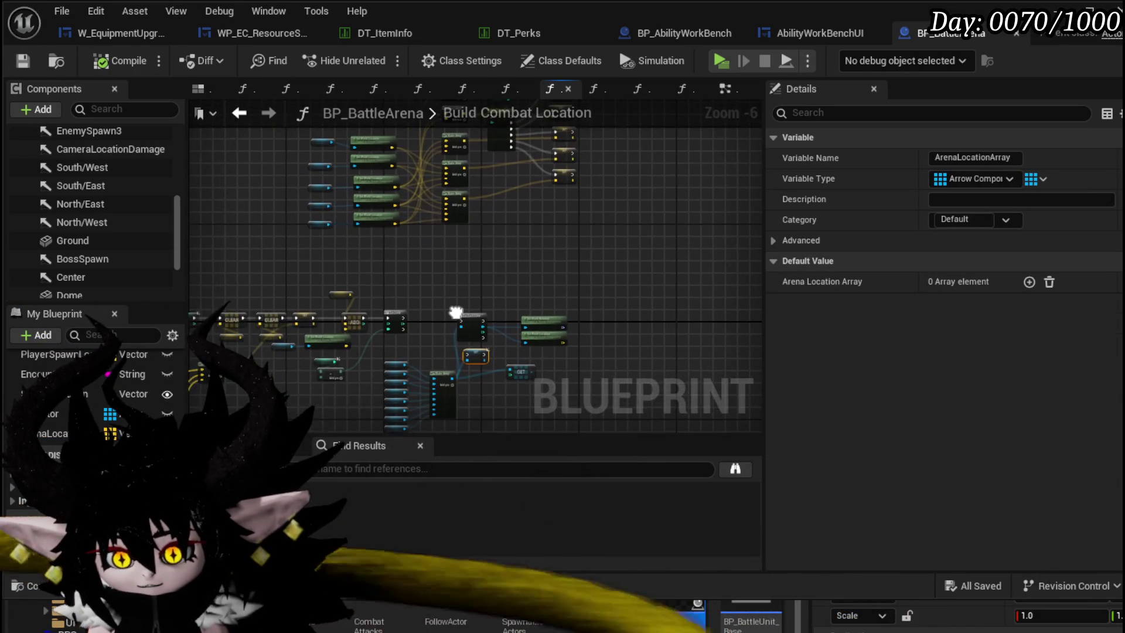
{"action": "scroll", "coordinate": [314, 316], "scroll_direction": "up", "scroll_amount": 3}
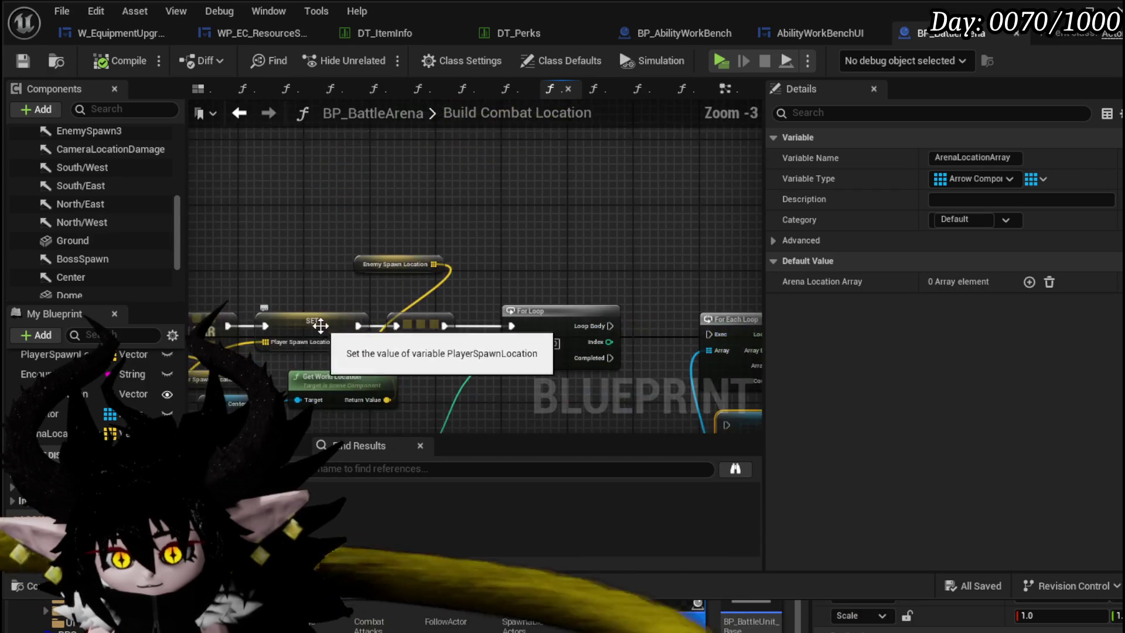
{"action": "mouse_move", "coordinate": [370, 422]}
{"action": "left_mouse_down"}
{"action": "mouse_move", "coordinate": [643, 152]}
{"action": "mouse_move", "coordinate": [685, 188]}
{"action": "left_mouse_up"}
{"action": "scroll", "coordinate": [503, 224], "scroll_direction": "down", "scroll_amount": 1}
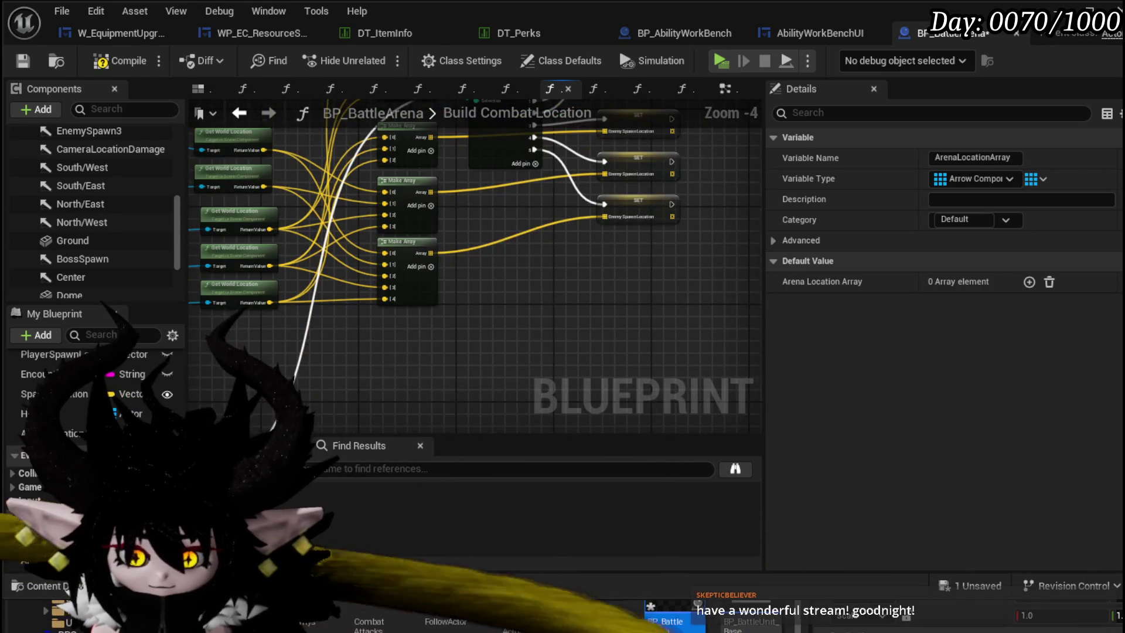
{"action": "scroll", "coordinate": [440, 220], "scroll_direction": "up", "scroll_amount": 2}
{"action": "left_click_drag", "start_coordinate": [378, 176], "coordinate": [317, 281]}
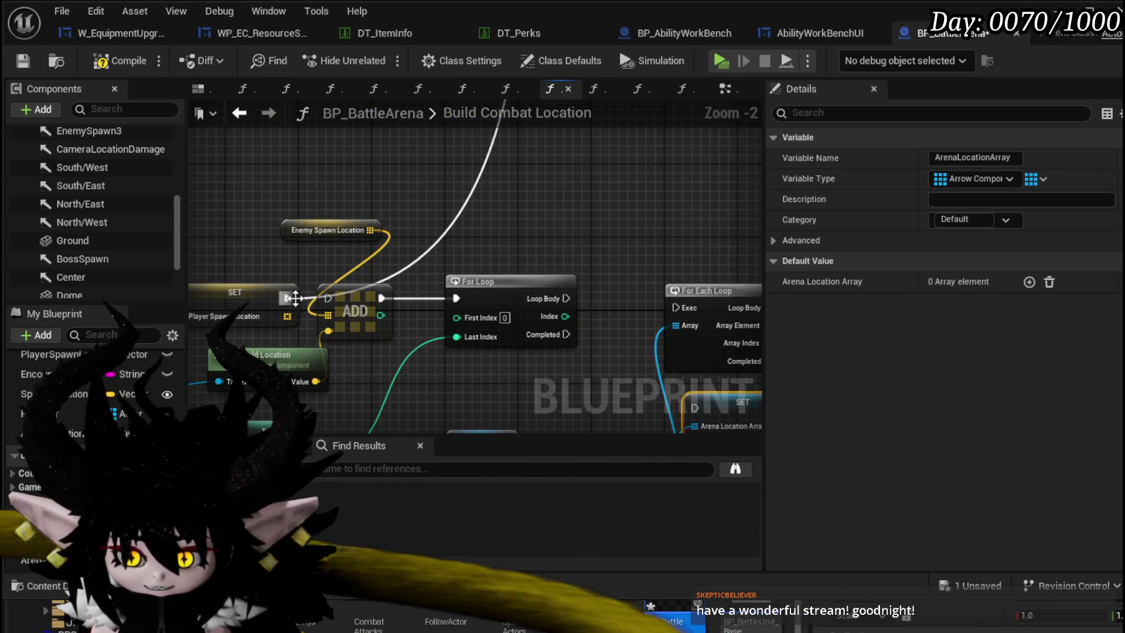
{"action": "mouse_move", "coordinate": [616, 334]}
{"action": "left_mouse_down"}
{"action": "mouse_move", "coordinate": [395, 238]}
{"action": "mouse_move", "coordinate": [535, 282]}
{"action": "left_mouse_up"}
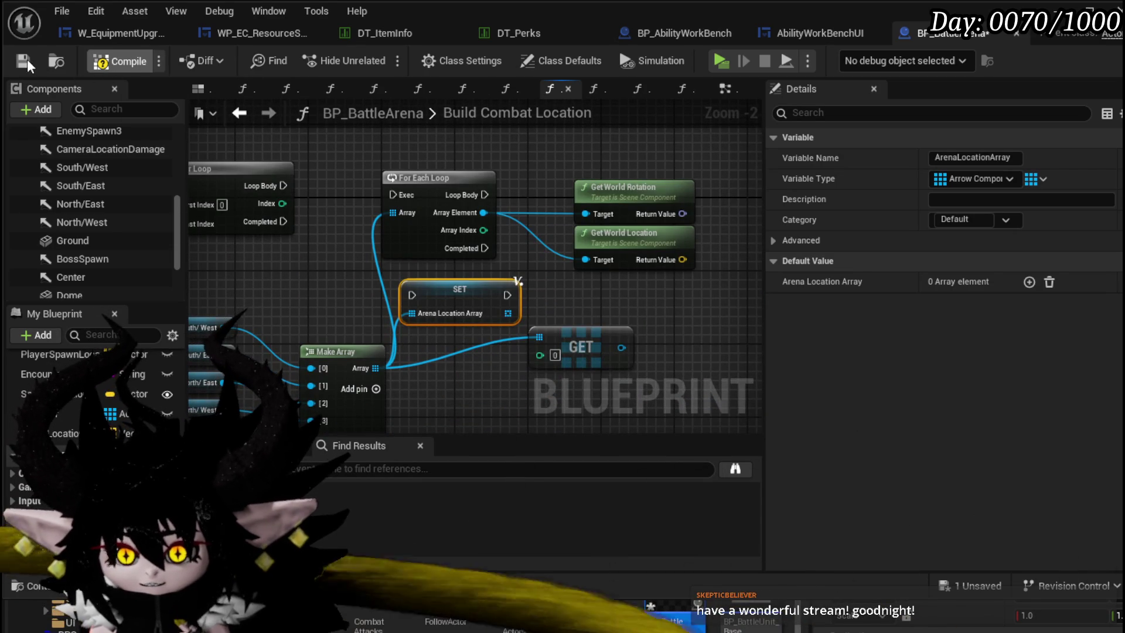
{"action": "left_click", "coordinate": [27, 59]}
- Tidy the For Each Loop and SET Arena Location Array nodes into a cleaner layout
{"action": "mouse_move", "coordinate": [600, 281]}
{"action": "left_mouse_down"}
{"action": "mouse_move", "coordinate": [633, 227]}
{"action": "mouse_move", "coordinate": [571, 290]}
{"action": "left_mouse_up"}
{"action": "left_click_drag", "start_coordinate": [457, 145], "coordinate": [519, 176]}
{"action": "left_click", "coordinate": [422, 217]}
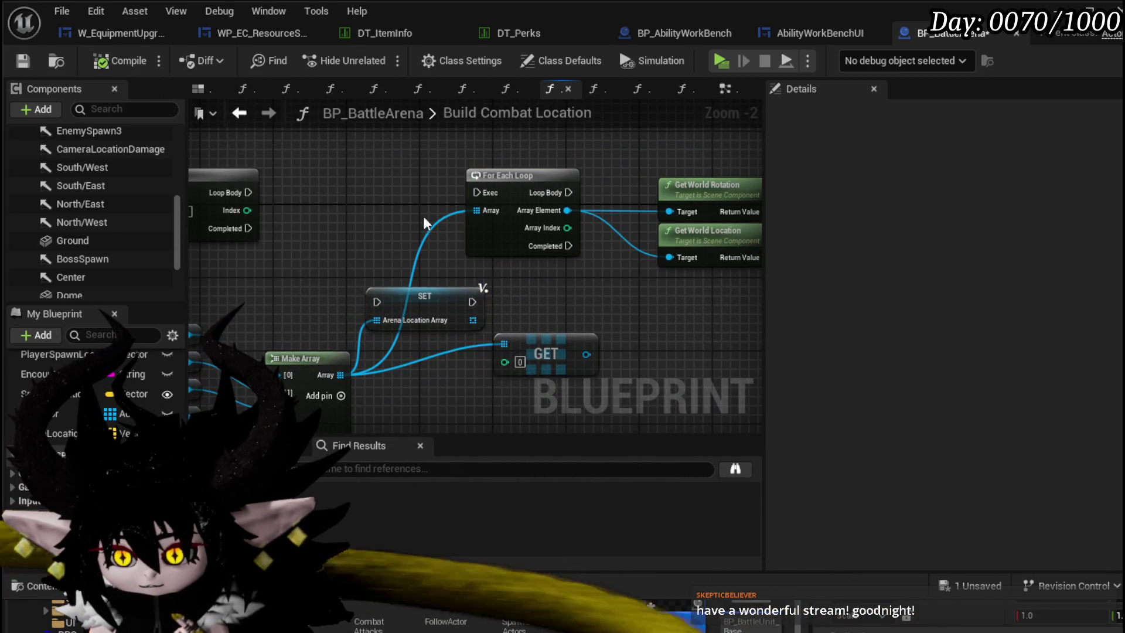
{"action": "left_click_drag", "start_coordinate": [424, 296], "coordinate": [342, 182]}
{"action": "left_click_drag", "start_coordinate": [362, 264], "coordinate": [545, 251]}
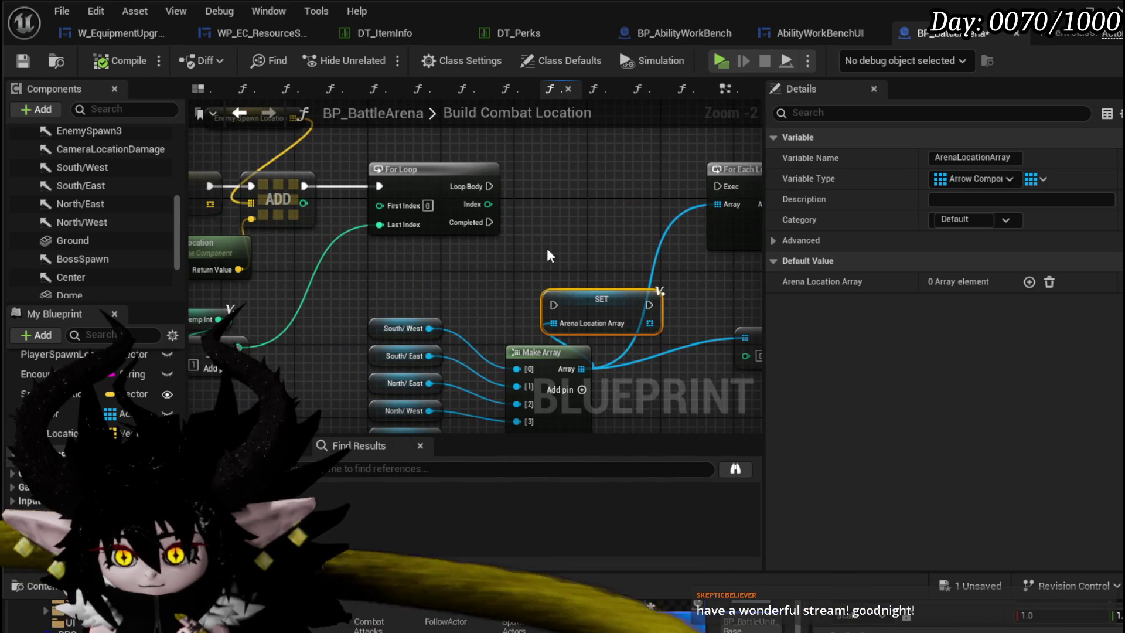
{"action": "left_click_drag", "start_coordinate": [357, 160], "coordinate": [649, 177]}
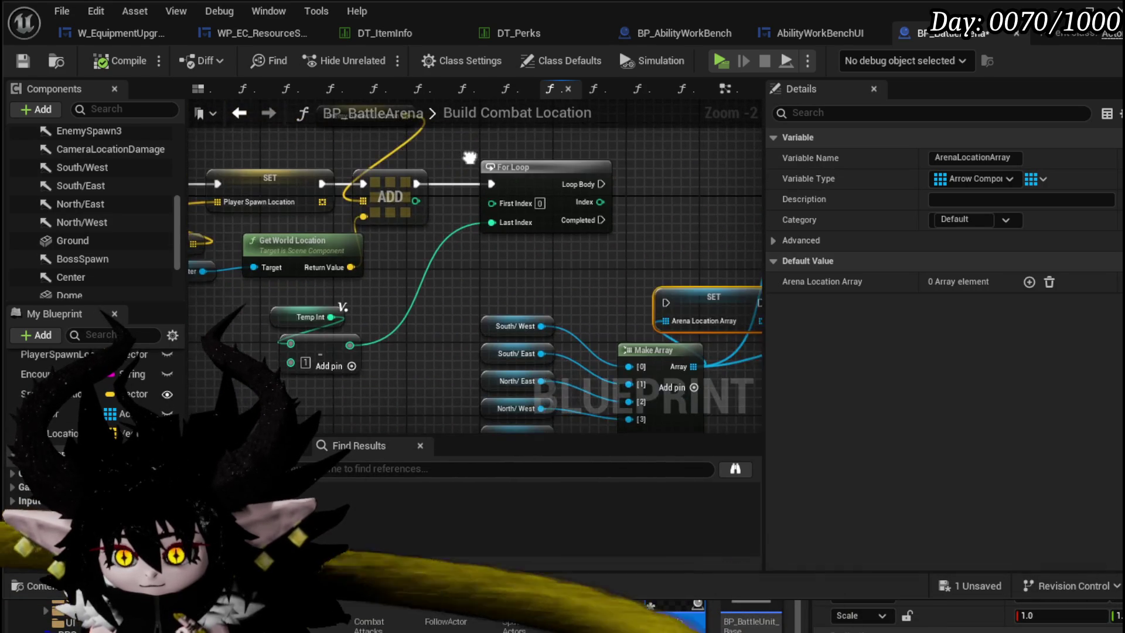
{"action": "scroll", "coordinate": [648, 176], "scroll_direction": "down", "scroll_amount": 1}
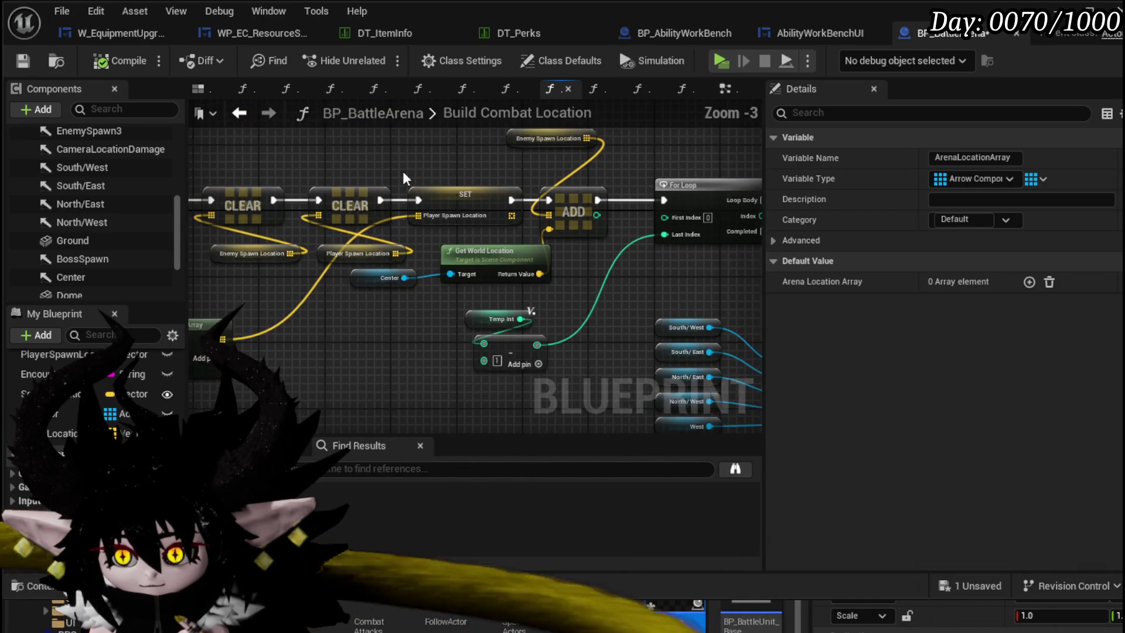
- Add a Greater (>) comparison from the integer pin and a Branch fed by its result
{"action": "left_click_drag", "start_coordinate": [347, 230], "coordinate": [528, 219]}
{"action": "left_click_drag", "start_coordinate": [253, 233], "coordinate": [463, 166]}
{"action": "left_click", "coordinate": [463, 167]}
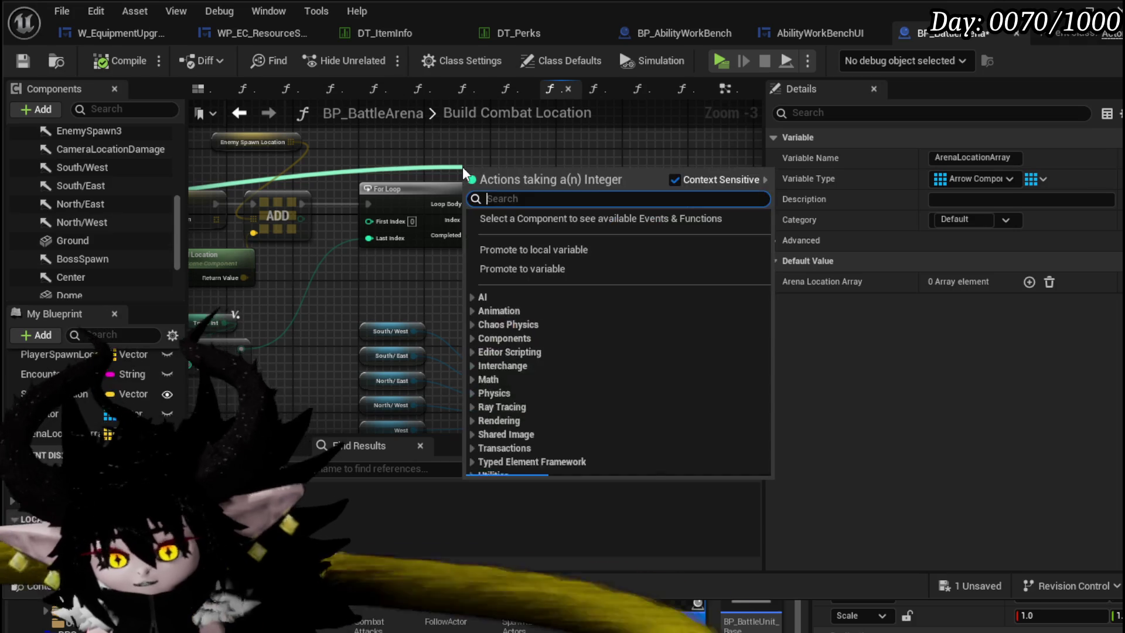
{"action": "type", "text": "greater"}
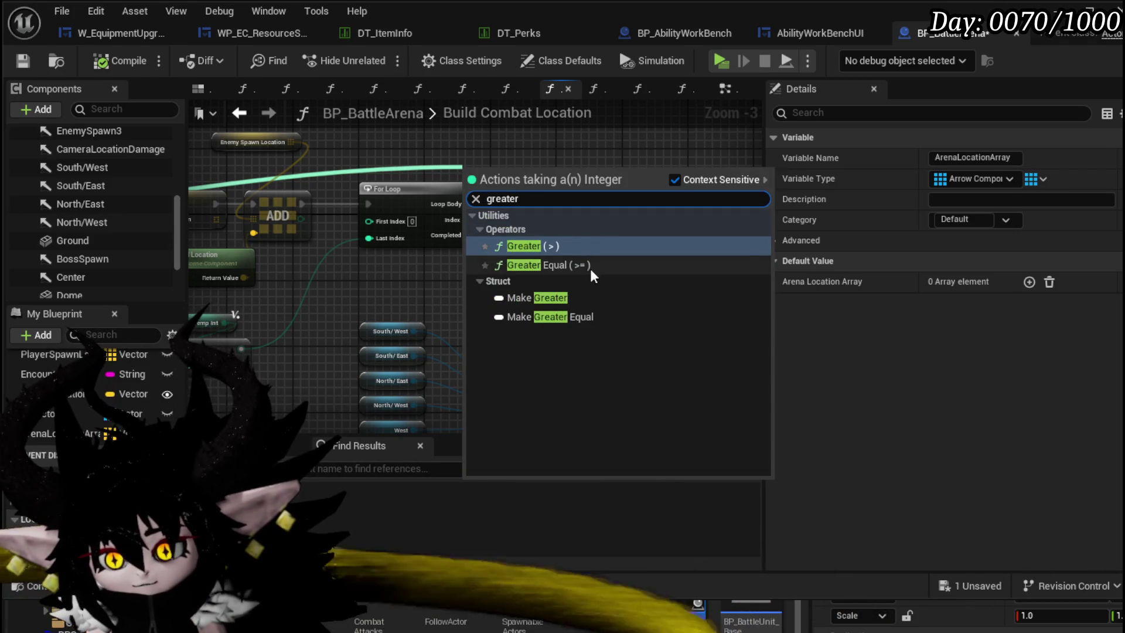
{"action": "left_click", "coordinate": [532, 246]}
{"action": "left_click_drag", "start_coordinate": [518, 180], "coordinate": [468, 161]}
{"action": "key", "text": "Escape"}
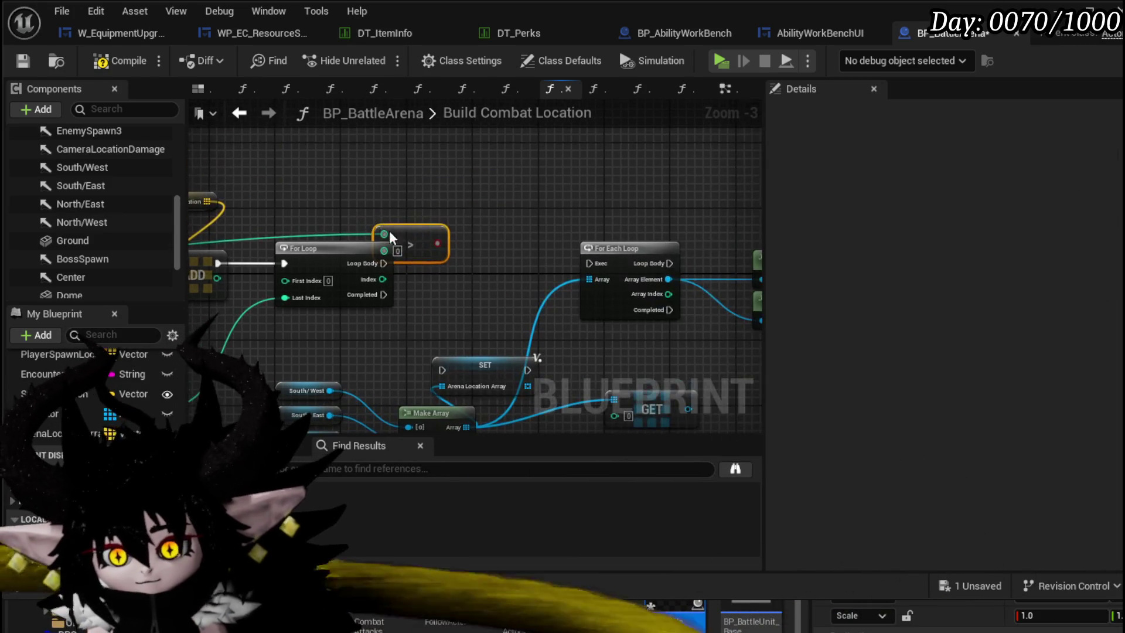
{"action": "scroll", "coordinate": [390, 231], "scroll_direction": "up", "scroll_amount": 2}
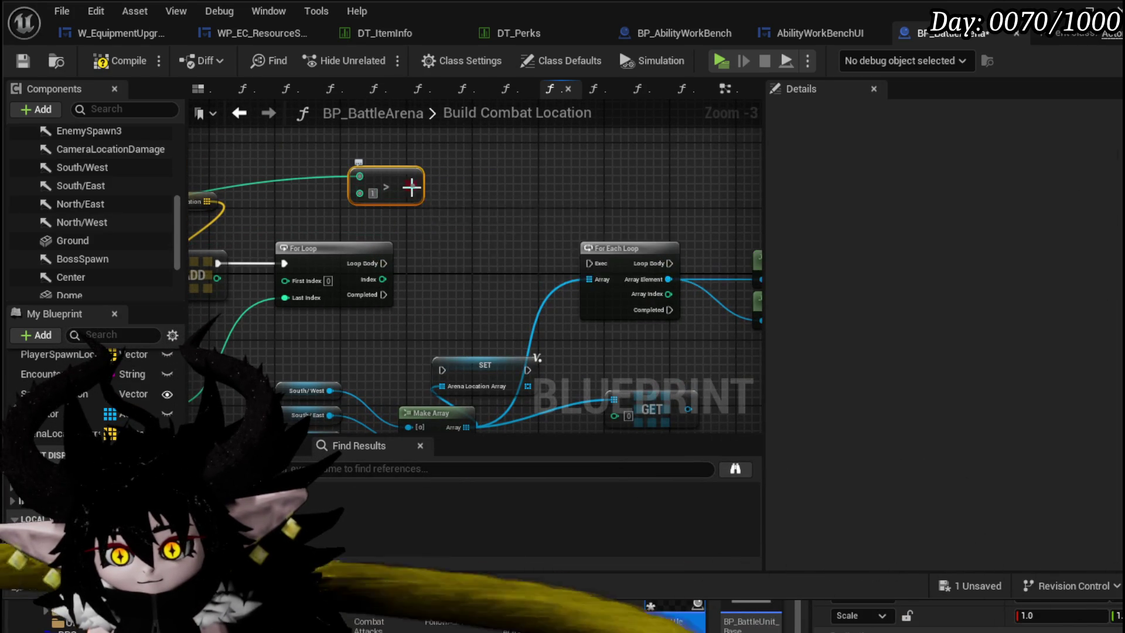
{"action": "left_click_drag", "start_coordinate": [412, 186], "coordinate": [460, 206]}
{"action": "key", "text": "b"}
- Arrange Greater and Branch ahead of the For Loop and connect Branch True to the loop
{"action": "left_click_drag", "start_coordinate": [328, 258], "coordinate": [486, 249]}
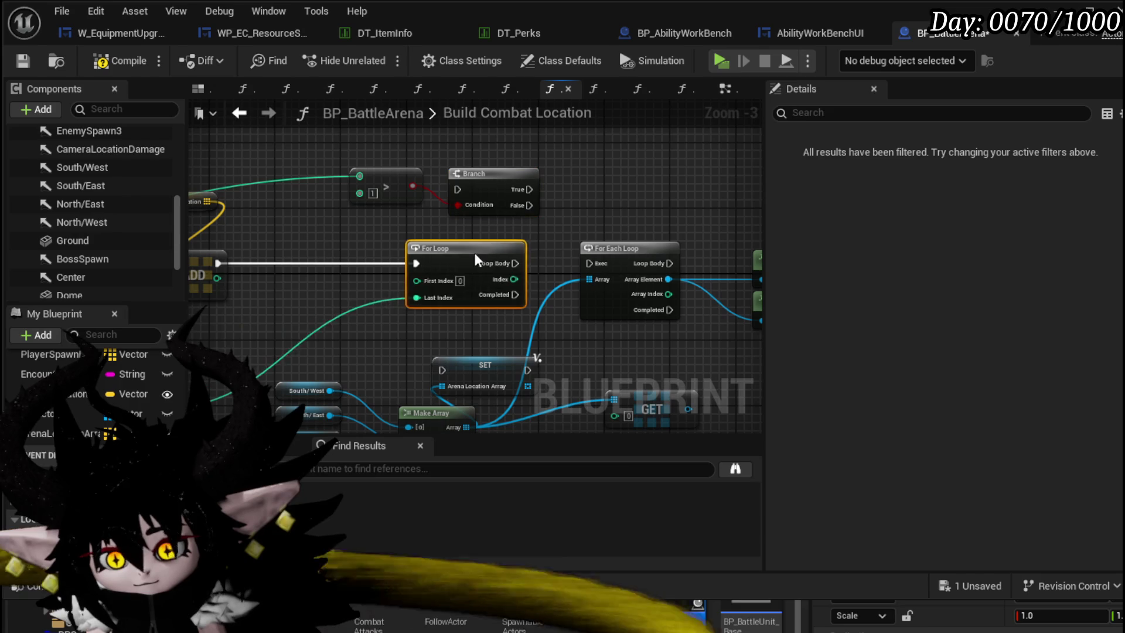
{"action": "left_click_drag", "start_coordinate": [479, 174], "coordinate": [325, 256]}
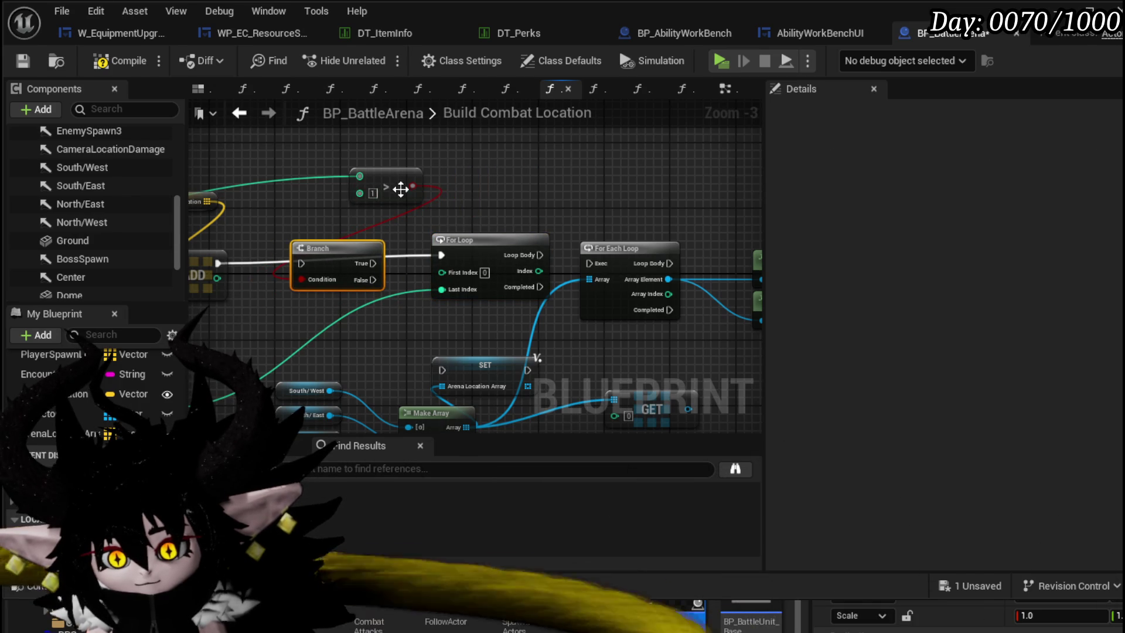
{"action": "left_click_drag", "start_coordinate": [401, 189], "coordinate": [360, 220]}
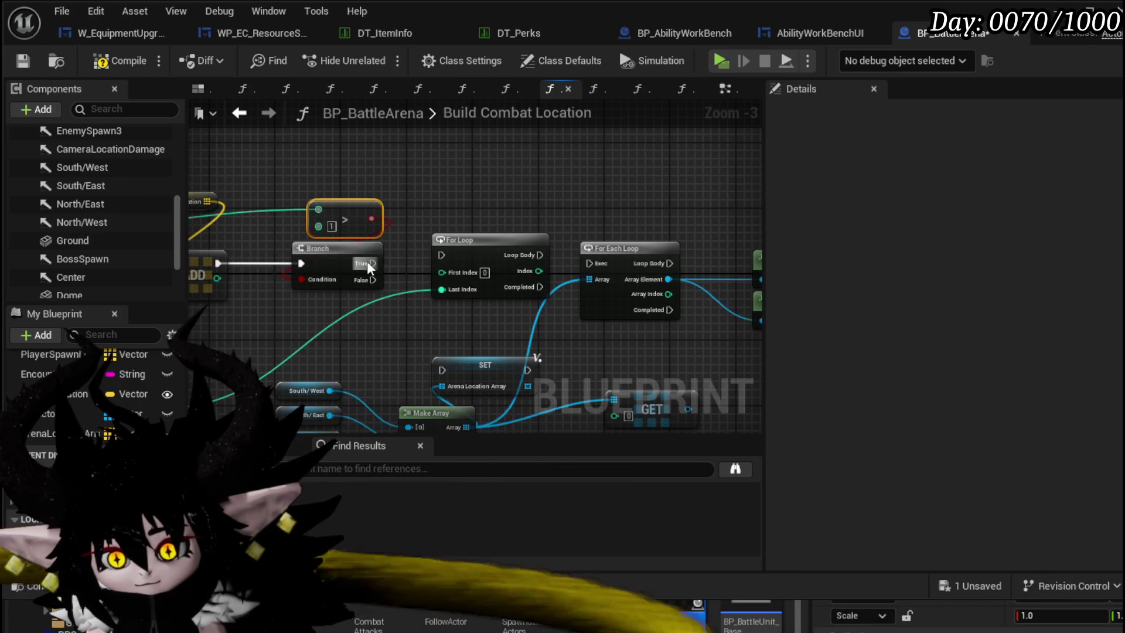
{"action": "left_click_drag", "start_coordinate": [375, 262], "coordinate": [441, 255]}
{"action": "left_click_drag", "start_coordinate": [398, 285], "coordinate": [330, 196]}
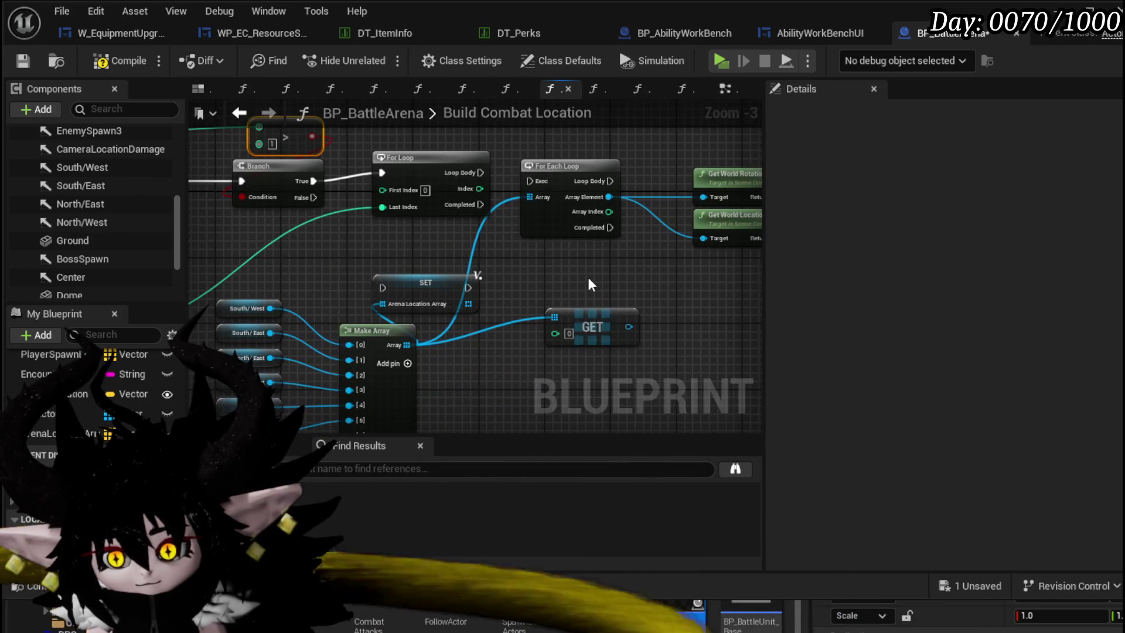
- Reroute Branch True through SET Arena Location Array and on into the For Loop
{"action": "left_click_drag", "start_coordinate": [427, 162], "coordinate": [467, 174]}
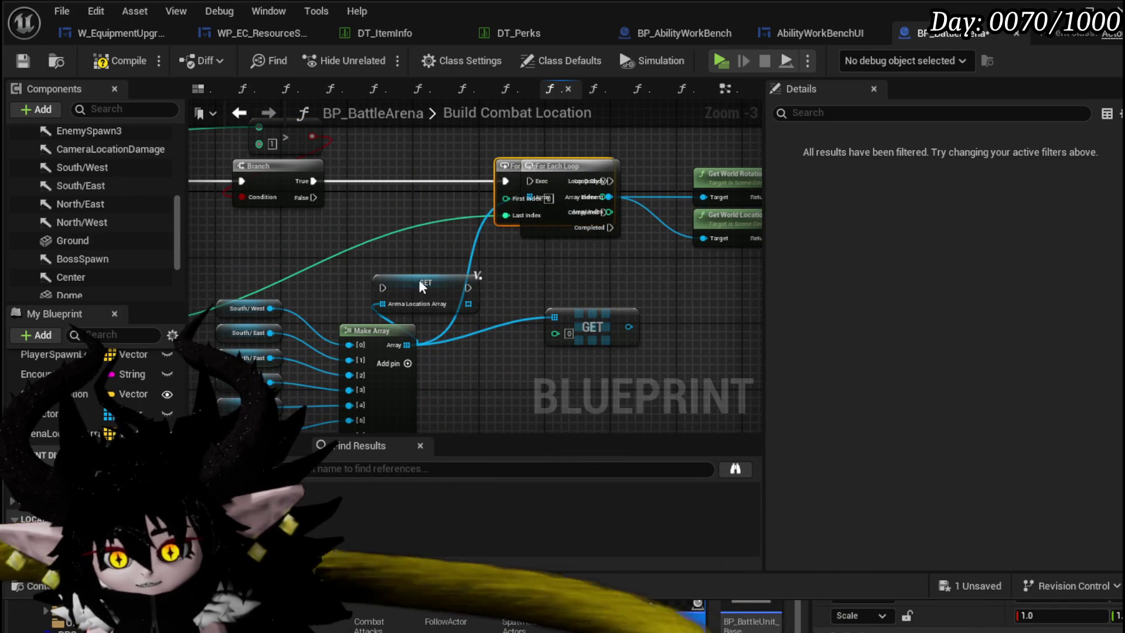
{"action": "left_click_drag", "start_coordinate": [420, 279], "coordinate": [395, 178]}
{"action": "mouse_move", "coordinate": [313, 180]}
{"action": "left_mouse_down"}
{"action": "mouse_move", "coordinate": [377, 185]}
{"action": "mouse_move", "coordinate": [352, 200]}
{"action": "left_mouse_up"}
{"action": "left_click_drag", "start_coordinate": [545, 185], "coordinate": [622, 205]}
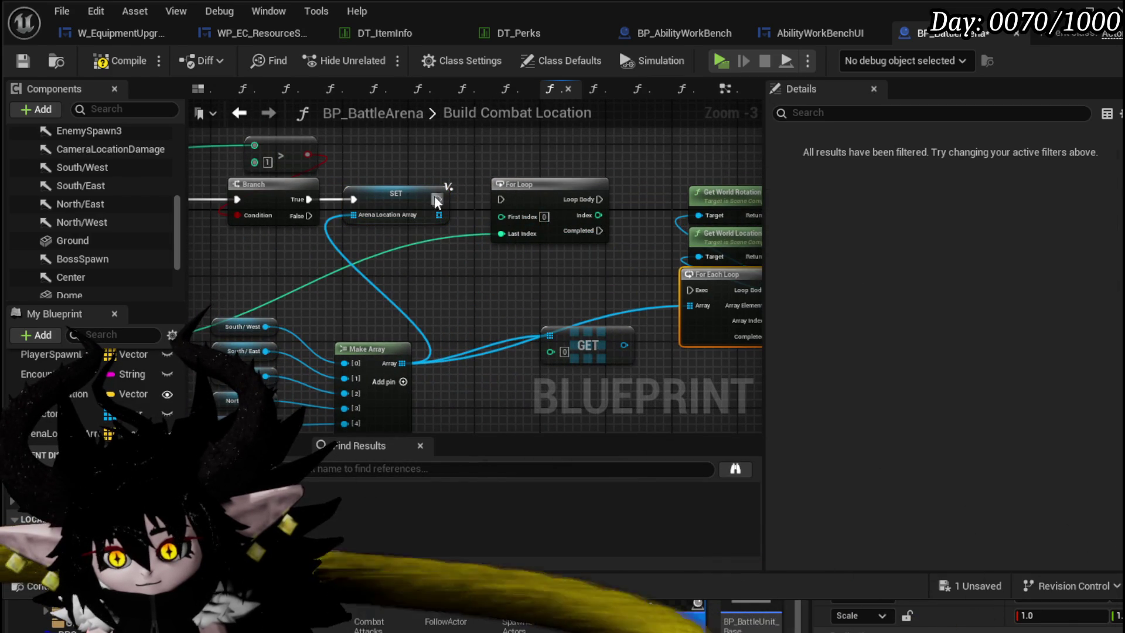
{"action": "mouse_move", "coordinate": [436, 199]}
{"action": "left_mouse_down"}
{"action": "mouse_move", "coordinate": [618, 225]}
{"action": "mouse_move", "coordinate": [545, 237]}
{"action": "mouse_move", "coordinate": [590, 233]}
{"action": "mouse_move", "coordinate": [440, 334]}
{"action": "left_mouse_up"}
{"action": "right_click", "coordinate": [580, 255]}
{"action": "right_click", "coordinate": [562, 264]}
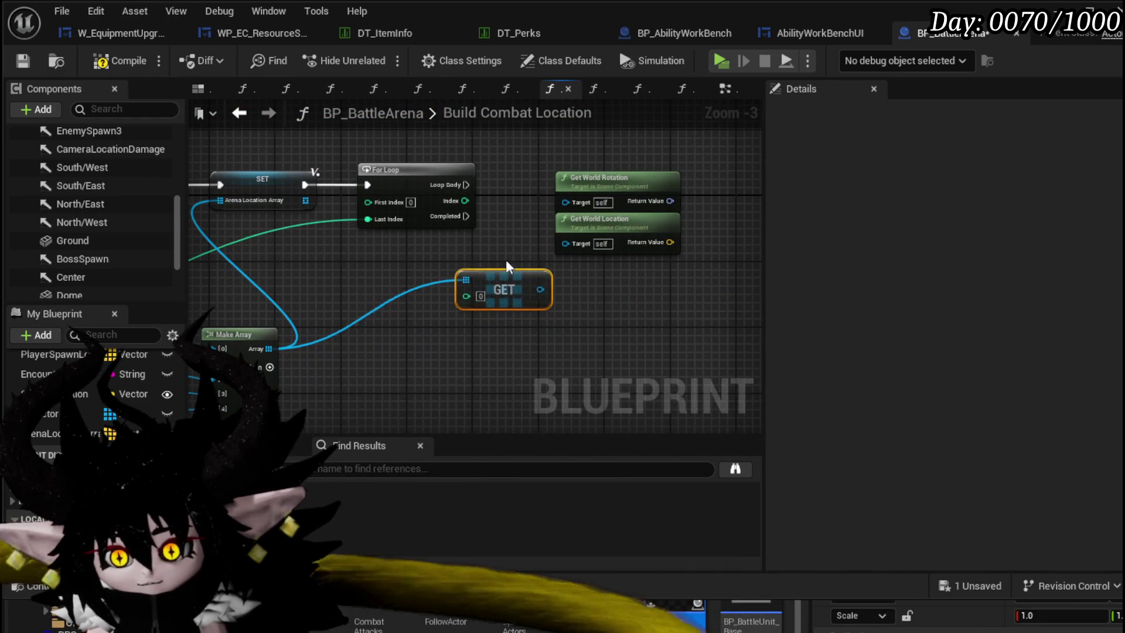
- Add a Get Hit Actor node and wire the Hit Actor array into the GET node
{"action": "left_click_drag", "start_coordinate": [505, 281], "coordinate": [476, 128]}
{"action": "left_click_drag", "start_coordinate": [44, 413], "coordinate": [396, 339]}
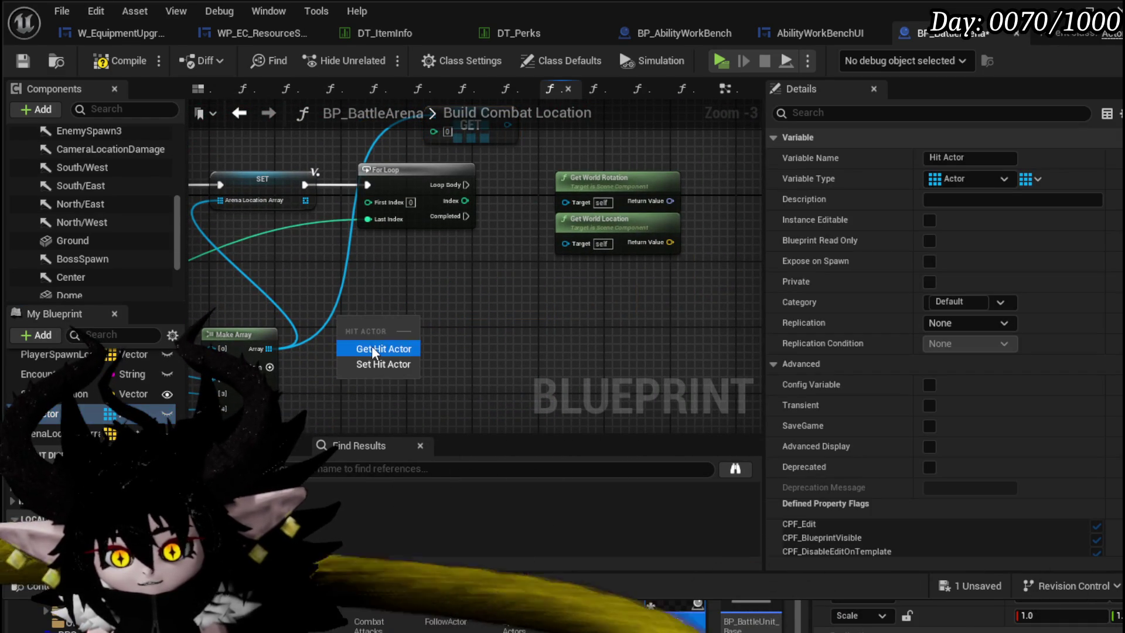
{"action": "left_click", "coordinate": [372, 350]}
{"action": "left_click_drag", "start_coordinate": [401, 382], "coordinate": [369, 185]}
{"action": "left_click_drag", "start_coordinate": [449, 189], "coordinate": [440, 177]}
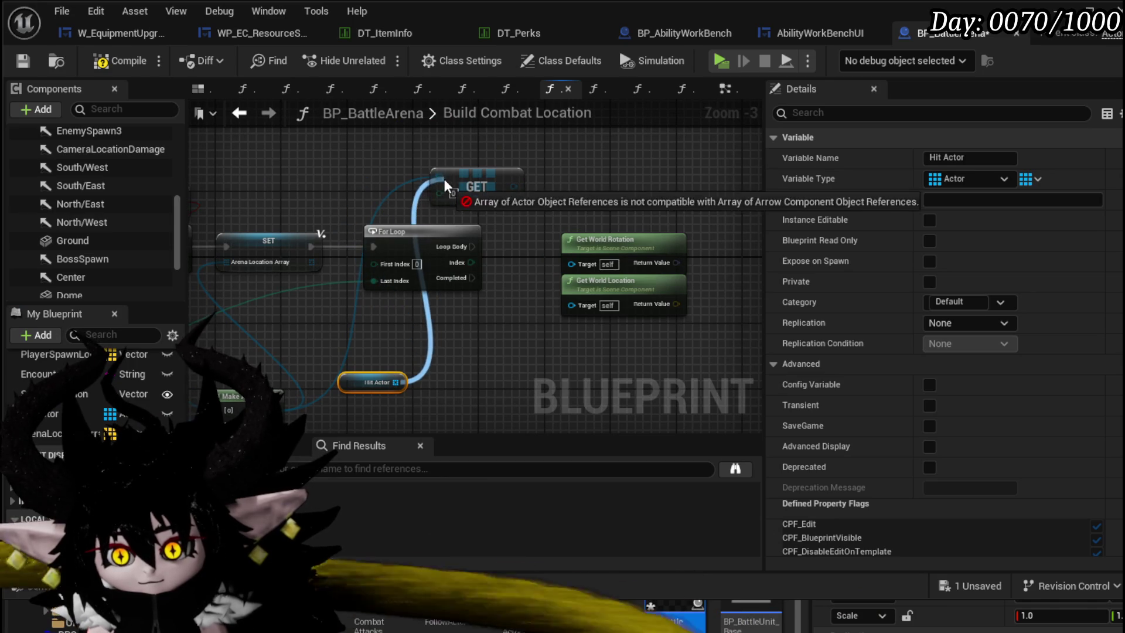
{"action": "left_click_drag", "start_coordinate": [374, 381], "coordinate": [334, 150]}
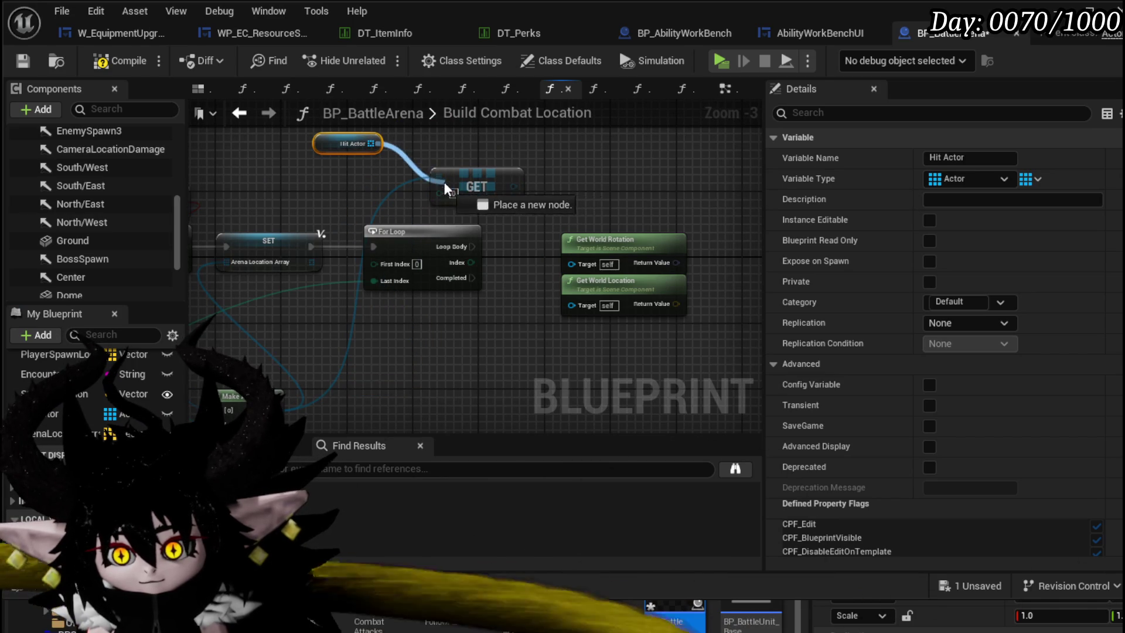
- Add a Get (a copy) node fed by Hit Actor and delete the leftover duplicate GET
{"action": "left_click_drag", "start_coordinate": [444, 183], "coordinate": [479, 143]}
{"action": "type", "text": "get"}
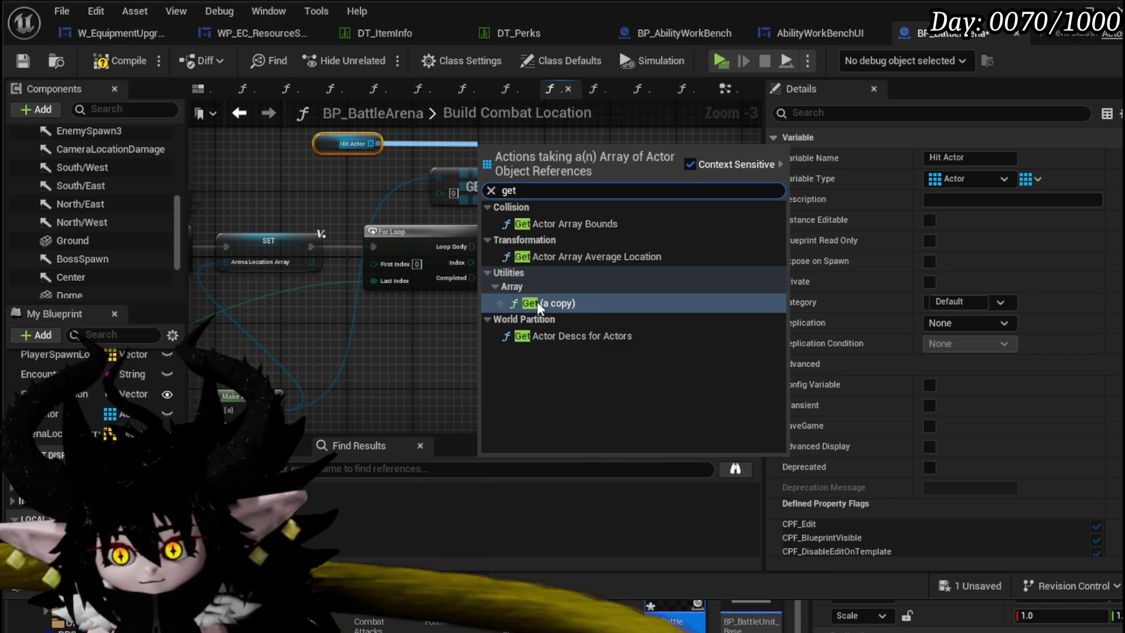
{"action": "left_click", "coordinate": [537, 302]}
{"action": "left_click_drag", "start_coordinate": [414, 316], "coordinate": [496, 292]}
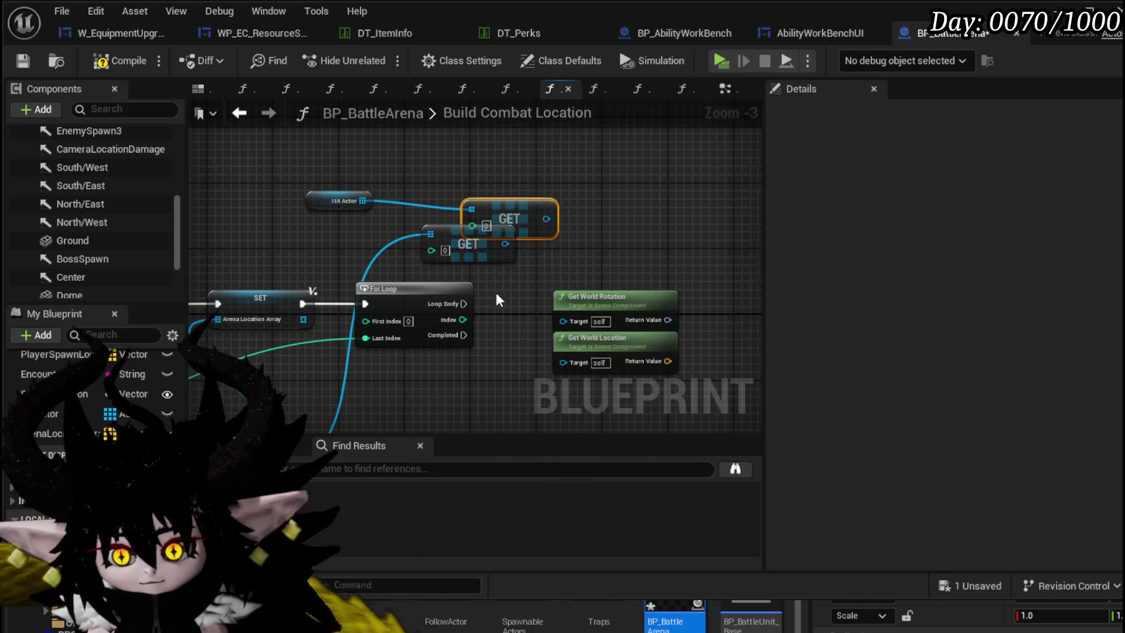
{"action": "left_click", "coordinate": [466, 246]}
{"action": "key", "text": "Delete"}
- Move the Hit Actor and GET pair in beside the SET and For Loop nodes
{"action": "left_click_drag", "start_coordinate": [379, 269], "coordinate": [536, 154]}
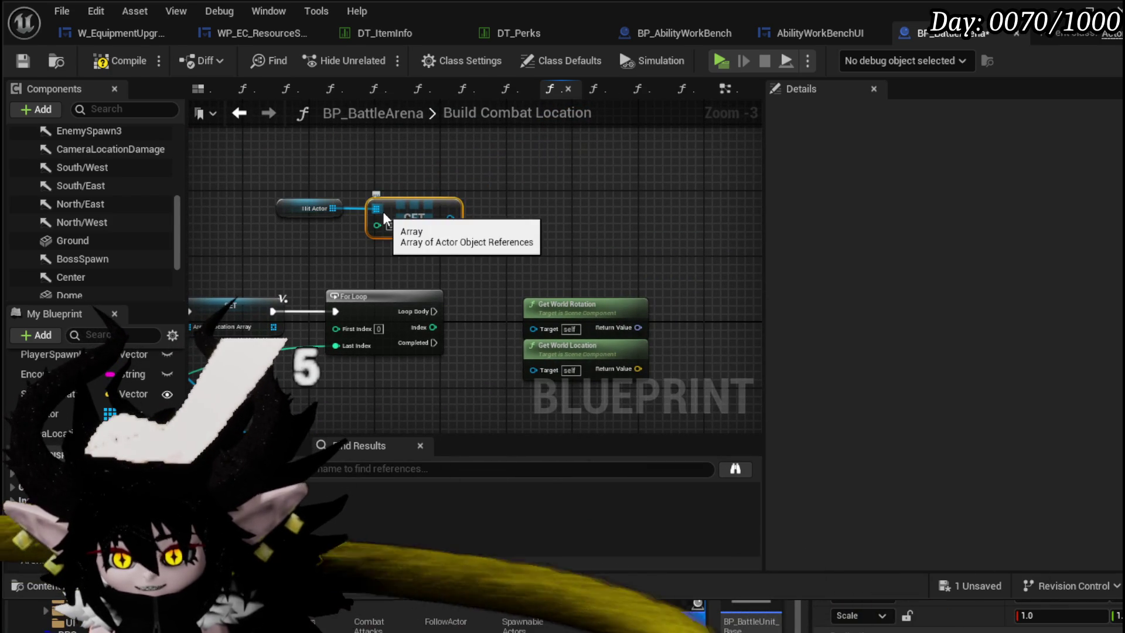
{"action": "left_click_drag", "start_coordinate": [382, 229], "coordinate": [468, 313]}
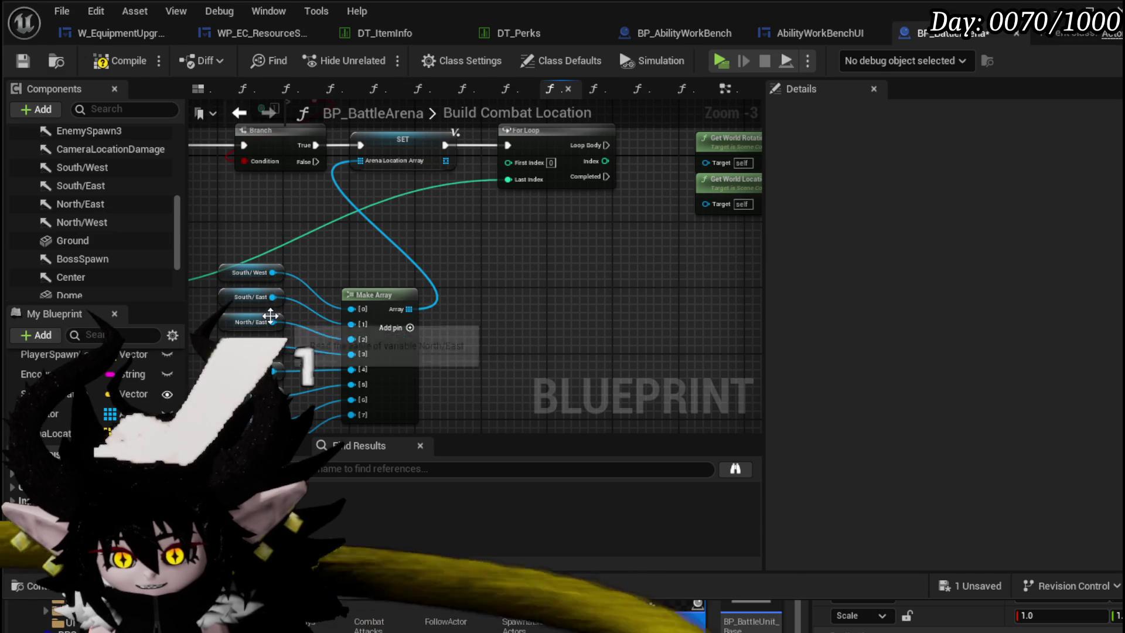
{"action": "left_click_drag", "start_coordinate": [446, 150], "coordinate": [334, 370]}
{"action": "mouse_move", "coordinate": [299, 211]}
{"action": "left_mouse_down"}
{"action": "mouse_move", "coordinate": [493, 273]}
{"action": "mouse_move", "coordinate": [447, 244]}
{"action": "left_mouse_up"}
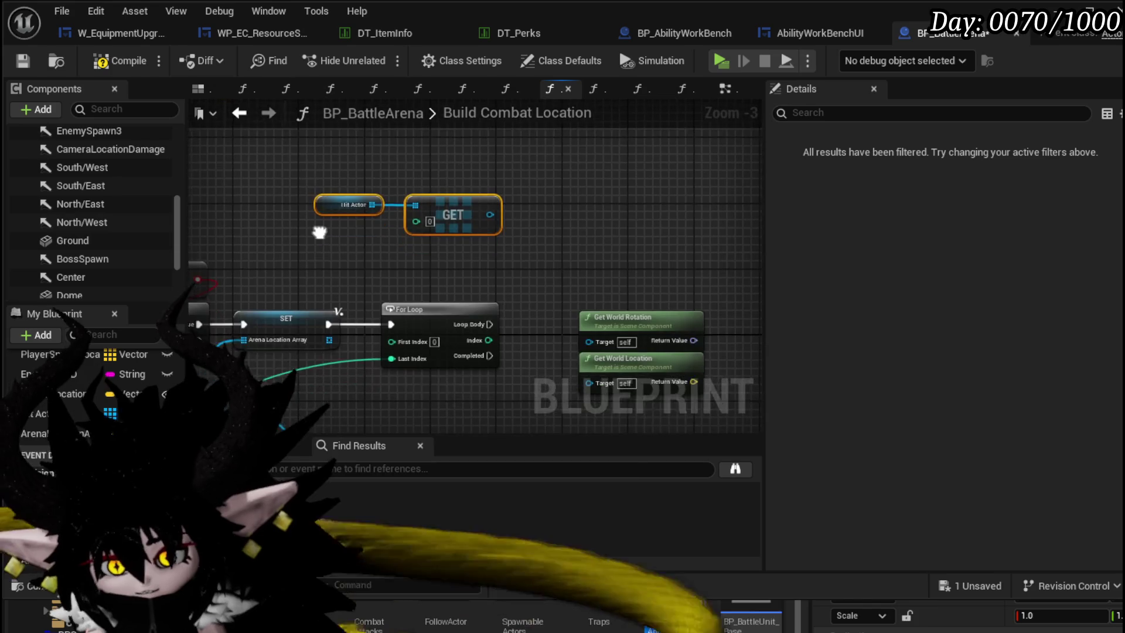
{"action": "left_click_drag", "start_coordinate": [382, 309], "coordinate": [368, 244]}
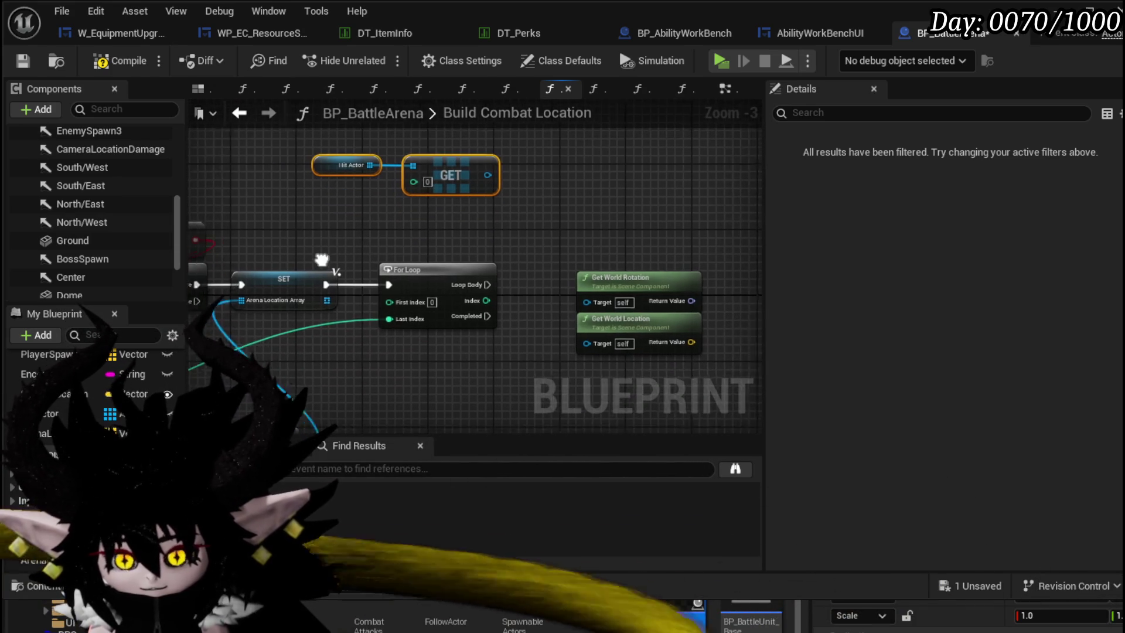
{"action": "left_click_drag", "start_coordinate": [347, 247], "coordinate": [407, 230]}
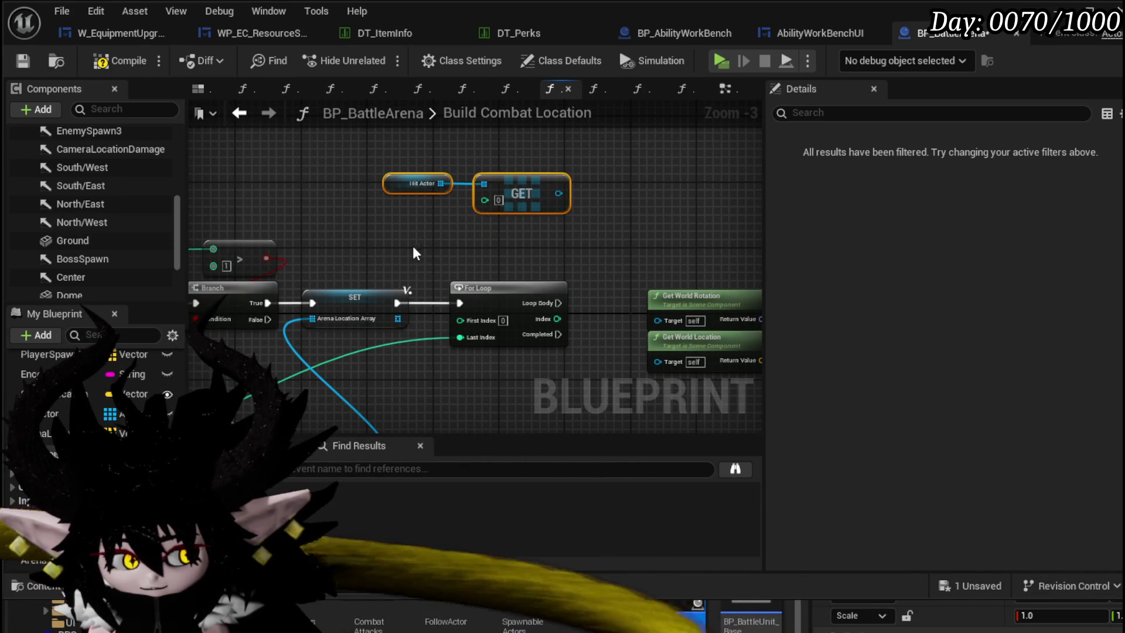
- Add a Random Integer in Range node below the GET and nudge Hit Actor left
{"action": "right_click", "coordinate": [378, 222]}
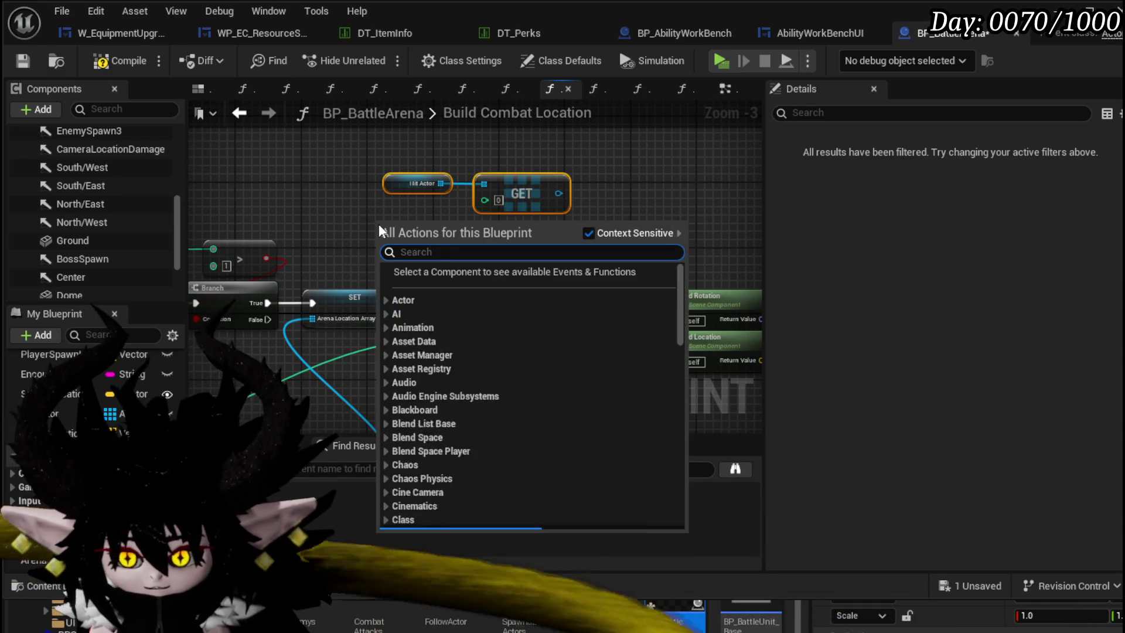
{"action": "type", "text": "get rando"}
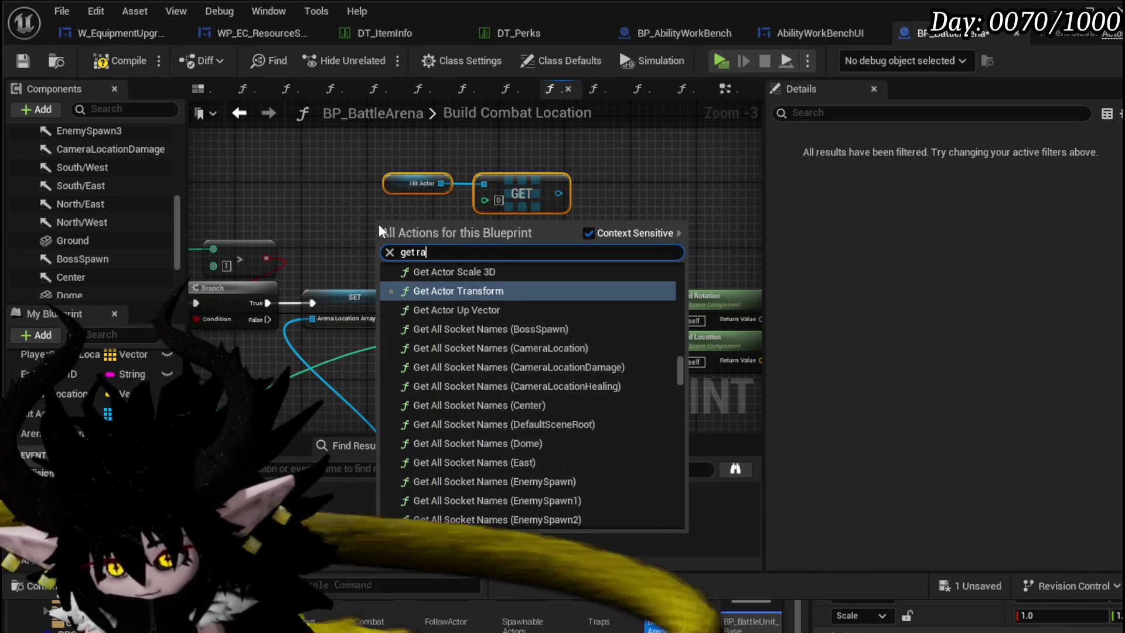
{"action": "key", "text": "BackSpace"}
{"action": "key", "text": "BackSpace"}
{"action": "key", "text": "BackSpace"}
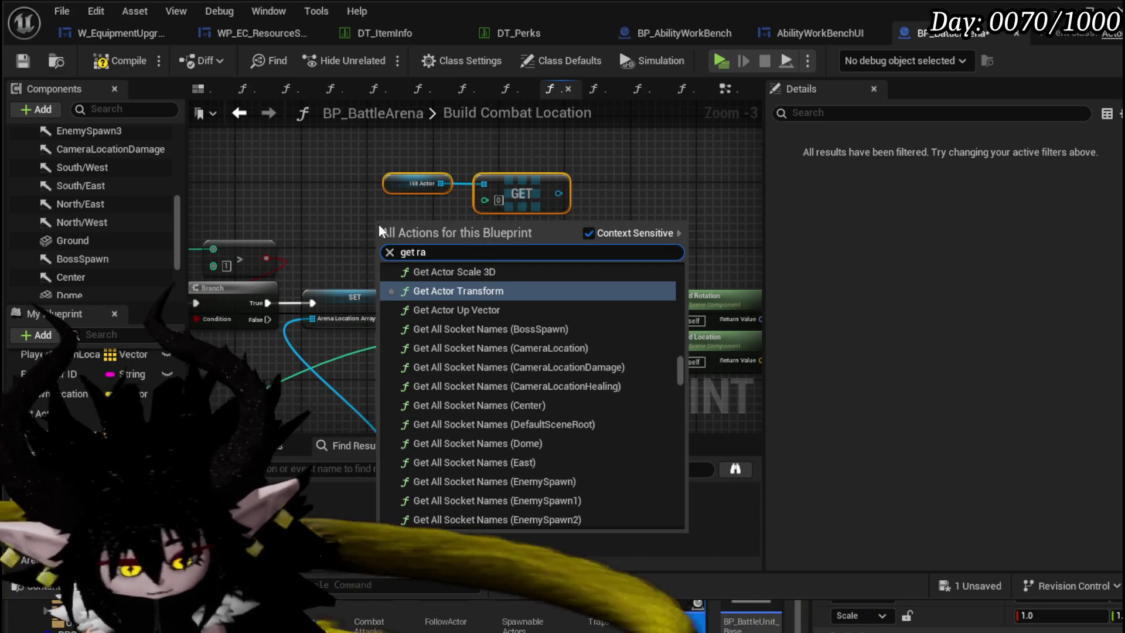
{"action": "type", "text": "ndom inte"}
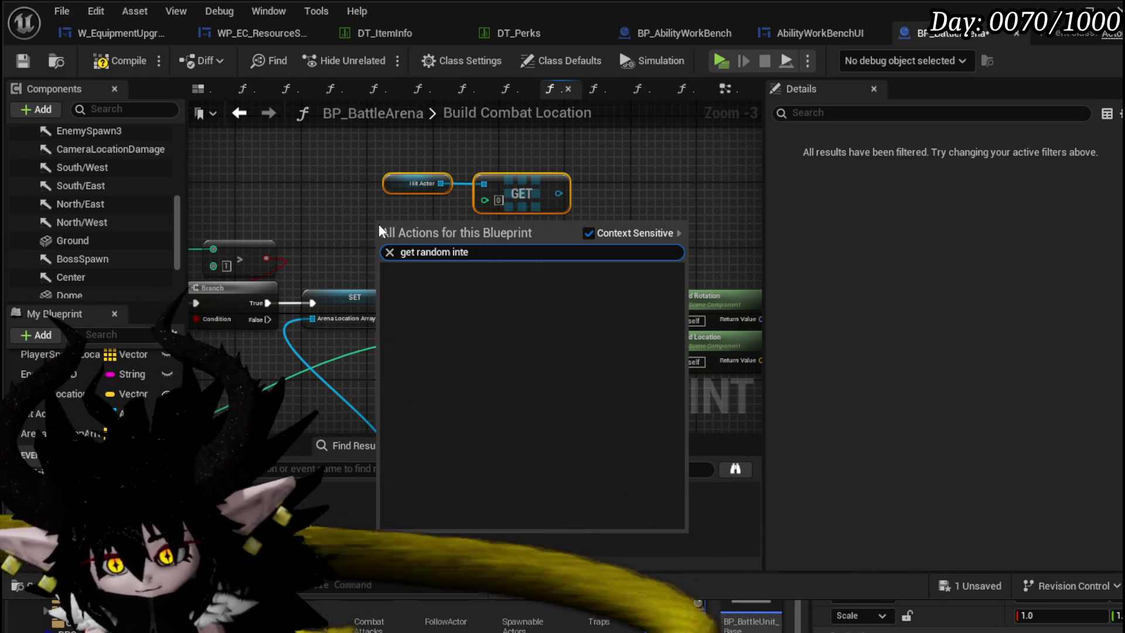
{"action": "key", "text": "BackSpace"}
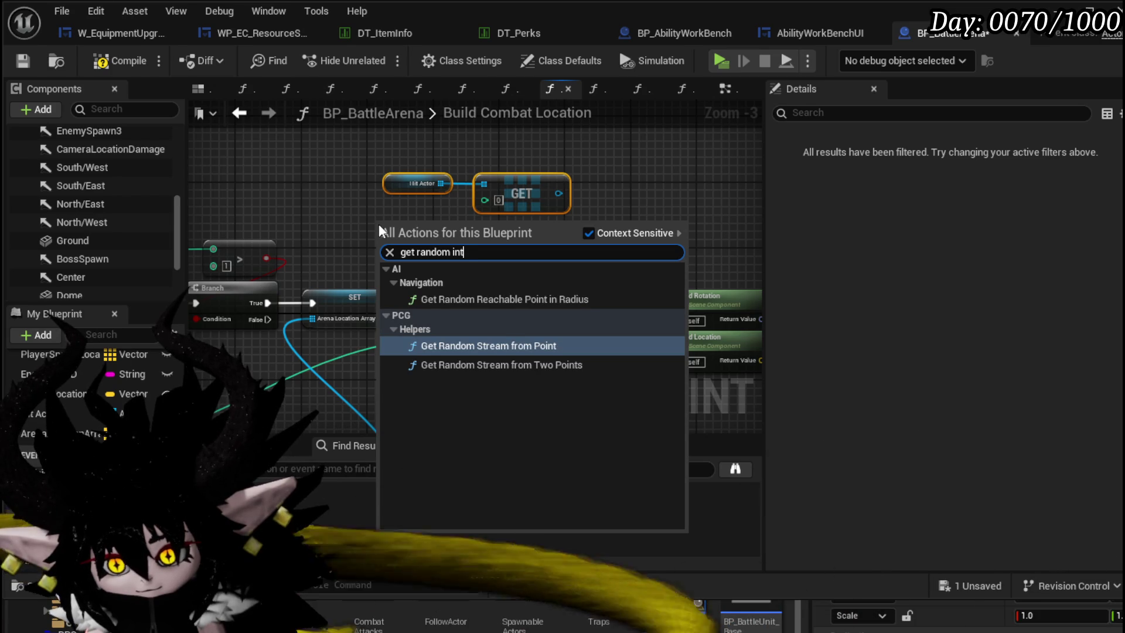
{"action": "key", "text": "BackSpace"}
{"action": "key", "text": "BackSpace"}
{"action": "key", "text": "BackSpace"}
{"action": "key", "text": "BackSpace"}
{"action": "key", "text": "BackSpace"}
{"action": "key", "text": "BackSpace"}
{"action": "key", "text": "BackSpace"}
{"action": "type", "text": "rando"}
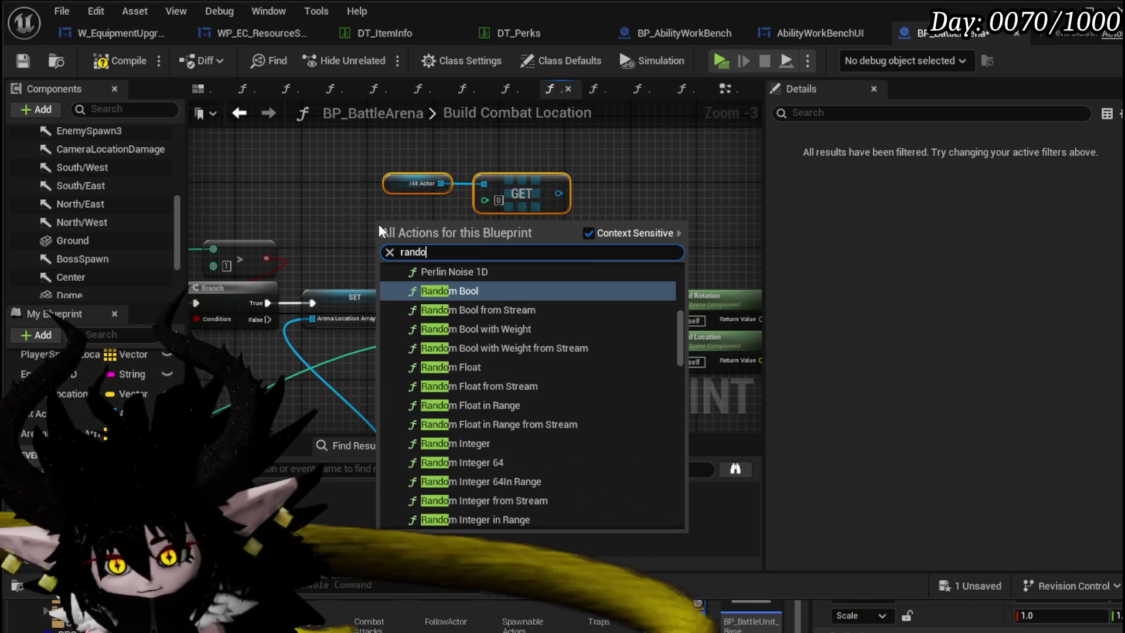
{"action": "type", "text": "m int"}
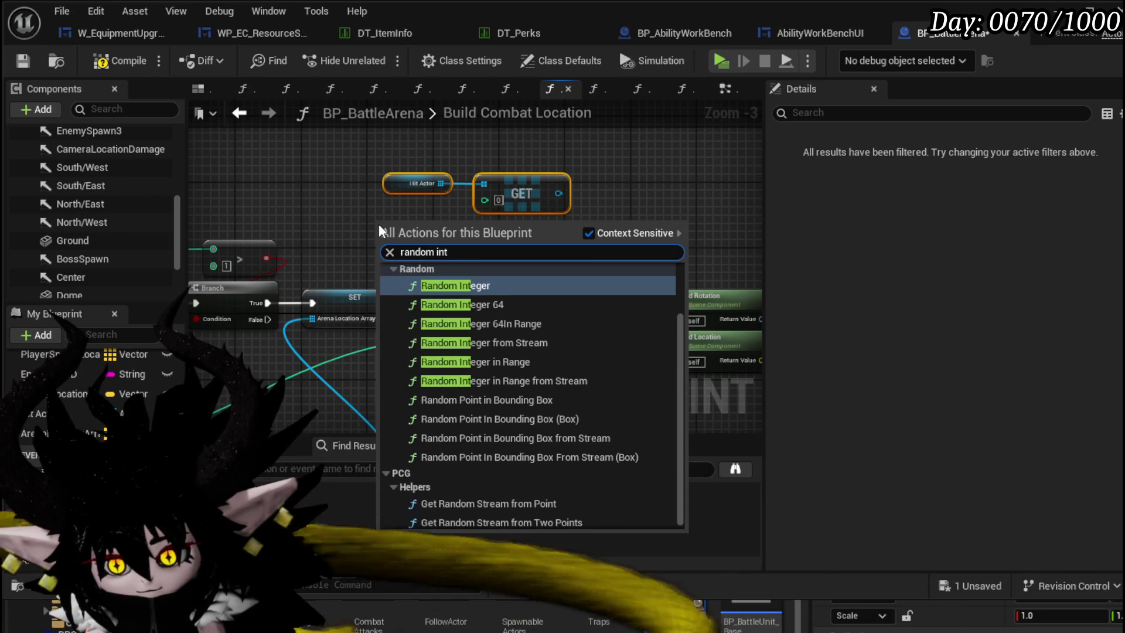
{"action": "left_click", "coordinate": [509, 363]}
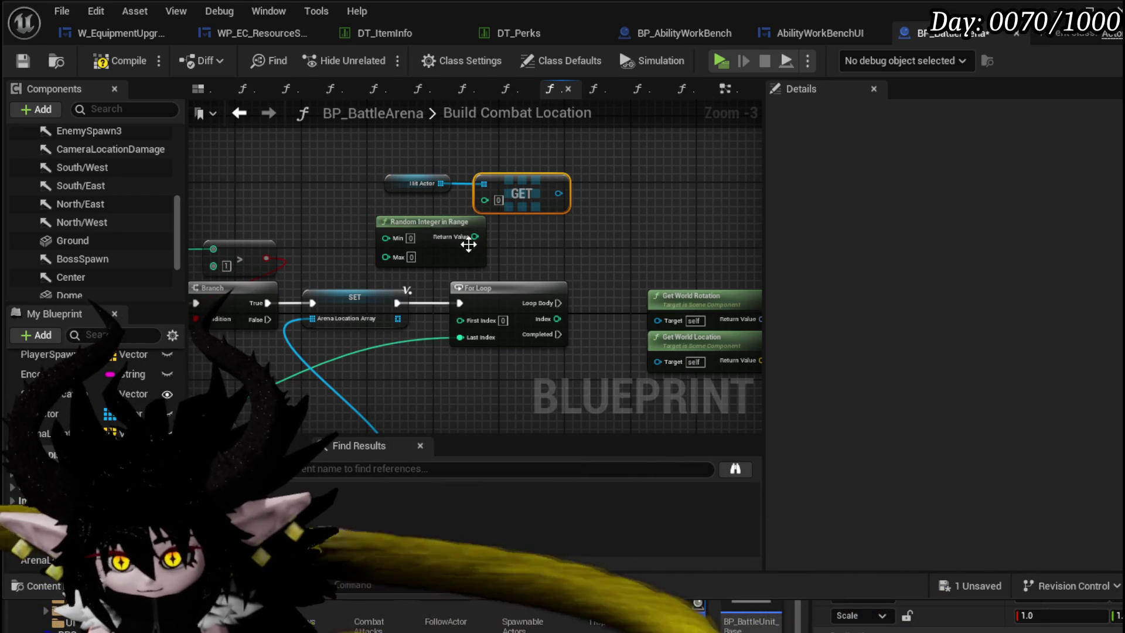
{"action": "left_click", "coordinate": [377, 199]}
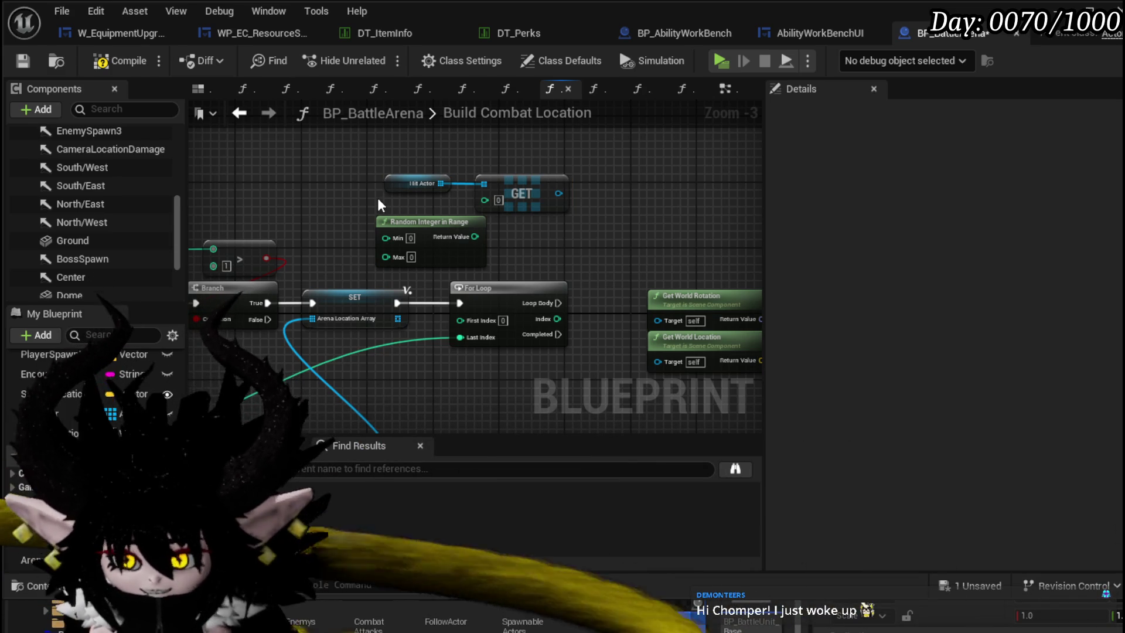
{"action": "scroll", "coordinate": [378, 198], "scroll_direction": "up", "scroll_amount": 1}
{"action": "mouse_move", "coordinate": [414, 196]}
{"action": "left_mouse_down"}
{"action": "mouse_move", "coordinate": [268, 211]}
{"action": "mouse_move", "coordinate": [382, 199]}
{"action": "left_mouse_up"}
{"action": "type", "text": "ge"}
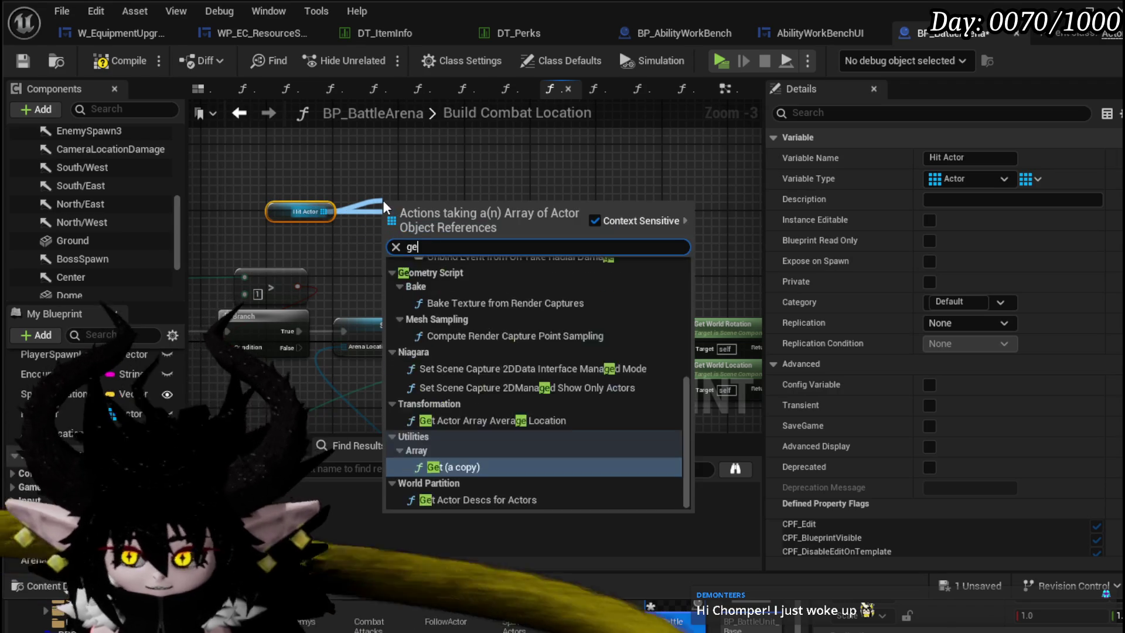
{"action": "type", "text": "t"}
- Add a Length node wired to Hit Actor and arrange Hit Actor, Length and GET
{"action": "key", "text": "BackSpace"}
{"action": "key", "text": "BackSpace"}
{"action": "key", "text": "BackSpace"}
{"action": "type", "text": "l"}
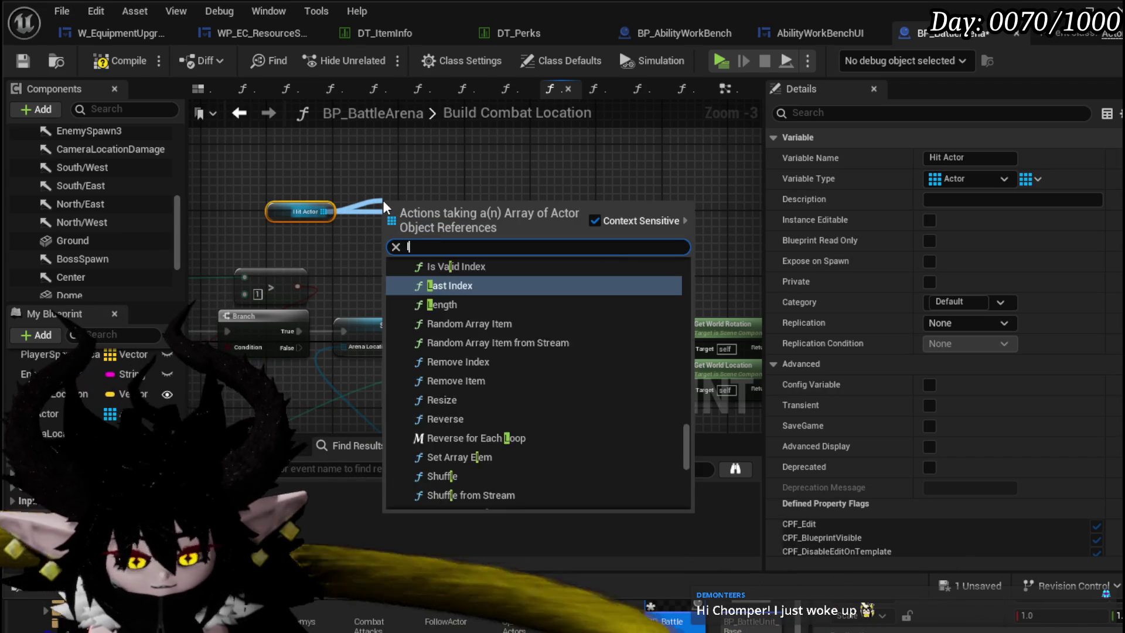
{"action": "type", "text": "ength"}
{"action": "key", "text": "Return"}
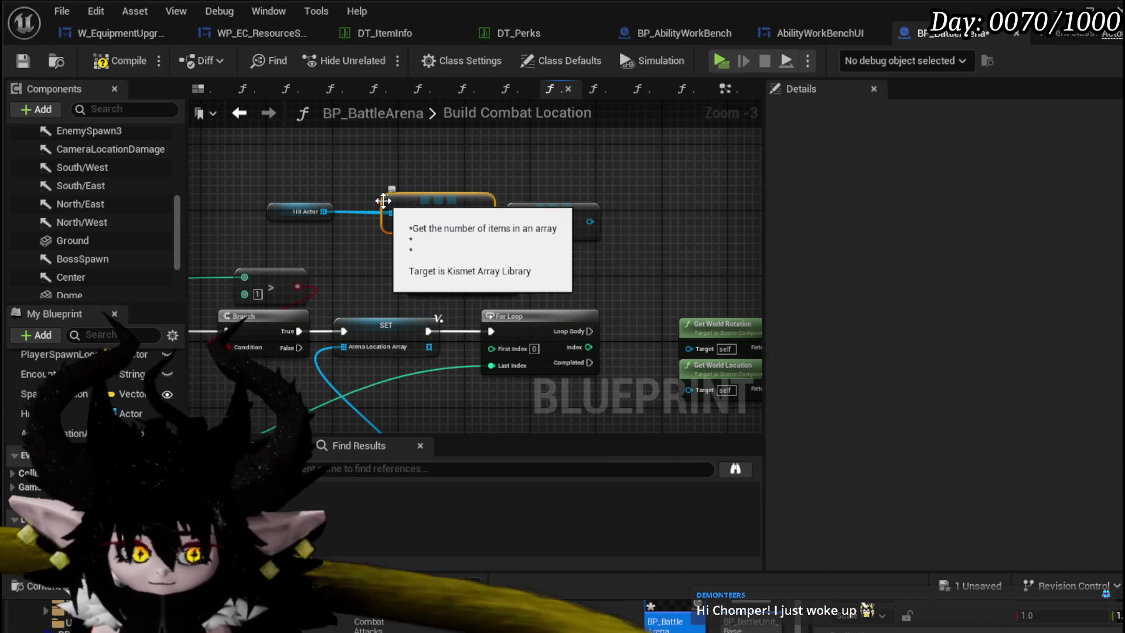
{"action": "left_click_drag", "start_coordinate": [299, 211], "coordinate": [317, 129]}
{"action": "left_click_drag", "start_coordinate": [439, 208], "coordinate": [325, 190]}
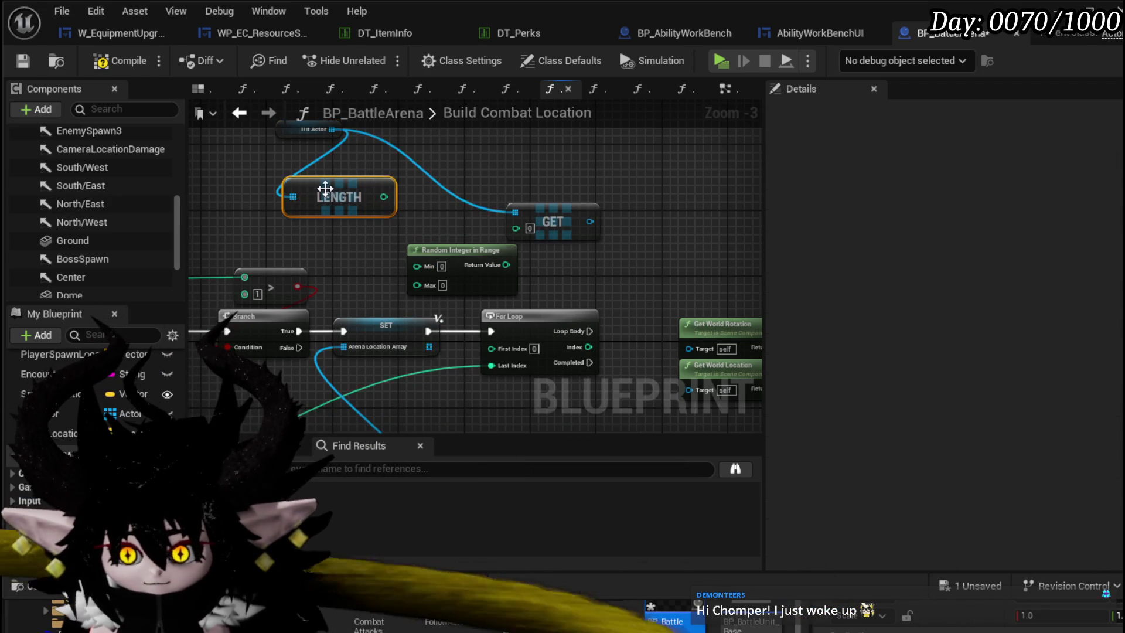
{"action": "left_click_drag", "start_coordinate": [549, 220], "coordinate": [574, 138]}
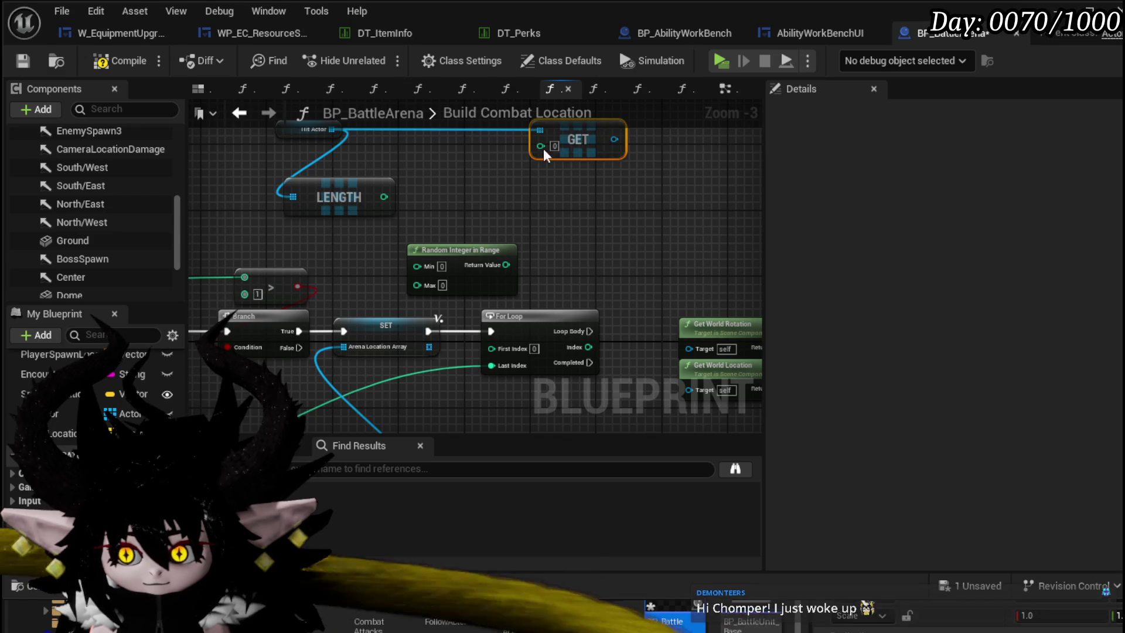
- Subtract 1 from the Length and place Random Integer in Range beside it for the Max input
{"action": "left_click_drag", "start_coordinate": [385, 197], "coordinate": [427, 194]}
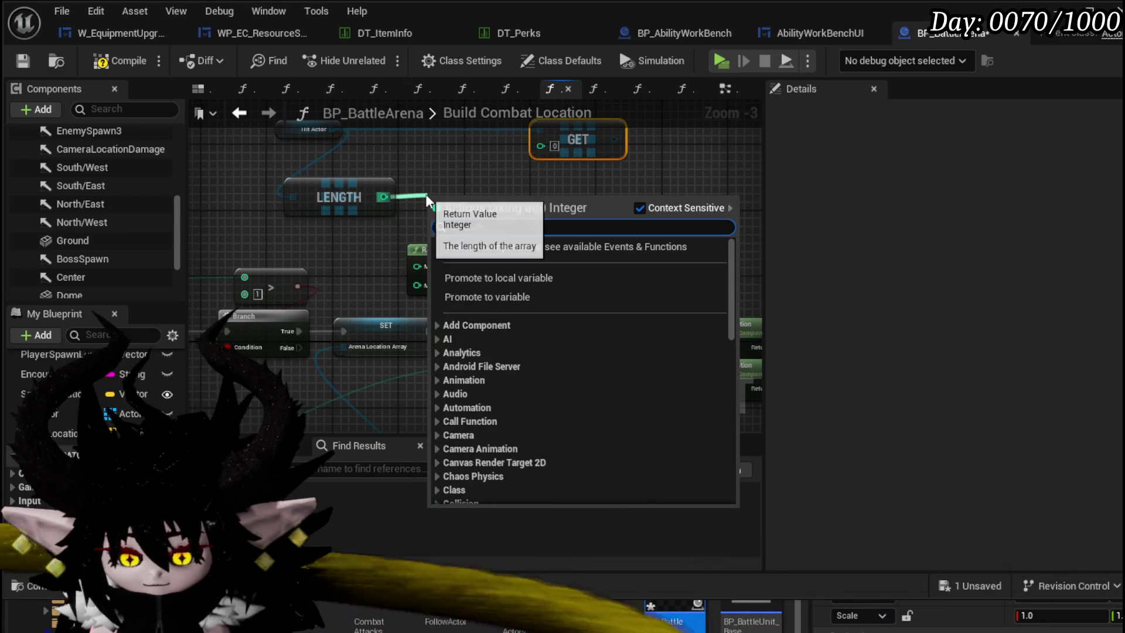
{"action": "type", "text": "-"}
{"action": "left_click", "coordinate": [495, 364]}
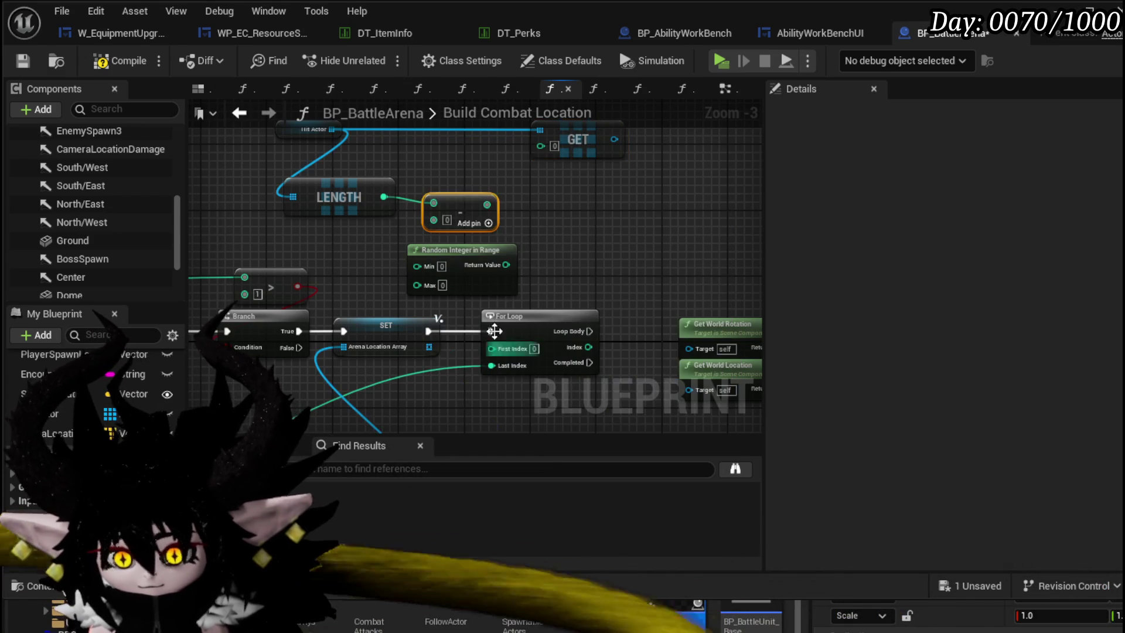
{"action": "mouse_move", "coordinate": [461, 212]}
{"action": "left_mouse_down"}
{"action": "mouse_move", "coordinate": [443, 202]}
{"action": "mouse_move", "coordinate": [417, 283]}
{"action": "left_mouse_up"}
{"action": "type", "text": "1"}
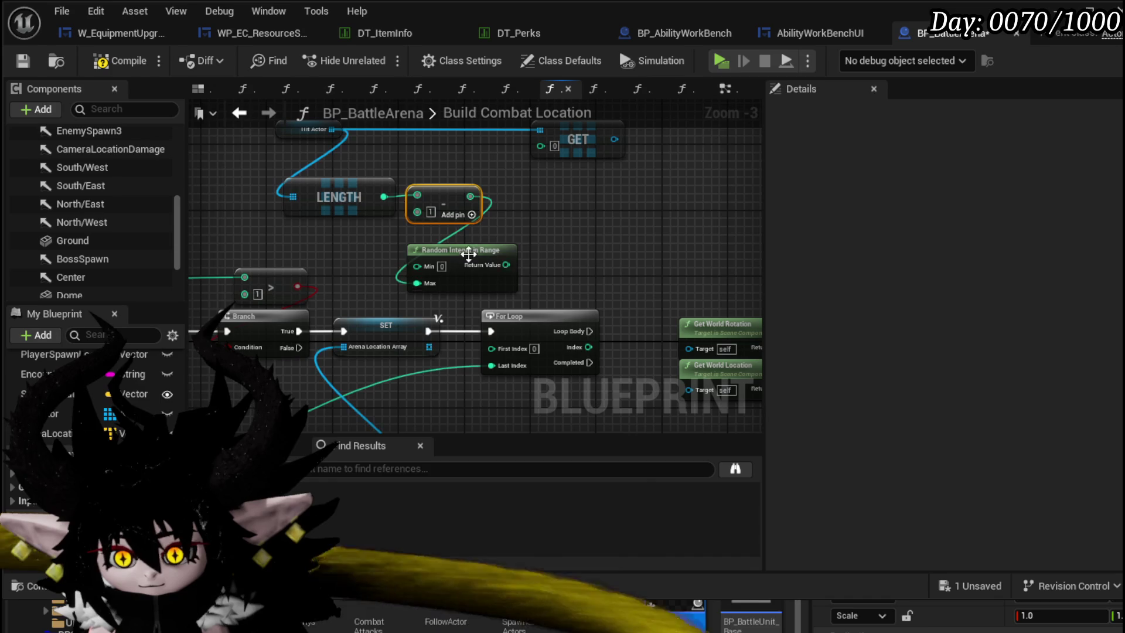
{"action": "left_click_drag", "start_coordinate": [470, 253], "coordinate": [553, 184]}
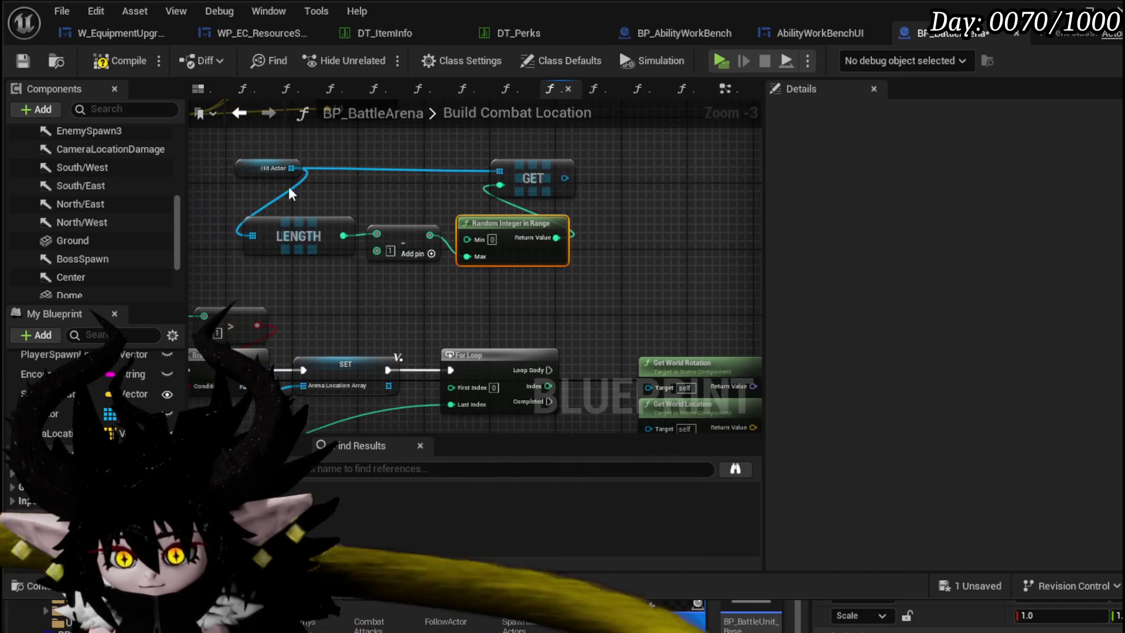
{"action": "left_click_drag", "start_coordinate": [286, 171], "coordinate": [643, 197]}
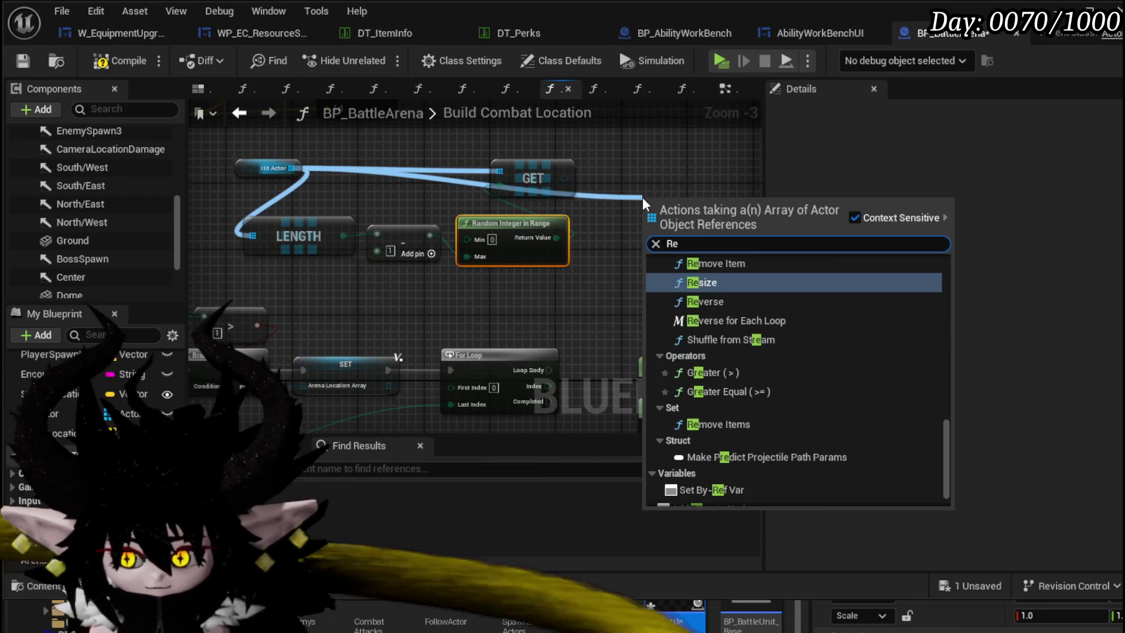
{"action": "type", "text": "Remove"}
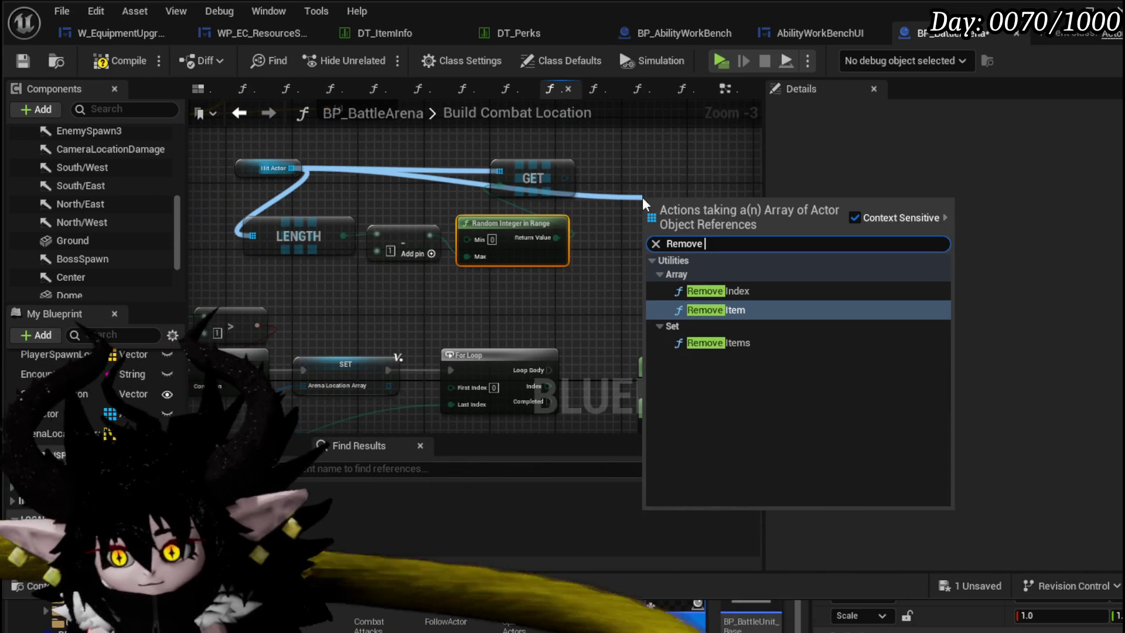
- Add a Remove node for the Hit Actor array to the right of GET
{"action": "left_click", "coordinate": [729, 311]}
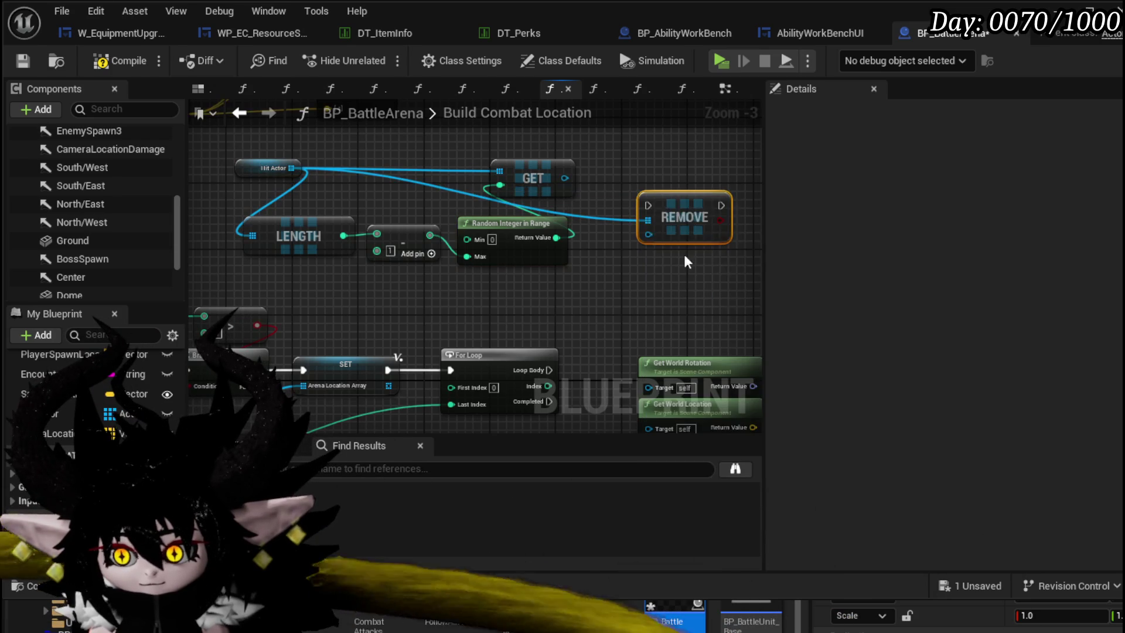
{"action": "mouse_move", "coordinate": [683, 237]}
{"action": "left_mouse_down"}
{"action": "mouse_move", "coordinate": [704, 180]}
{"action": "mouse_move", "coordinate": [564, 179]}
{"action": "left_mouse_up"}
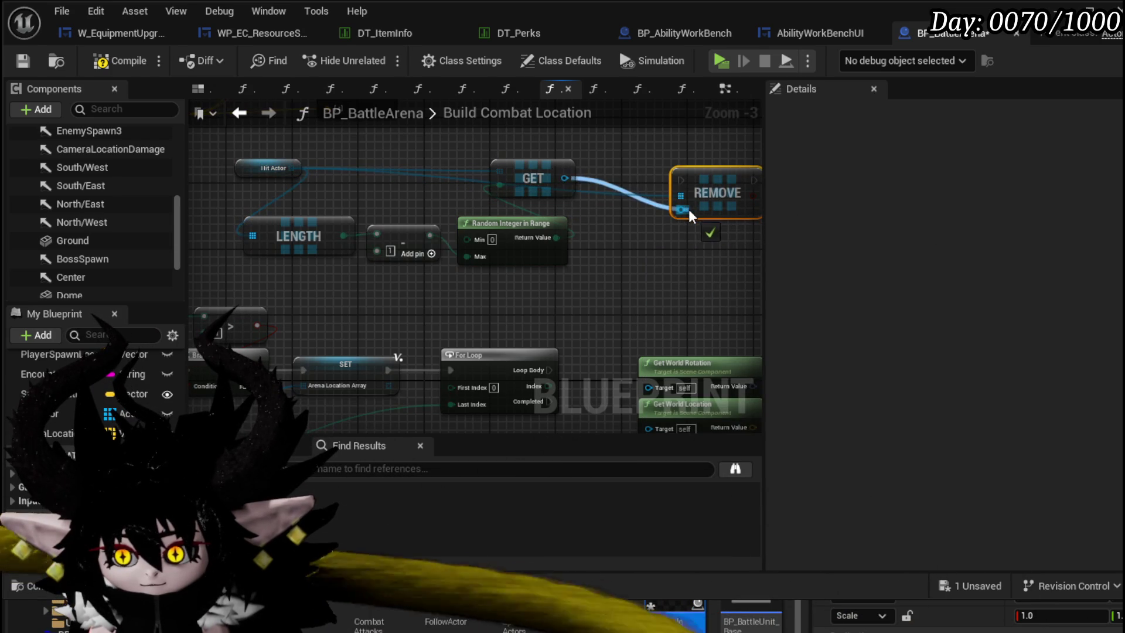
{"action": "scroll", "coordinate": [506, 193], "scroll_direction": "down", "scroll_amount": 1}
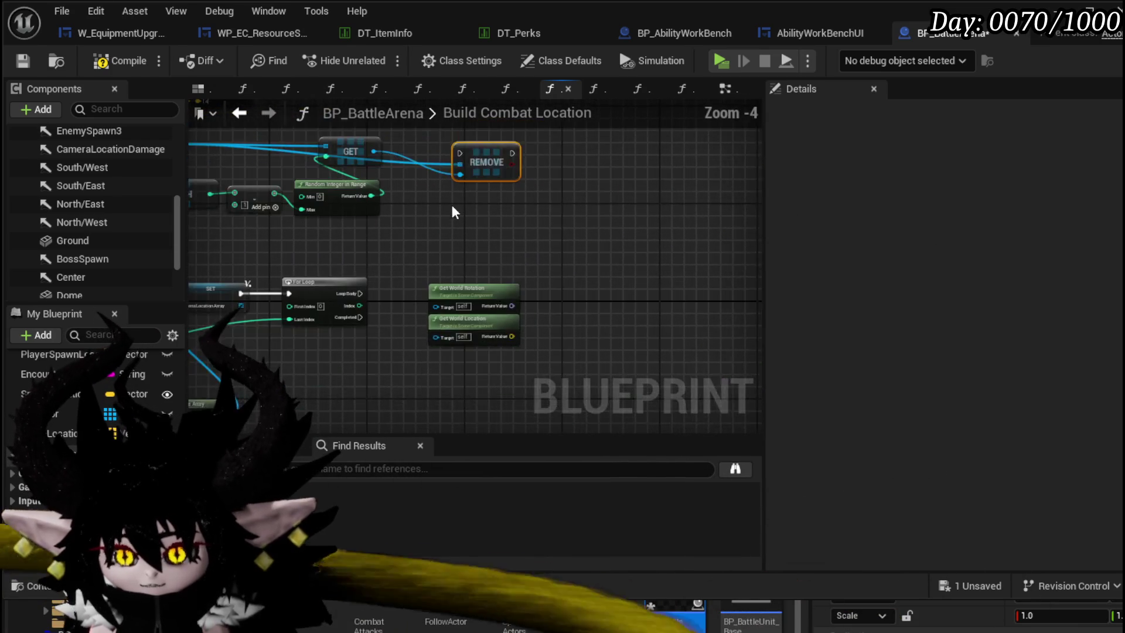
{"action": "scroll", "coordinate": [452, 206], "scroll_direction": "up", "scroll_amount": 1}
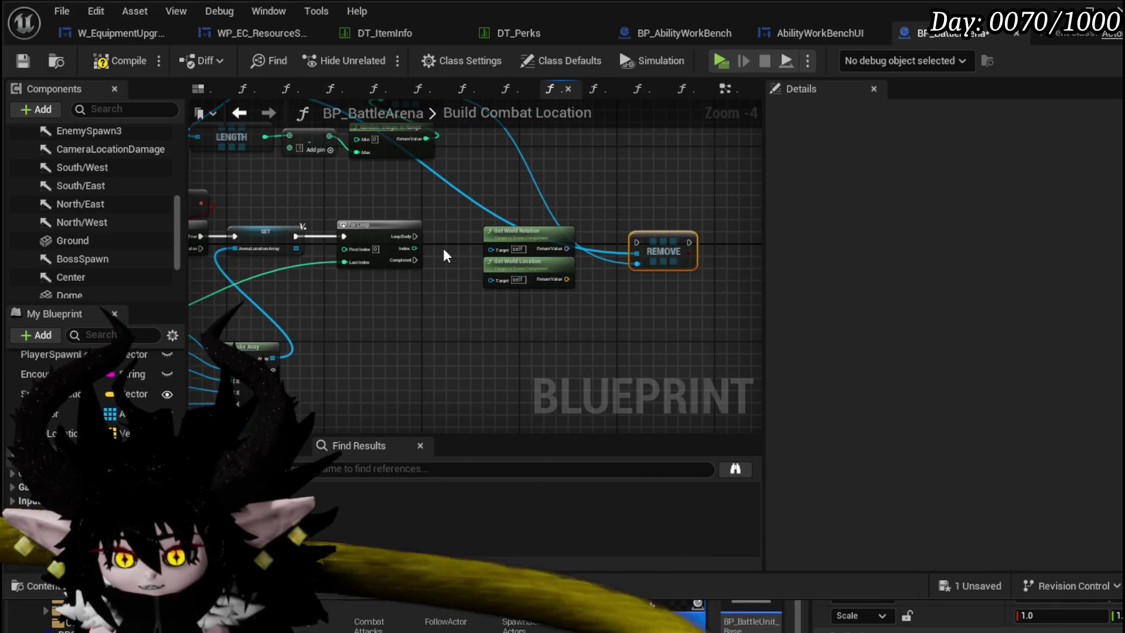
{"action": "mouse_move", "coordinate": [443, 253]}
{"action": "left_mouse_down"}
{"action": "mouse_move", "coordinate": [451, 287]}
{"action": "mouse_move", "coordinate": [589, 213]}
{"action": "mouse_move", "coordinate": [583, 127]}
{"action": "left_mouse_up"}
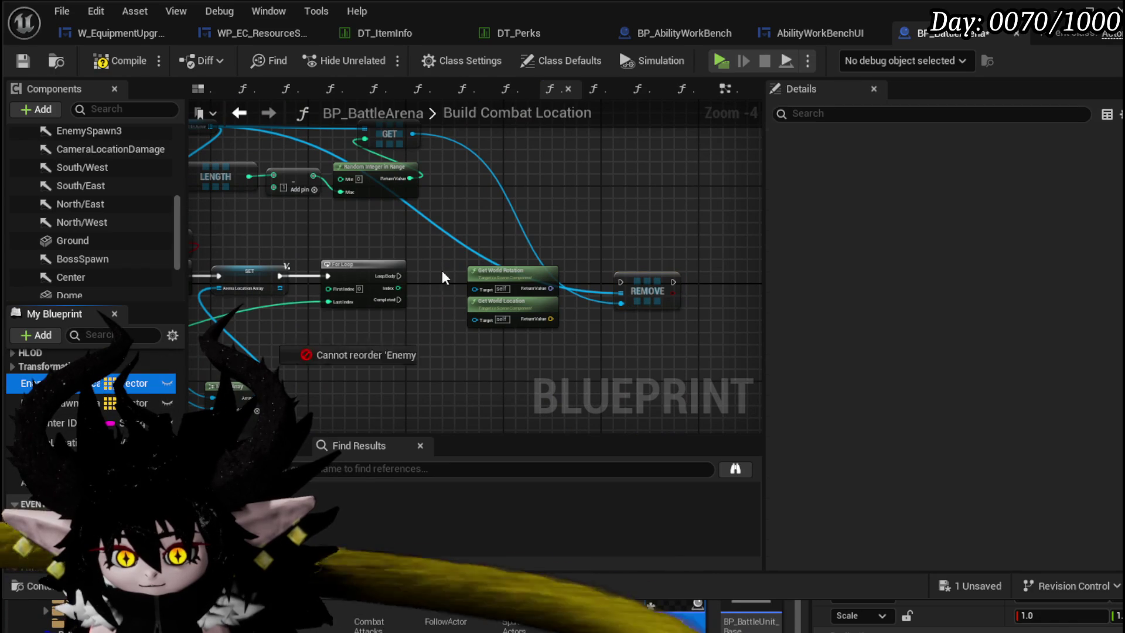
- Place a Get Enemy Spawn Location node and feed it into a new array Add node
{"action": "left_click_drag", "start_coordinate": [442, 271], "coordinate": [582, 196]}
{"action": "left_click", "coordinate": [616, 214]}
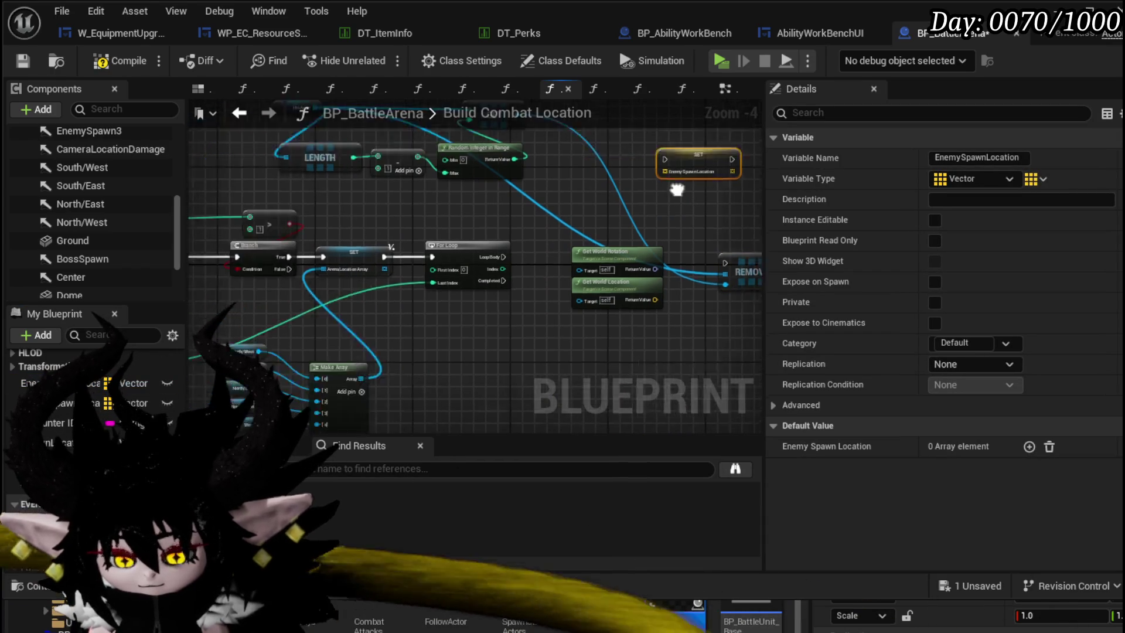
{"action": "scroll", "coordinate": [615, 176], "scroll_direction": "down", "scroll_amount": 3}
{"action": "scroll", "coordinate": [607, 229], "scroll_direction": "up", "scroll_amount": 4}
{"action": "key", "text": "Delete"}
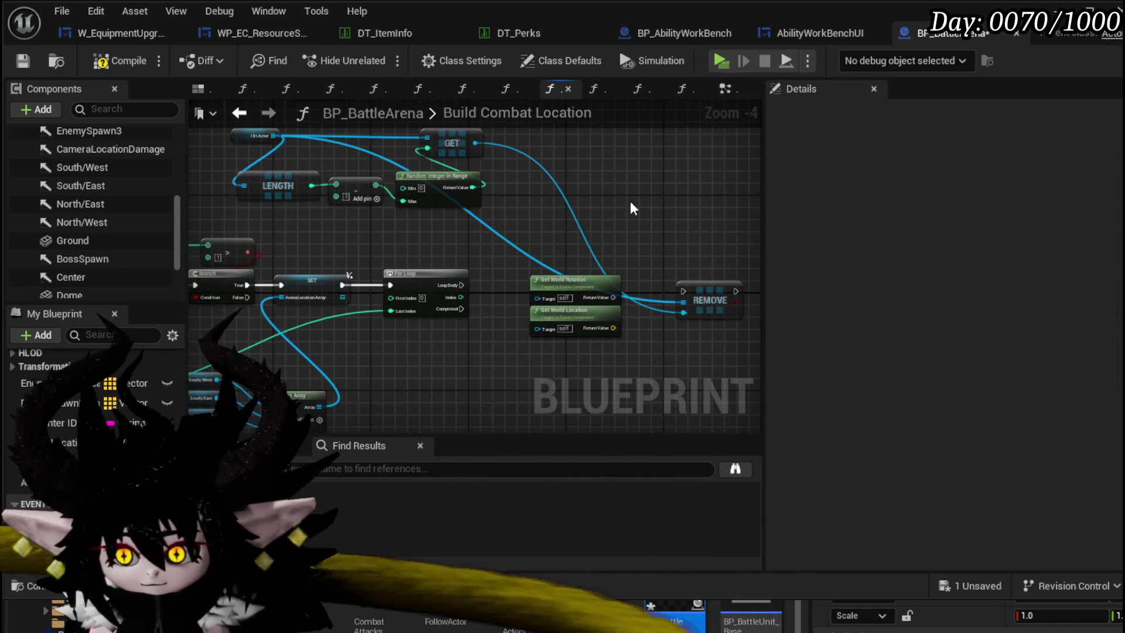
{"action": "left_click_drag", "start_coordinate": [52, 383], "coordinate": [490, 188]}
{"action": "left_click", "coordinate": [616, 186]}
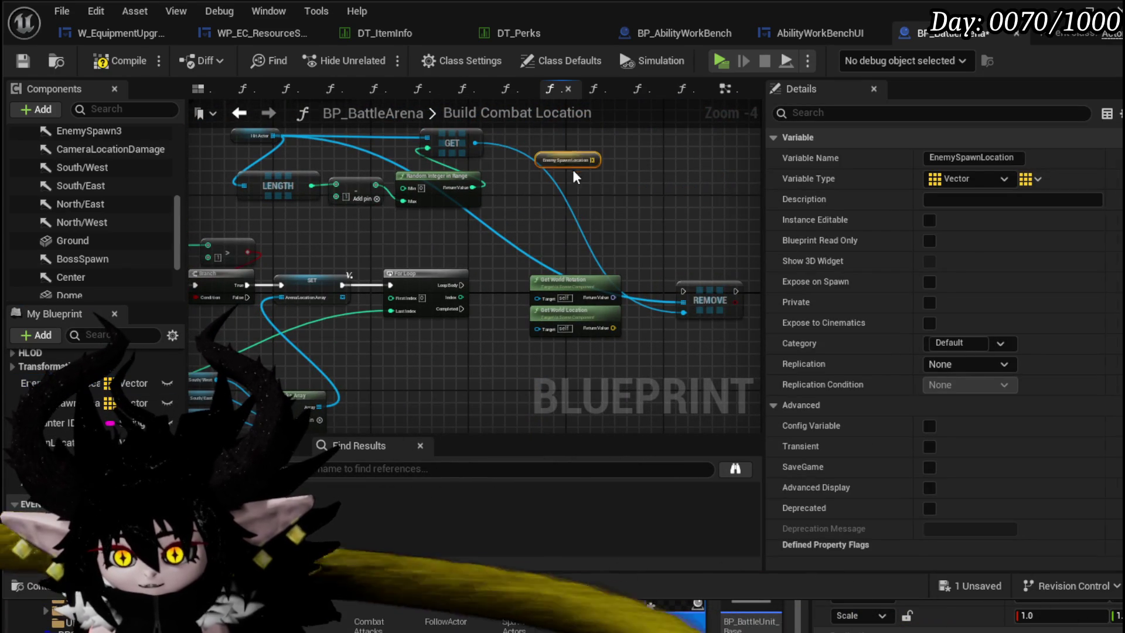
{"action": "mouse_move", "coordinate": [598, 161]}
{"action": "left_mouse_down"}
{"action": "mouse_move", "coordinate": [636, 194]}
{"action": "mouse_move", "coordinate": [599, 289]}
{"action": "mouse_move", "coordinate": [726, 297]}
{"action": "left_mouse_up"}
{"action": "type", "text": "add"}
{"action": "left_click", "coordinate": [691, 325]}
- Wire the ADD exec output into Remove and search location actions from the GET output
{"action": "left_click", "coordinate": [725, 296]}
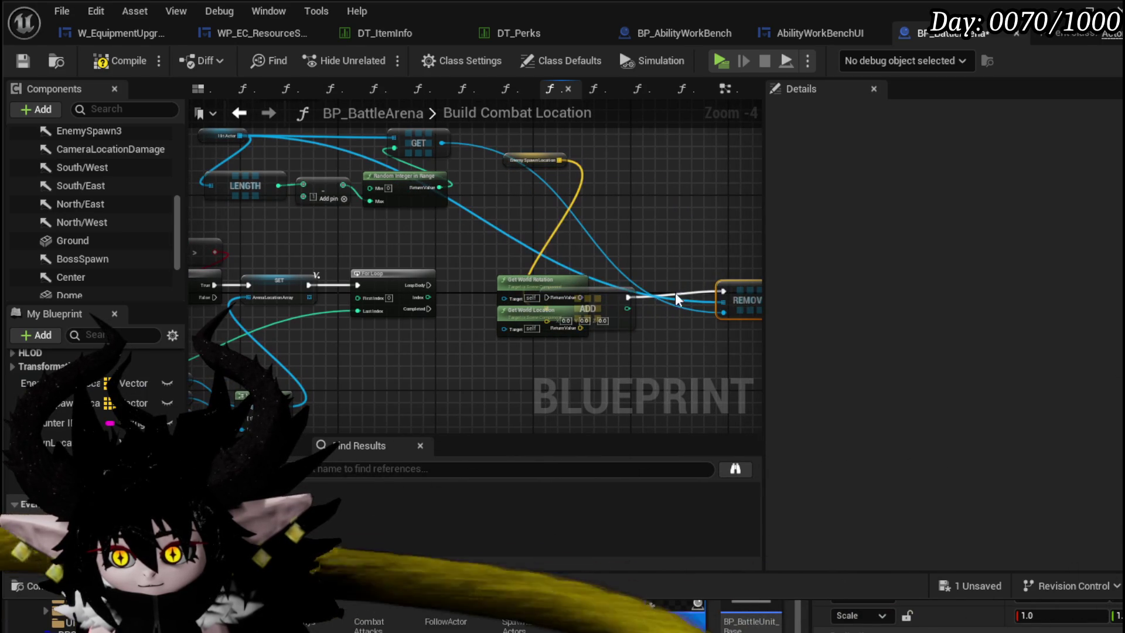
{"action": "left_click_drag", "start_coordinate": [598, 304], "coordinate": [651, 303]}
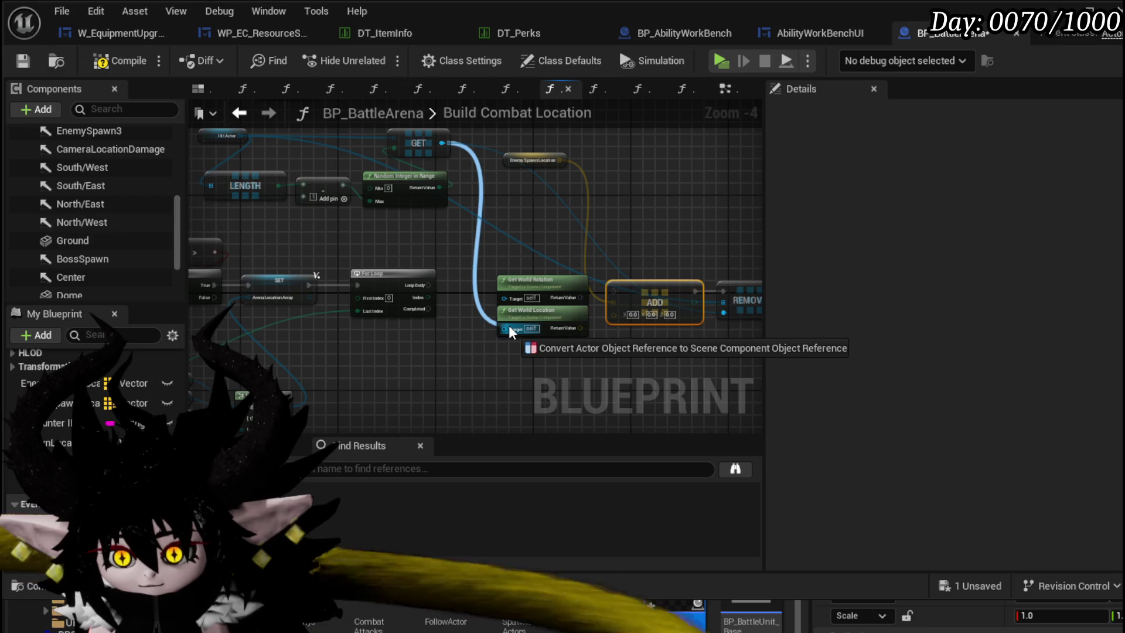
{"action": "left_click_drag", "start_coordinate": [509, 325], "coordinate": [513, 236]}
{"action": "type", "text": "get worl"}
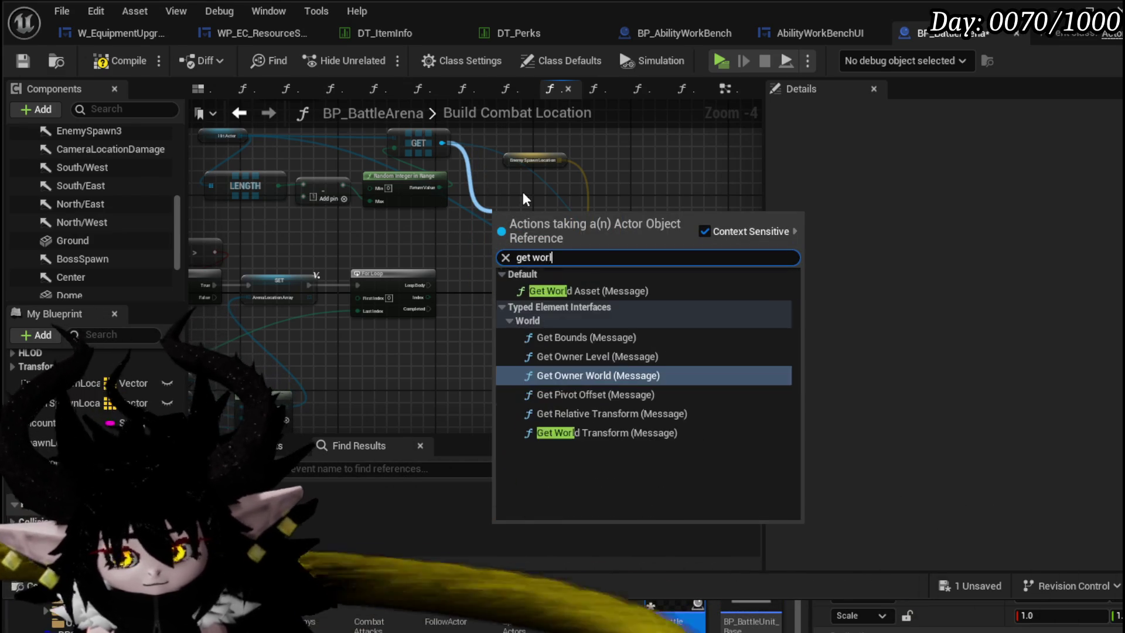
{"action": "type", "text": "d loca"}
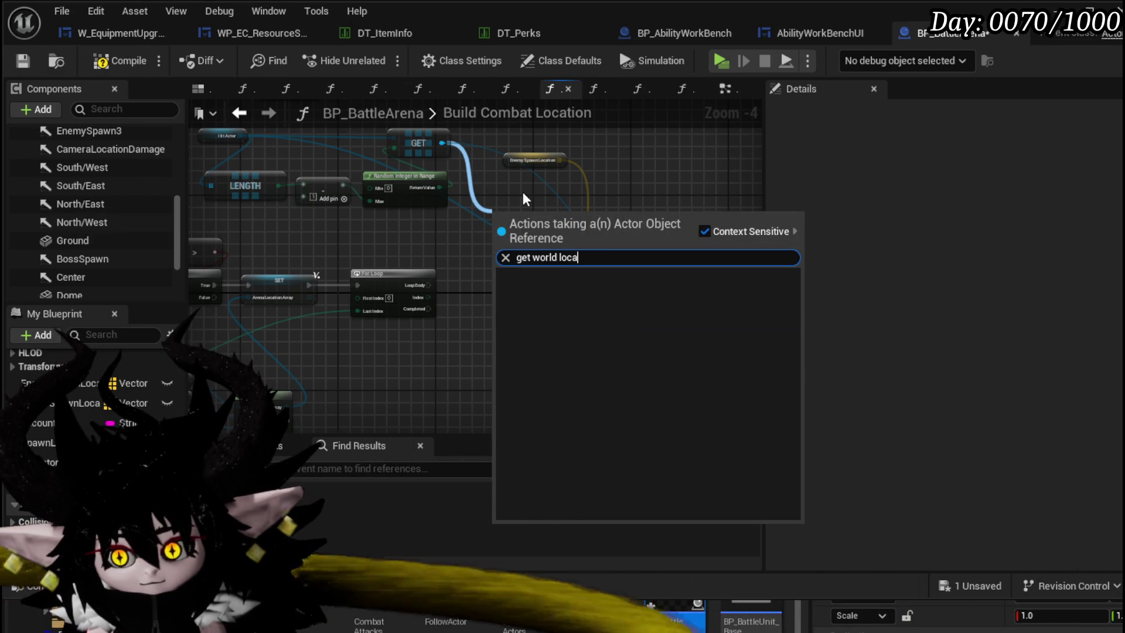
{"action": "key", "text": "BackSpace"}
{"action": "key", "text": "BackSpace"}
{"action": "key", "text": "BackSpace"}
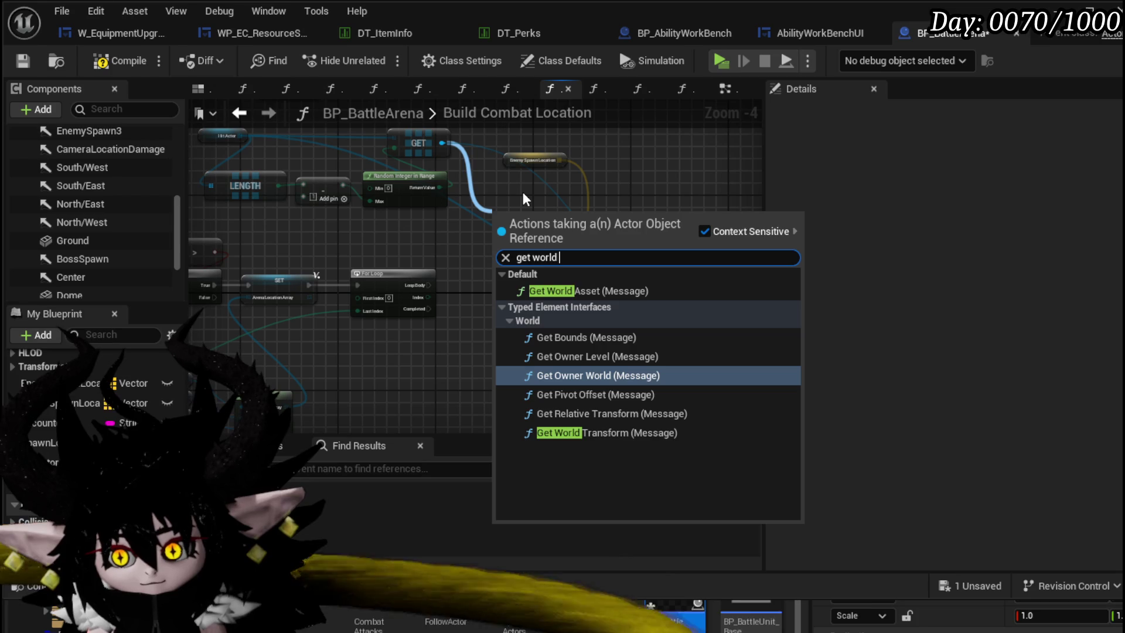
{"action": "key", "text": "ctrl+a"}
{"action": "key", "text": "BackSpace"}
{"action": "type", "text": "locati"}
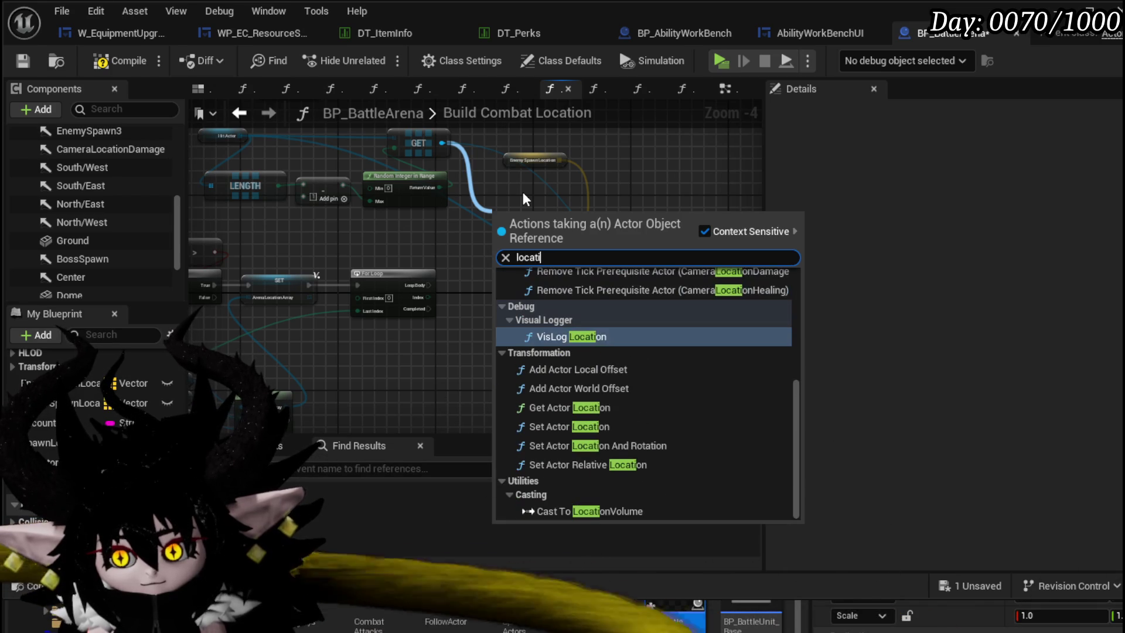
{"action": "type", "text": "on"}
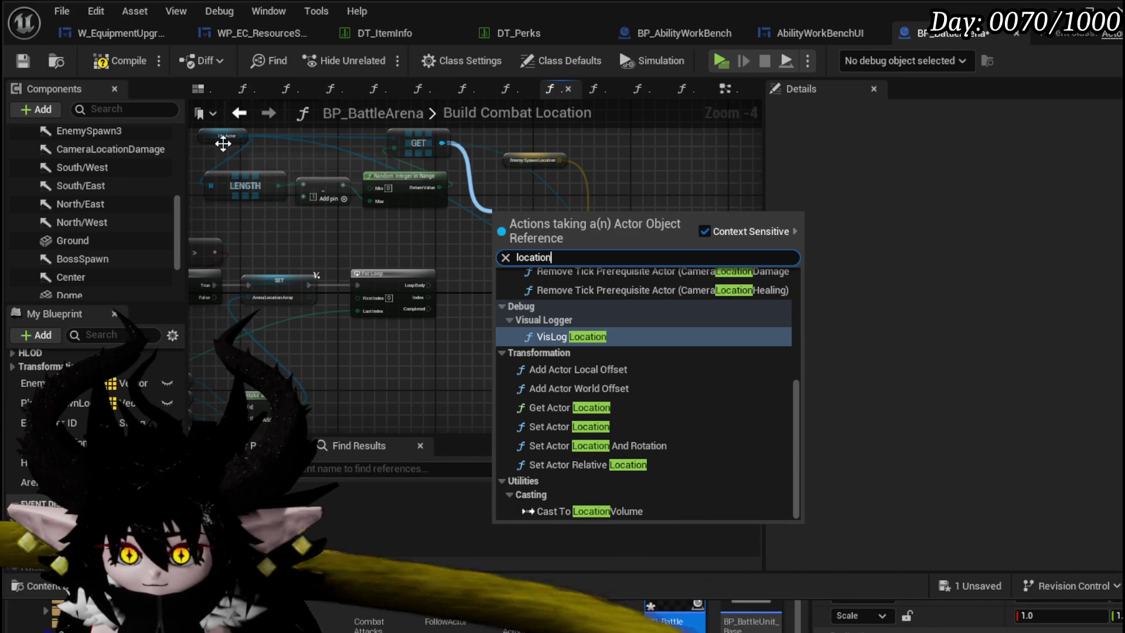
- Cancel the node search and check the Hit Actor variable's type
{"action": "left_click", "coordinate": [316, 265]}
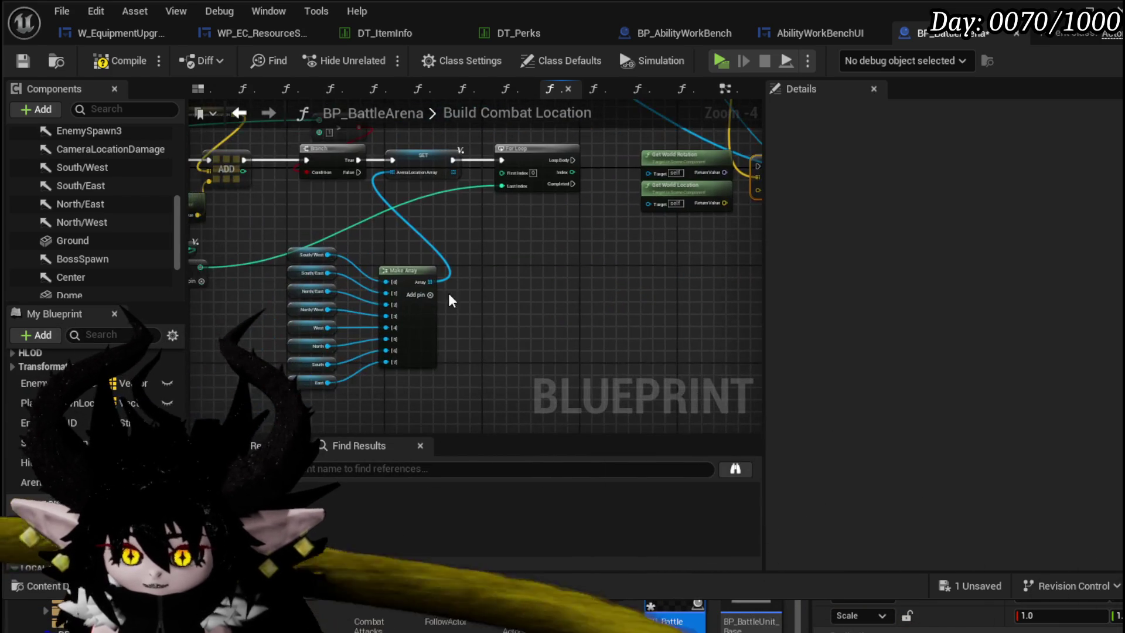
{"action": "scroll", "coordinate": [351, 264], "scroll_direction": "up", "scroll_amount": 3}
{"action": "mouse_move", "coordinate": [352, 264]}
{"action": "left_mouse_down"}
{"action": "mouse_move", "coordinate": [427, 274]}
{"action": "mouse_move", "coordinate": [390, 265]}
{"action": "left_mouse_up"}
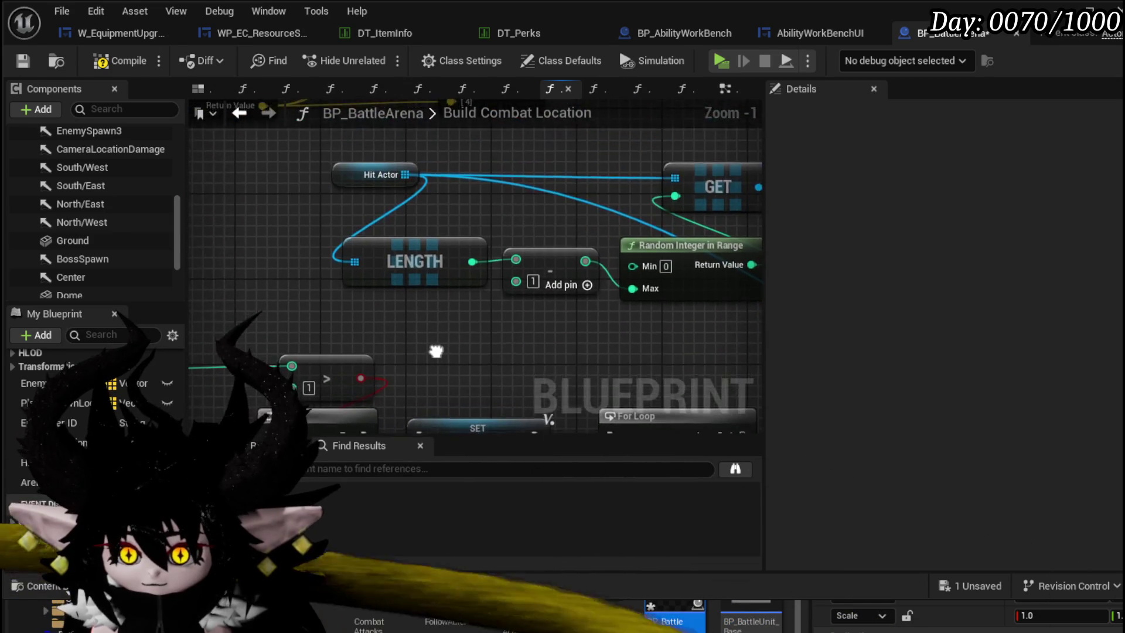
{"action": "left_click", "coordinate": [402, 167]}
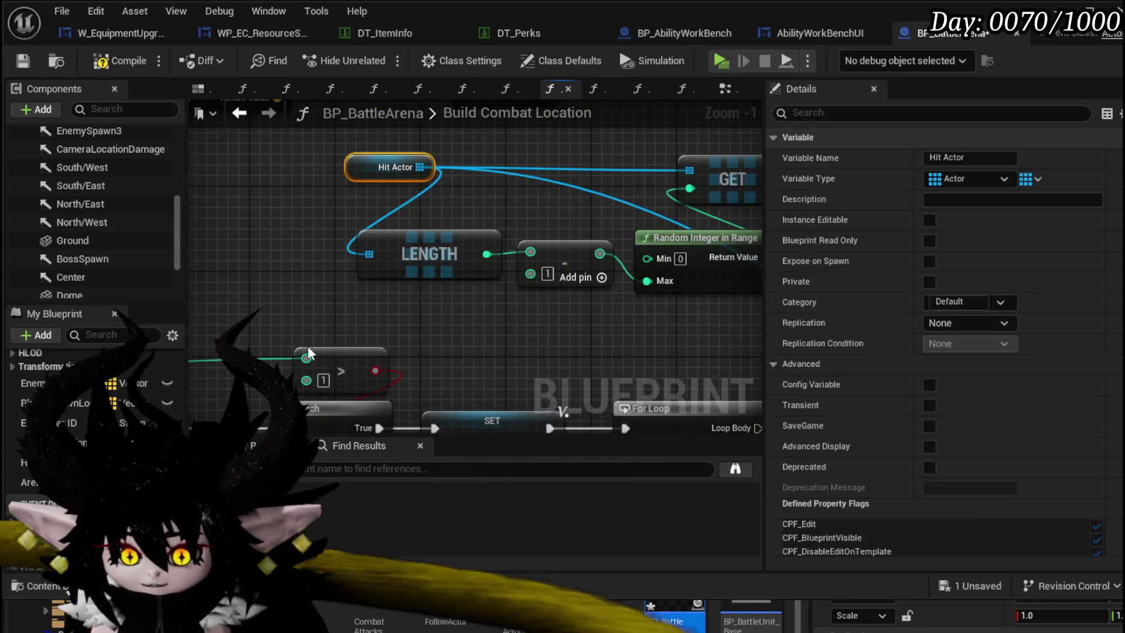
{"action": "left_click", "coordinate": [511, 346]}
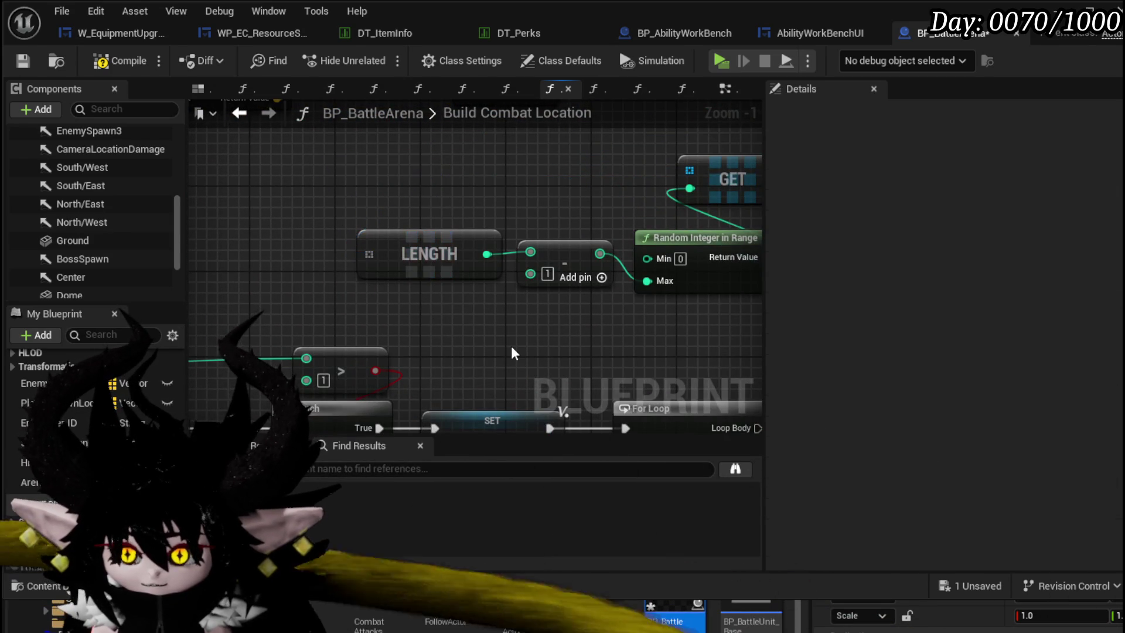
{"action": "scroll", "coordinate": [408, 248], "scroll_direction": "down", "scroll_amount": 2}
{"action": "left_click_drag", "start_coordinate": [409, 243], "coordinate": [425, 208]}
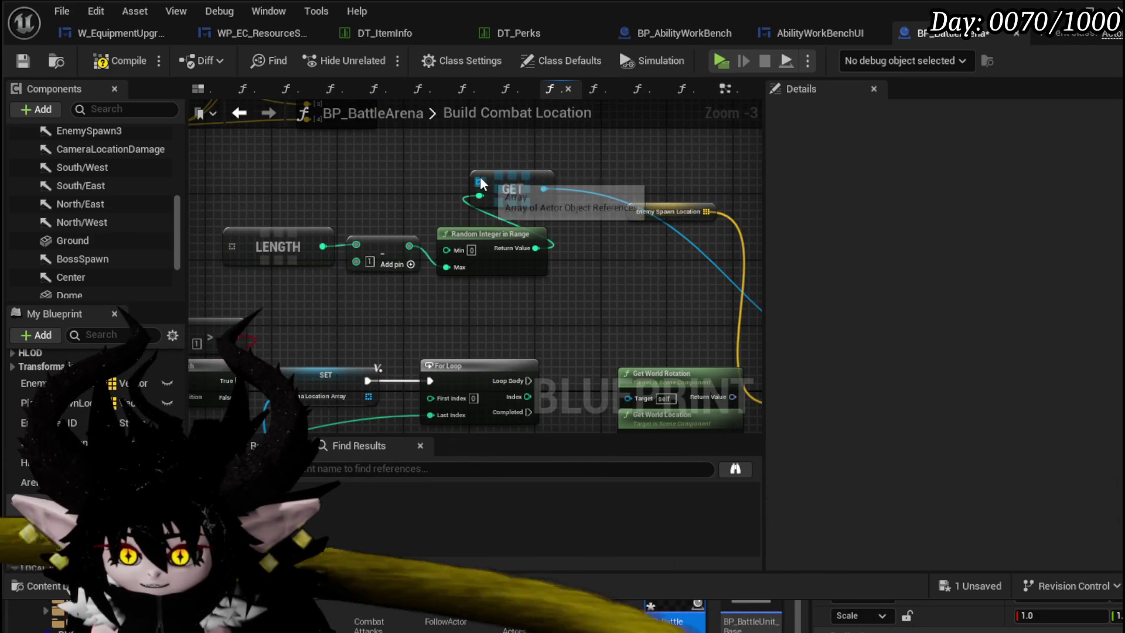
- Feed a Get Arena Location Array into LENGTH and a new GET, removing the old array GET
{"action": "left_click_drag", "start_coordinate": [61, 413], "coordinate": [334, 221]}
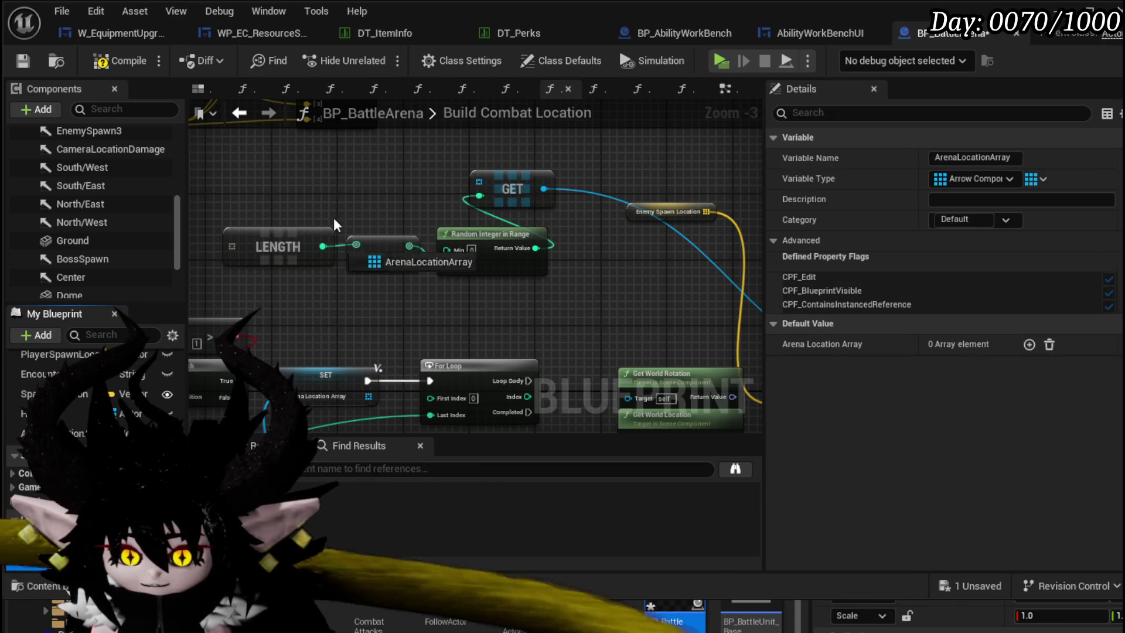
{"action": "left_click", "coordinate": [334, 203]}
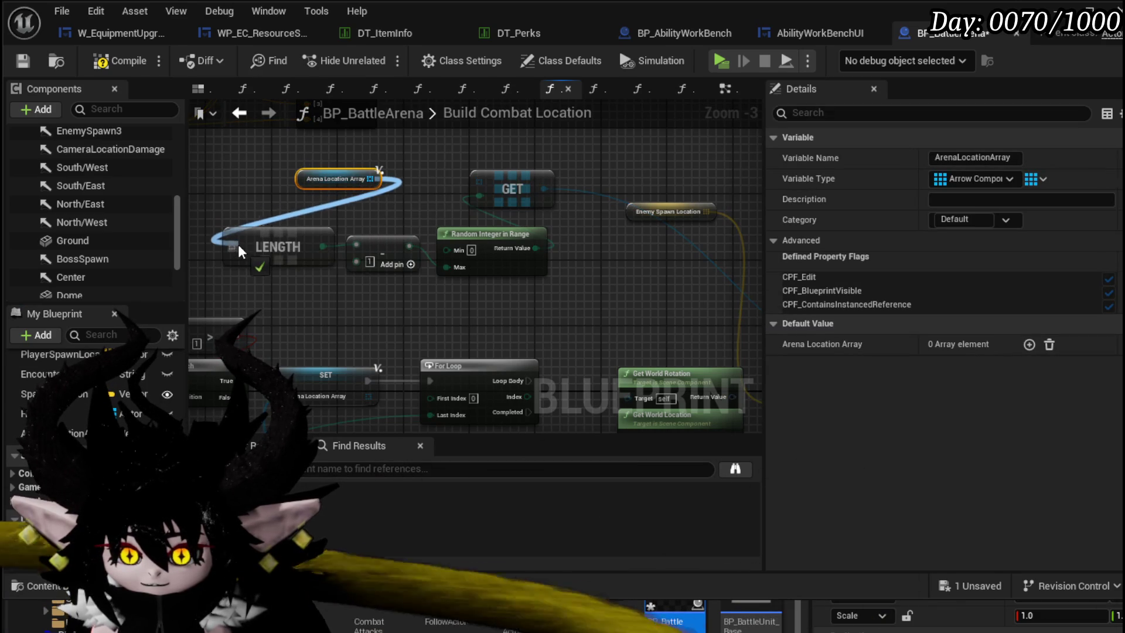
{"action": "left_click_drag", "start_coordinate": [240, 251], "coordinate": [231, 247]}
{"action": "left_click", "coordinate": [490, 179]}
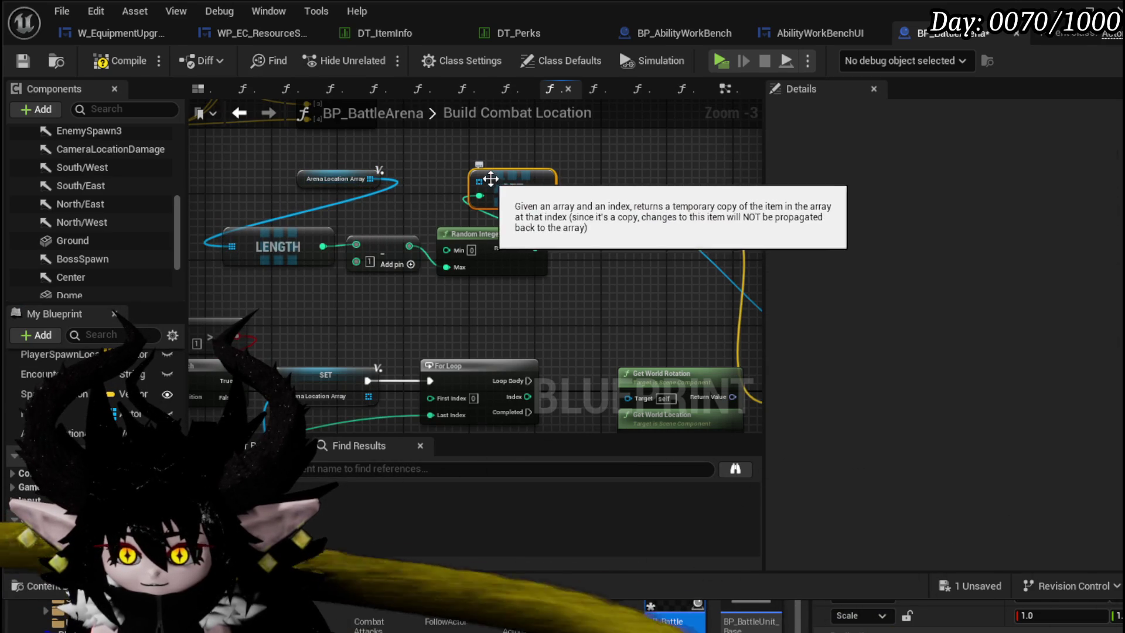
{"action": "right_click", "coordinate": [490, 185]}
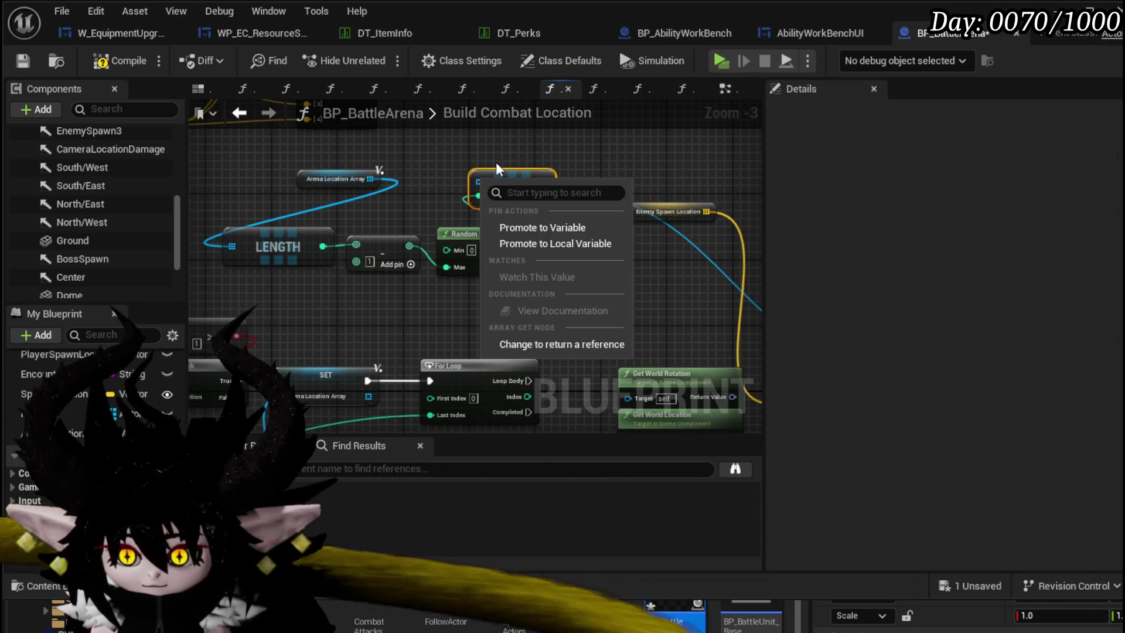
{"action": "key", "text": "Escape"}
{"action": "key", "text": "Delete"}
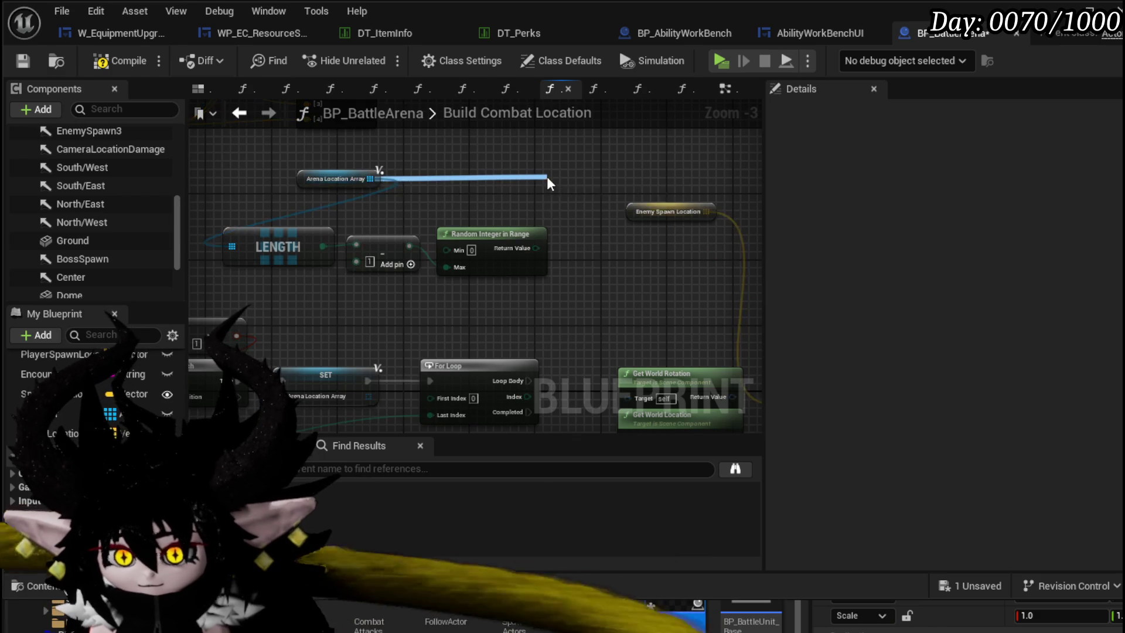
{"action": "type", "text": "get"}
{"action": "mouse_move", "coordinate": [379, 178]}
{"action": "left_mouse_down"}
{"action": "mouse_move", "coordinate": [547, 183]}
{"action": "mouse_move", "coordinate": [427, 143]}
{"action": "left_mouse_up"}
{"action": "key", "text": "Return"}
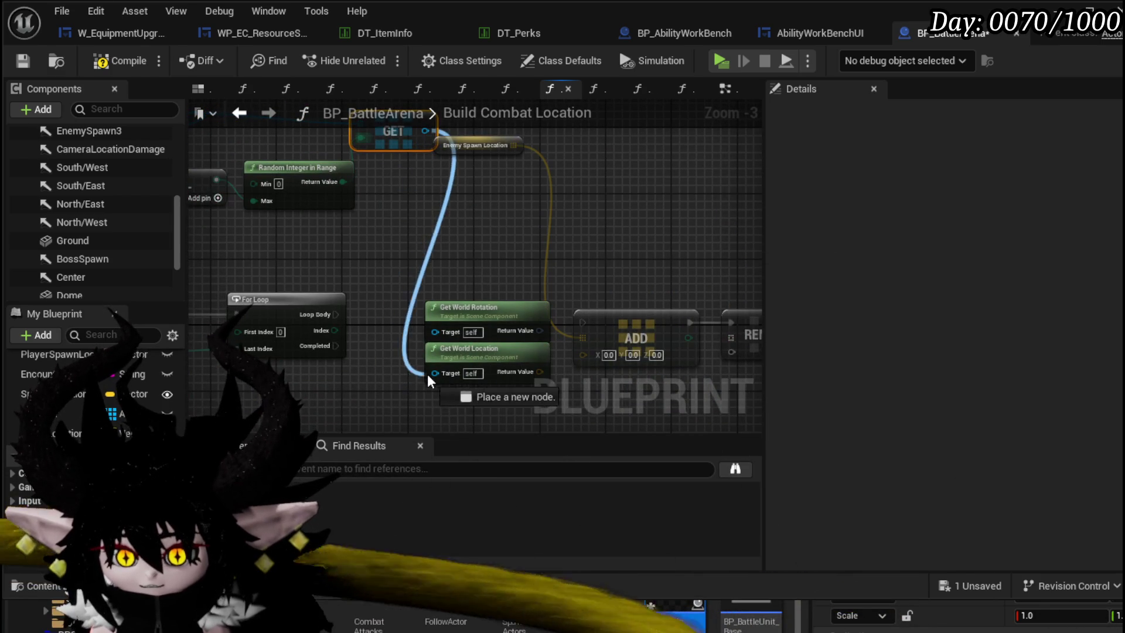
- Wire the GET element into Get World Location, run ADD per loop iteration, delete Get World Rotation
{"action": "left_click_drag", "start_coordinate": [427, 373], "coordinate": [434, 374]}
{"action": "scroll", "coordinate": [361, 235], "scroll_direction": "up", "scroll_amount": 1}
{"action": "left_click_drag", "start_coordinate": [379, 283], "coordinate": [616, 299]}
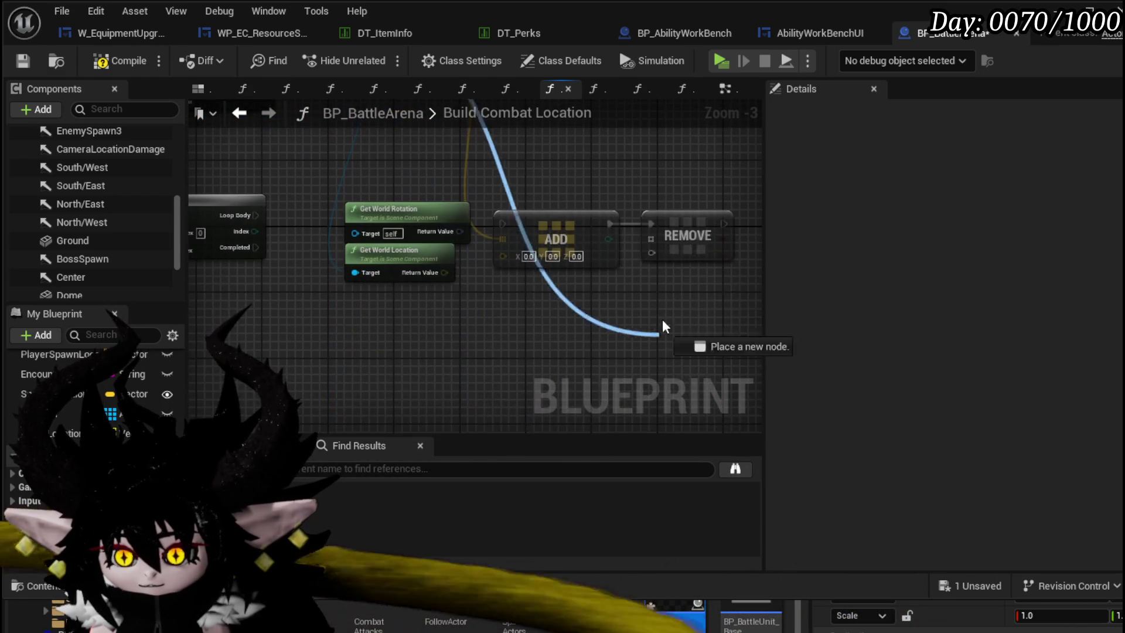
{"action": "left_click_drag", "start_coordinate": [528, 265], "coordinate": [384, 227]}
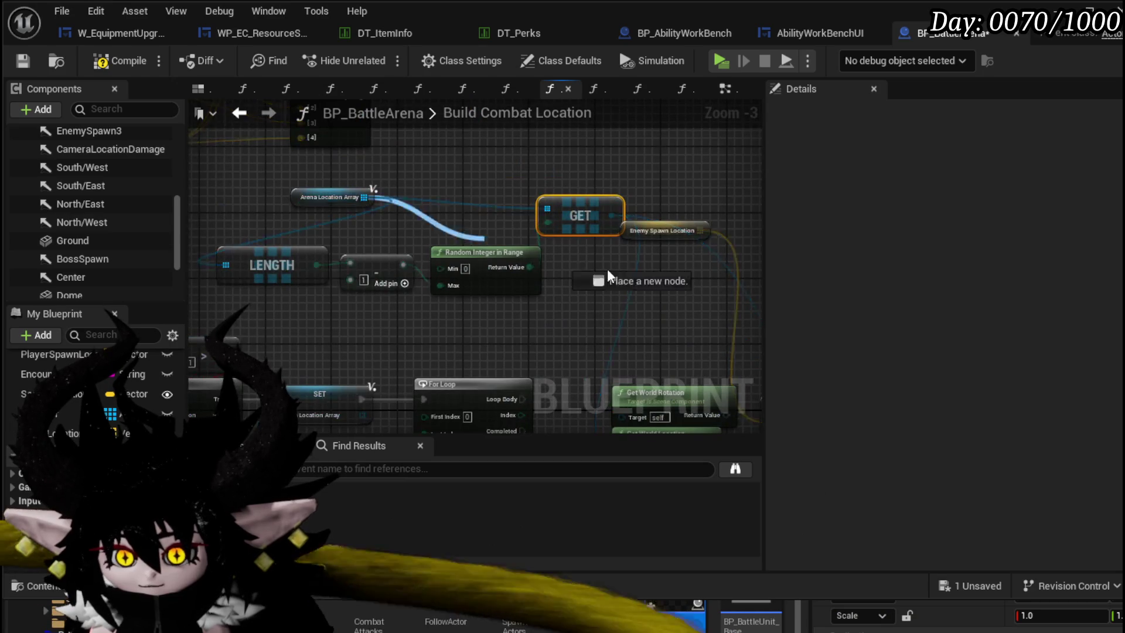
{"action": "mouse_move", "coordinate": [610, 277]}
{"action": "left_mouse_down"}
{"action": "mouse_move", "coordinate": [332, 370]}
{"action": "mouse_move", "coordinate": [554, 291]}
{"action": "mouse_move", "coordinate": [522, 282]}
{"action": "mouse_move", "coordinate": [537, 284]}
{"action": "left_mouse_up"}
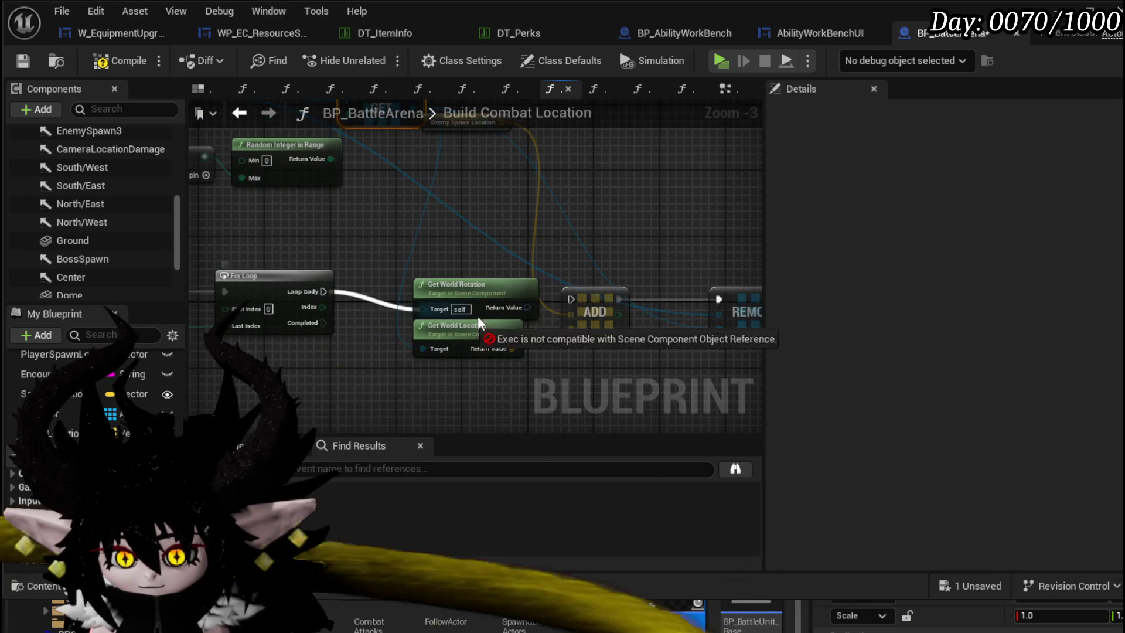
{"action": "left_click_drag", "start_coordinate": [323, 291], "coordinate": [572, 299]}
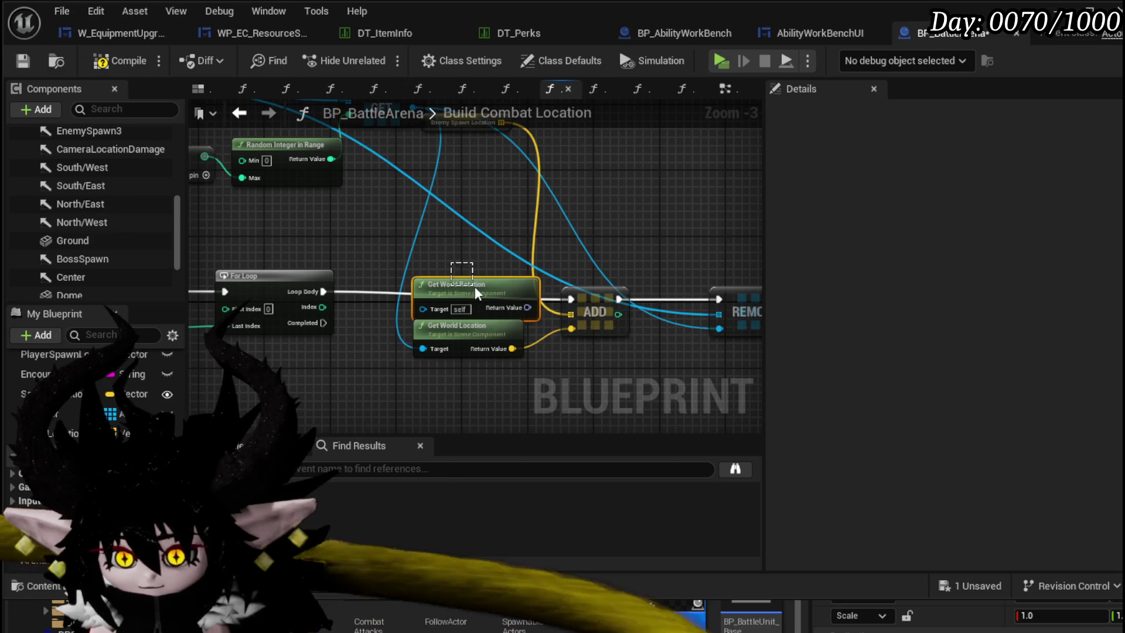
{"action": "key", "text": "Delete"}
- Move Get World Location next to the ADD node and inspect Enemy Spawn Location
{"action": "left_click_drag", "start_coordinate": [637, 280], "coordinate": [431, 237]}
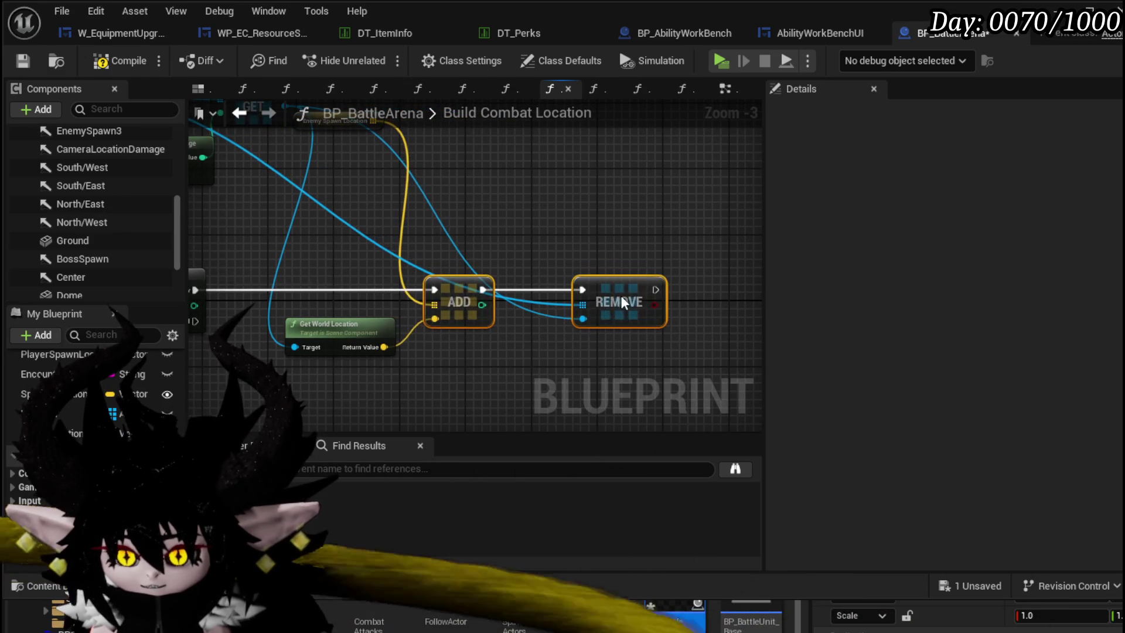
{"action": "mouse_move", "coordinate": [622, 300]}
{"action": "left_mouse_down"}
{"action": "mouse_move", "coordinate": [672, 277]}
{"action": "mouse_move", "coordinate": [612, 238]}
{"action": "left_mouse_up"}
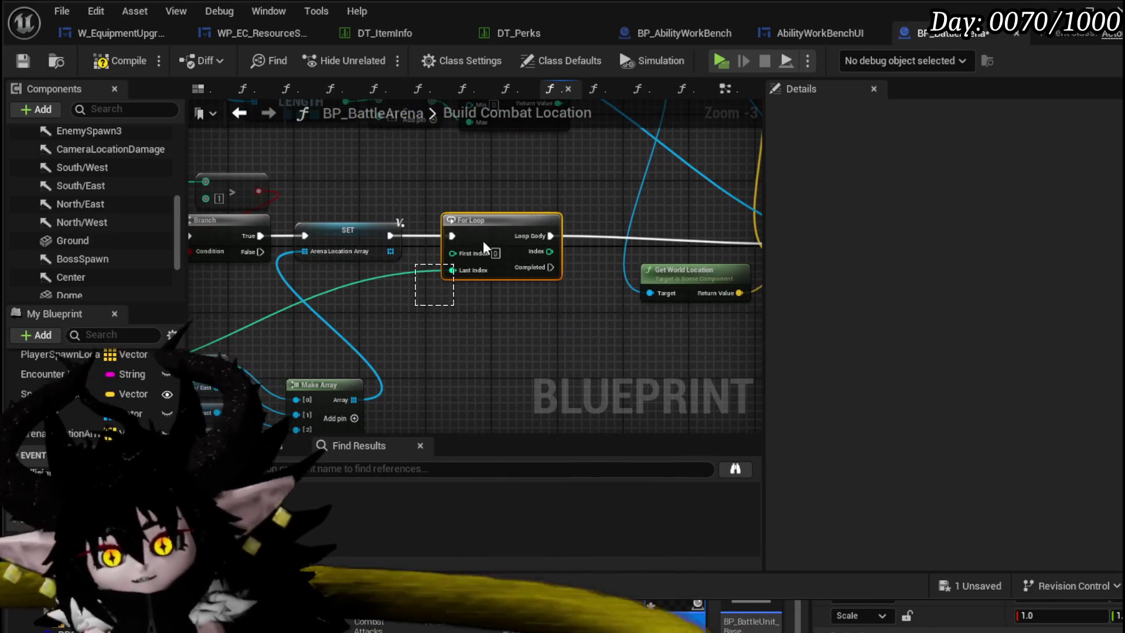
{"action": "mouse_move", "coordinate": [457, 330]}
{"action": "left_mouse_down"}
{"action": "mouse_move", "coordinate": [602, 270]}
{"action": "mouse_move", "coordinate": [344, 290]}
{"action": "left_mouse_up"}
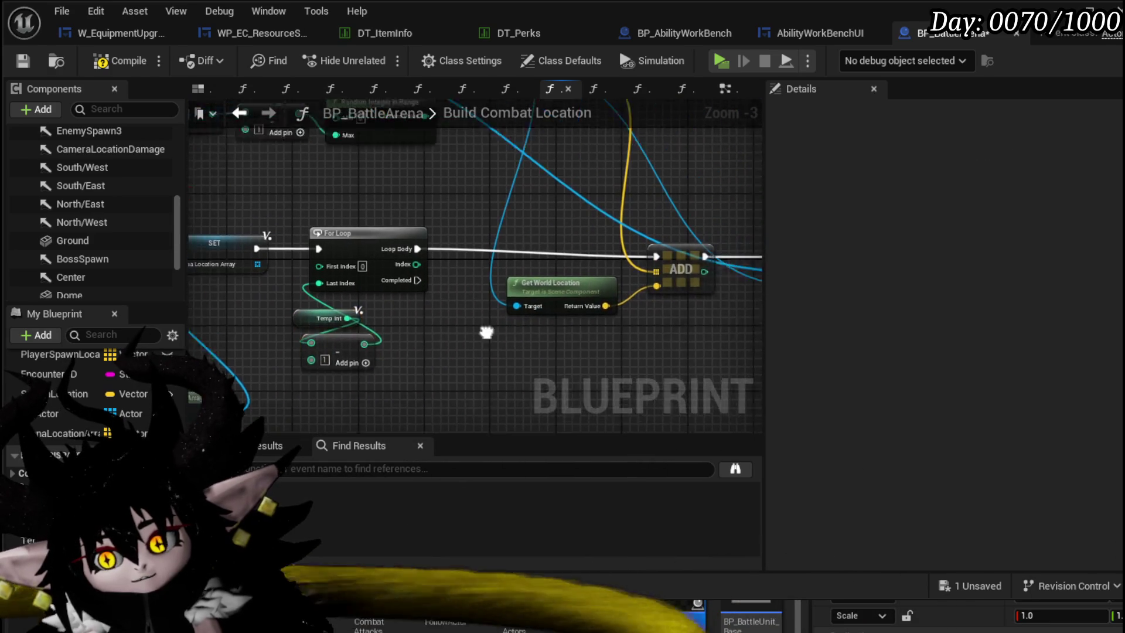
{"action": "left_click_drag", "start_coordinate": [486, 332], "coordinate": [523, 300]}
{"action": "left_click_drag", "start_coordinate": [476, 214], "coordinate": [582, 227]}
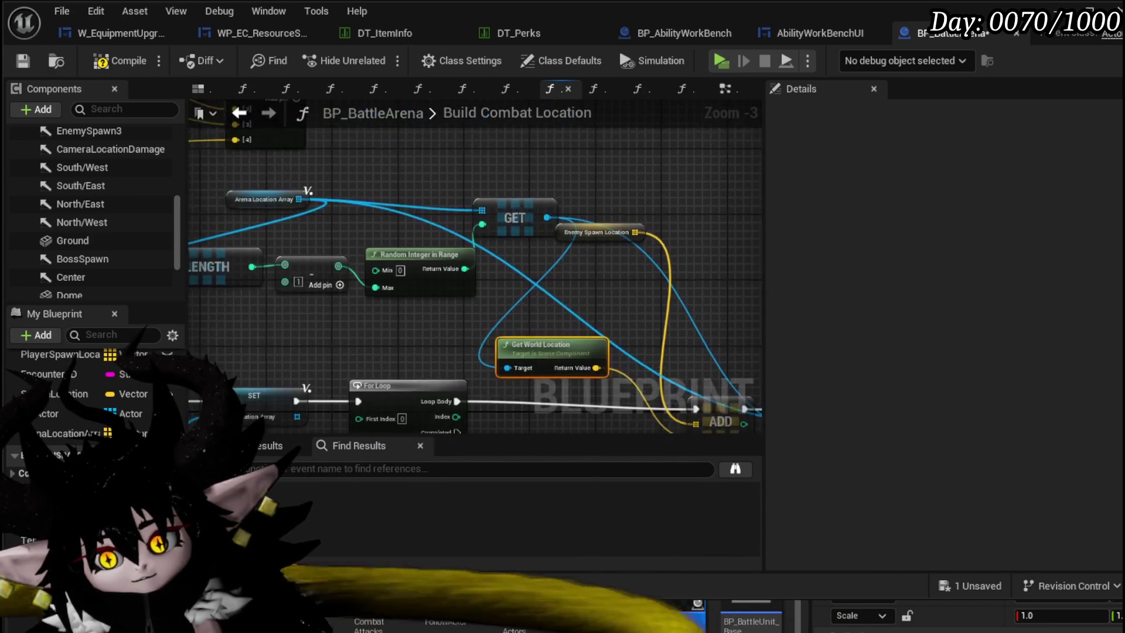
{"action": "left_click_drag", "start_coordinate": [615, 264], "coordinate": [500, 258]}
- Review the Enemy Spawn Location settings, the TempInt node and the loop section
{"action": "left_click", "coordinate": [572, 311]}
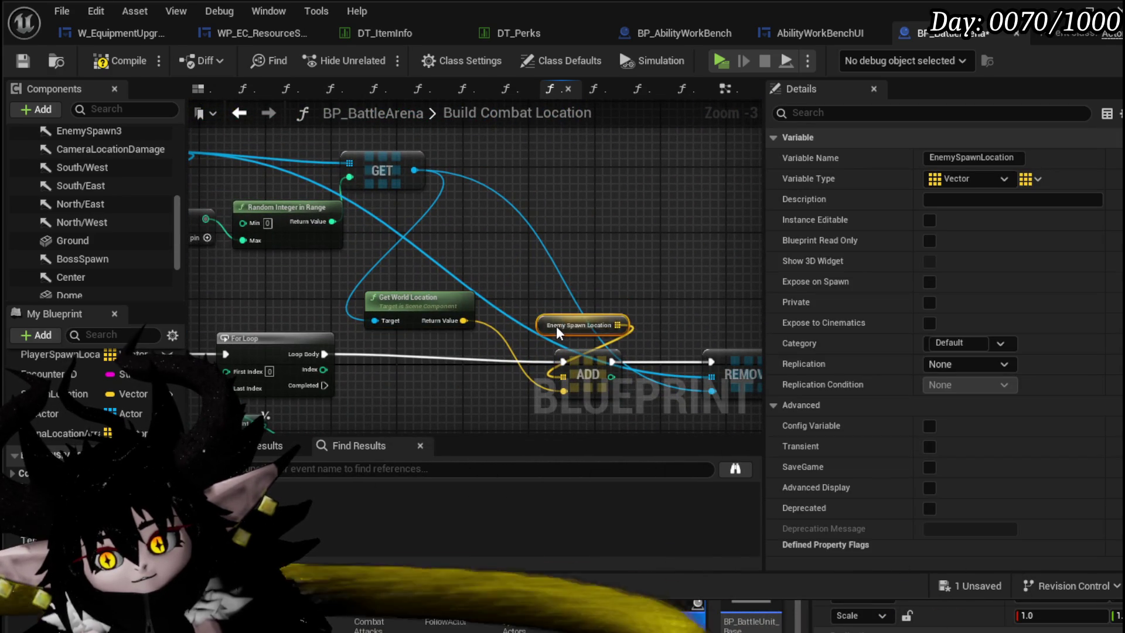
{"action": "scroll", "coordinate": [557, 326], "scroll_direction": "down", "scroll_amount": 1}
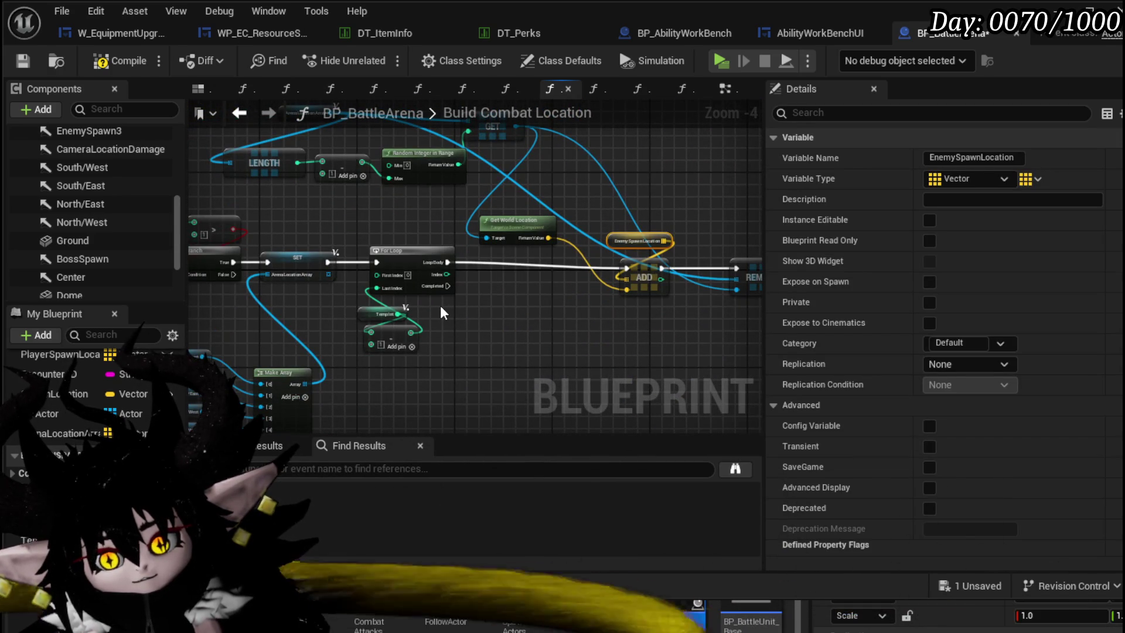
{"action": "mouse_move", "coordinate": [441, 305]}
{"action": "left_mouse_down"}
{"action": "mouse_move", "coordinate": [522, 315]}
{"action": "mouse_move", "coordinate": [484, 232]}
{"action": "mouse_move", "coordinate": [472, 280]}
{"action": "left_mouse_up"}
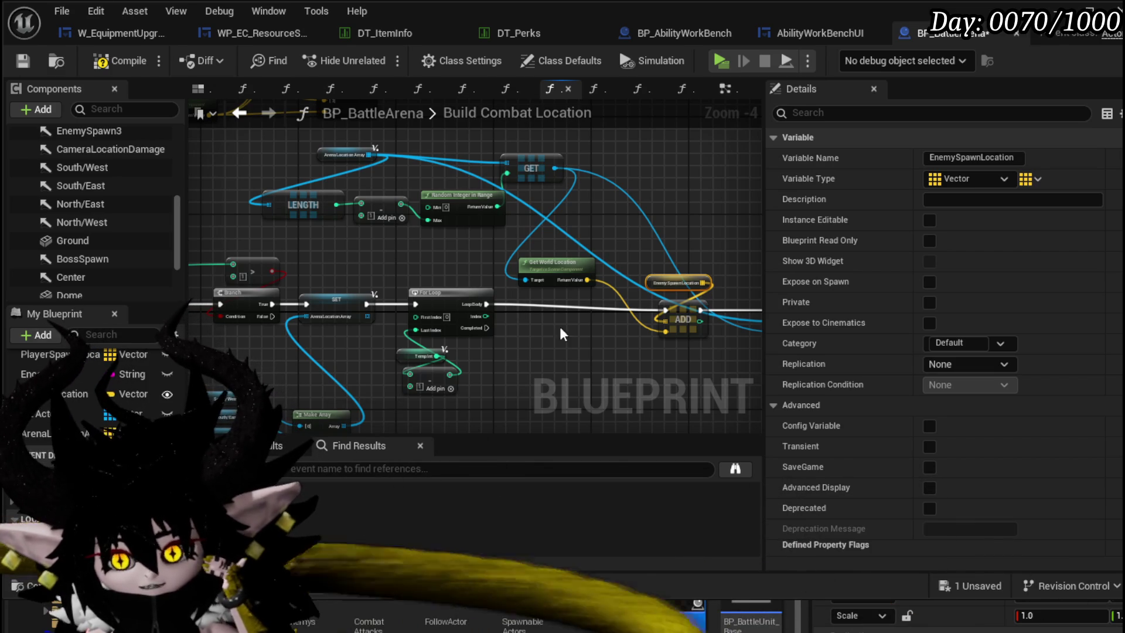
{"action": "mouse_move", "coordinate": [539, 355]}
{"action": "left_mouse_down"}
{"action": "mouse_move", "coordinate": [449, 290]}
{"action": "mouse_move", "coordinate": [372, 264]}
{"action": "left_mouse_up"}
{"action": "left_click", "coordinate": [356, 272]}
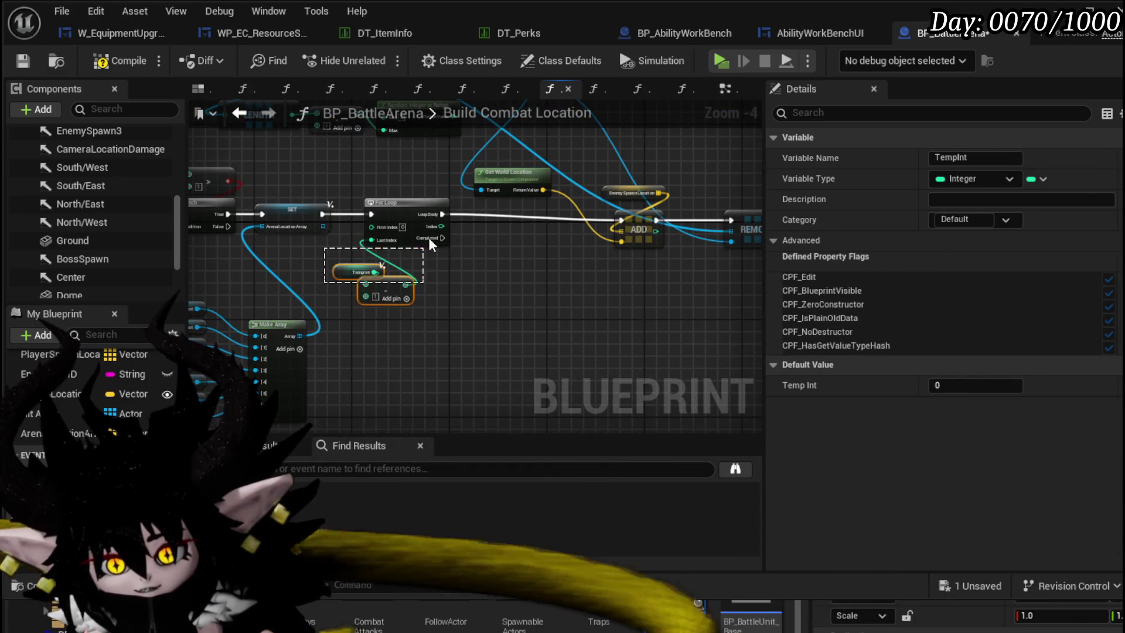
{"action": "left_click_drag", "start_coordinate": [429, 306], "coordinate": [620, 180]}
{"action": "scroll", "coordinate": [454, 331], "scroll_direction": "up", "scroll_amount": 2}
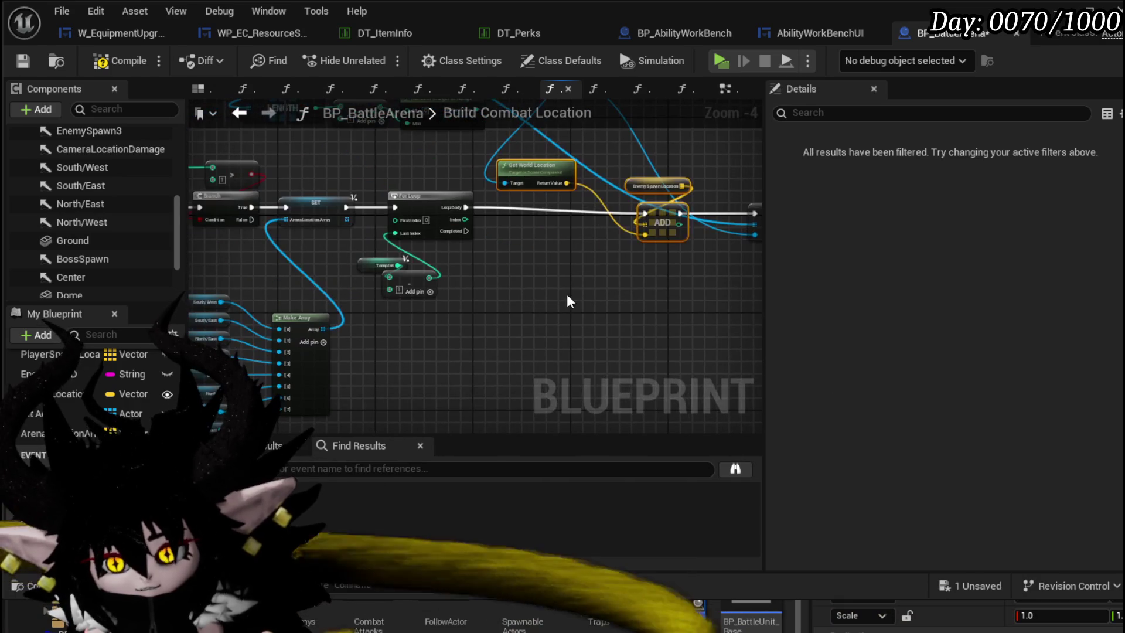
{"action": "right_click", "coordinate": [547, 295]}
{"action": "key", "text": "Escape"}
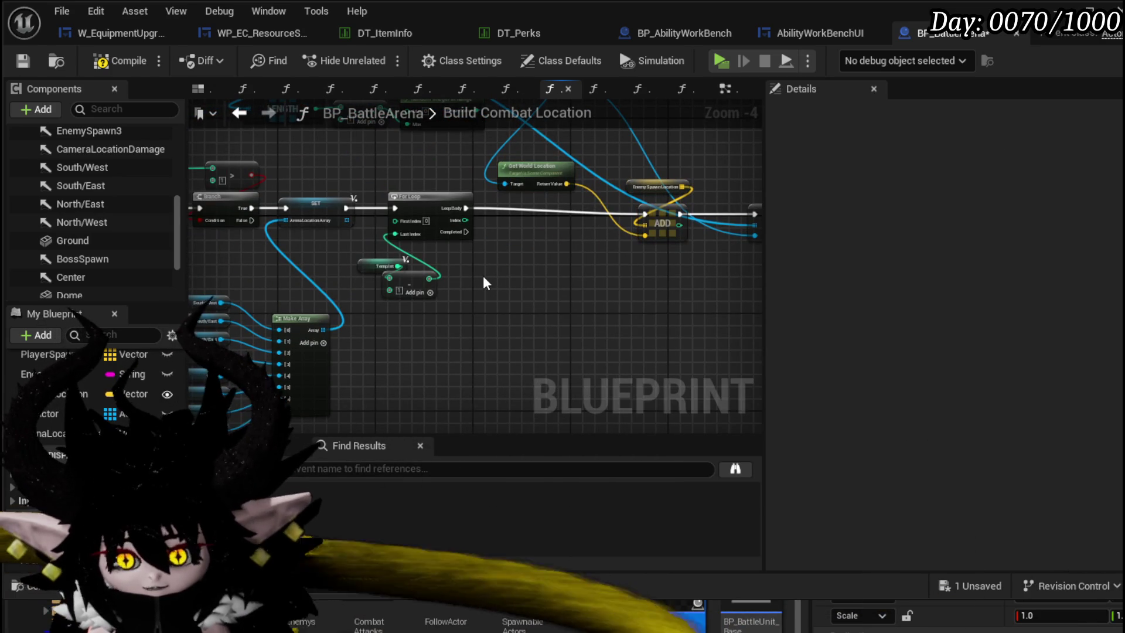
- Select the For Loop and Add nodes together while reframing the graph
{"action": "mouse_move", "coordinate": [483, 283]}
{"action": "left_mouse_down"}
{"action": "mouse_move", "coordinate": [628, 281]}
{"action": "mouse_move", "coordinate": [426, 303]}
{"action": "left_mouse_up"}
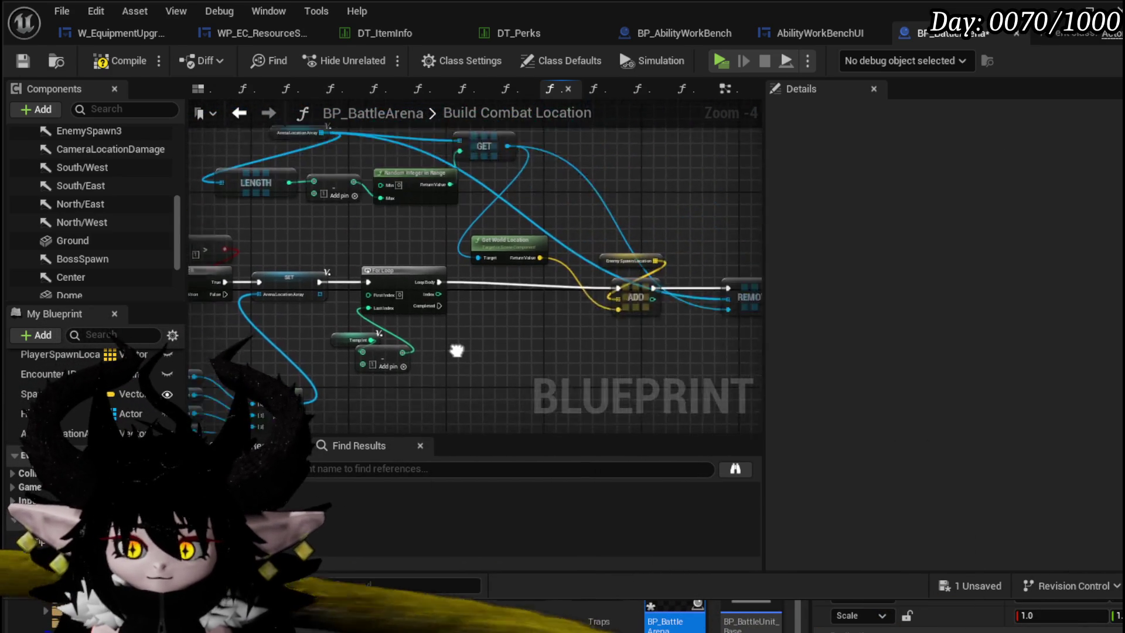
{"action": "left_click_drag", "start_coordinate": [326, 341], "coordinate": [384, 231]}
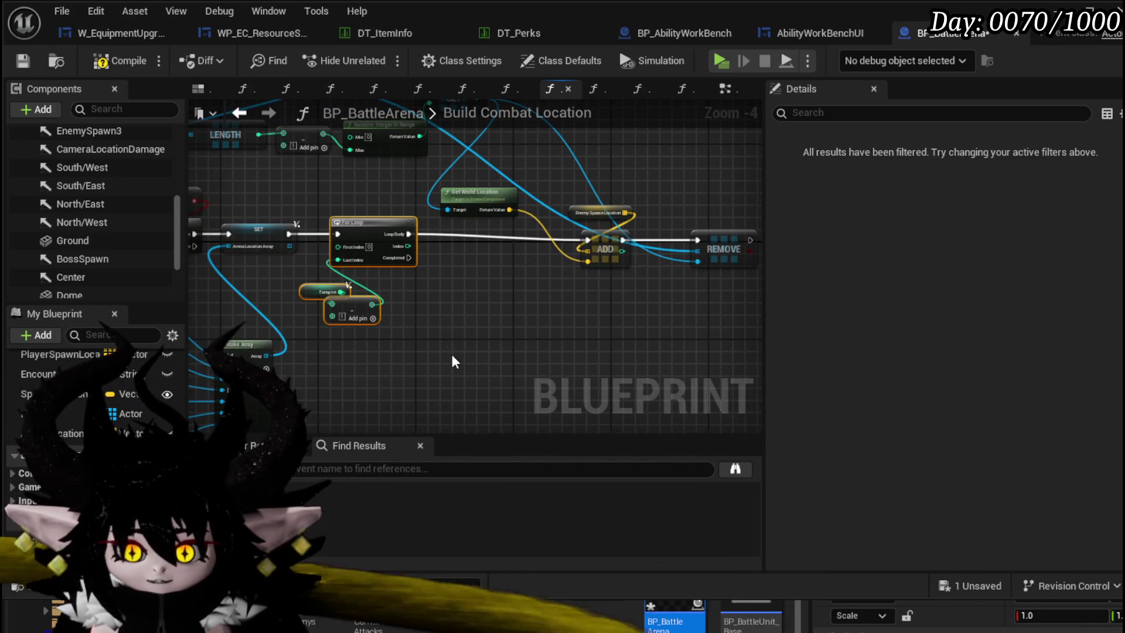
{"action": "left_click_drag", "start_coordinate": [452, 355], "coordinate": [605, 240]}
{"action": "scroll", "coordinate": [475, 264], "scroll_direction": "down", "scroll_amount": 1}
{"action": "mouse_move", "coordinate": [475, 265]}
{"action": "left_mouse_down"}
{"action": "mouse_move", "coordinate": [354, 237]}
{"action": "mouse_move", "coordinate": [321, 243]}
{"action": "left_mouse_up"}
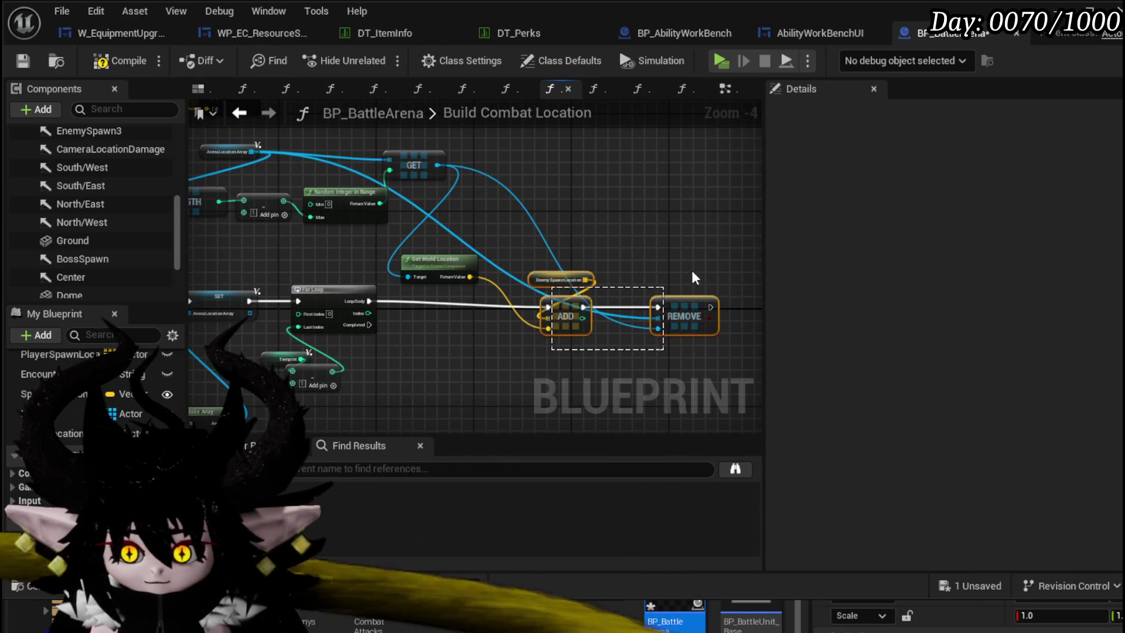
- Box-select the ADD, Enemy Spawn Location and Get World Location group and move it ahead of the Branch
{"action": "left_click_drag", "start_coordinate": [691, 268], "coordinate": [545, 343]}
{"action": "left_click_drag", "start_coordinate": [673, 294], "coordinate": [667, 288]}
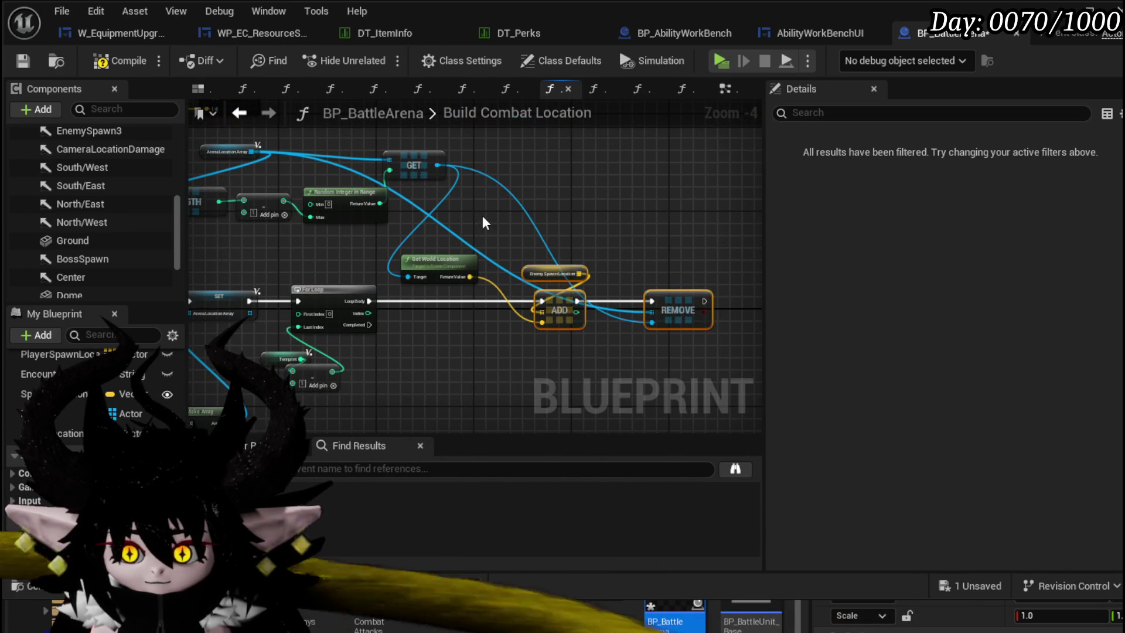
{"action": "left_click_drag", "start_coordinate": [482, 223], "coordinate": [630, 222]}
{"action": "left_click_drag", "start_coordinate": [375, 239], "coordinate": [303, 258]}
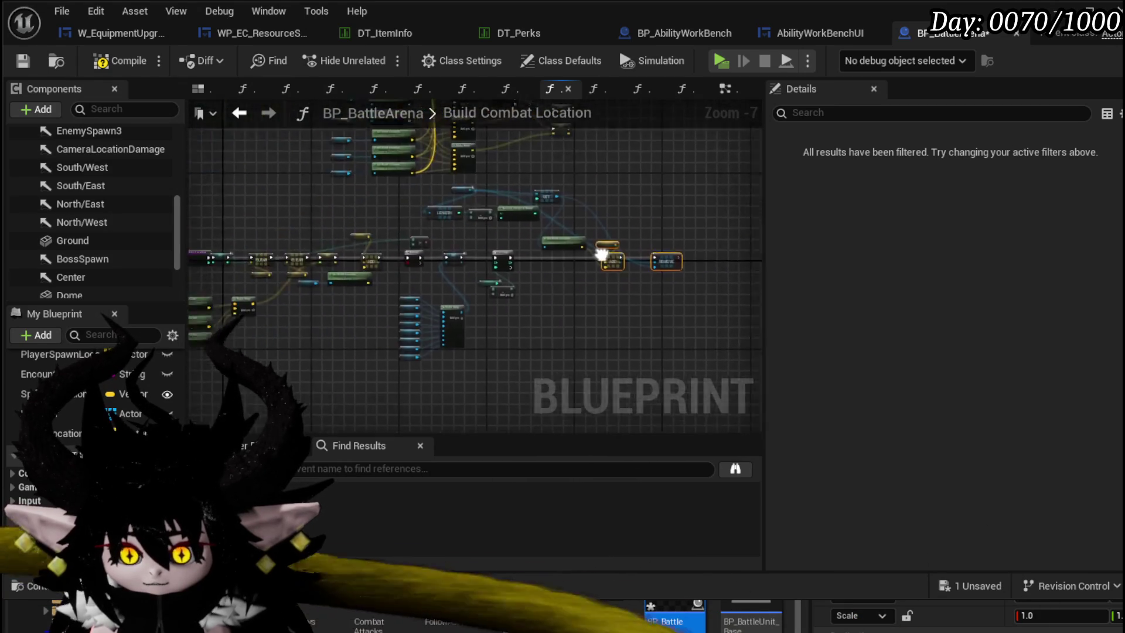
{"action": "scroll", "coordinate": [487, 242], "scroll_direction": "up", "scroll_amount": 4}
{"action": "mouse_move", "coordinate": [486, 242]}
{"action": "left_mouse_down"}
{"action": "mouse_move", "coordinate": [390, 206]}
{"action": "mouse_move", "coordinate": [402, 381]}
{"action": "left_mouse_up"}
{"action": "left_click_drag", "start_coordinate": [378, 305], "coordinate": [411, 296]}
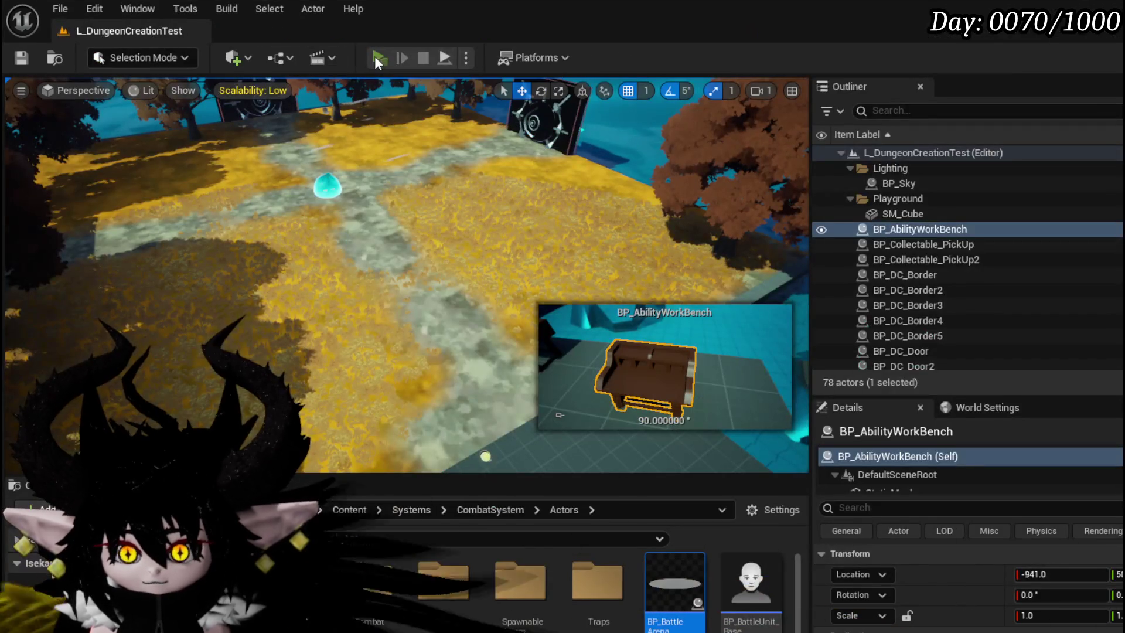
{"action": "left_click", "coordinate": [378, 58]}
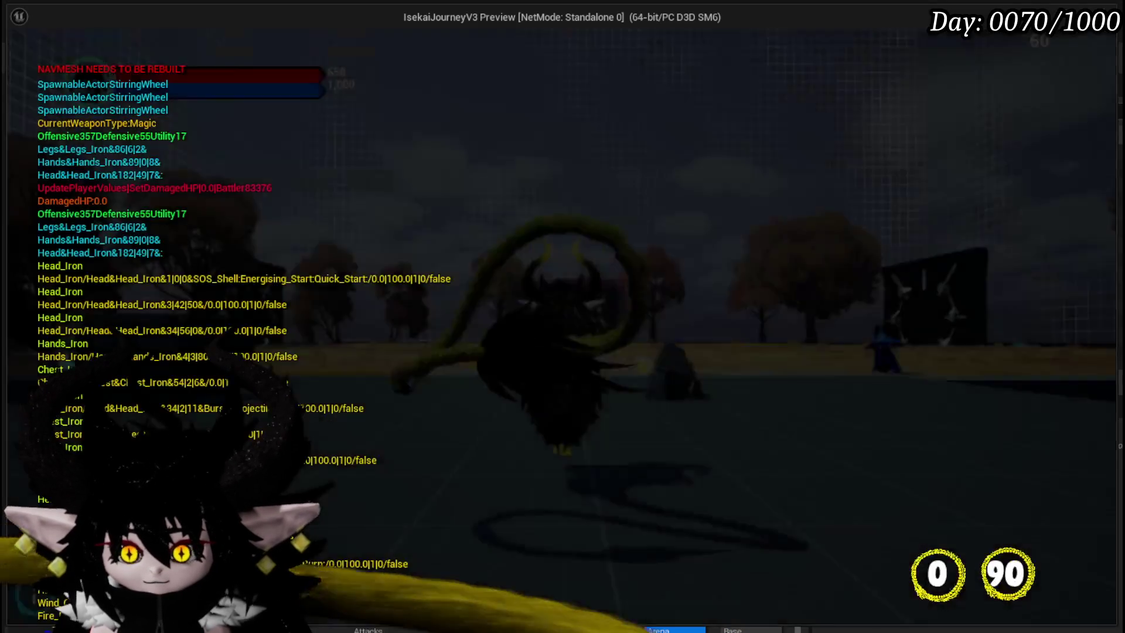
{"action": "key", "text": "w"}
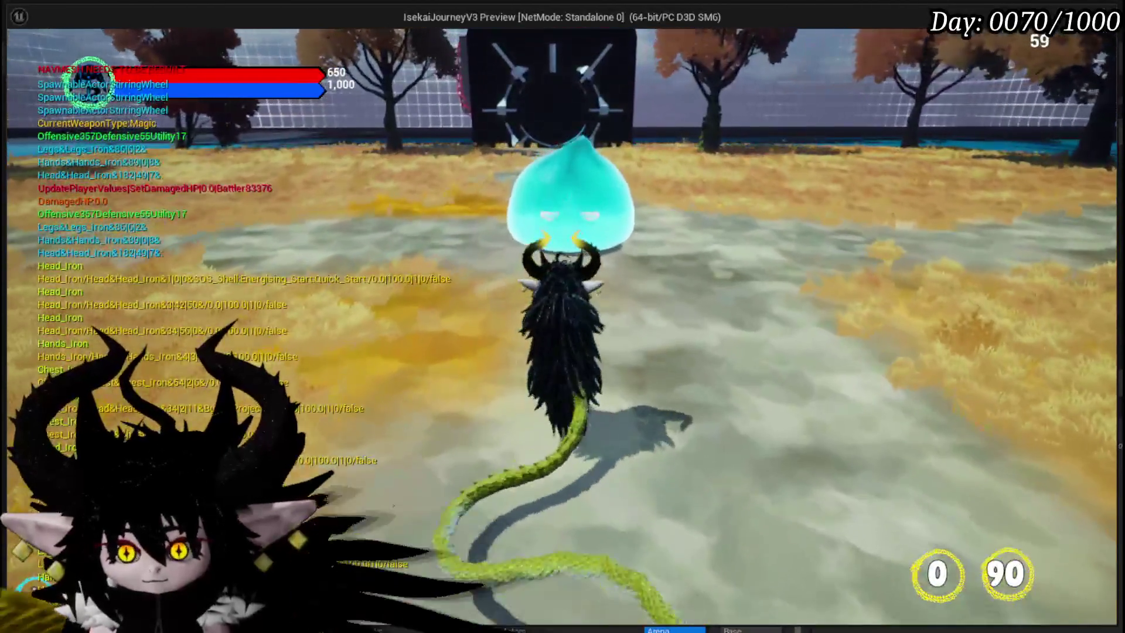
{"action": "left_click", "coordinate": [564, 317]}
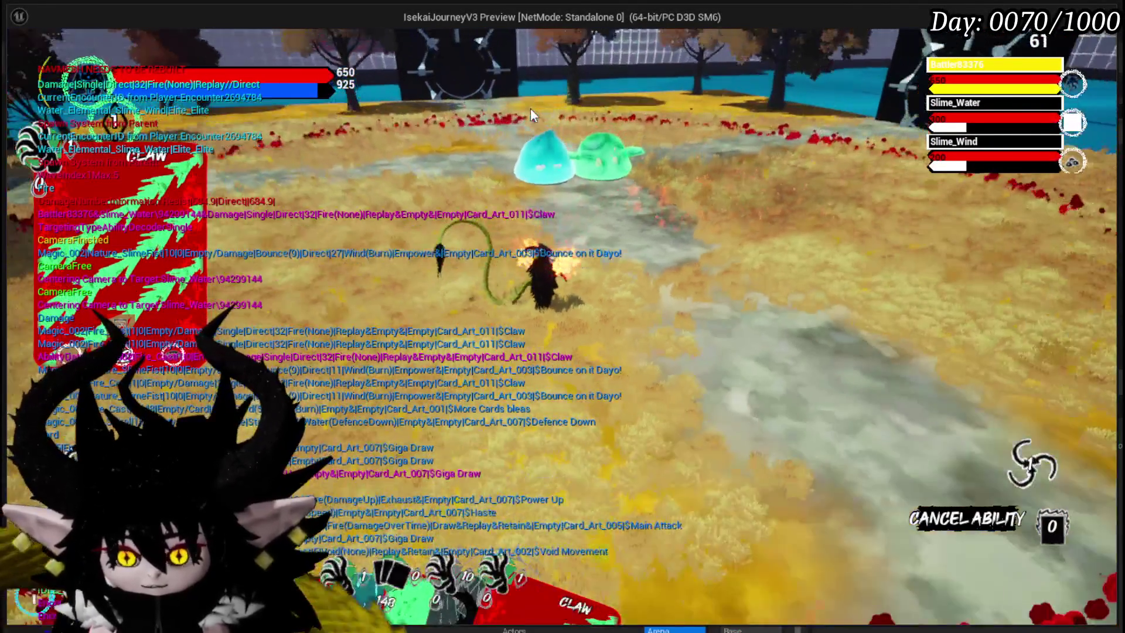
{"action": "left_click_drag", "start_coordinate": [530, 108], "coordinate": [611, 206]}
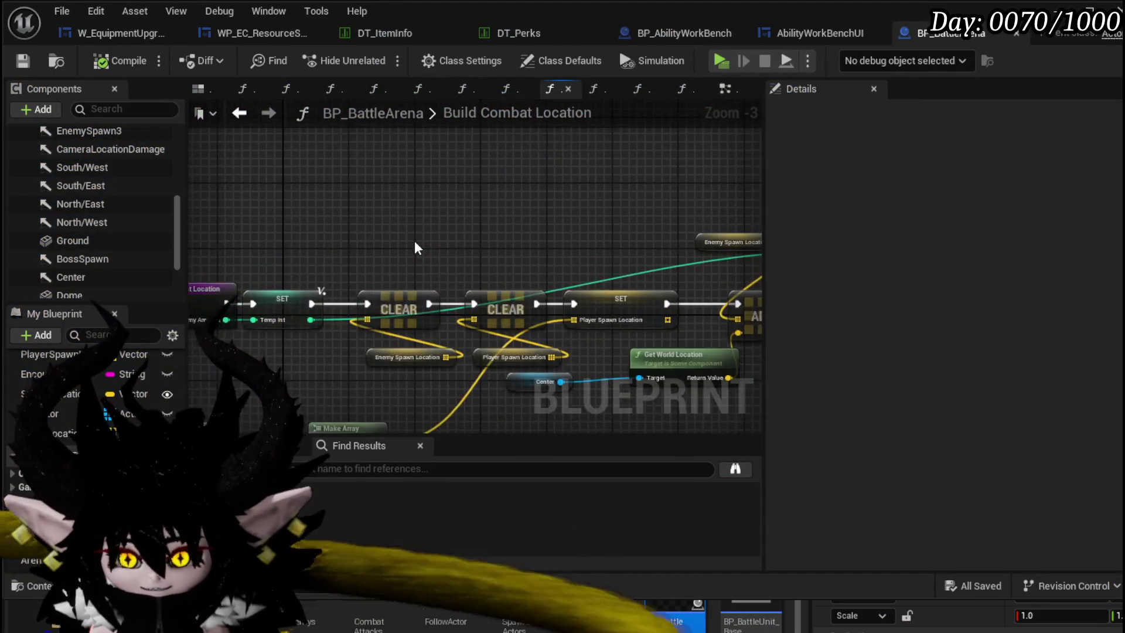
- Compare the BuildNextWaveLocation and Build Combat Location function graphs and their entry nodes
{"action": "left_click", "coordinate": [369, 239]}
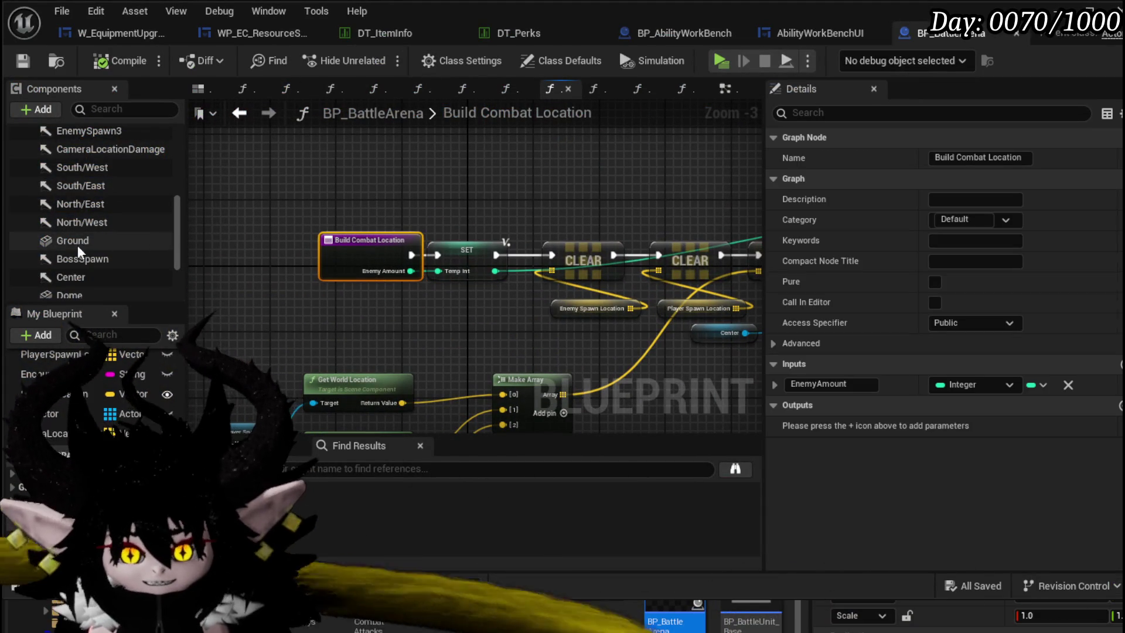
{"action": "scroll", "coordinate": [99, 408], "scroll_direction": "down", "scroll_amount": 3}
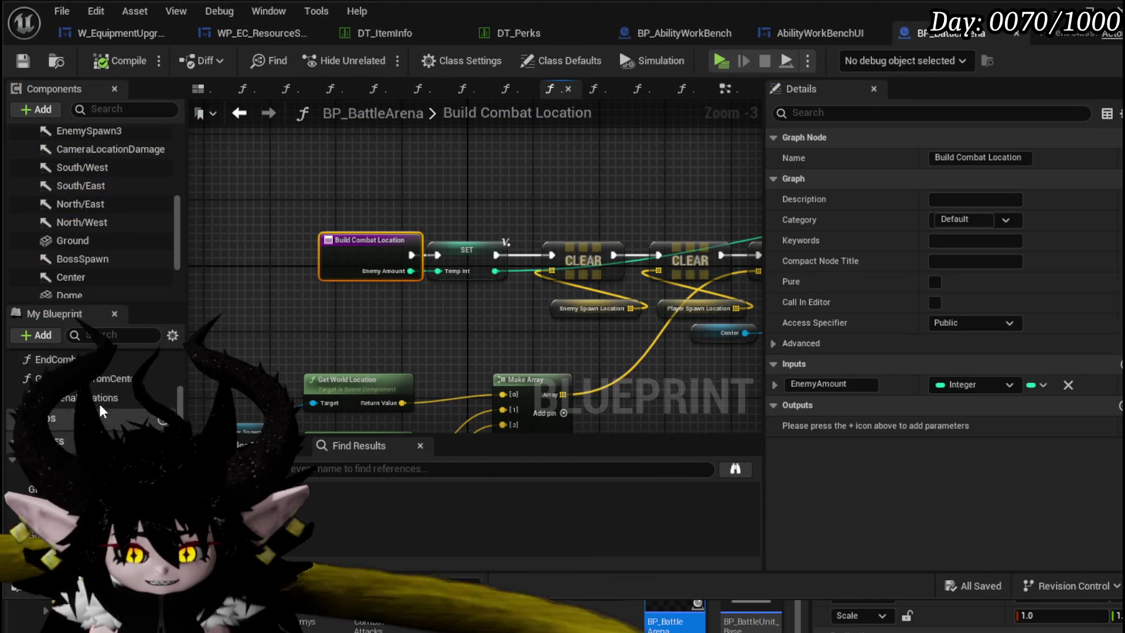
{"action": "scroll", "coordinate": [99, 401], "scroll_direction": "down", "scroll_amount": 3}
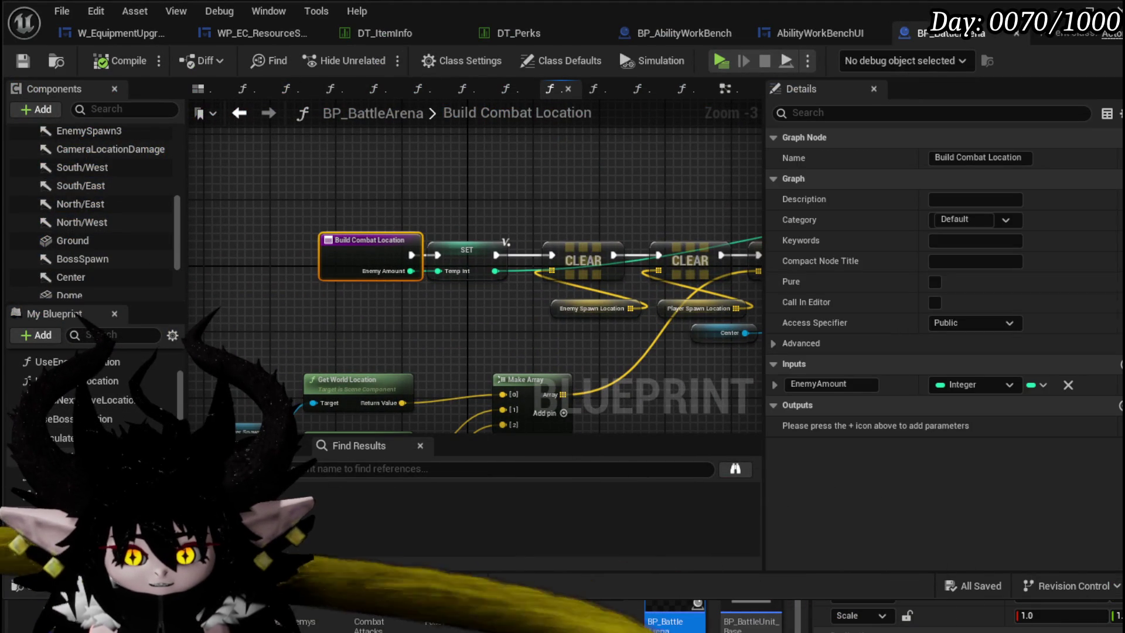
{"action": "double_click", "coordinate": [107, 401]}
{"action": "scroll", "coordinate": [339, 348], "scroll_direction": "down", "scroll_amount": 3}
{"action": "mouse_move", "coordinate": [339, 349]}
{"action": "left_mouse_down"}
{"action": "mouse_move", "coordinate": [293, 238]}
{"action": "mouse_move", "coordinate": [314, 276]}
{"action": "left_mouse_up"}
{"action": "scroll", "coordinate": [293, 238], "scroll_direction": "up", "scroll_amount": 5}
{"action": "left_click", "coordinate": [323, 266]}
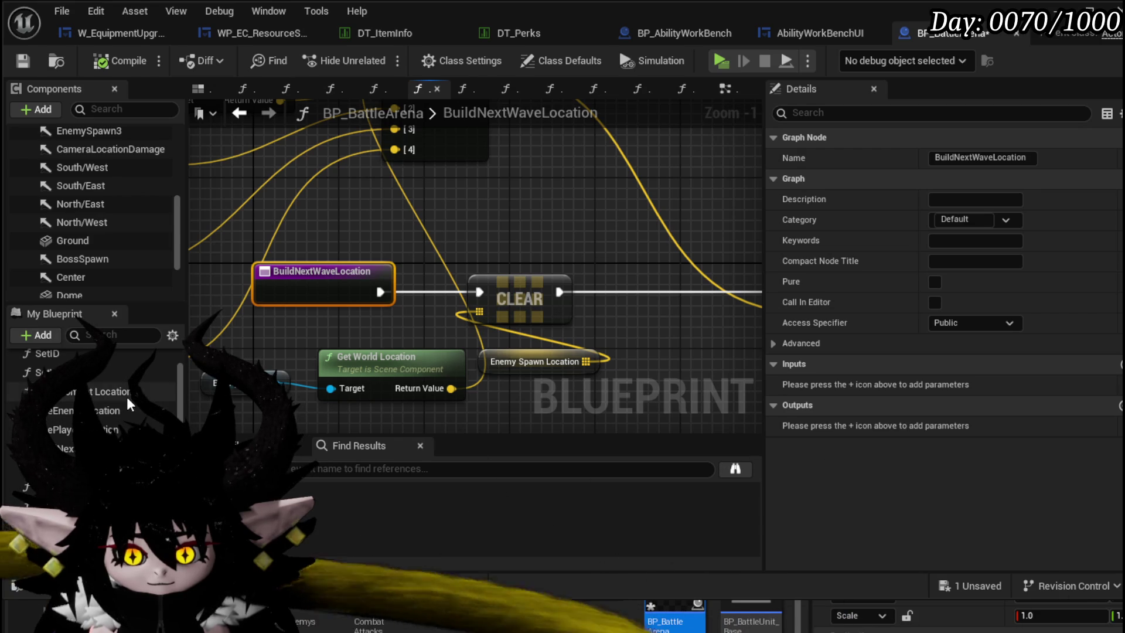
{"action": "double_click", "coordinate": [128, 397]}
{"action": "scroll", "coordinate": [397, 327], "scroll_direction": "down", "scroll_amount": 6}
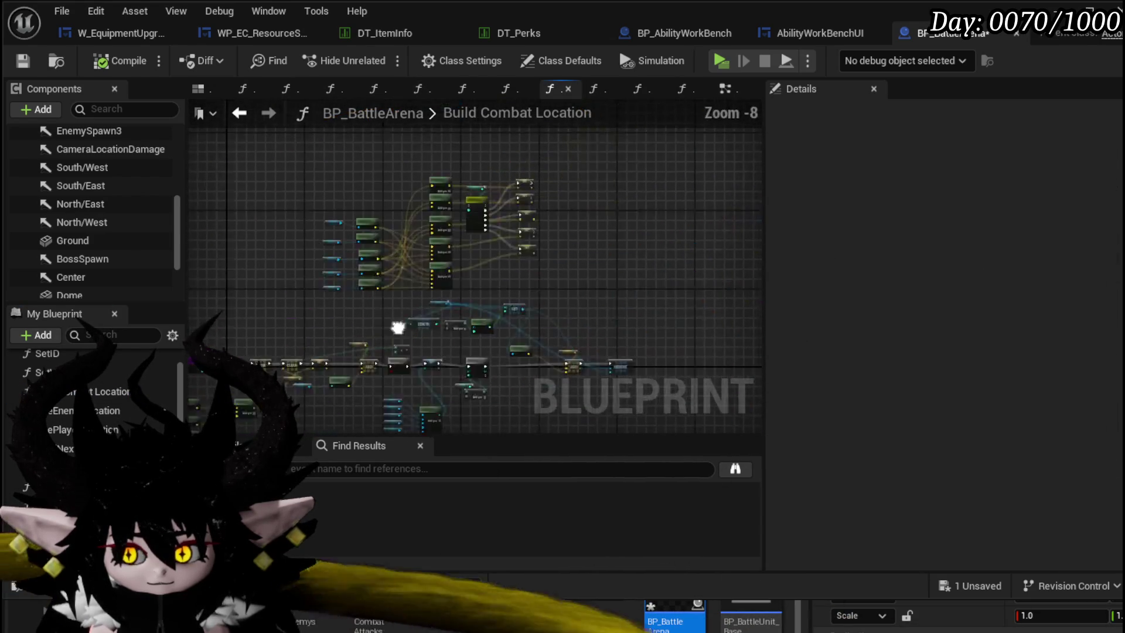
{"action": "scroll", "coordinate": [397, 327], "scroll_direction": "up", "scroll_amount": 5}
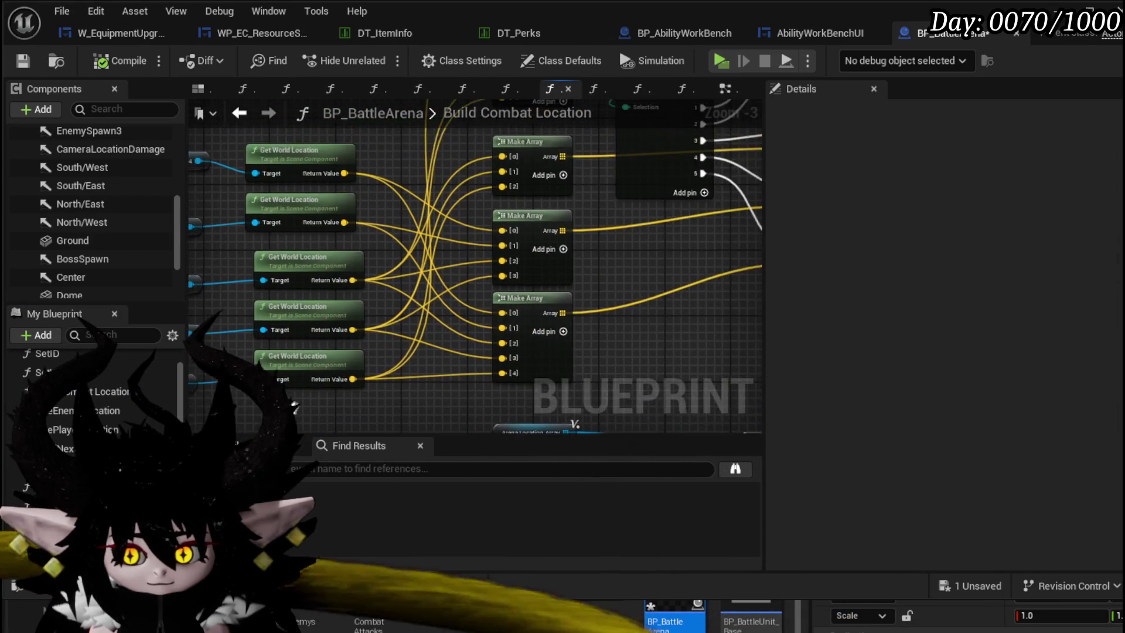
{"action": "scroll", "coordinate": [399, 380], "scroll_direction": "down", "scroll_amount": 3}
{"action": "left_click_drag", "start_coordinate": [428, 386], "coordinate": [362, 249]}
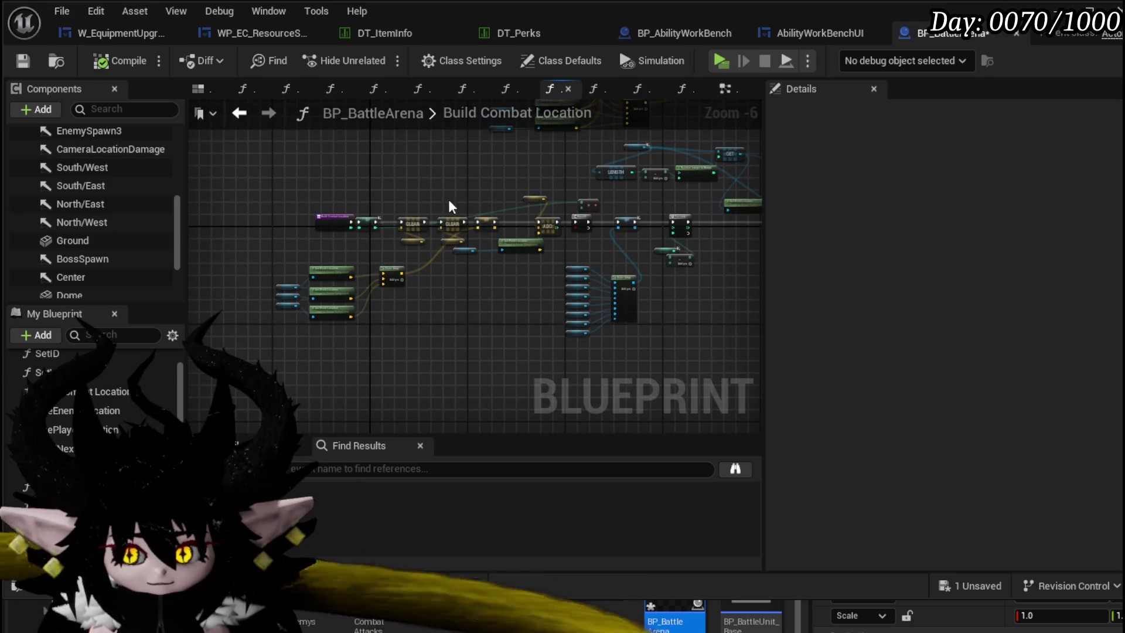
{"action": "scroll", "coordinate": [448, 200], "scroll_direction": "up", "scroll_amount": 4}
{"action": "left_click_drag", "start_coordinate": [422, 193], "coordinate": [673, 126]}
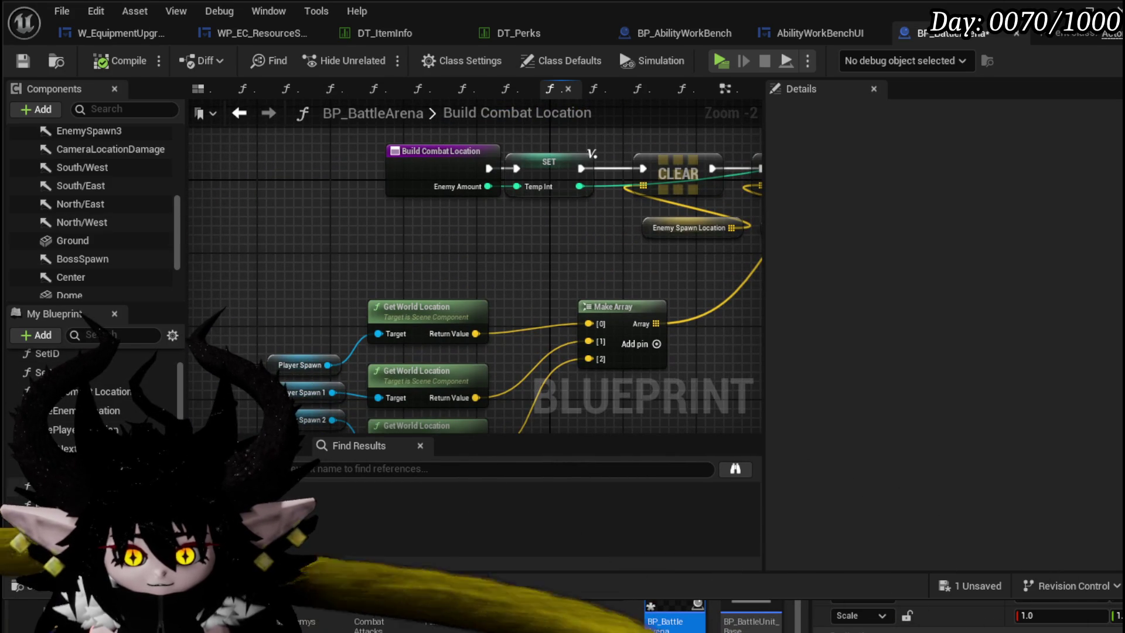
- Drop a Build Combat Location call into BuildNextWaveLocation, then remove it again
{"action": "double_click", "coordinate": [69, 449]}
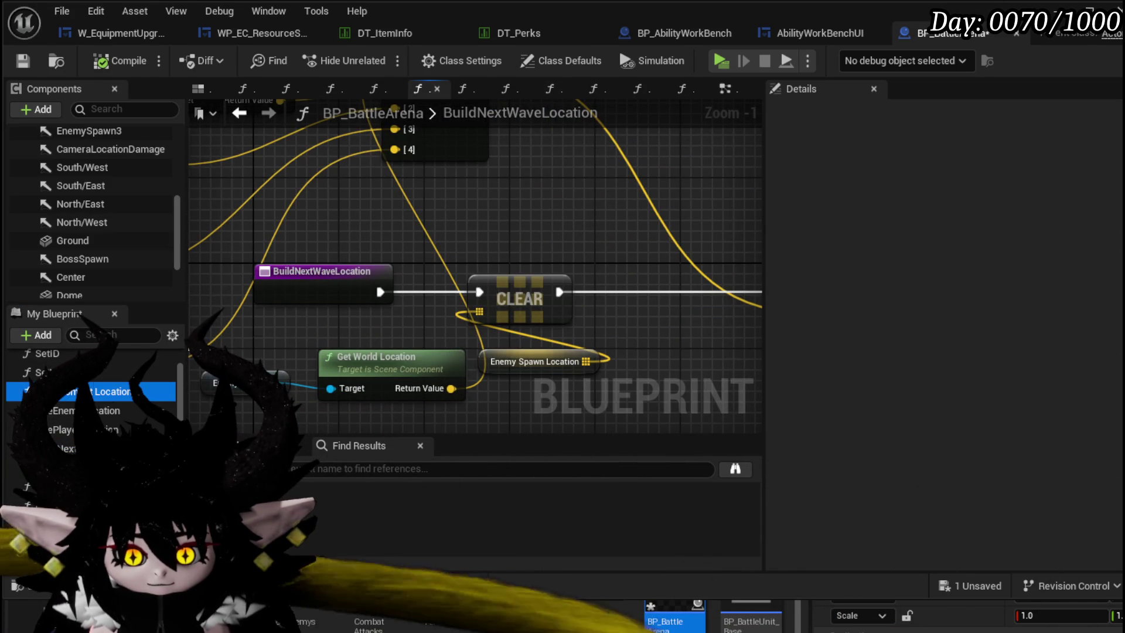
{"action": "left_click_drag", "start_coordinate": [88, 392], "coordinate": [470, 186]}
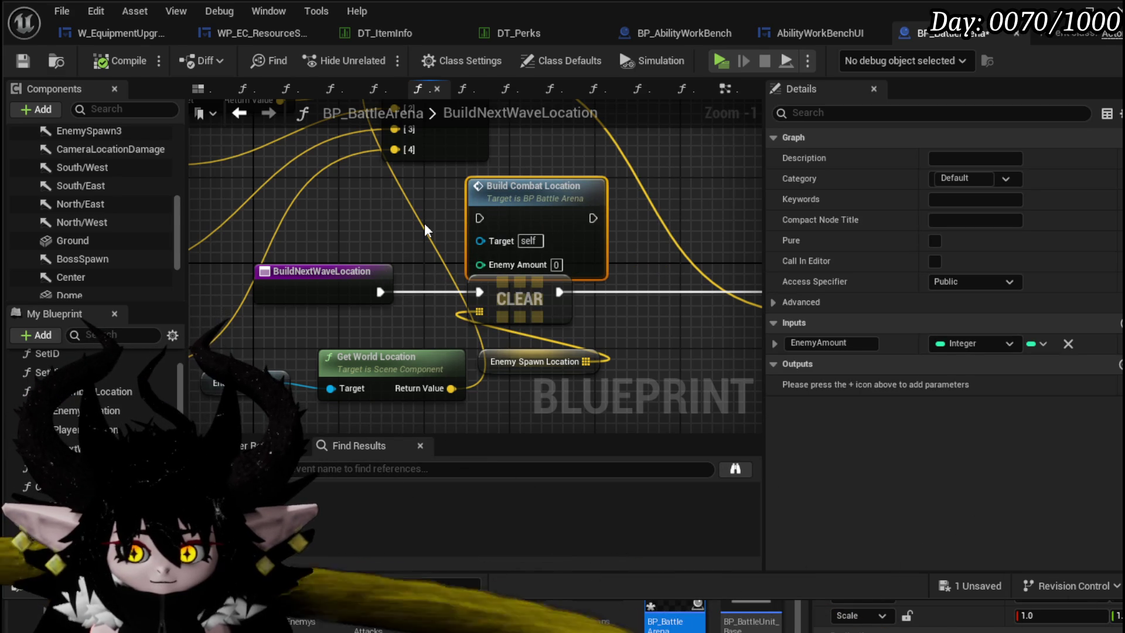
{"action": "key", "text": "Delete"}
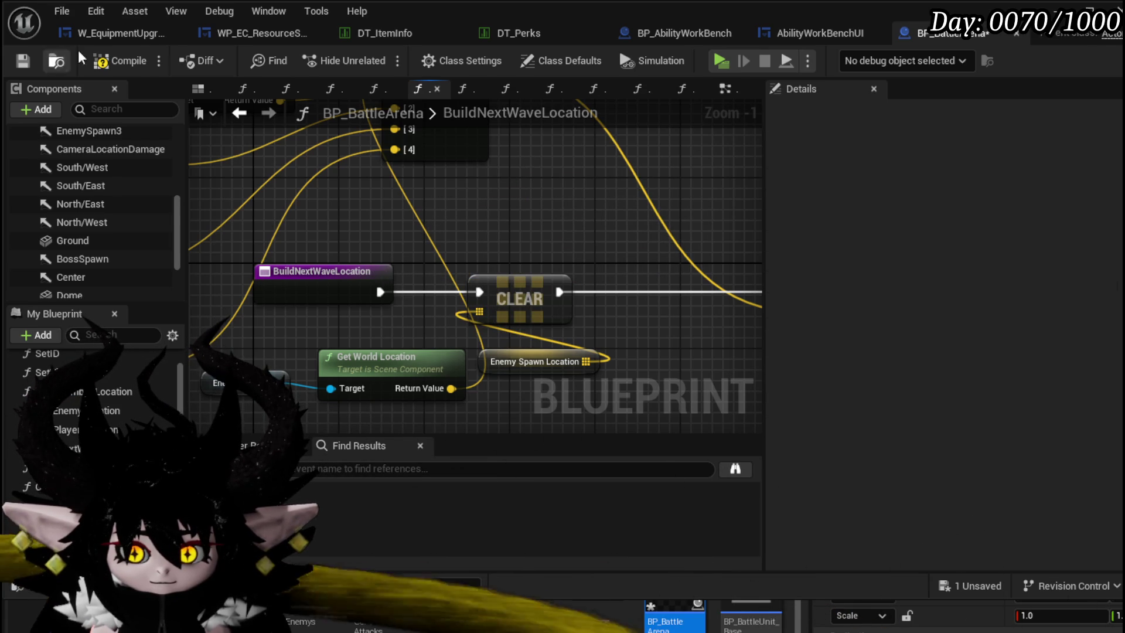
- Compile BP_BattleArena, then trace Encounter_Object's SpawnNewEnemyWave through Spawn Enemy Battler into UseEnemyLocation
{"action": "left_click", "coordinate": [121, 60]}
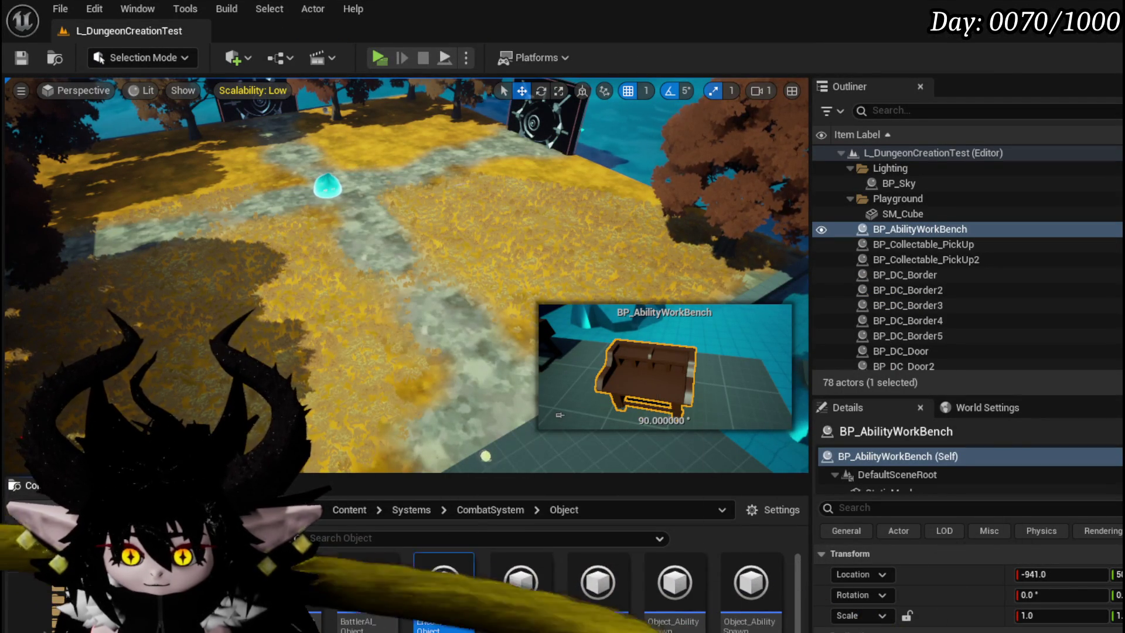
{"action": "double_click", "coordinate": [444, 589]}
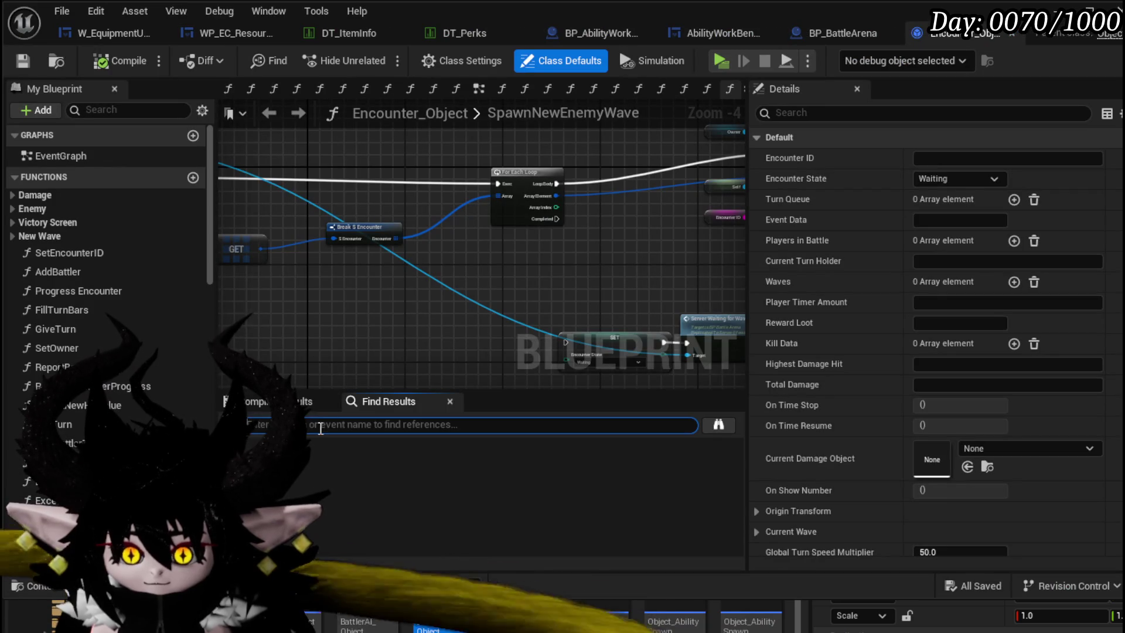
{"action": "left_click", "coordinate": [15, 238]}
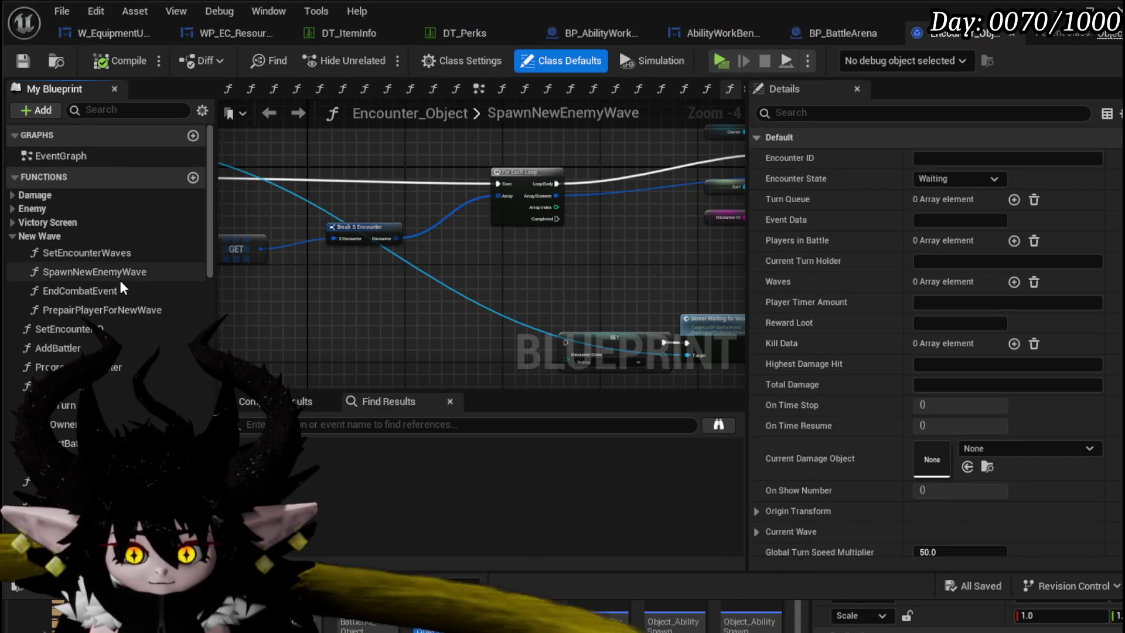
{"action": "double_click", "coordinate": [94, 272]}
{"action": "scroll", "coordinate": [419, 253], "scroll_direction": "up", "scroll_amount": 1}
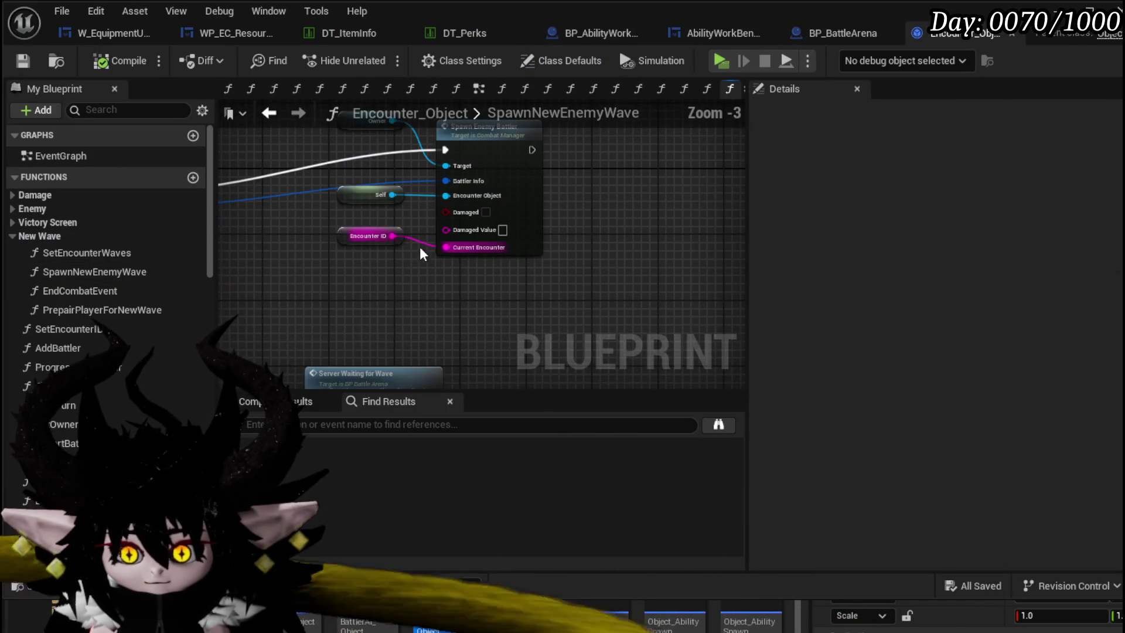
{"action": "scroll", "coordinate": [420, 247], "scroll_direction": "up", "scroll_amount": 1}
{"action": "left_click", "coordinate": [507, 202]}
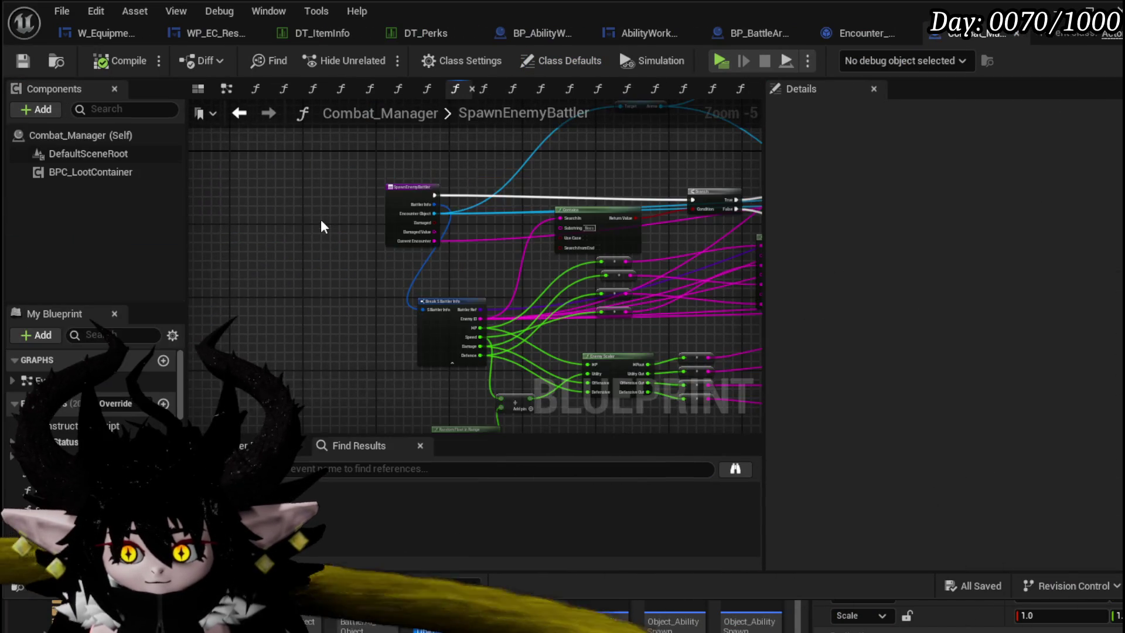
{"action": "scroll", "coordinate": [426, 229], "scroll_direction": "down", "scroll_amount": 4}
{"action": "left_click_drag", "start_coordinate": [367, 232], "coordinate": [469, 261]}
{"action": "scroll", "coordinate": [437, 192], "scroll_direction": "up", "scroll_amount": 4}
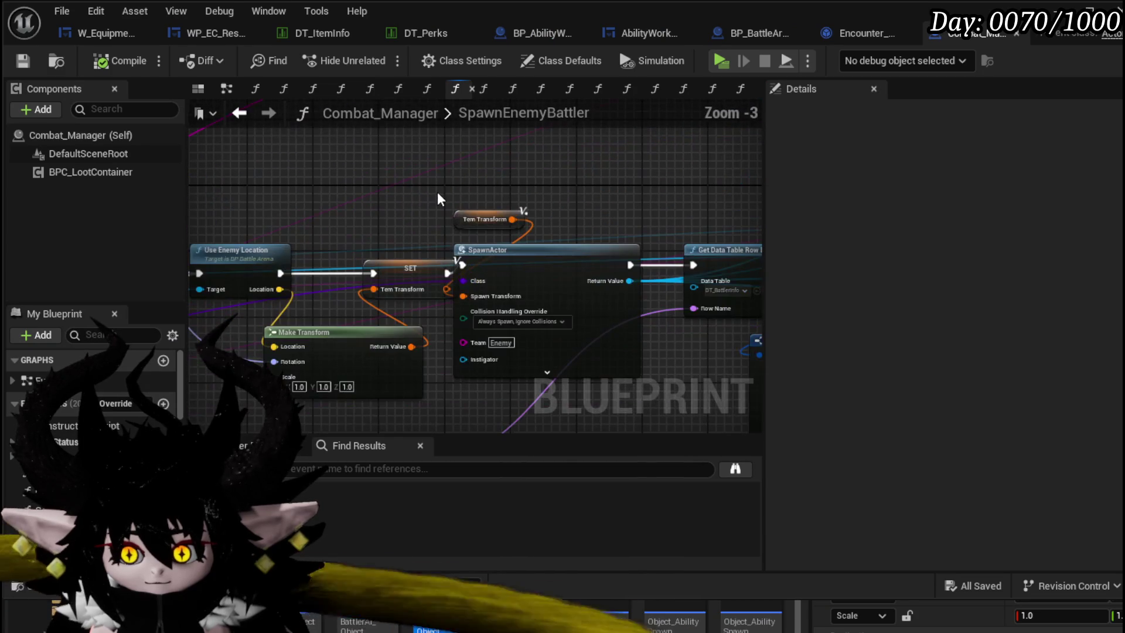
{"action": "left_click_drag", "start_coordinate": [437, 192], "coordinate": [693, 183]}
{"action": "scroll", "coordinate": [563, 246], "scroll_direction": "up", "scroll_amount": 3}
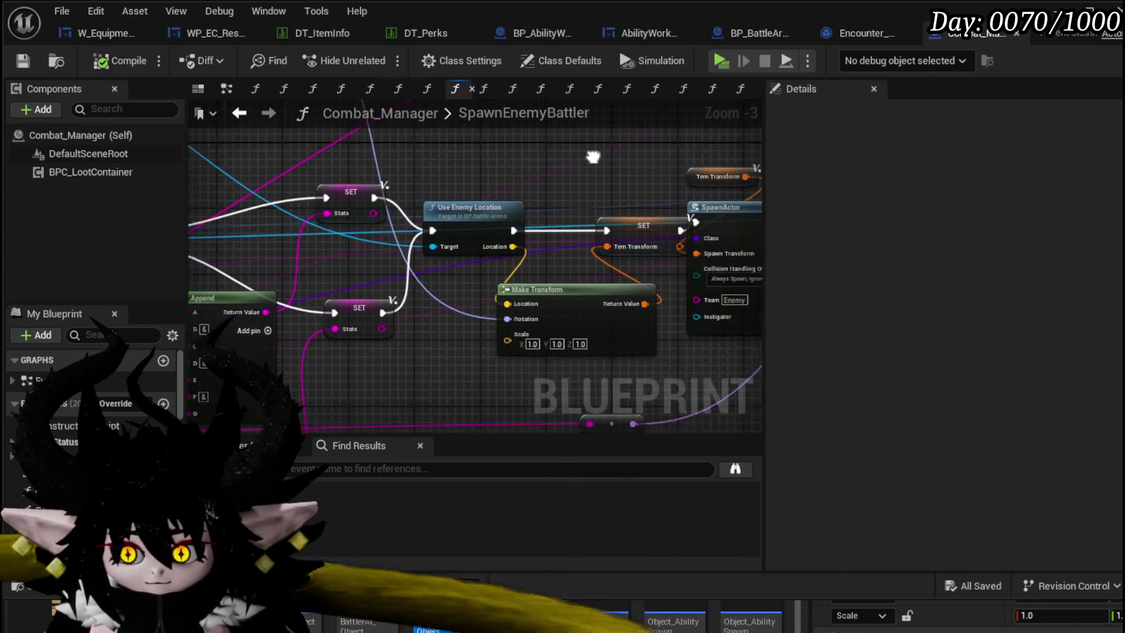
{"action": "double_click", "coordinate": [563, 238]}
{"action": "scroll", "coordinate": [488, 201], "scroll_direction": "down", "scroll_amount": 2}
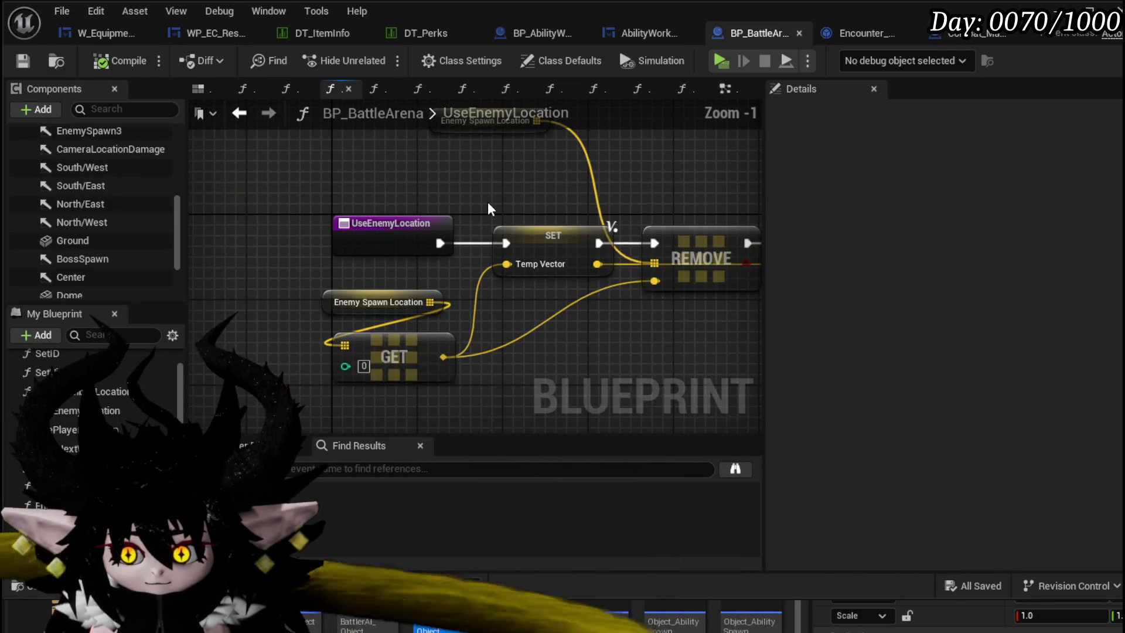
{"action": "mouse_move", "coordinate": [488, 201]}
{"action": "left_mouse_down"}
{"action": "mouse_move", "coordinate": [324, 207]}
{"action": "mouse_move", "coordinate": [369, 219]}
{"action": "left_mouse_up"}
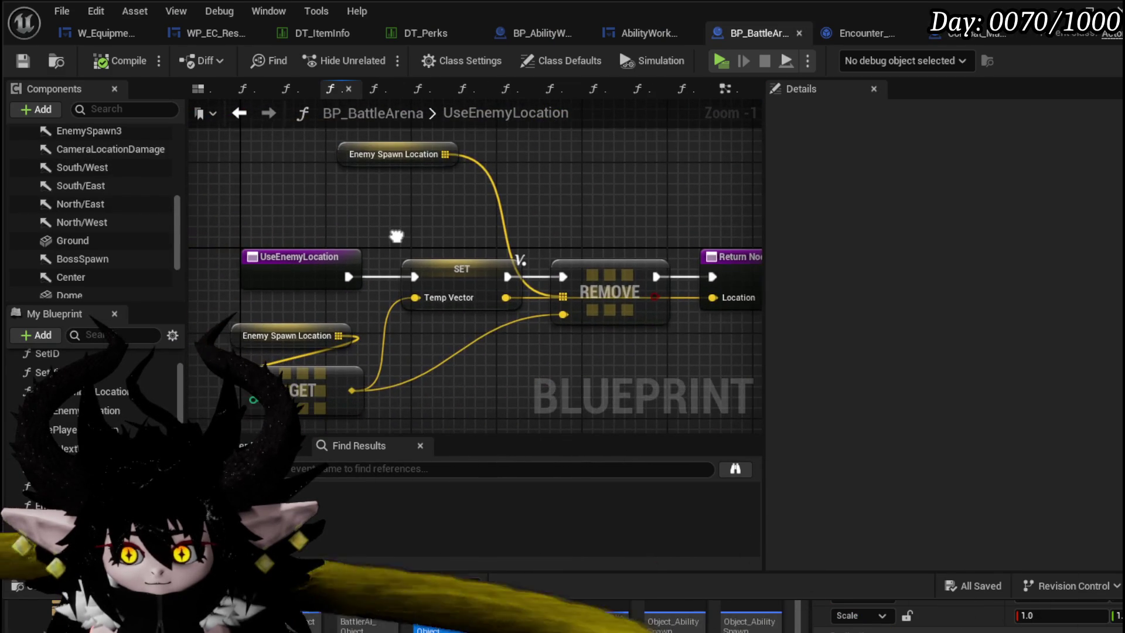
- Review the Contains and Branch logic inside the Spawn Enemy Battler definition
{"action": "left_click", "coordinate": [417, 88]}
{"action": "scroll", "coordinate": [389, 202], "scroll_direction": "down", "scroll_amount": 1}
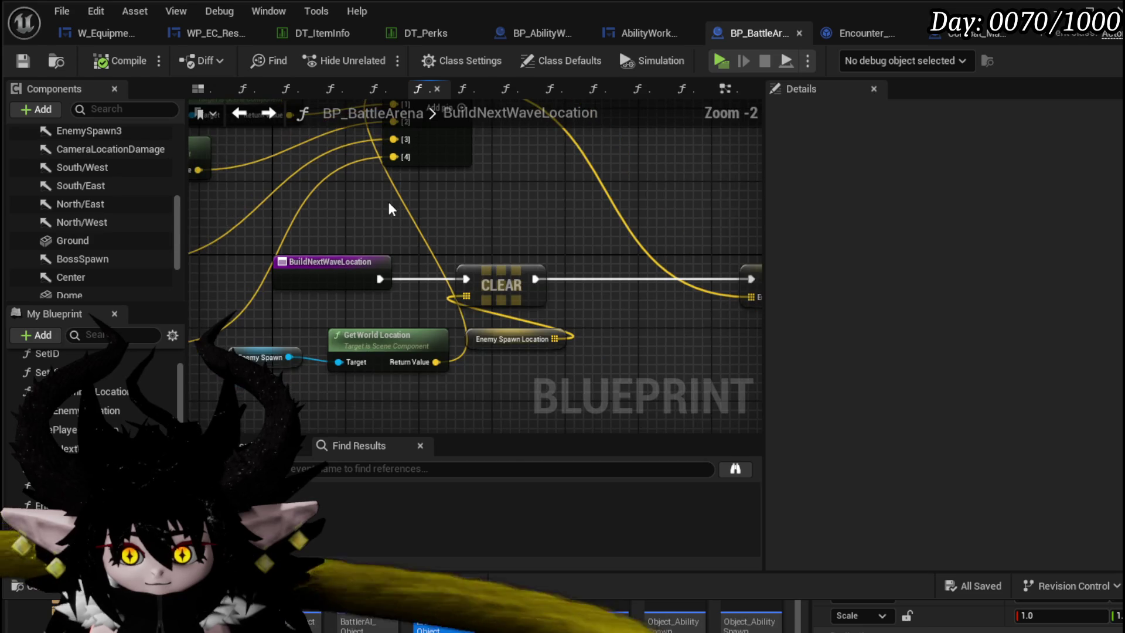
{"action": "left_click", "coordinate": [267, 114]}
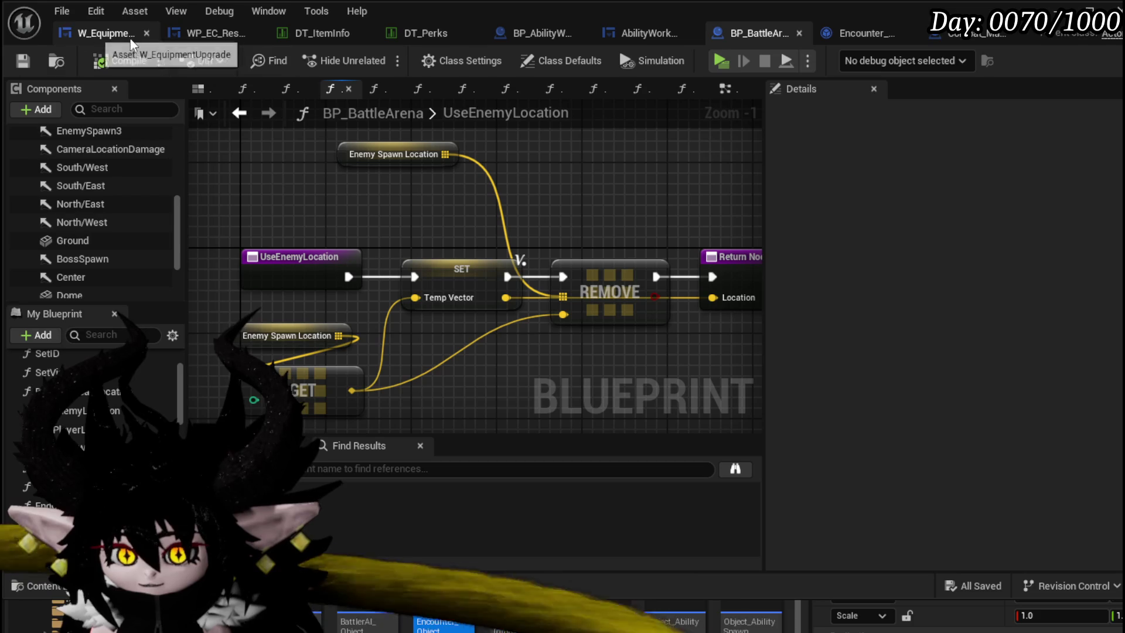
{"action": "left_click", "coordinate": [860, 32]}
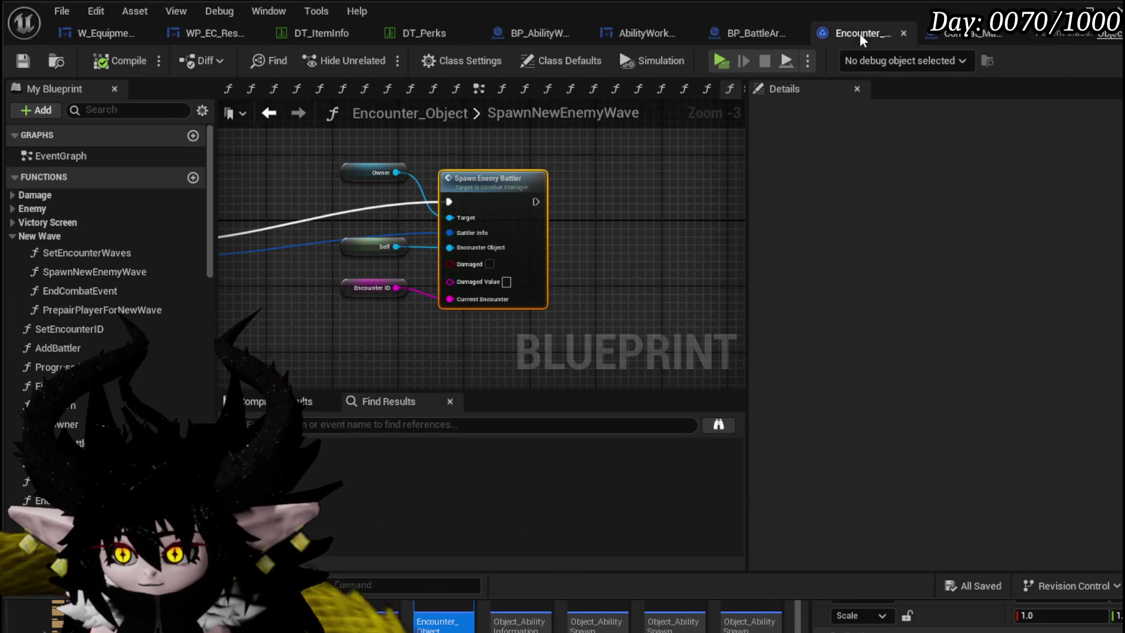
{"action": "double_click", "coordinate": [536, 226]}
{"action": "mouse_move", "coordinate": [498, 194]}
{"action": "left_mouse_down"}
{"action": "mouse_move", "coordinate": [702, 229]}
{"action": "mouse_move", "coordinate": [190, 182]}
{"action": "mouse_move", "coordinate": [504, 183]}
{"action": "mouse_move", "coordinate": [492, 174]}
{"action": "mouse_move", "coordinate": [200, 213]}
{"action": "mouse_move", "coordinate": [545, 194]}
{"action": "left_mouse_up"}
{"action": "scroll", "coordinate": [189, 182], "scroll_direction": "down", "scroll_amount": 1}
{"action": "scroll", "coordinate": [364, 180], "scroll_direction": "up", "scroll_amount": 1}
{"action": "scroll", "coordinate": [491, 174], "scroll_direction": "down", "scroll_amount": 2}
{"action": "scroll", "coordinate": [282, 238], "scroll_direction": "up", "scroll_amount": 2}
{"action": "scroll", "coordinate": [582, 179], "scroll_direction": "down", "scroll_amount": 4}
{"action": "mouse_move", "coordinate": [412, 196]}
{"action": "left_mouse_down"}
{"action": "mouse_move", "coordinate": [582, 179]}
{"action": "mouse_move", "coordinate": [573, 194]}
{"action": "mouse_move", "coordinate": [264, 189]}
{"action": "left_mouse_up"}
{"action": "scroll", "coordinate": [582, 179], "scroll_direction": "up", "scroll_amount": 3}
{"action": "left_click_drag", "start_coordinate": [528, 194], "coordinate": [370, 194]}
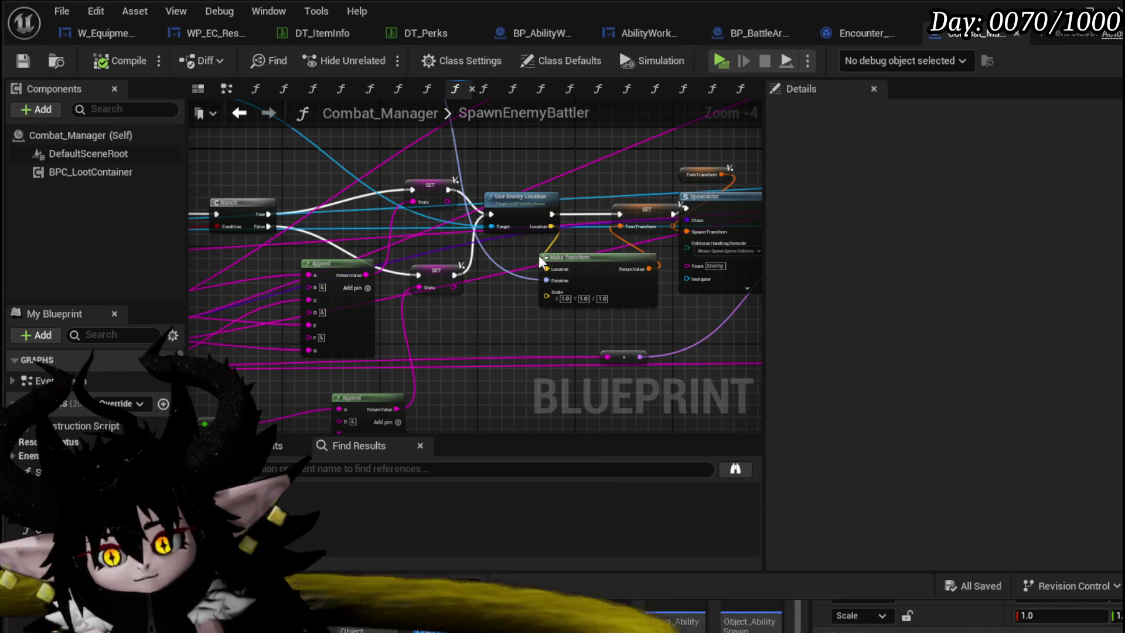
- Check UseEnemyLocation's REMOVE and Return nodes, then return to the Build Combat Location graph
{"action": "double_click", "coordinate": [519, 197]}
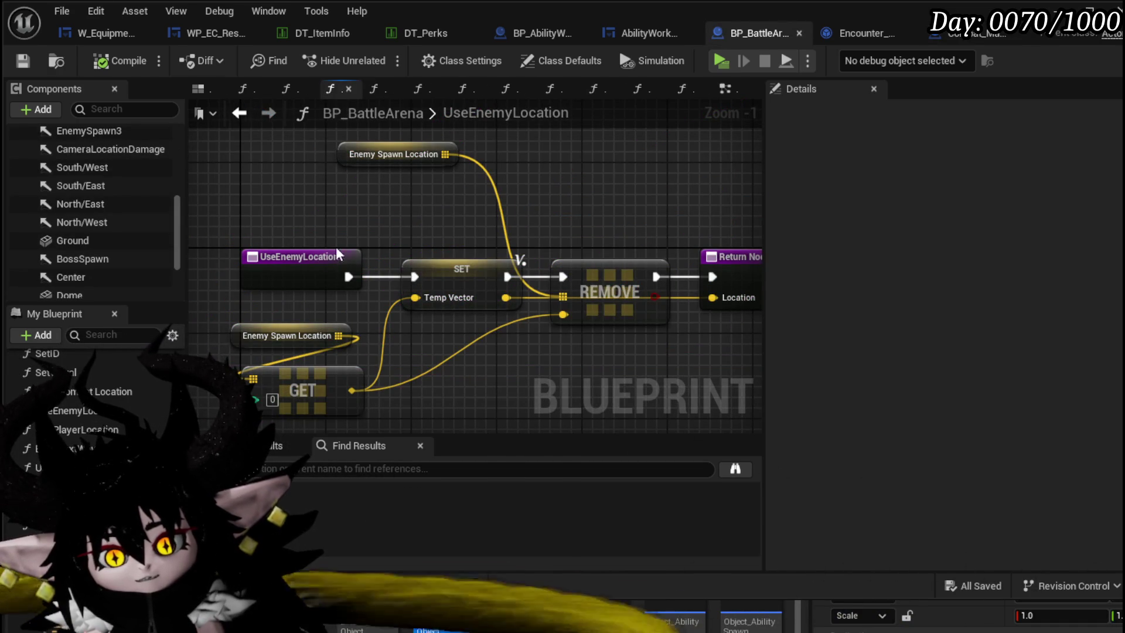
{"action": "left_click_drag", "start_coordinate": [284, 314], "coordinate": [477, 294]}
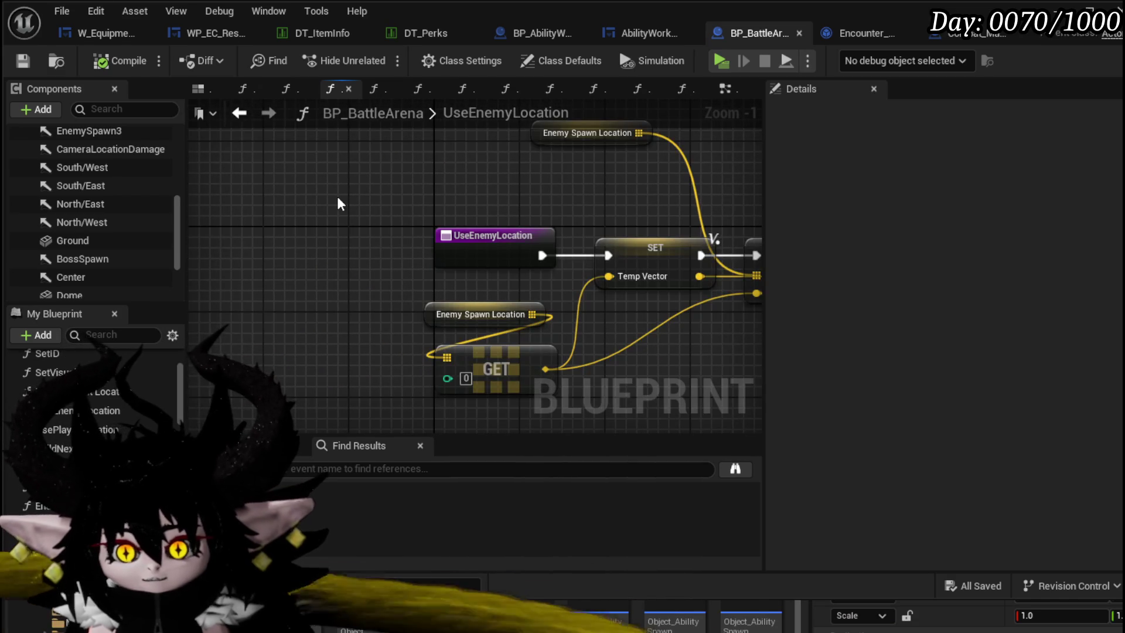
{"action": "left_click_drag", "start_coordinate": [575, 187], "coordinate": [381, 208]}
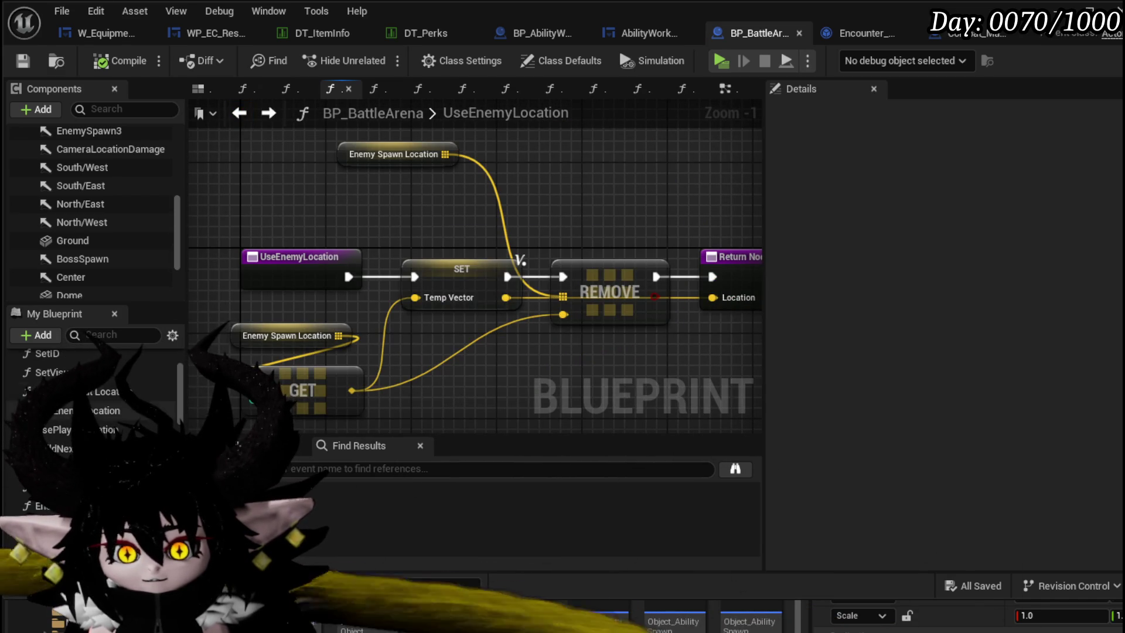
{"action": "double_click", "coordinate": [95, 392]}
{"action": "mouse_move", "coordinate": [342, 288]}
{"action": "left_mouse_down"}
{"action": "mouse_move", "coordinate": [562, 301]}
{"action": "mouse_move", "coordinate": [189, 296]}
{"action": "left_mouse_up"}
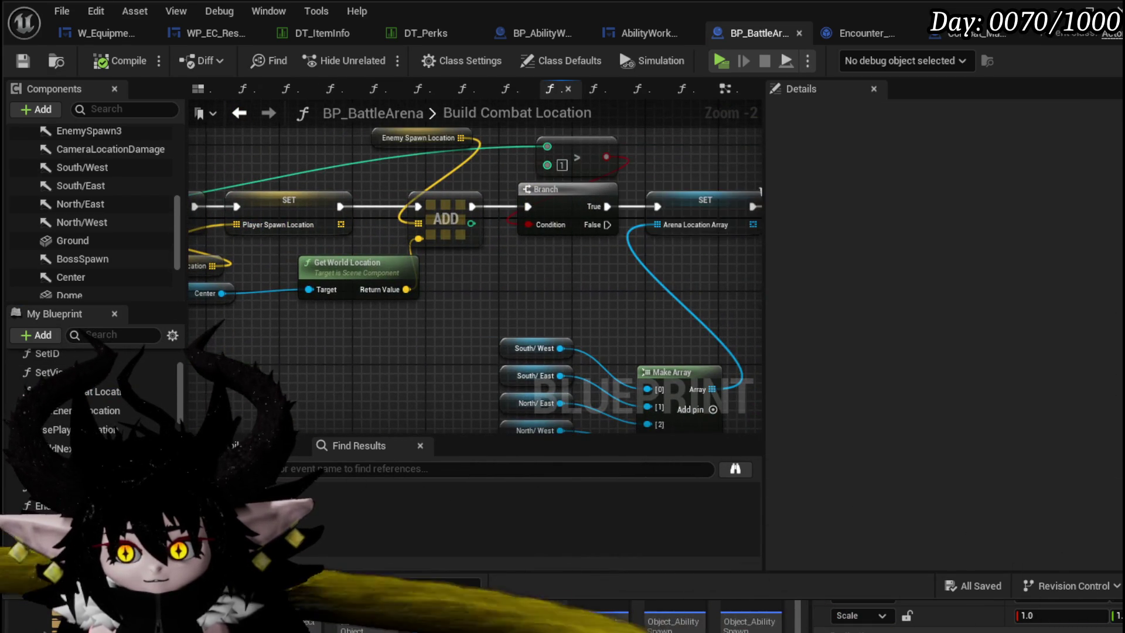
- Inspect the For Loop and the direction arrow variables feeding Make Array
{"action": "left_click_drag", "start_coordinate": [669, 198], "coordinate": [525, 214]}
{"action": "left_click", "coordinate": [516, 220]}
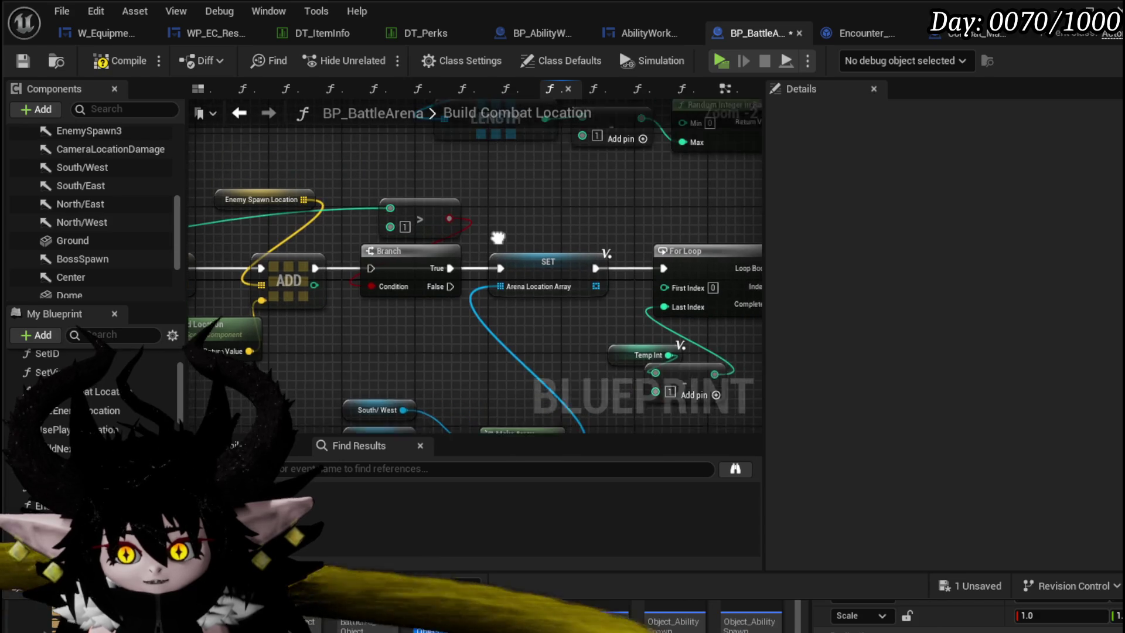
{"action": "left_click_drag", "start_coordinate": [401, 204], "coordinate": [293, 146]}
{"action": "scroll", "coordinate": [427, 181], "scroll_direction": "up", "scroll_amount": 1}
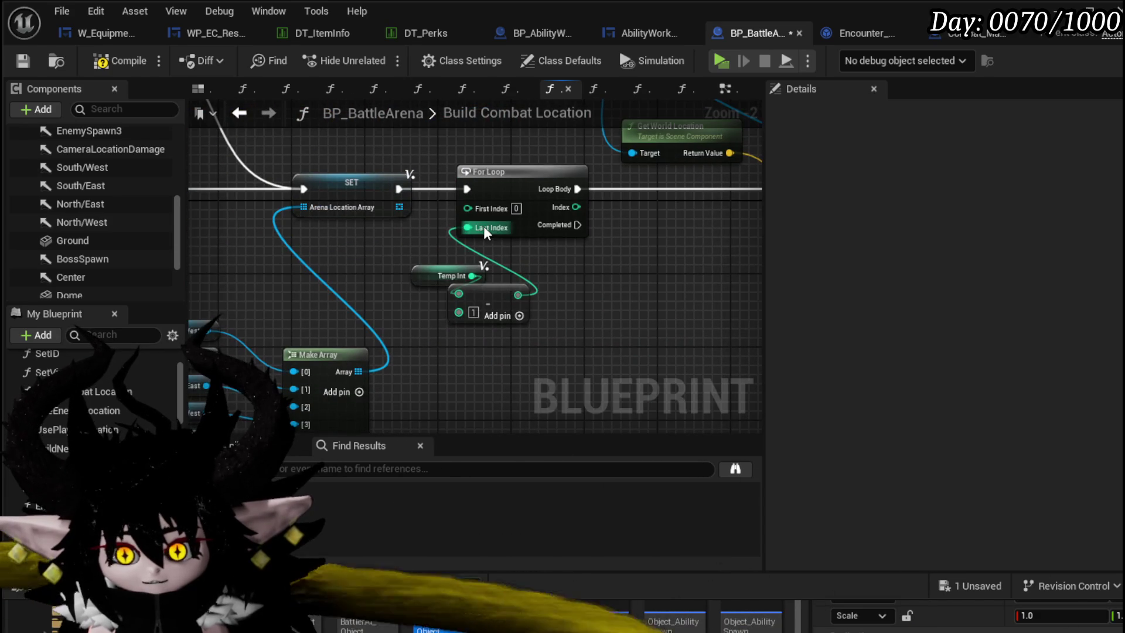
{"action": "left_click_drag", "start_coordinate": [484, 264], "coordinate": [485, 180]}
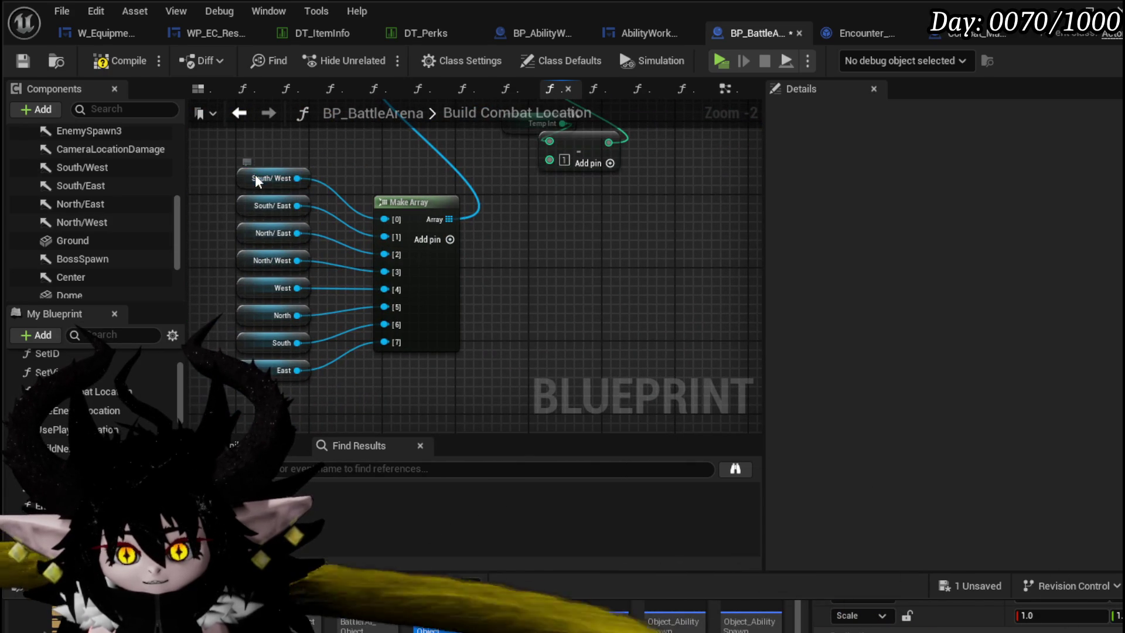
{"action": "left_click", "coordinate": [268, 179]}
{"action": "left_click", "coordinate": [271, 260]}
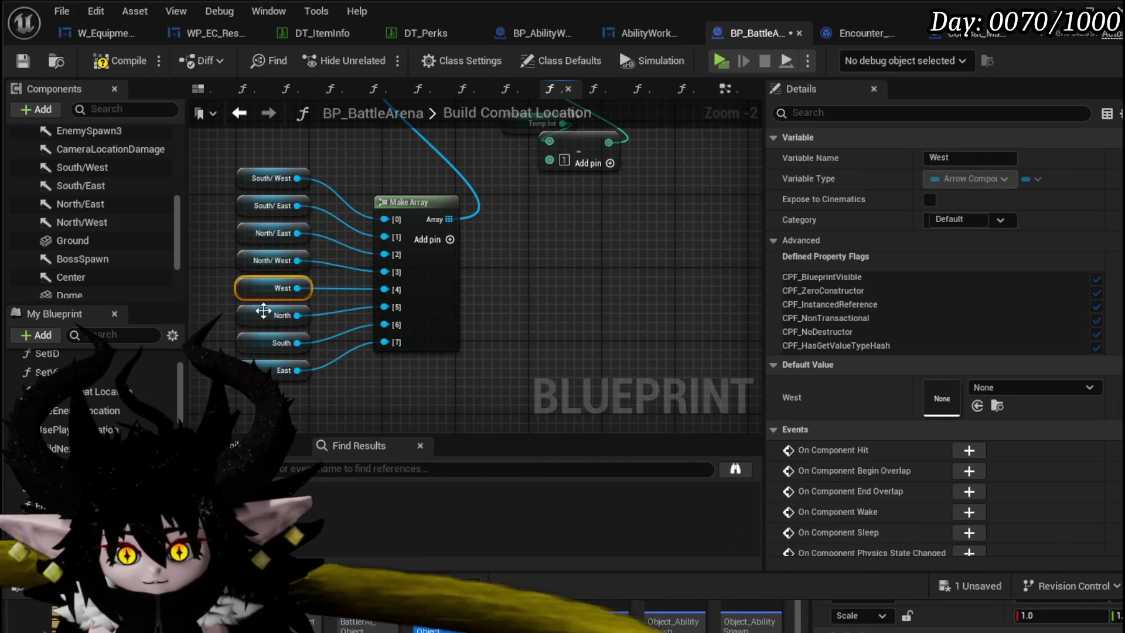
{"action": "left_click", "coordinate": [264, 314]}
{"action": "left_click", "coordinate": [268, 342]}
- Remove the Temp Int subtraction and set the For Loop's Last Index to 7
{"action": "left_click_drag", "start_coordinate": [513, 227], "coordinate": [464, 313]}
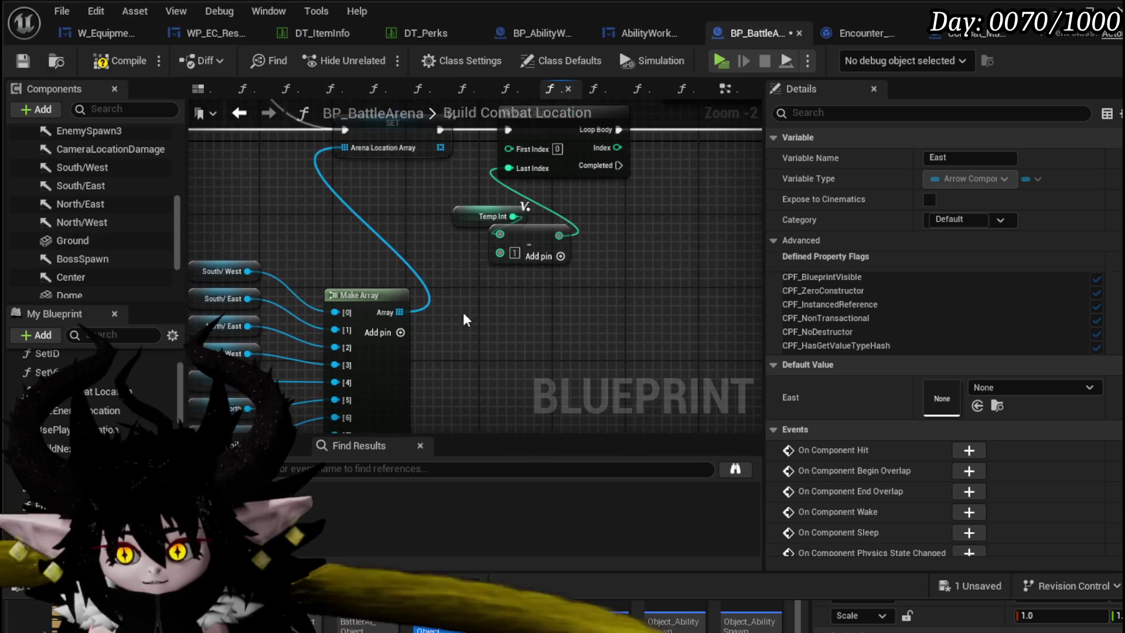
{"action": "left_click_drag", "start_coordinate": [581, 282], "coordinate": [528, 202]}
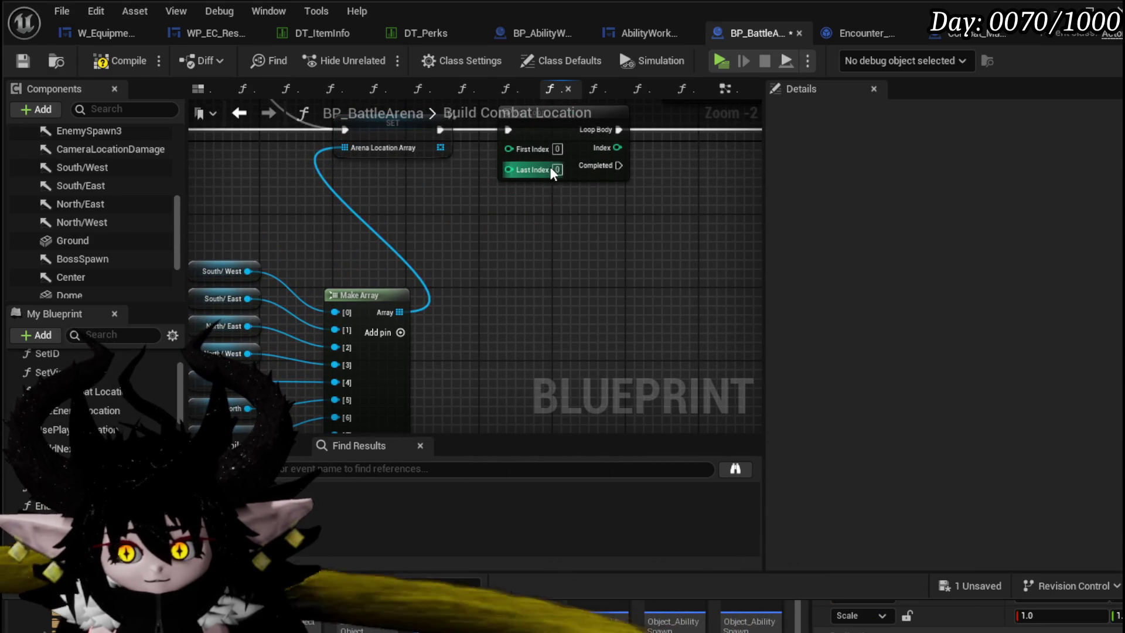
{"action": "left_click", "coordinate": [556, 170]}
{"action": "type", "text": "7"}
{"action": "key", "text": "Return"}
{"action": "left_click_drag", "start_coordinate": [496, 218], "coordinate": [486, 337]}
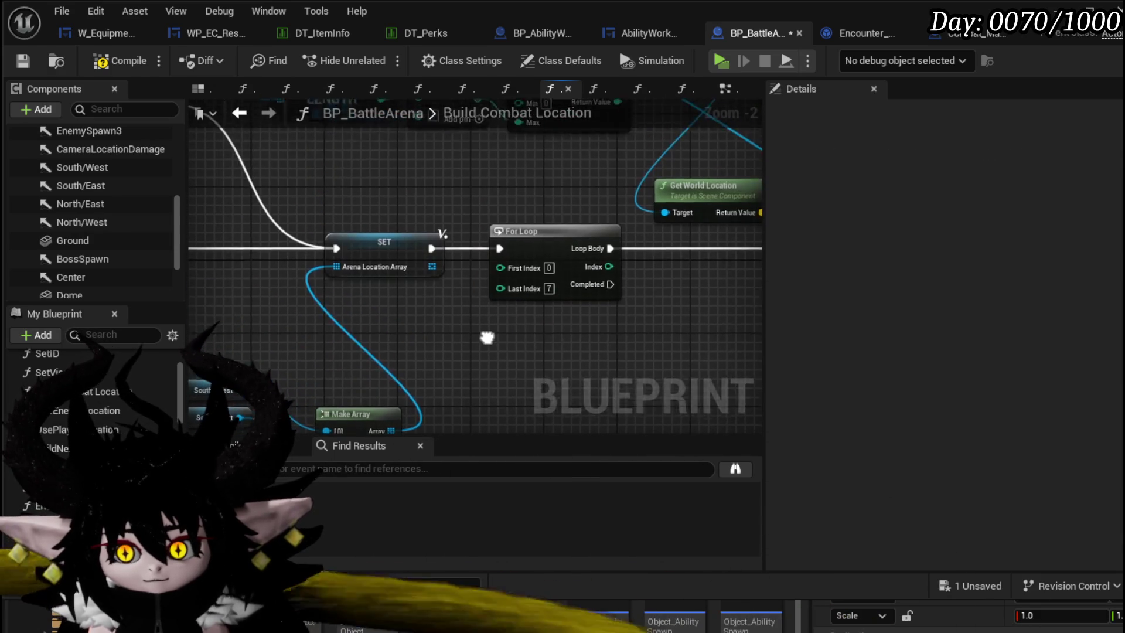
{"action": "scroll", "coordinate": [487, 338], "scroll_direction": "down", "scroll_amount": 2}
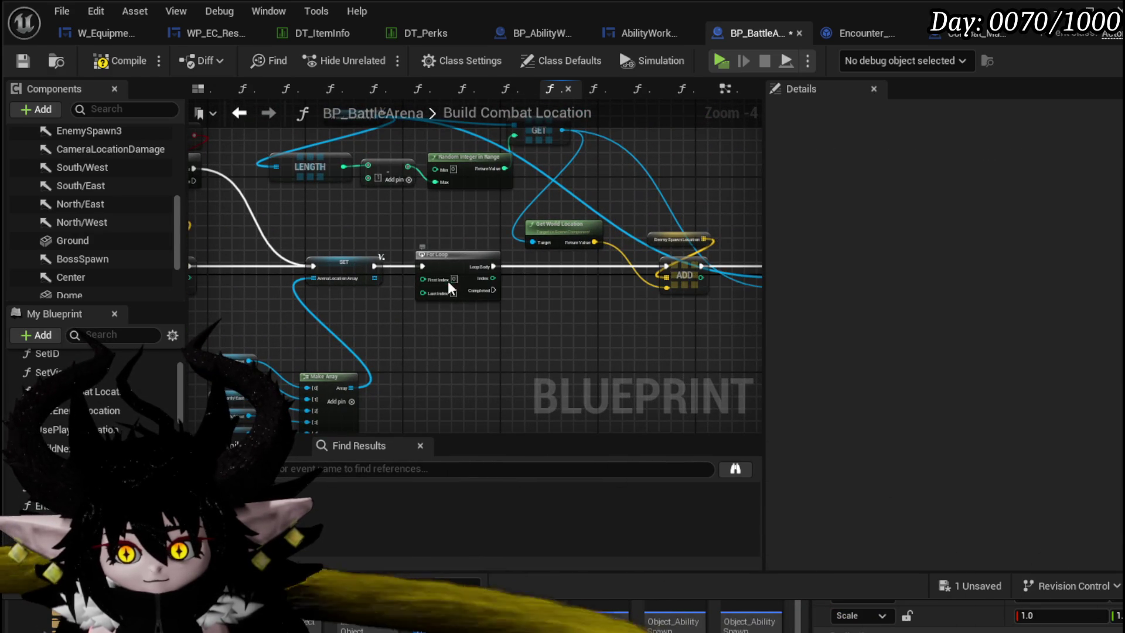
{"action": "left_click_drag", "start_coordinate": [446, 220], "coordinate": [447, 313]}
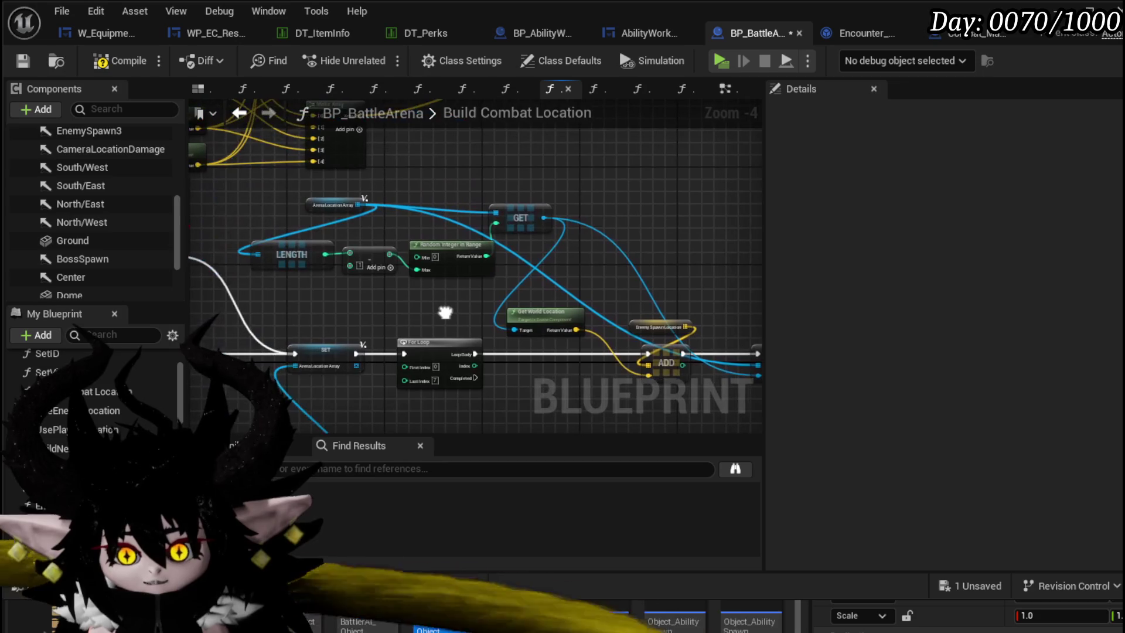
{"action": "mouse_move", "coordinate": [627, 320]}
{"action": "left_mouse_down"}
{"action": "mouse_move", "coordinate": [558, 263]}
{"action": "mouse_move", "coordinate": [576, 260]}
{"action": "left_mouse_up"}
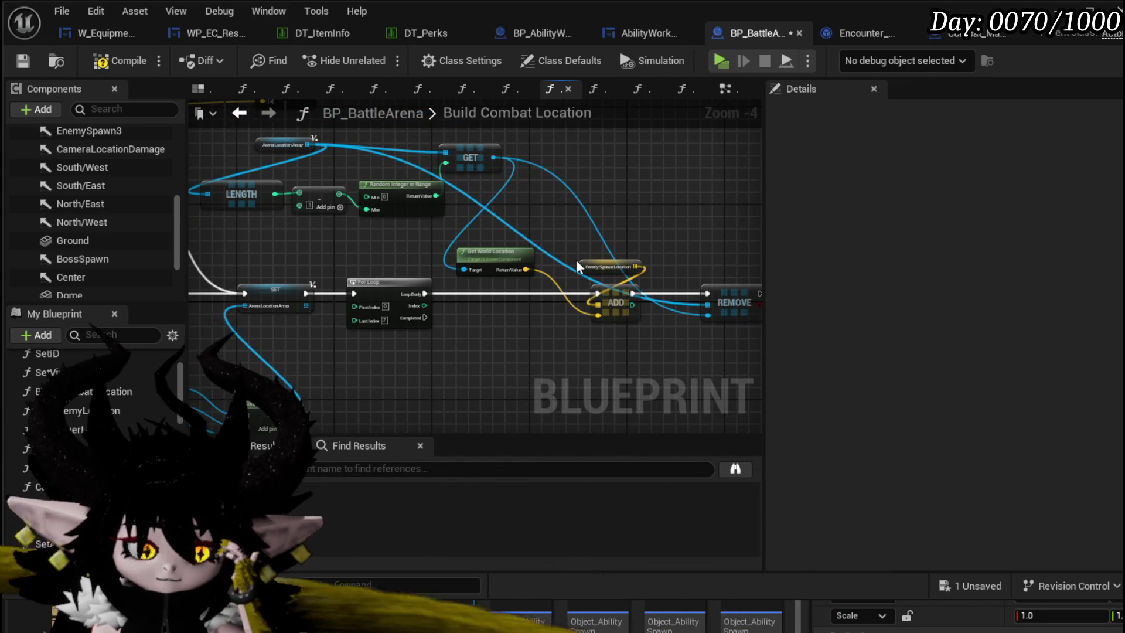
{"action": "scroll", "coordinate": [422, 220], "scroll_direction": "up", "scroll_amount": 2}
- Delete the For Loop after the Arena Location Array SET and start a new execution wire from it
{"action": "left_click_drag", "start_coordinate": [472, 220], "coordinate": [448, 246]}
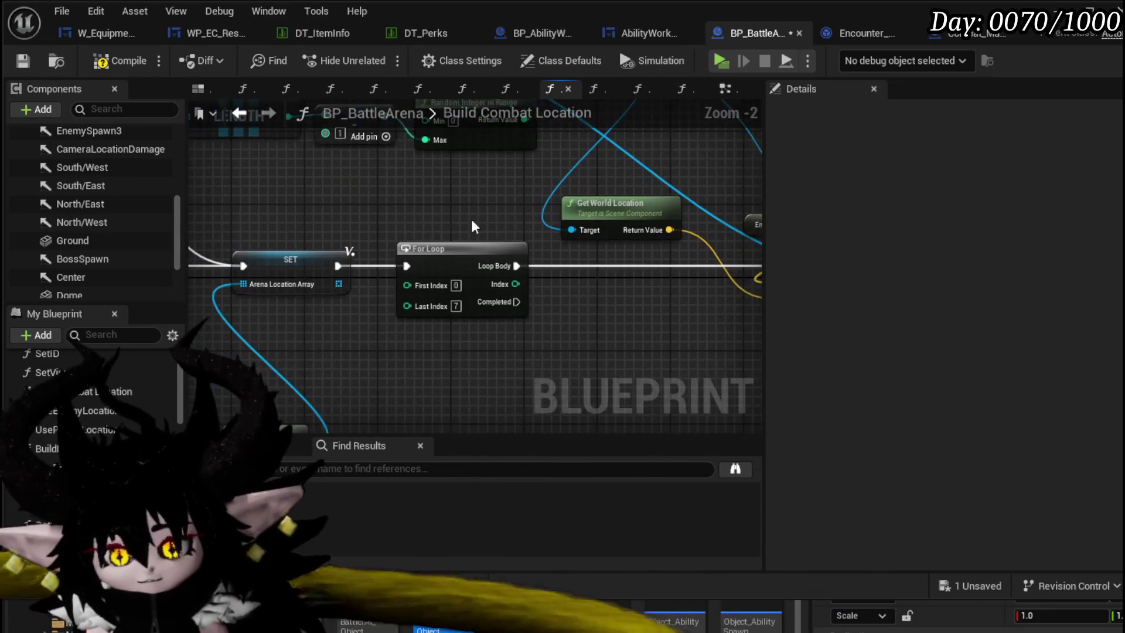
{"action": "left_click", "coordinate": [462, 282]}
{"action": "key", "text": "Delete"}
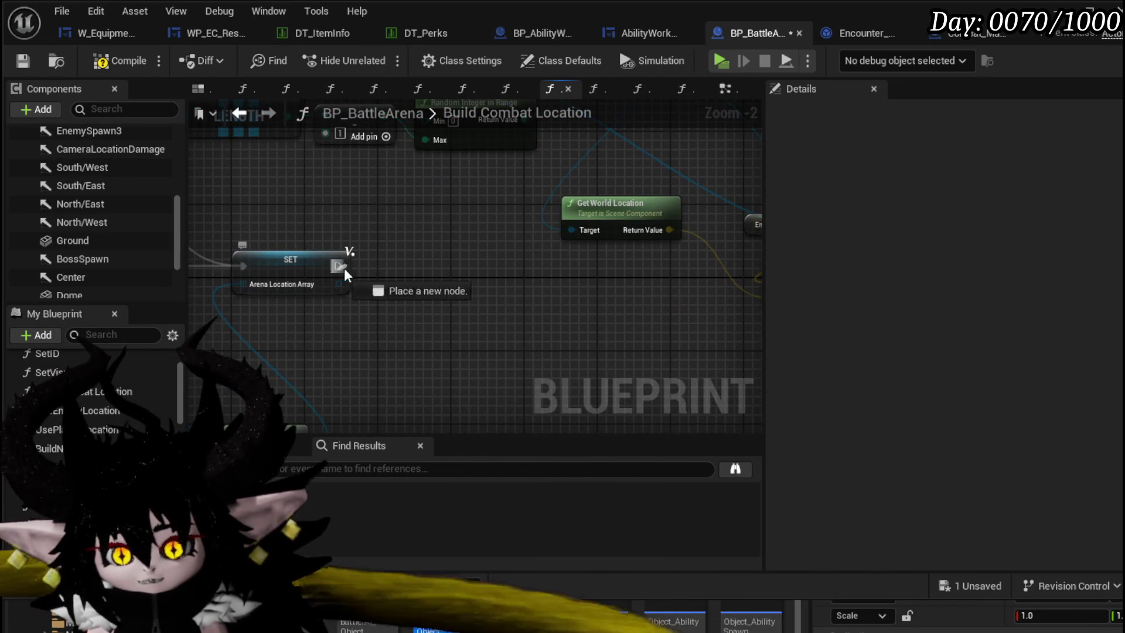
{"action": "left_click_drag", "start_coordinate": [337, 266], "coordinate": [398, 273]}
{"action": "type", "text": "loop"}
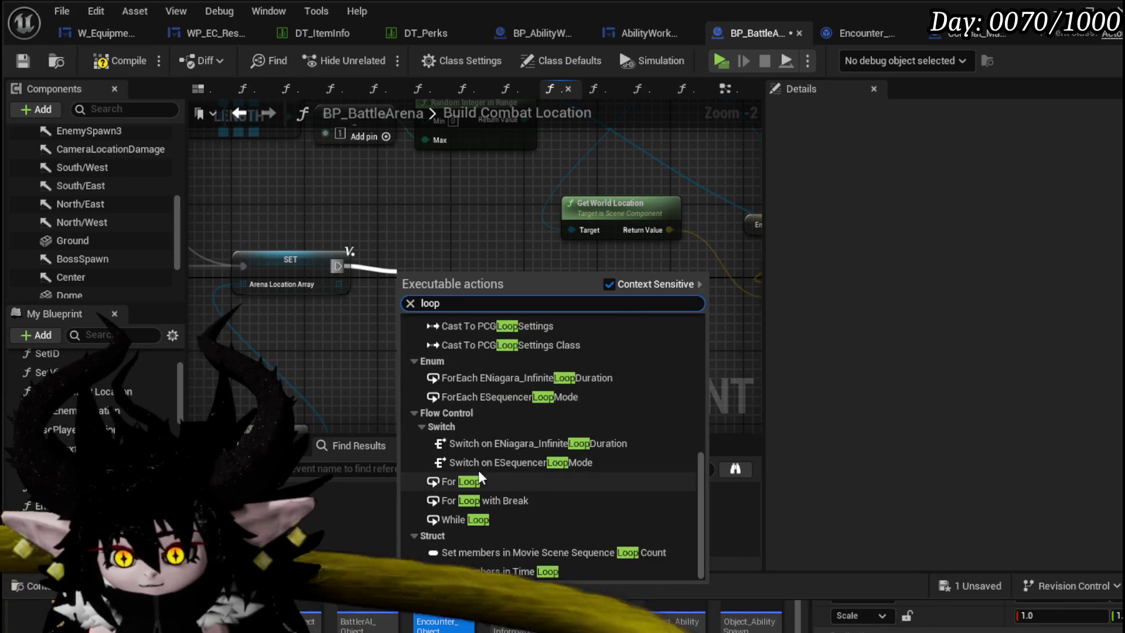
- Feed the SET into a For Loop with Break whose Branch on Arena Location Array Is Empty triggers Break on False
{"action": "left_click", "coordinate": [486, 501]}
{"action": "scroll", "coordinate": [472, 268], "scroll_direction": "down", "scroll_amount": 1}
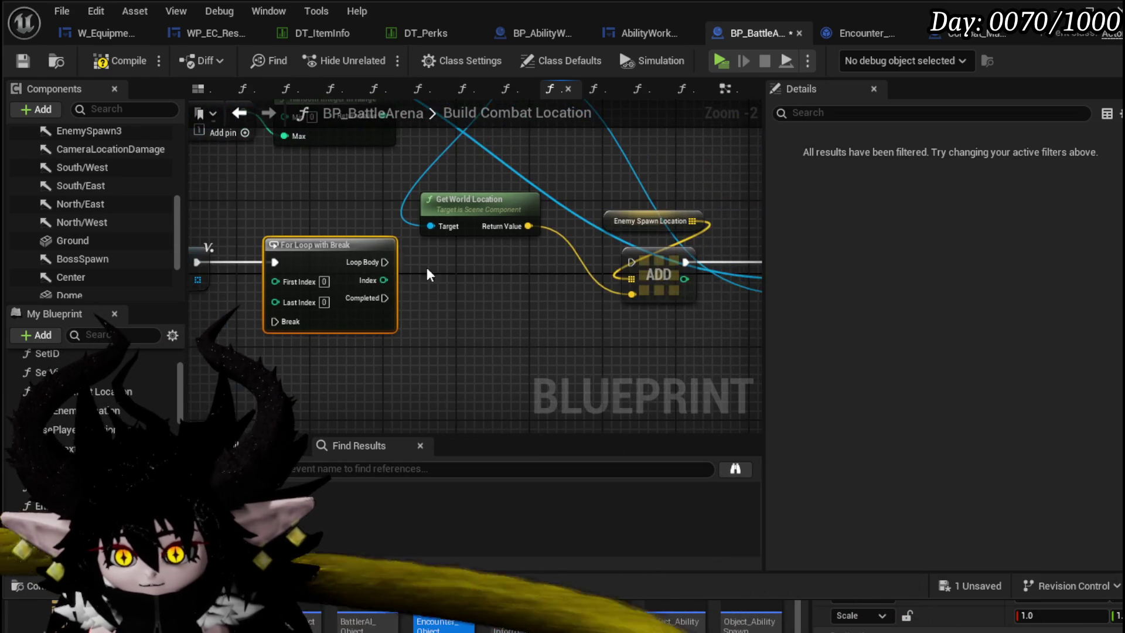
{"action": "scroll", "coordinate": [420, 249], "scroll_direction": "down", "scroll_amount": 3}
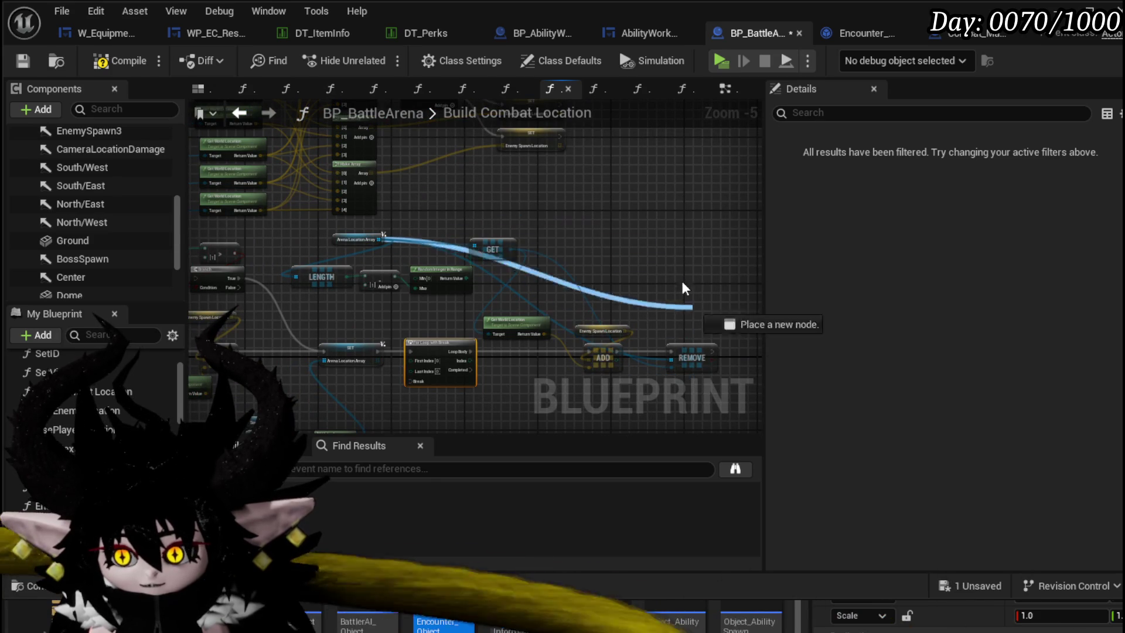
{"action": "left_click_drag", "start_coordinate": [685, 287], "coordinate": [473, 380]}
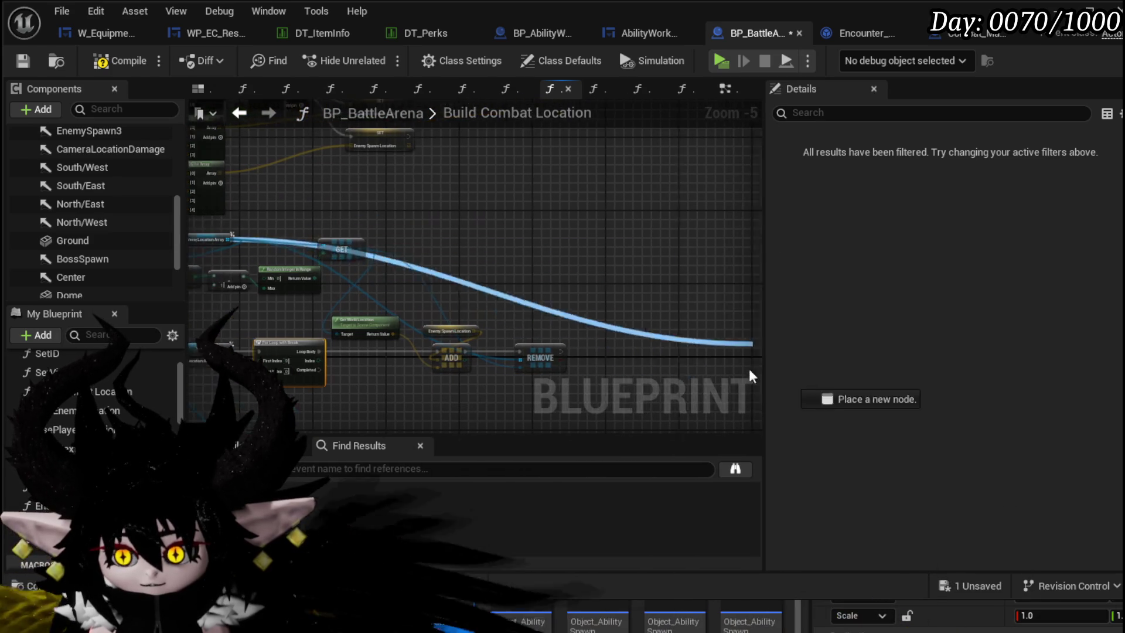
{"action": "left_click", "coordinate": [500, 230]}
{"action": "type", "text": "em"}
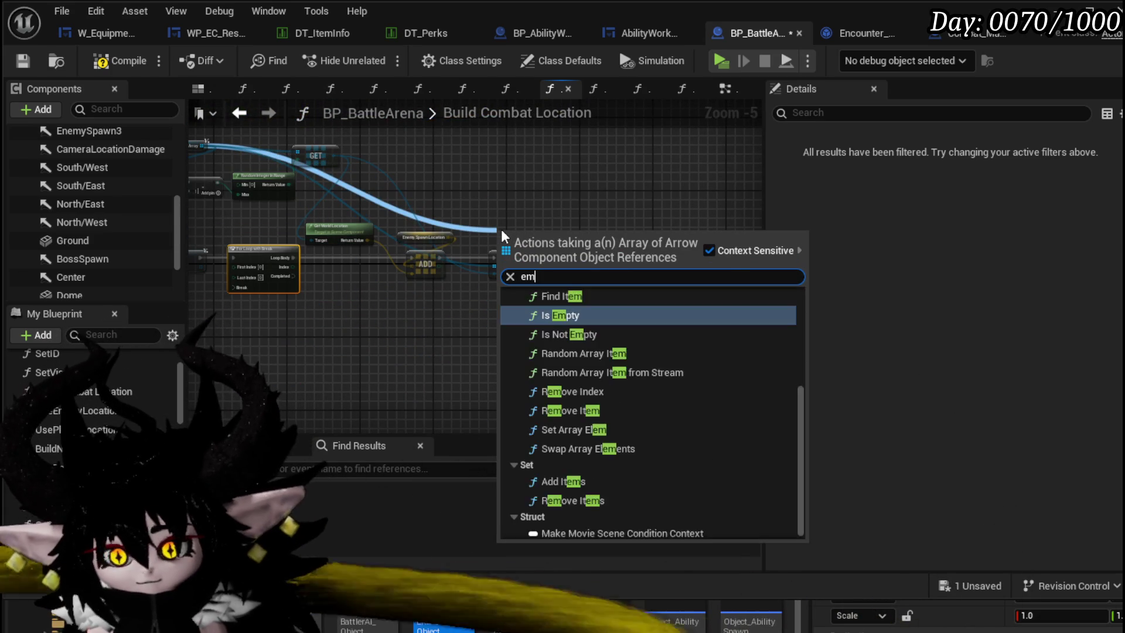
{"action": "type", "text": "pty"}
{"action": "left_click", "coordinate": [562, 316]}
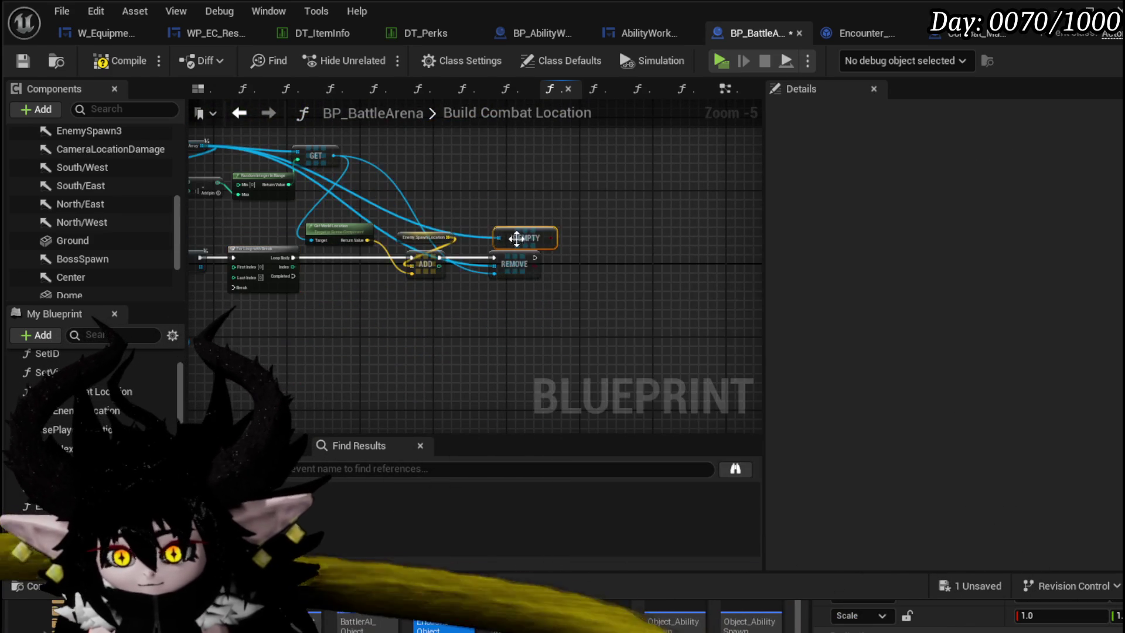
{"action": "scroll", "coordinate": [519, 239], "scroll_direction": "up", "scroll_amount": 3}
{"action": "mouse_move", "coordinate": [586, 240]}
{"action": "left_mouse_down"}
{"action": "mouse_move", "coordinate": [601, 319]}
{"action": "mouse_move", "coordinate": [616, 243]}
{"action": "mouse_move", "coordinate": [703, 247]}
{"action": "mouse_move", "coordinate": [219, 267]}
{"action": "left_mouse_up"}
{"action": "key", "text": "Escape"}
{"action": "mouse_move", "coordinate": [136, 284]}
{"action": "left_mouse_down"}
{"action": "mouse_move", "coordinate": [144, 269]}
{"action": "mouse_move", "coordinate": [422, 323]}
{"action": "left_mouse_up"}
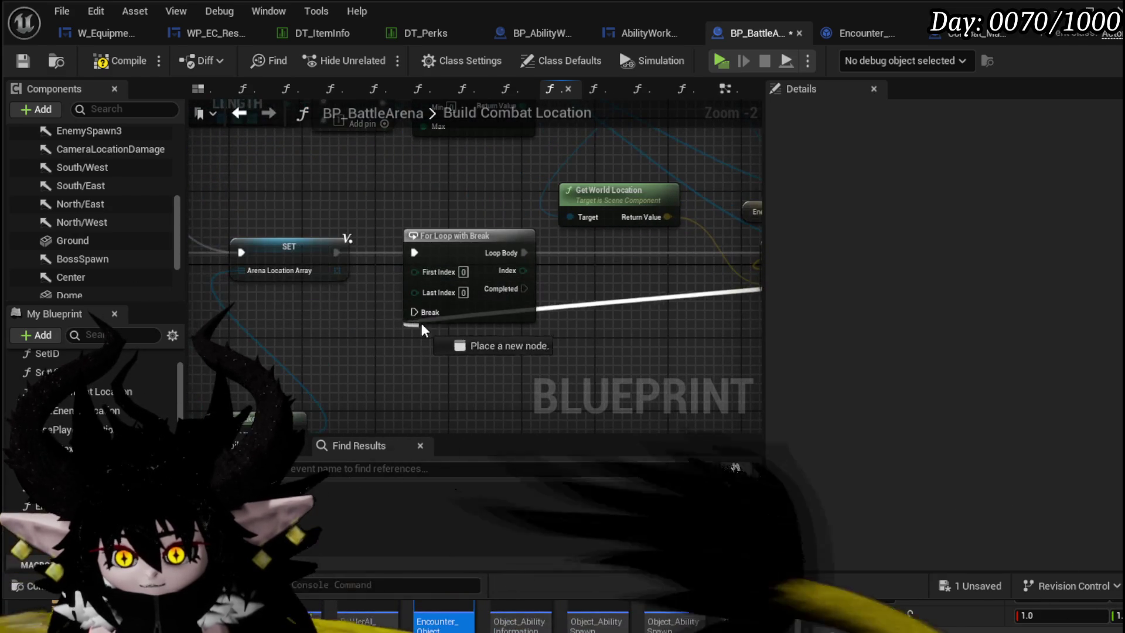
{"action": "double_click", "coordinate": [598, 291]}
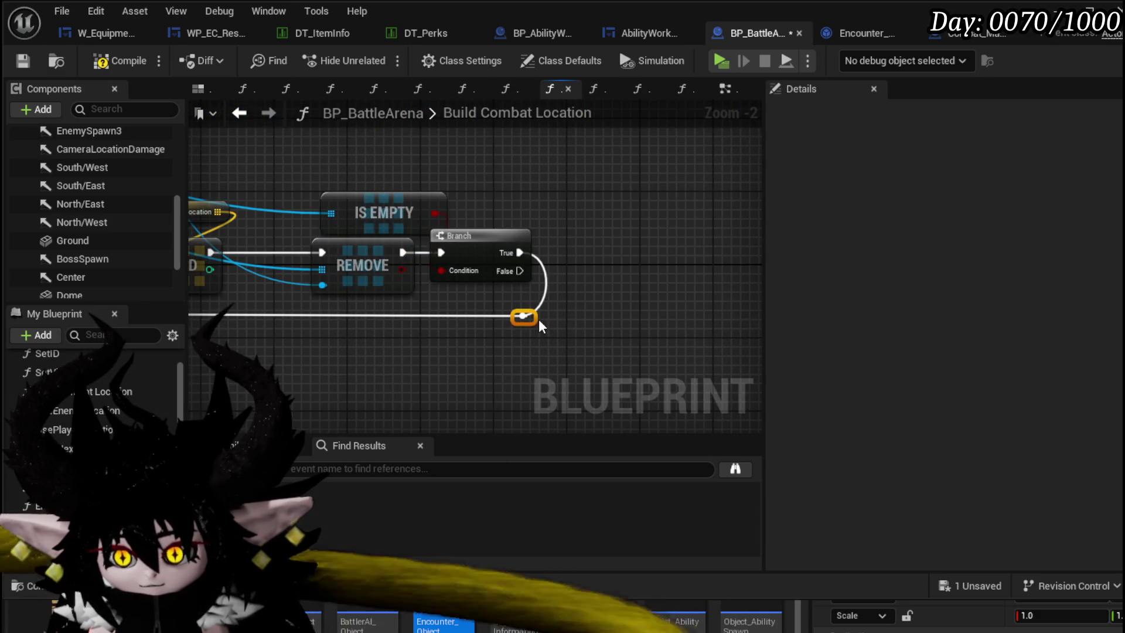
- Add a breakpoint on the Build Combat Location entry node and switch to the level editor
{"action": "left_click_drag", "start_coordinate": [538, 319], "coordinate": [361, 295]}
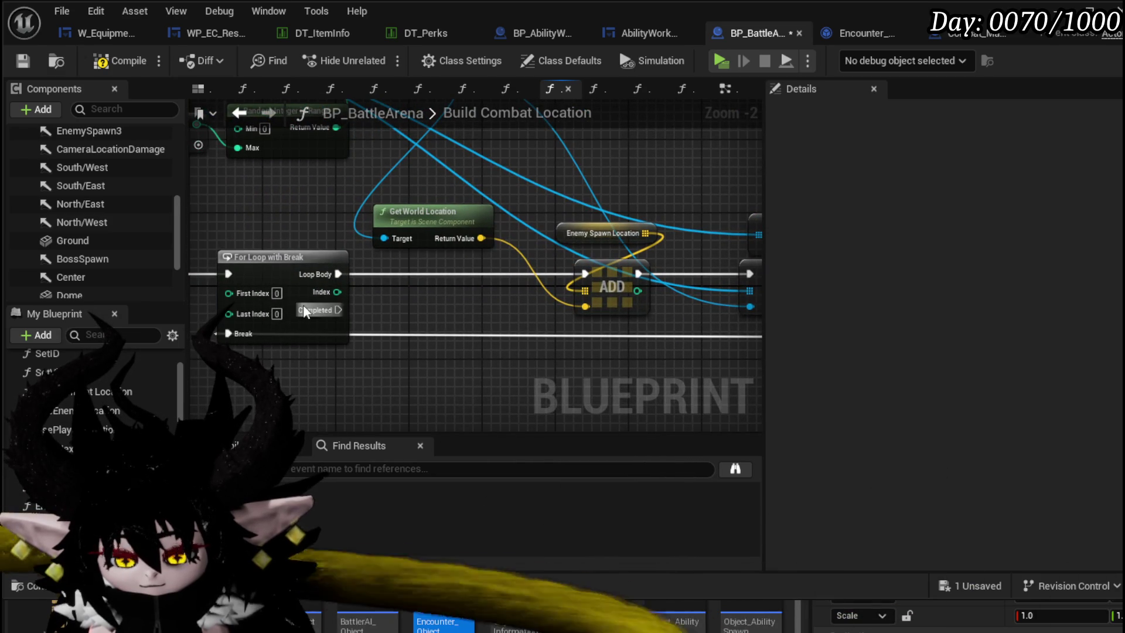
{"action": "scroll", "coordinate": [462, 309], "scroll_direction": "down", "scroll_amount": 2}
{"action": "left_click_drag", "start_coordinate": [463, 309], "coordinate": [343, 349]}
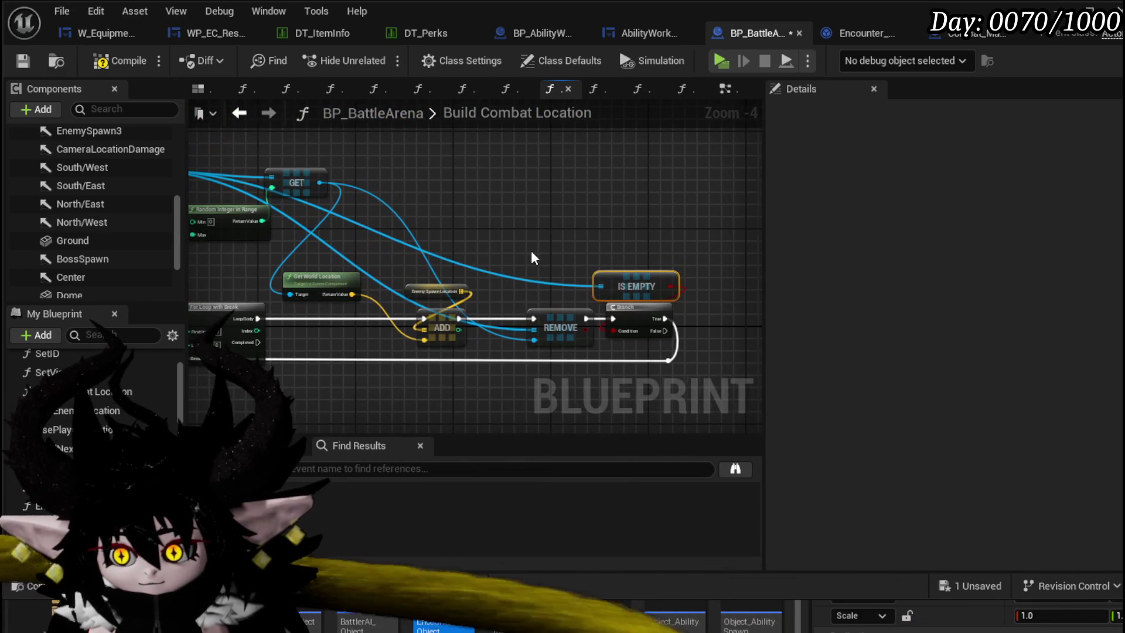
{"action": "left_click_drag", "start_coordinate": [531, 251], "coordinate": [267, 262]}
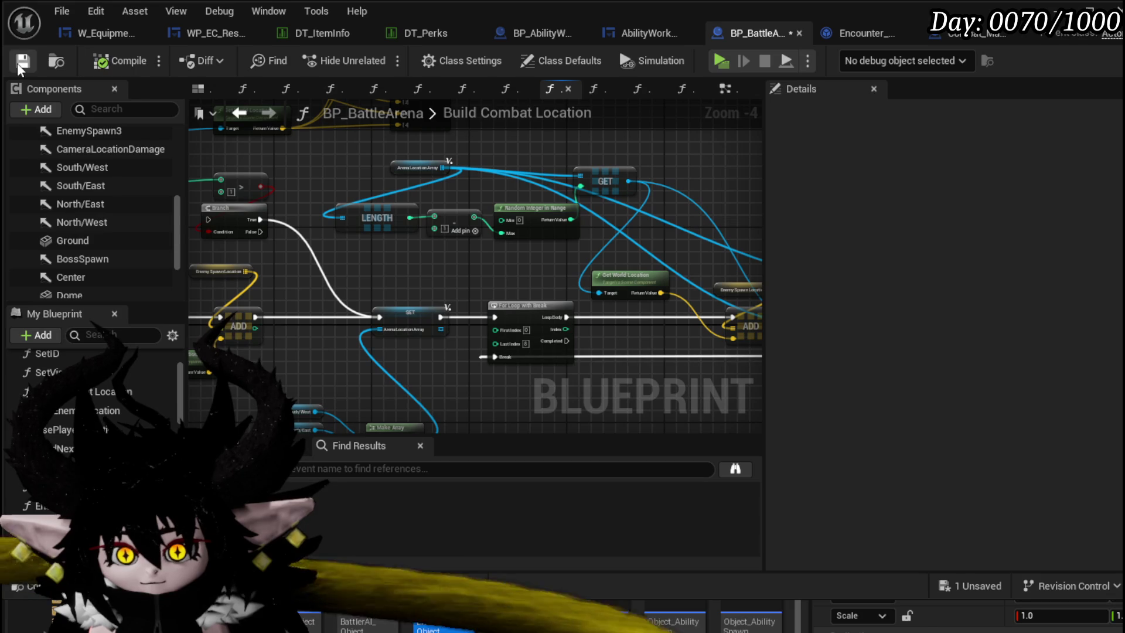
{"action": "left_click_drag", "start_coordinate": [367, 221], "coordinate": [492, 223]}
{"action": "right_click", "coordinate": [365, 243]}
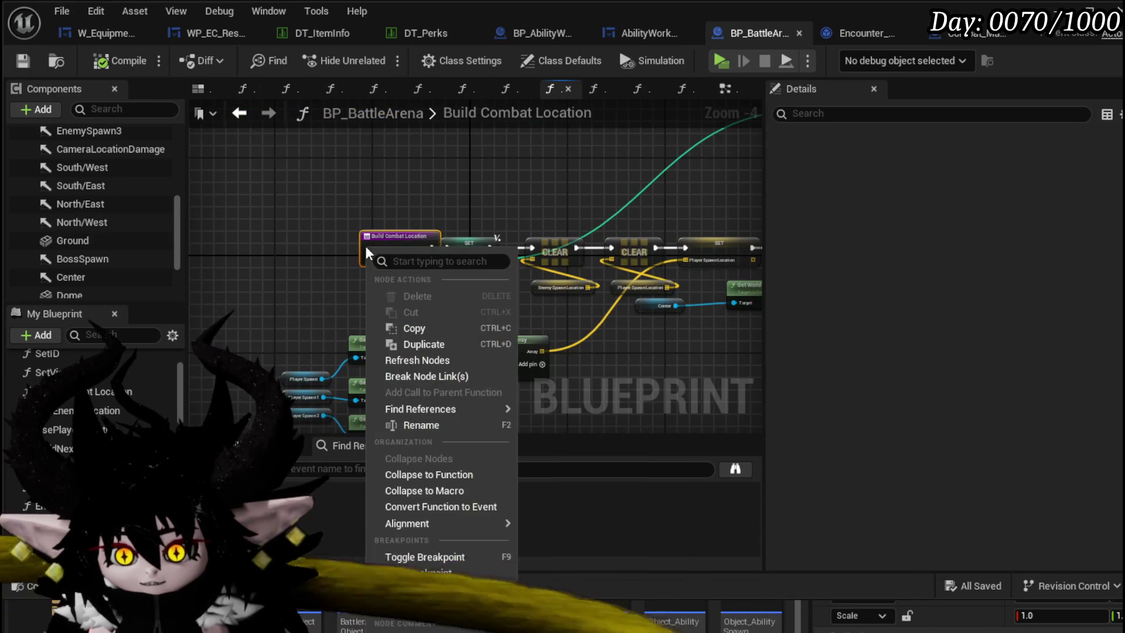
{"action": "left_click", "coordinate": [440, 572]}
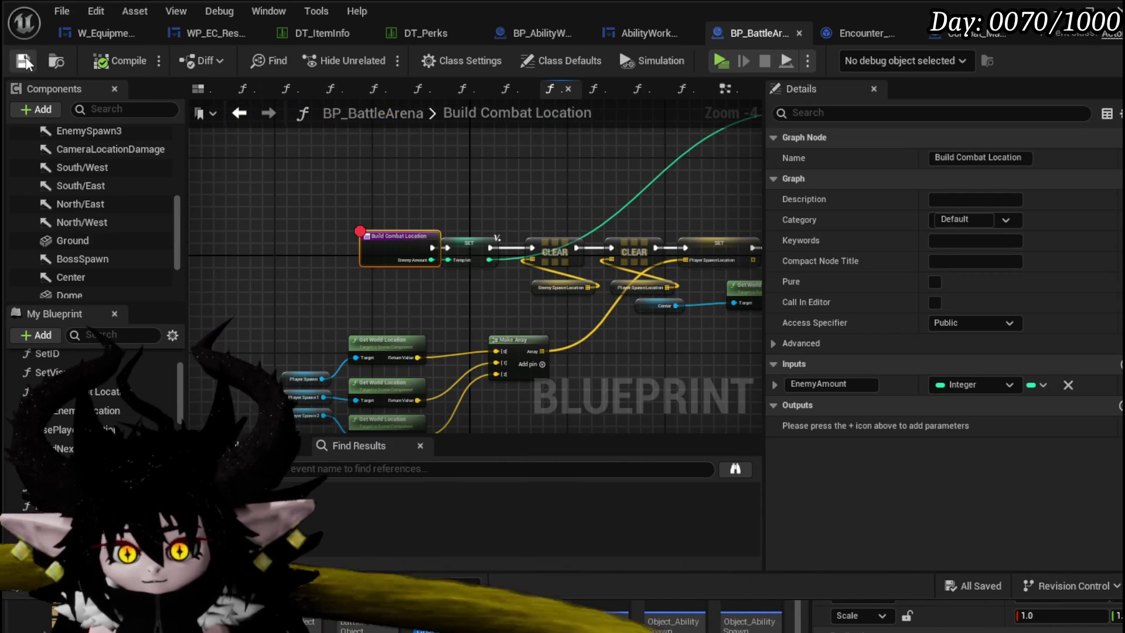
{"action": "left_click", "coordinate": [1016, 35]}
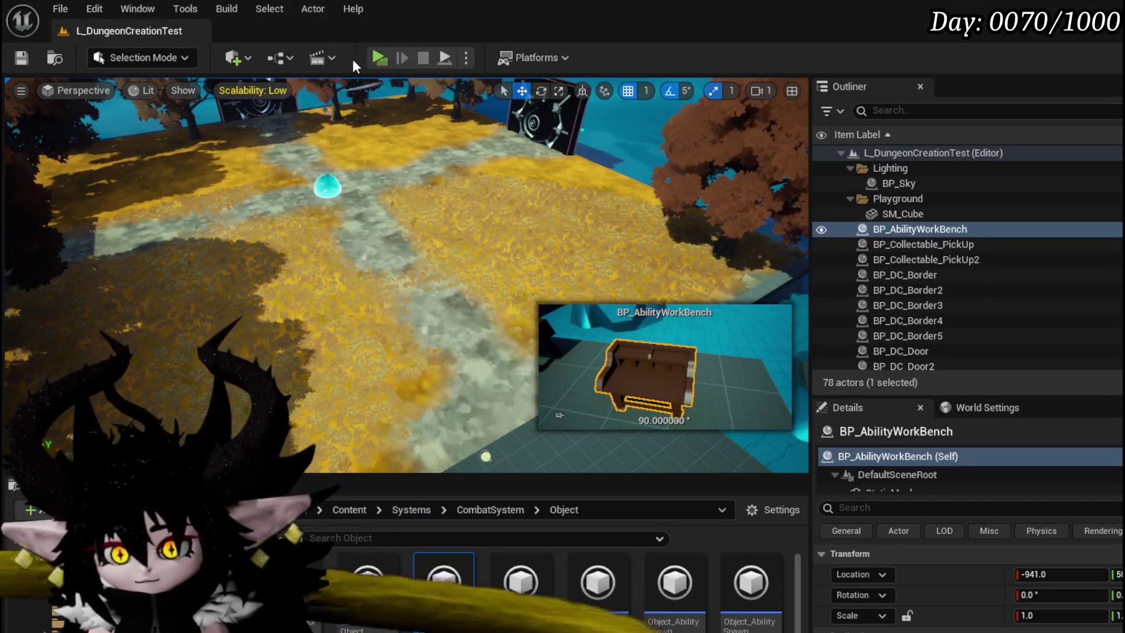
- Playtest the level: run to the slime and play GIGA DRAW and CLAW on it
{"action": "left_click", "coordinate": [379, 58]}
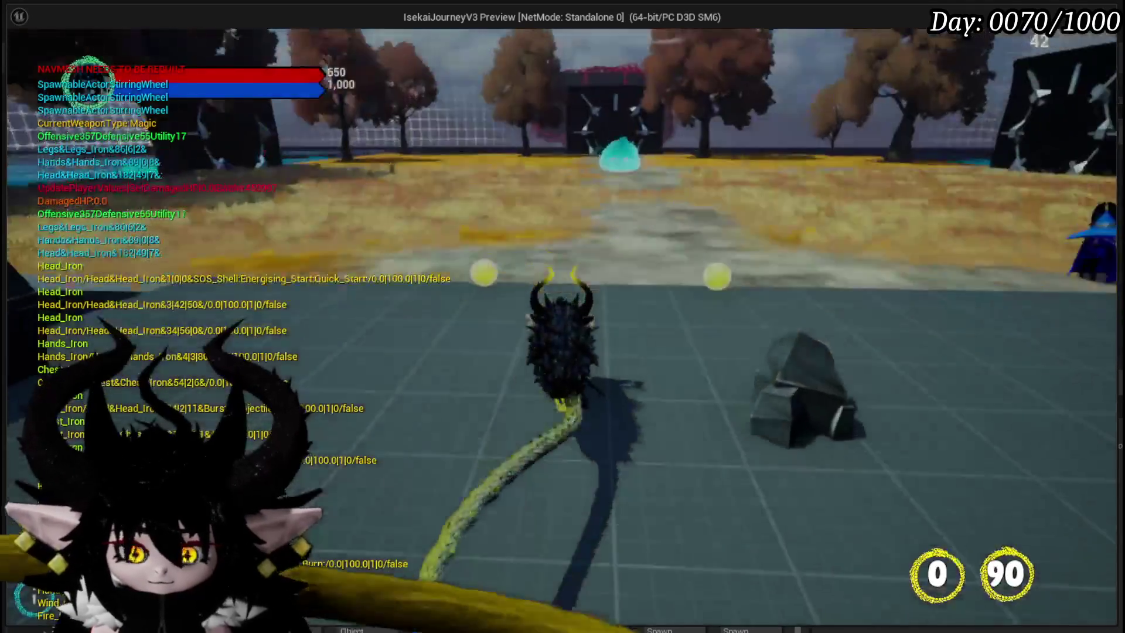
{"action": "key", "text": "w"}
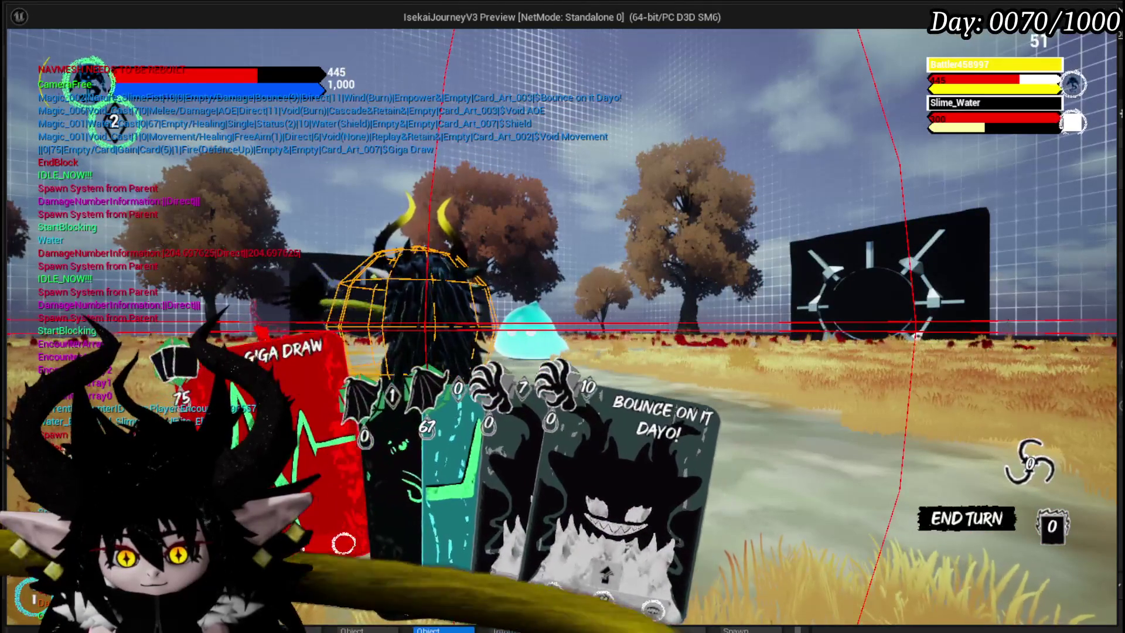
{"action": "left_click", "coordinate": [339, 476]}
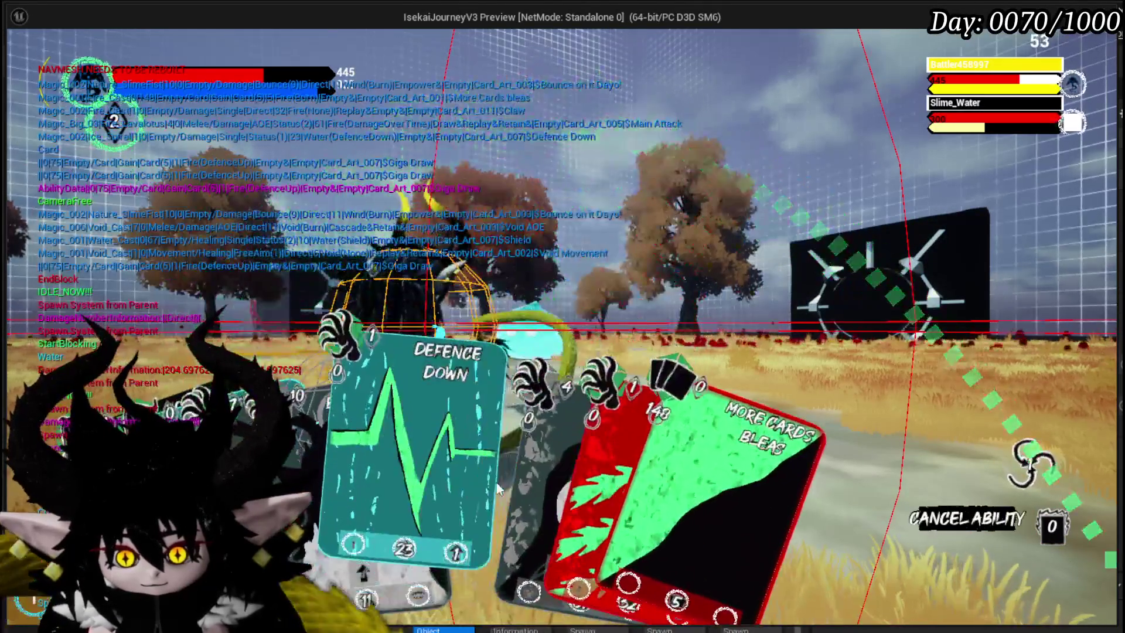
{"action": "left_click", "coordinate": [497, 487]}
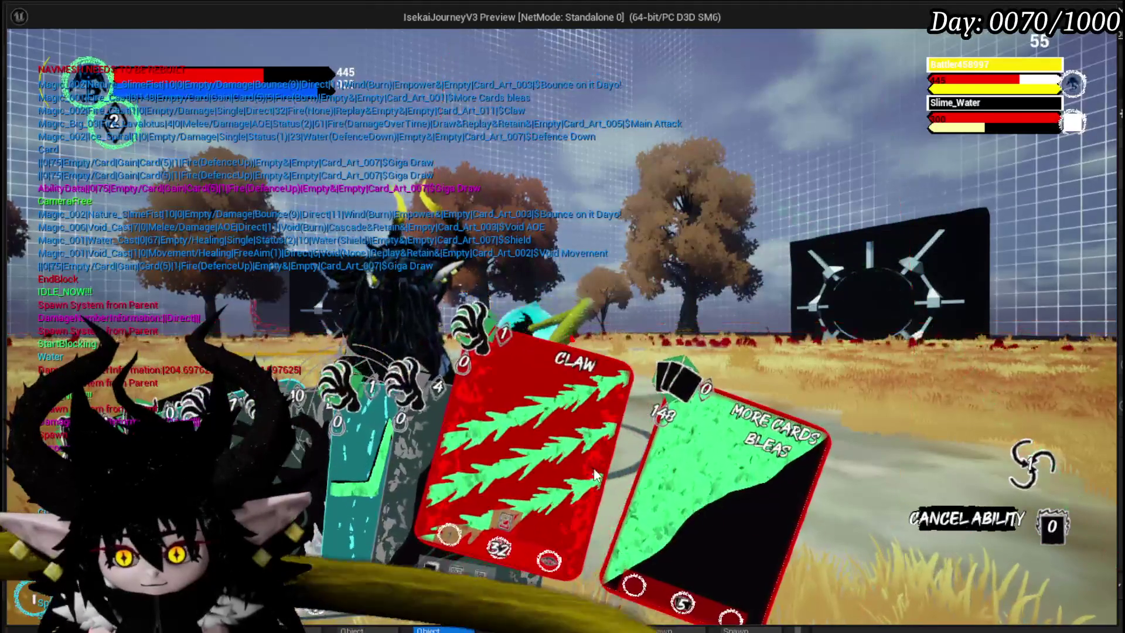
{"action": "left_click", "coordinate": [571, 352]}
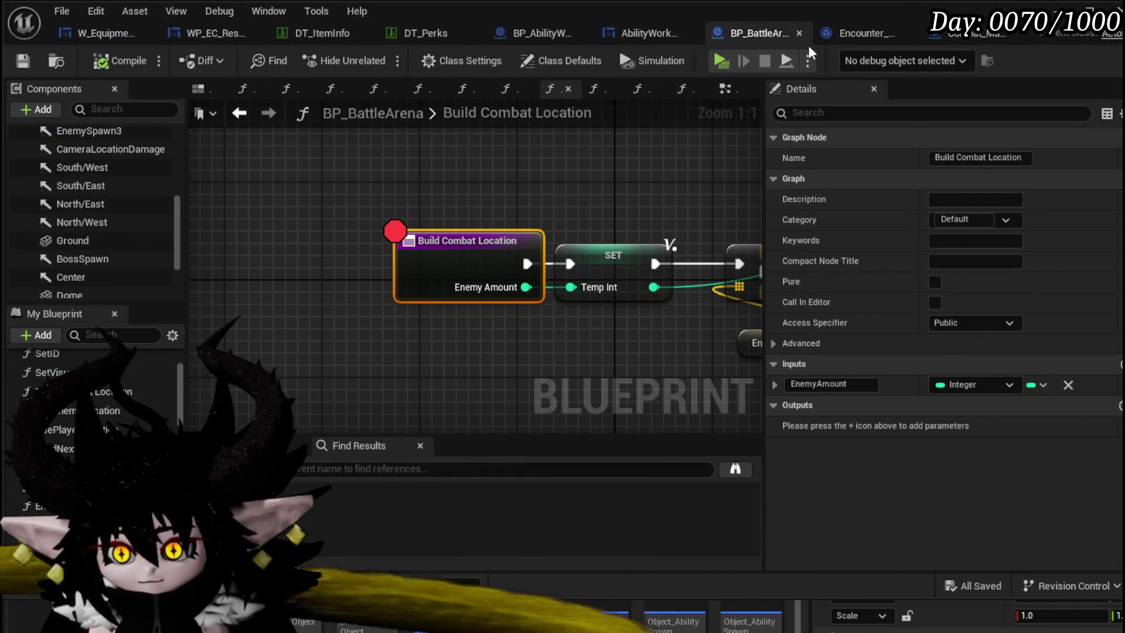
- Look over UseEnemyLocation and add a breakpoint on the BuildNextWaveLocation entry node
{"action": "double_click", "coordinate": [65, 412]}
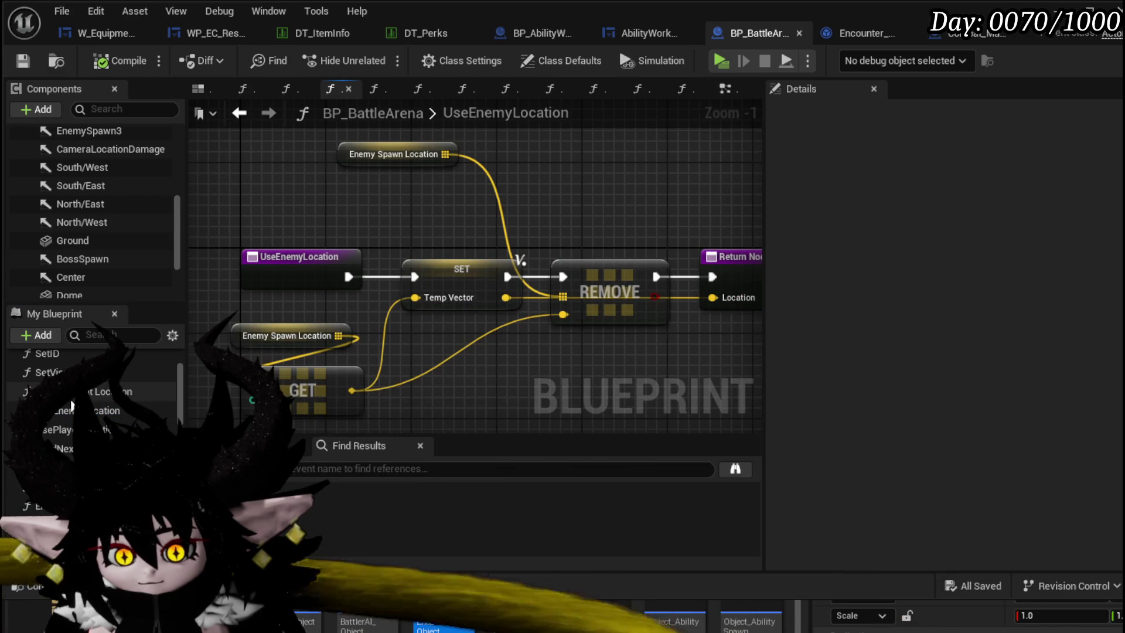
{"action": "double_click", "coordinate": [64, 448]}
{"action": "right_click", "coordinate": [345, 260]}
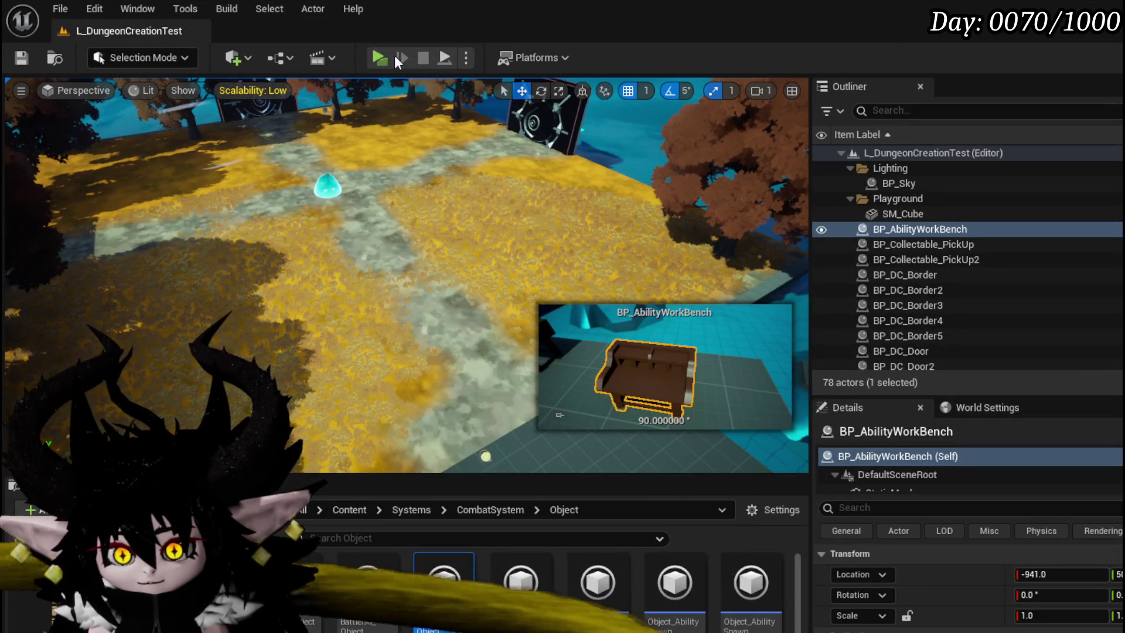
- Playtest past the first breakpoint, playing GIGA DRAW, POWER UP and CLAW until BuildNextWaveLocation breaks
{"action": "key", "text": "alt+p"}
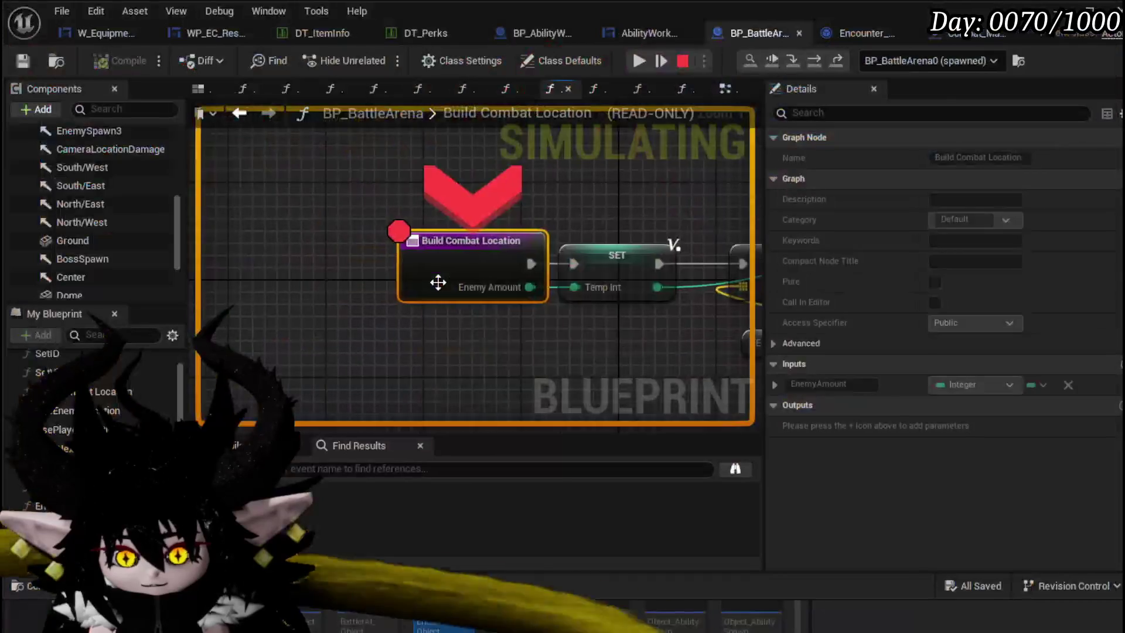
{"action": "left_click", "coordinate": [641, 61]}
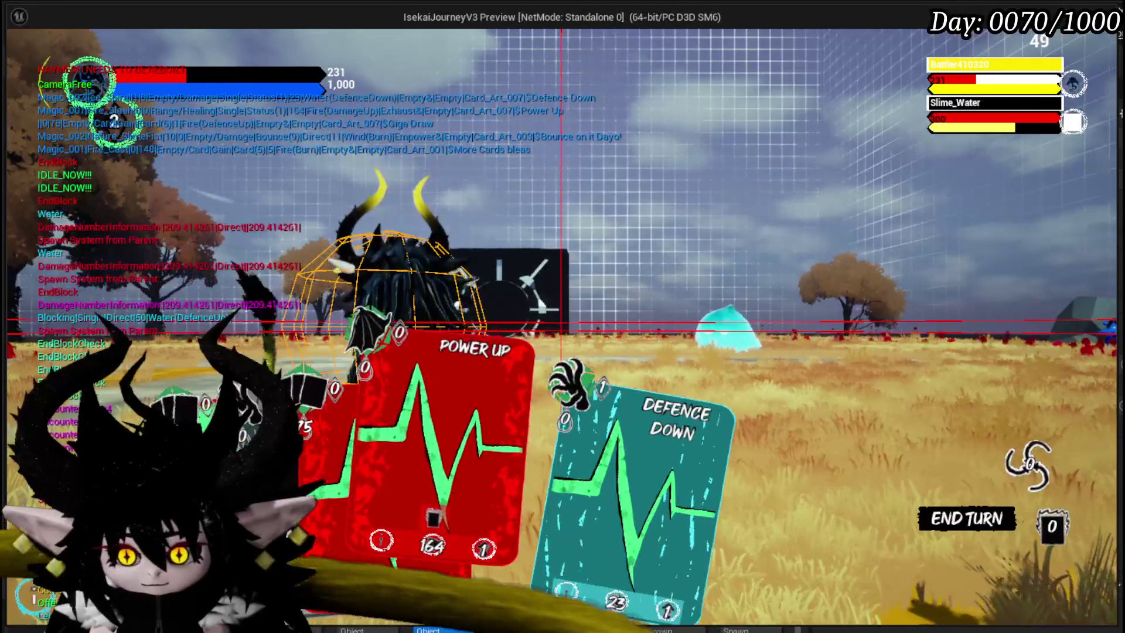
{"action": "left_click", "coordinate": [493, 502]}
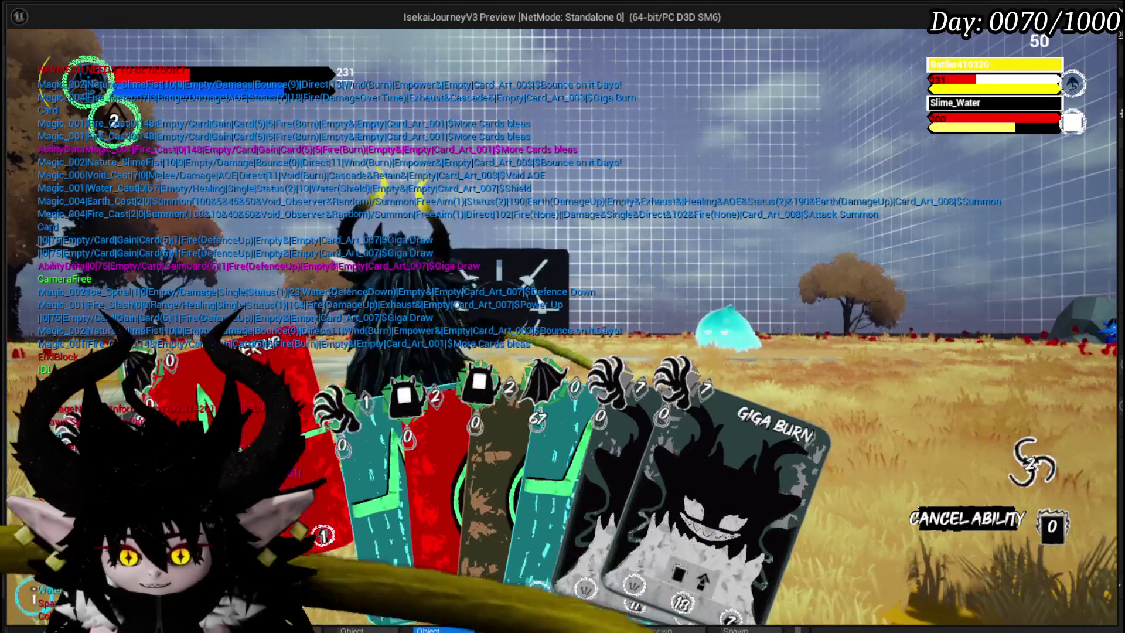
{"action": "left_click", "coordinate": [519, 413]}
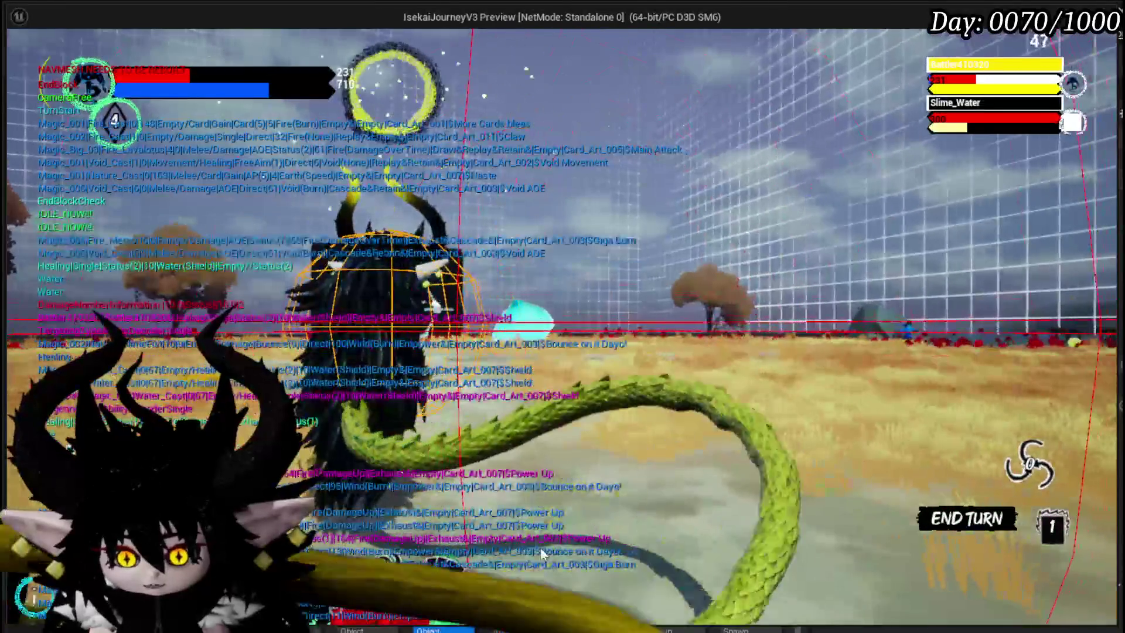
{"action": "left_click", "coordinate": [515, 437]}
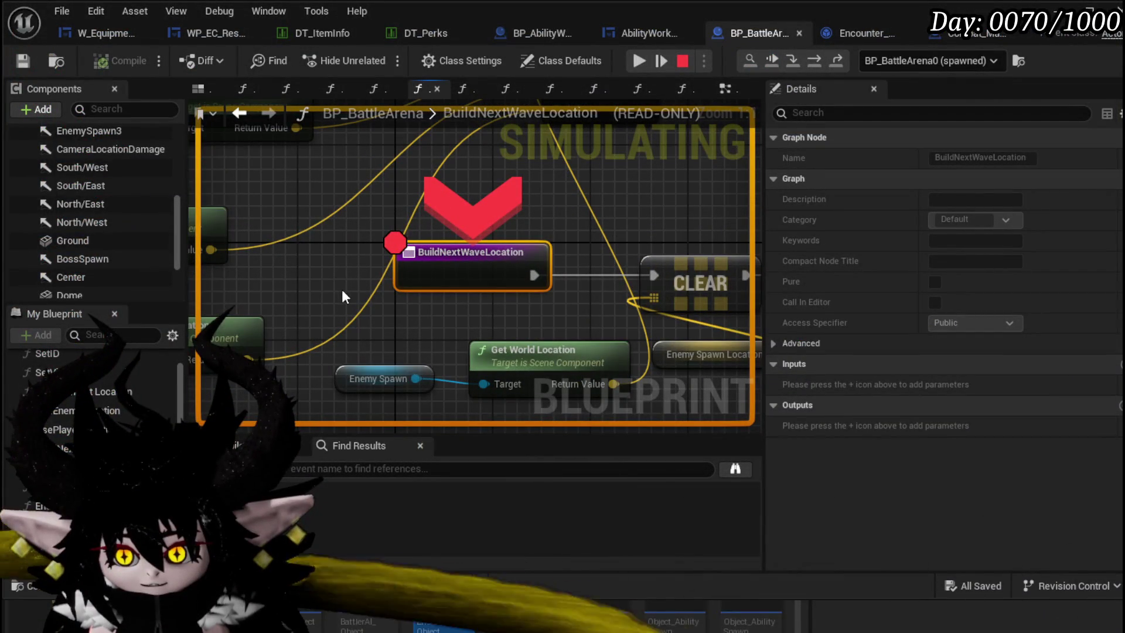
{"action": "scroll", "coordinate": [566, 215], "scroll_direction": "down", "scroll_amount": 3}
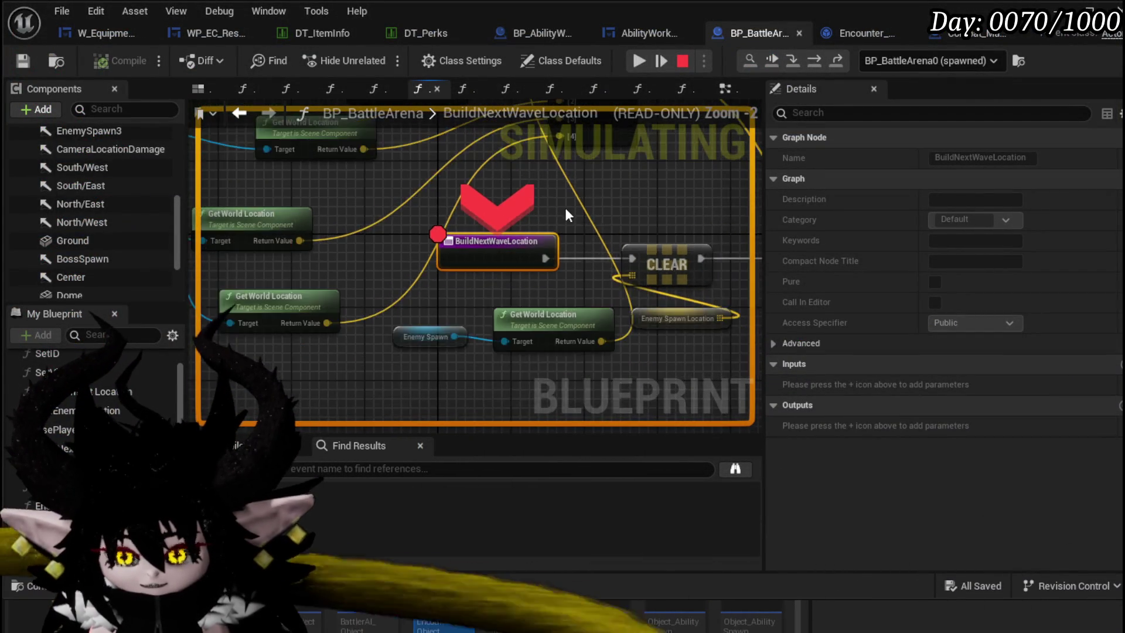
{"action": "scroll", "coordinate": [566, 214], "scroll_direction": "down", "scroll_amount": 2}
{"action": "scroll", "coordinate": [571, 253], "scroll_direction": "up", "scroll_amount": 3}
- Look over the paused BuildNextWaveLocation graph and resume the simulation
{"action": "left_click_drag", "start_coordinate": [571, 253], "coordinate": [321, 313]}
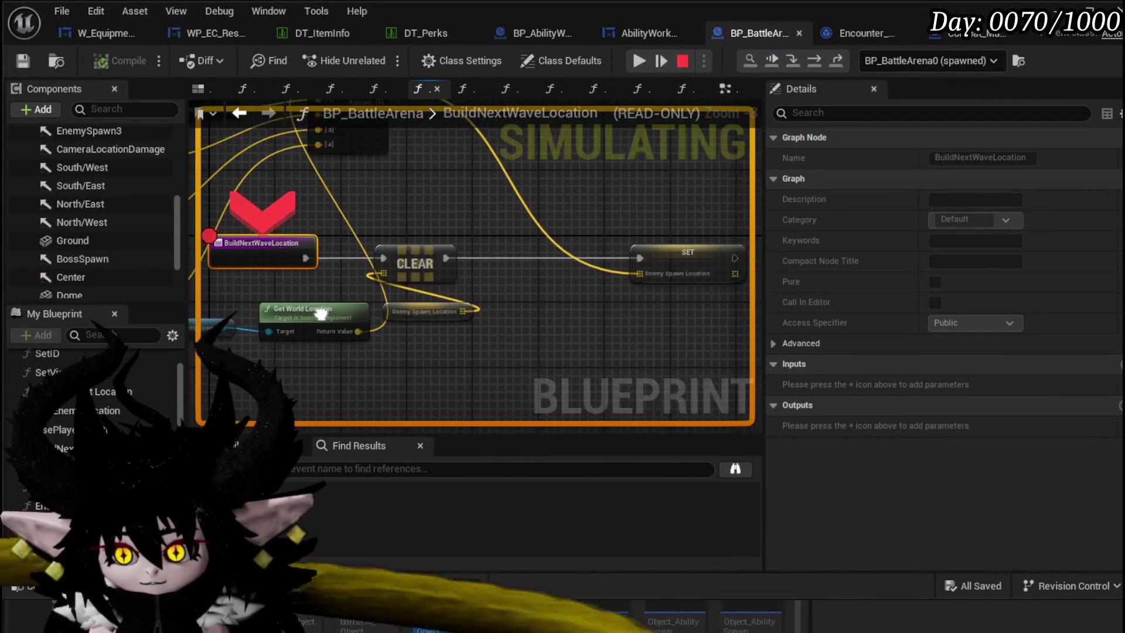
{"action": "scroll", "coordinate": [682, 238], "scroll_direction": "down", "scroll_amount": 1}
{"action": "left_click_drag", "start_coordinate": [680, 238], "coordinate": [601, 202]}
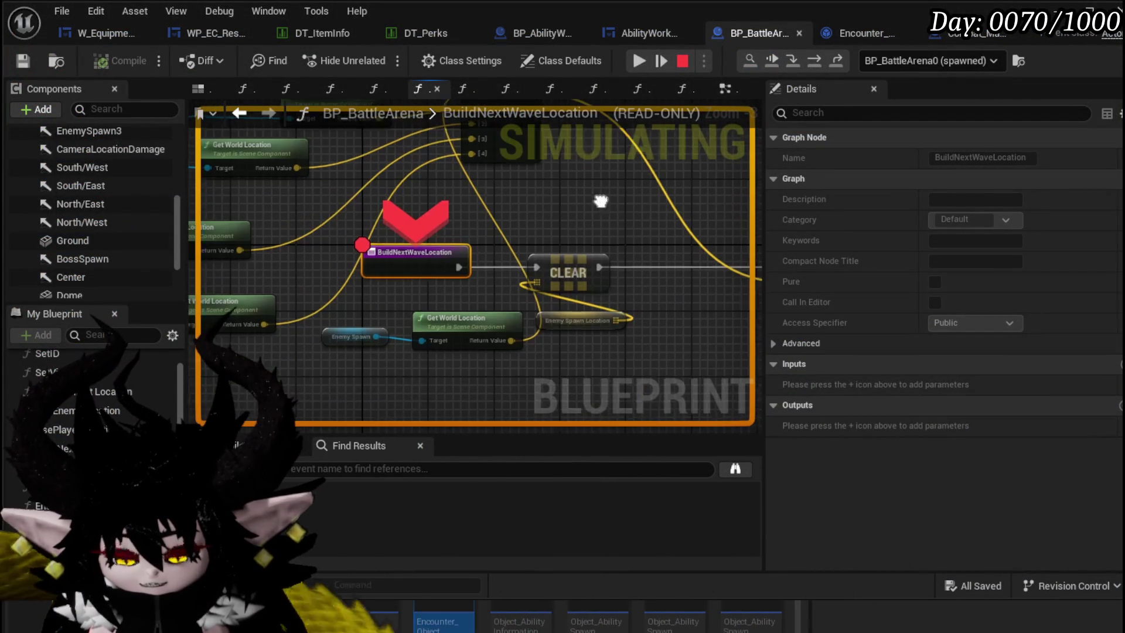
{"action": "left_click", "coordinate": [638, 60]}
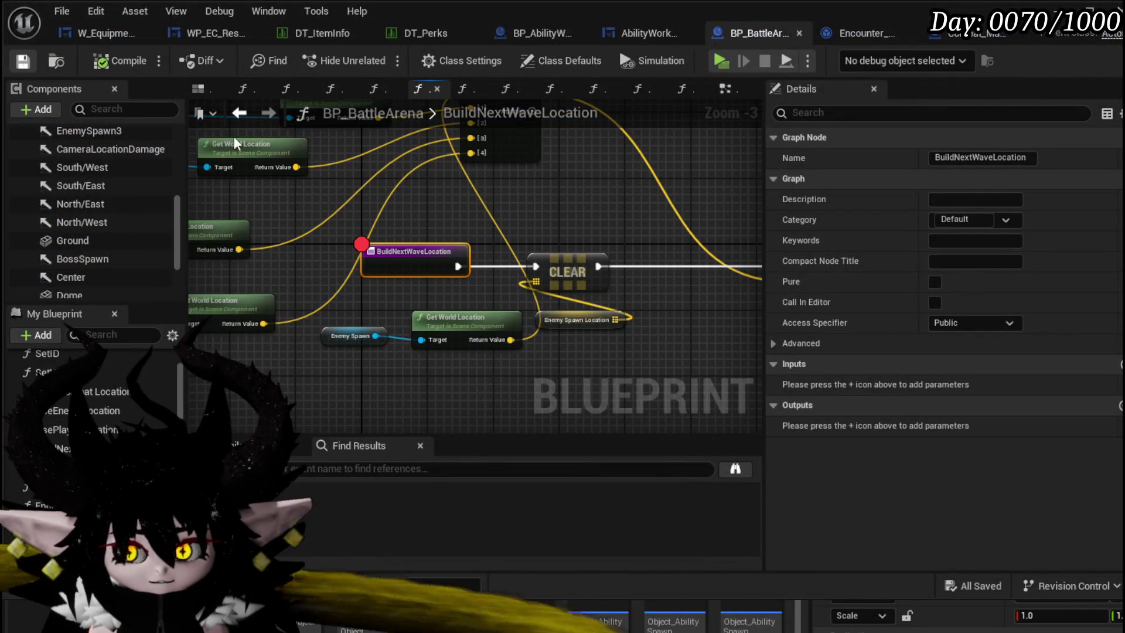
- Paste a Build Combat Location call before the CLEAR group in BuildNextWaveLocation and wire it after the entry
{"action": "left_click_drag", "start_coordinate": [547, 231], "coordinate": [503, 231]}
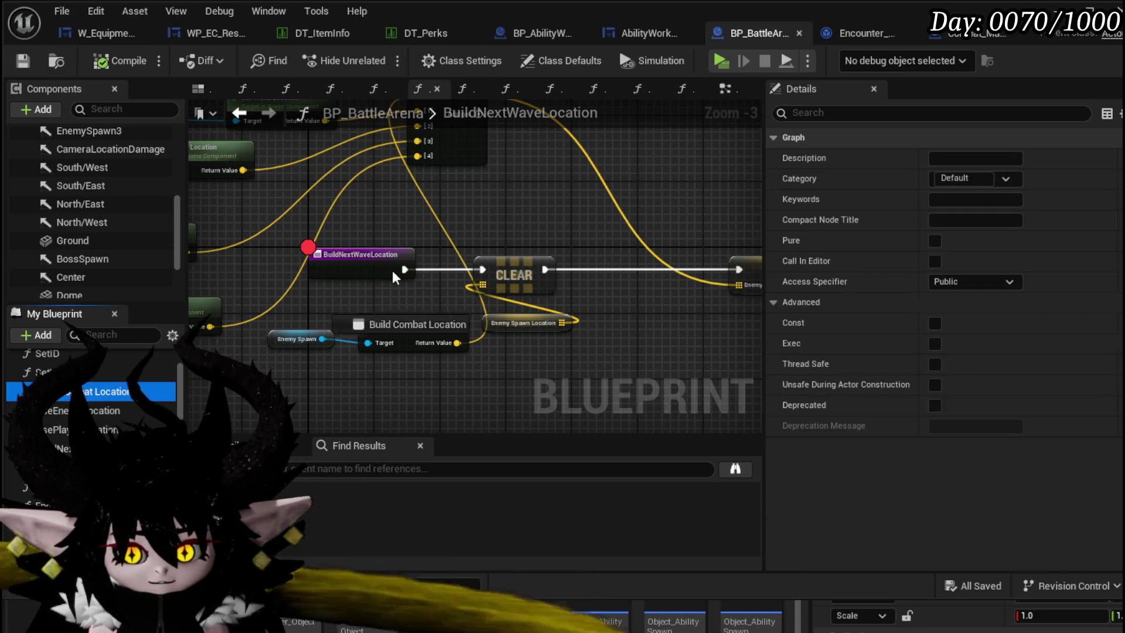
{"action": "key", "text": "ctrl+v"}
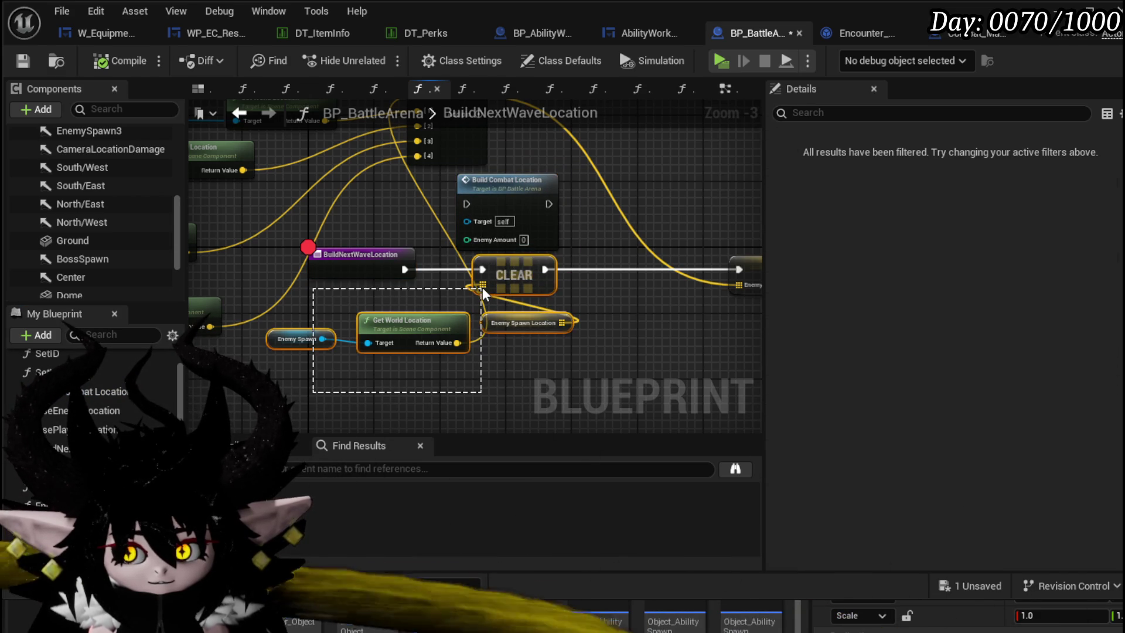
{"action": "left_click_drag", "start_coordinate": [483, 293], "coordinate": [482, 358]}
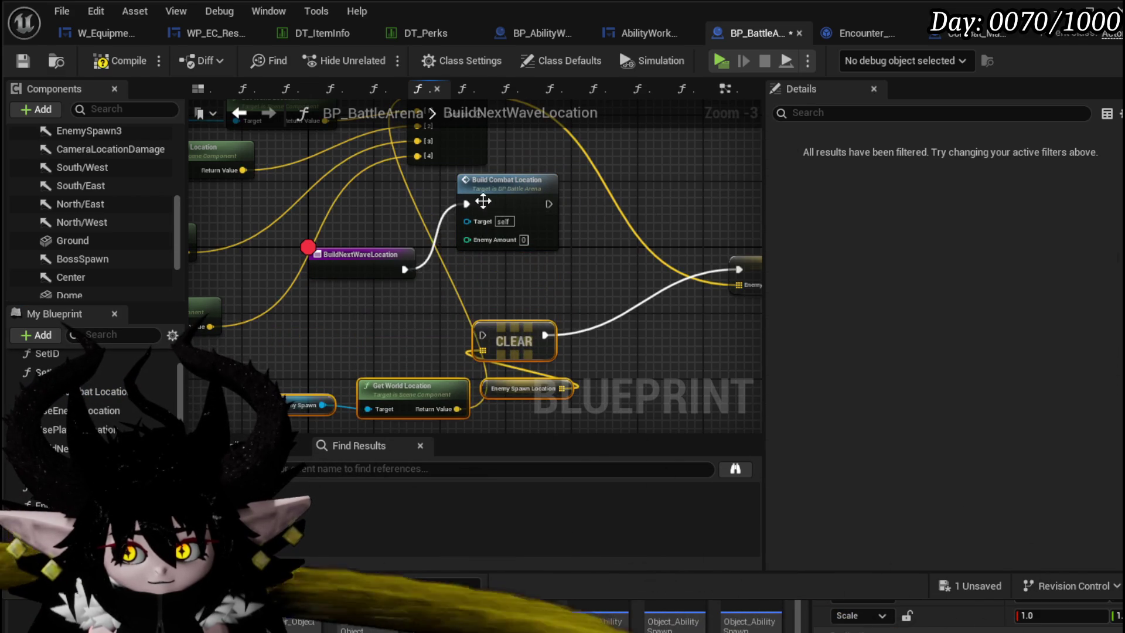
{"action": "left_click_drag", "start_coordinate": [483, 202], "coordinate": [479, 269]}
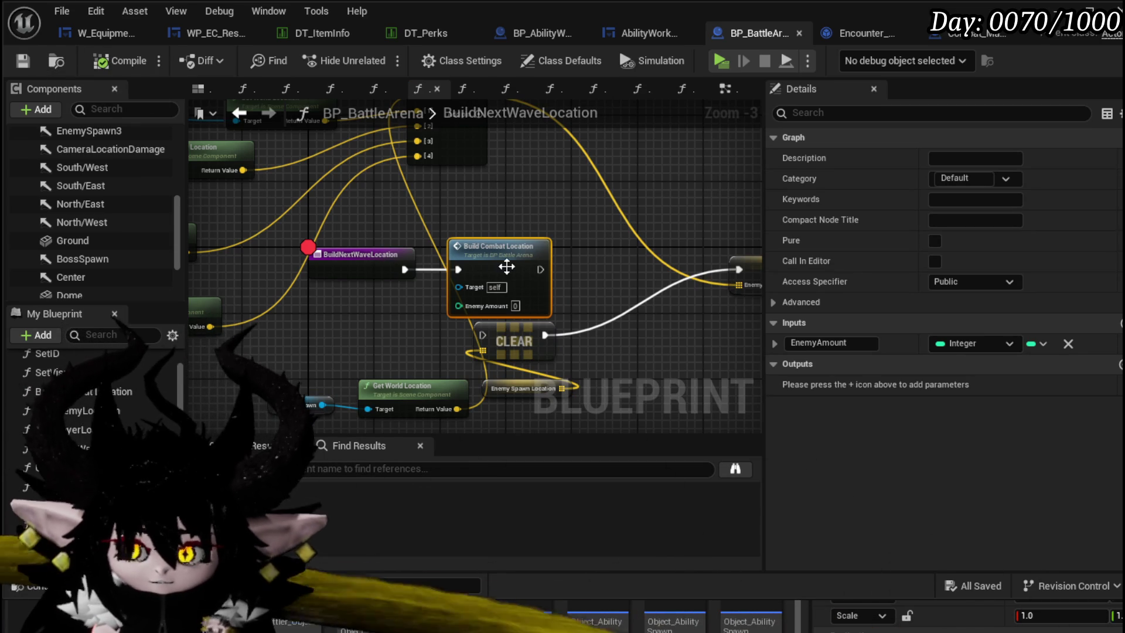
{"action": "double_click", "coordinate": [506, 268]}
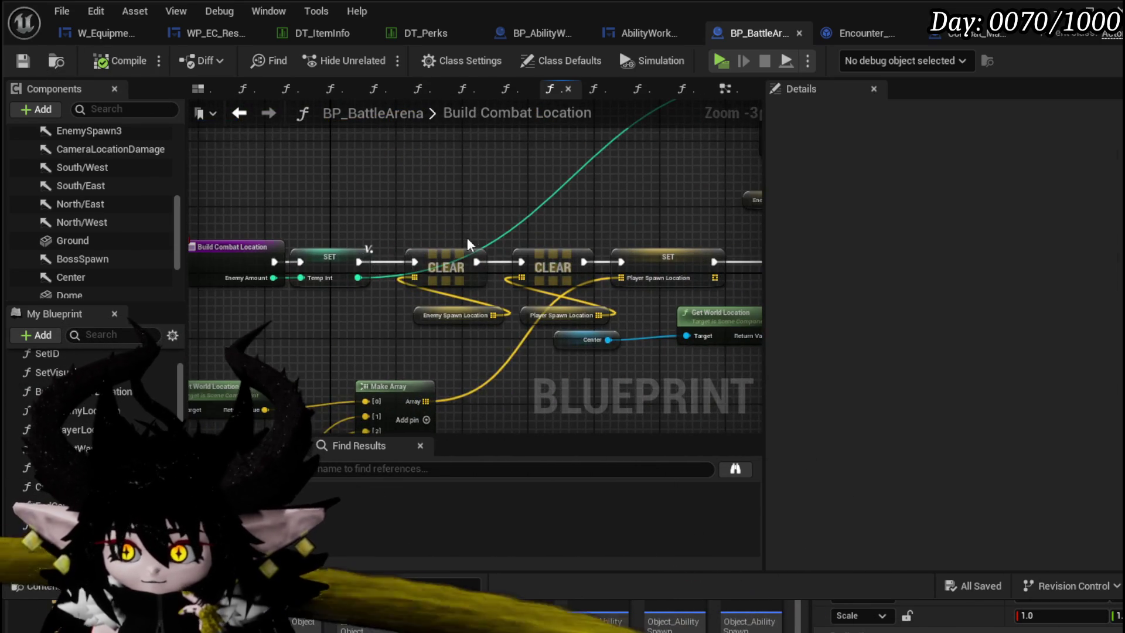
- Pan through Build Combat Location from its start to the Get World Location and Make Array nodes
{"action": "mouse_move", "coordinate": [469, 242]}
{"action": "left_mouse_down"}
{"action": "mouse_move", "coordinate": [313, 185]}
{"action": "mouse_move", "coordinate": [456, 205]}
{"action": "left_mouse_up"}
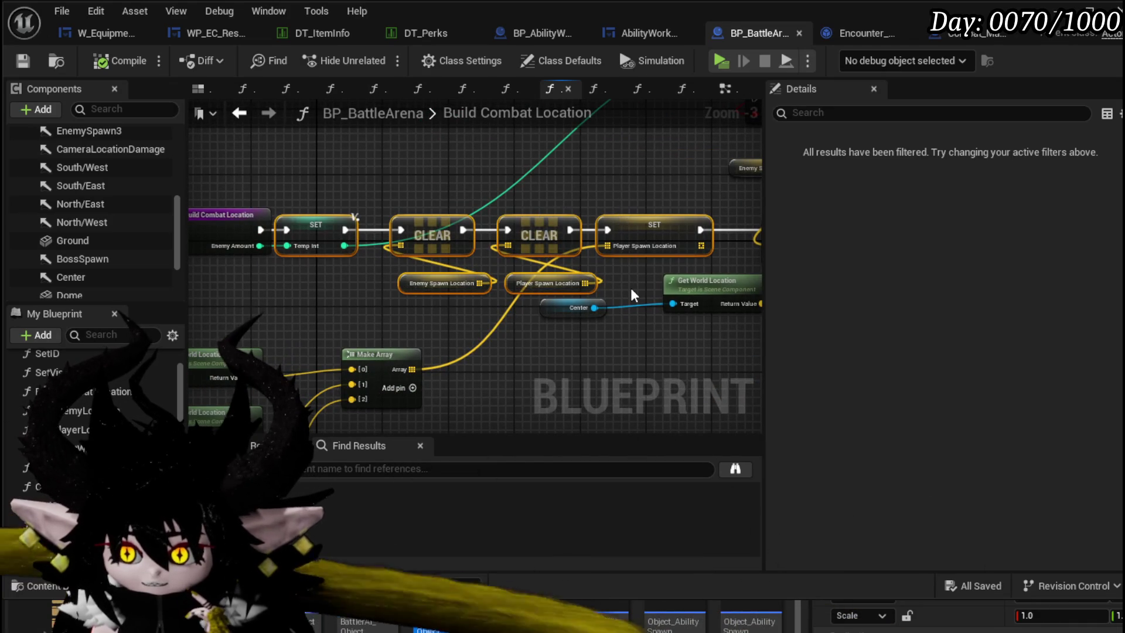
{"action": "left_click_drag", "start_coordinate": [631, 292], "coordinate": [252, 269]}
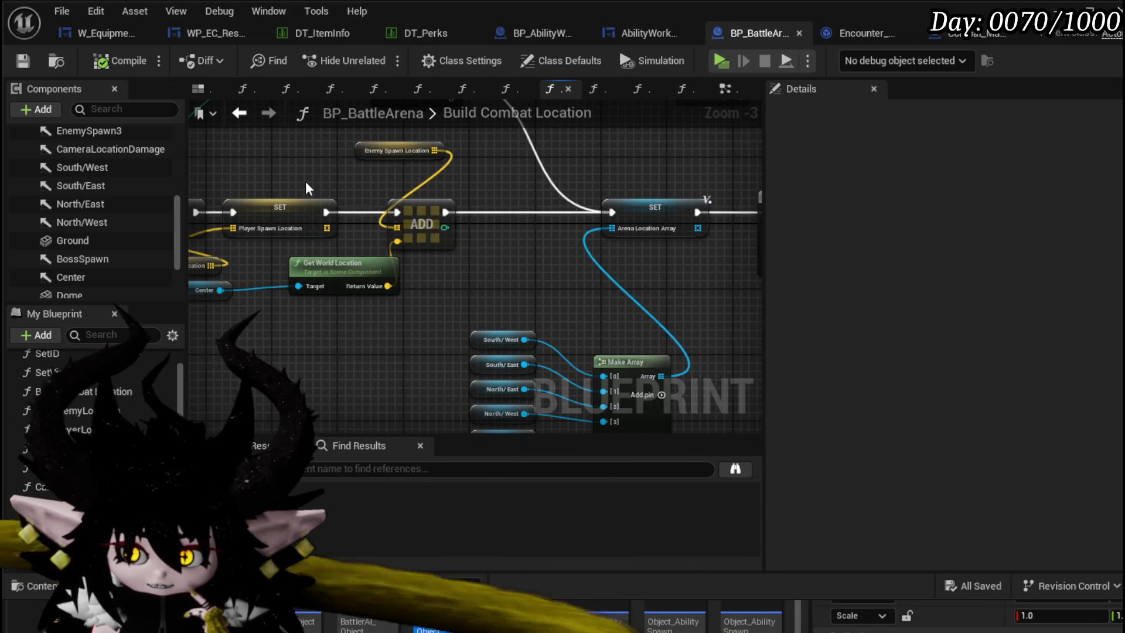
{"action": "left_click_drag", "start_coordinate": [308, 188], "coordinate": [496, 196]}
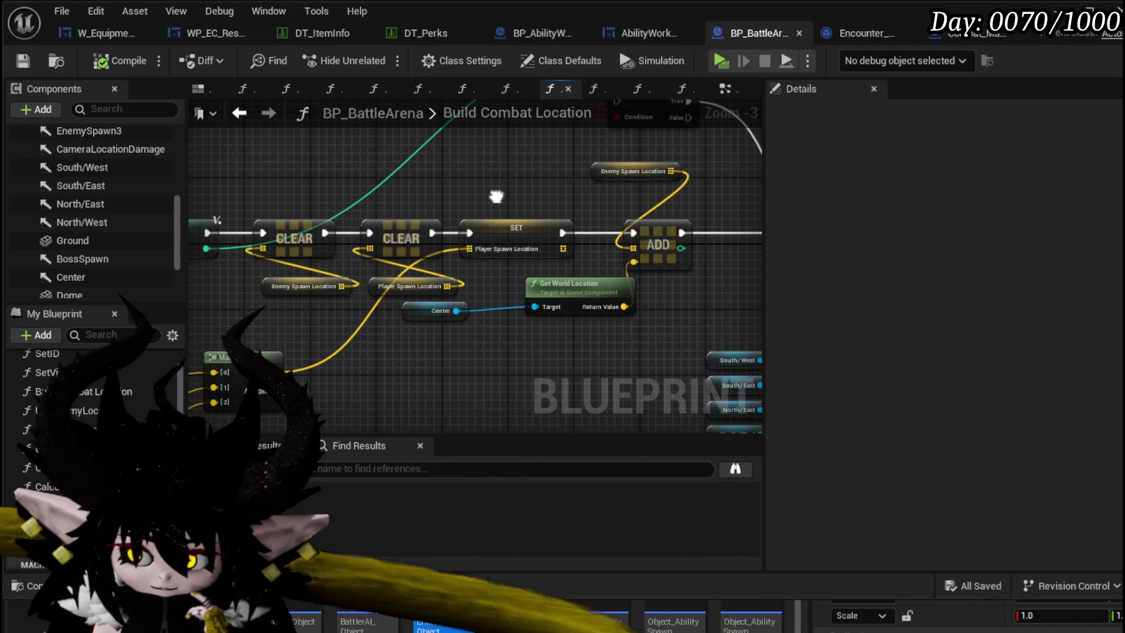
{"action": "mouse_move", "coordinate": [395, 277]}
{"action": "left_mouse_down"}
{"action": "mouse_move", "coordinate": [458, 194]}
{"action": "mouse_move", "coordinate": [576, 195]}
{"action": "left_mouse_up"}
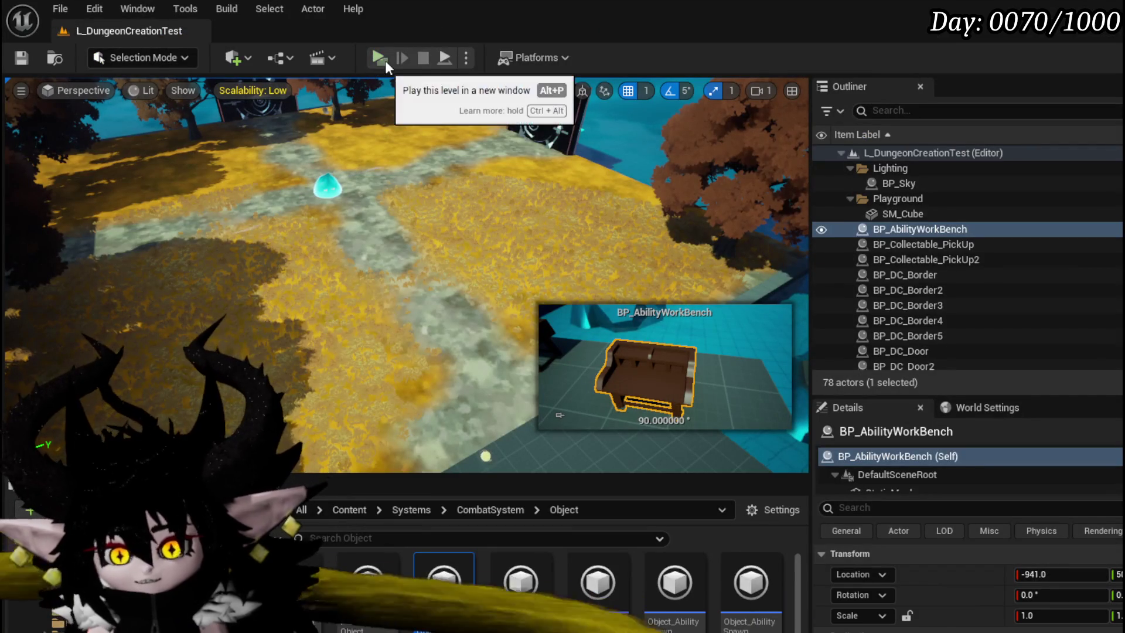
- Launch the level in a play window and play Giga Draw, More Cards, Haste and Void AOE
{"action": "key", "text": "alt+p"}
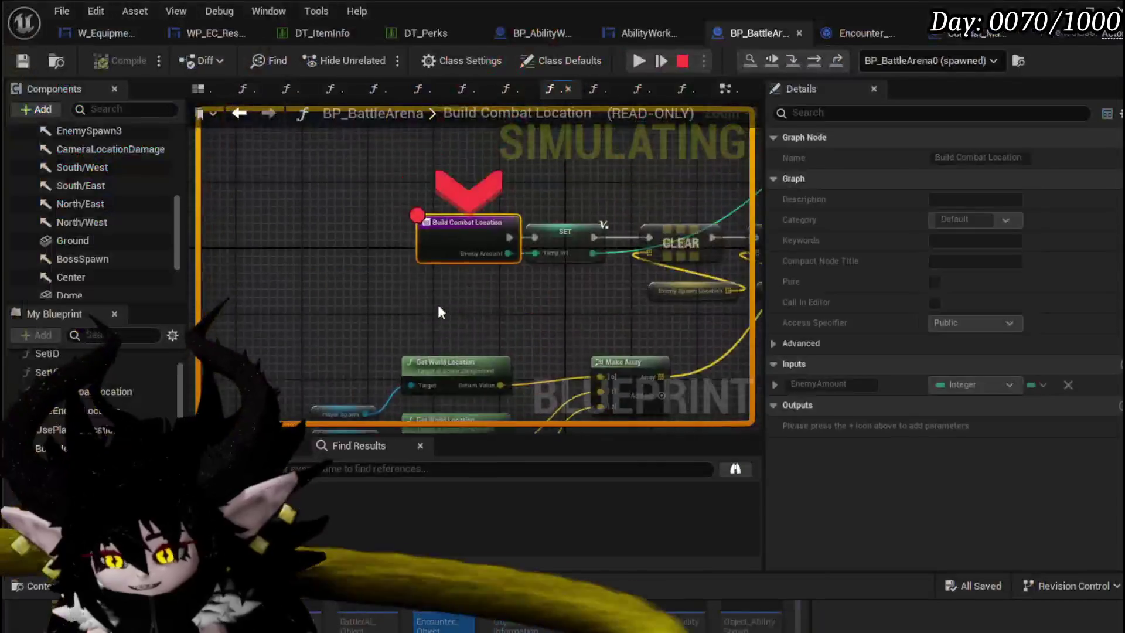
{"action": "left_click", "coordinate": [639, 62]}
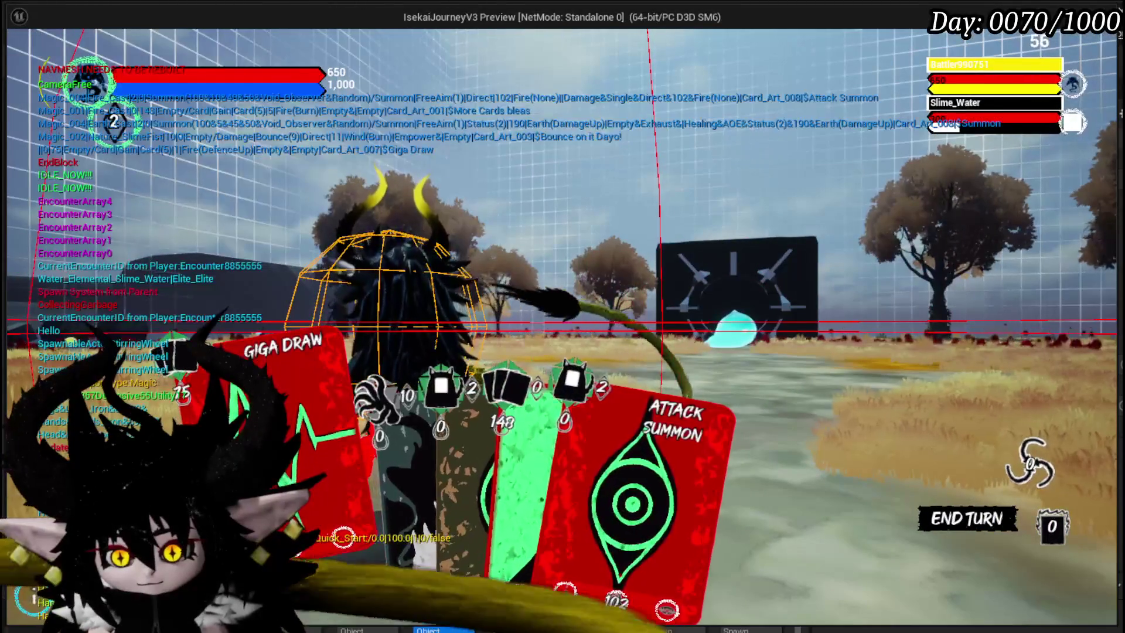
{"action": "left_click", "coordinate": [392, 352]}
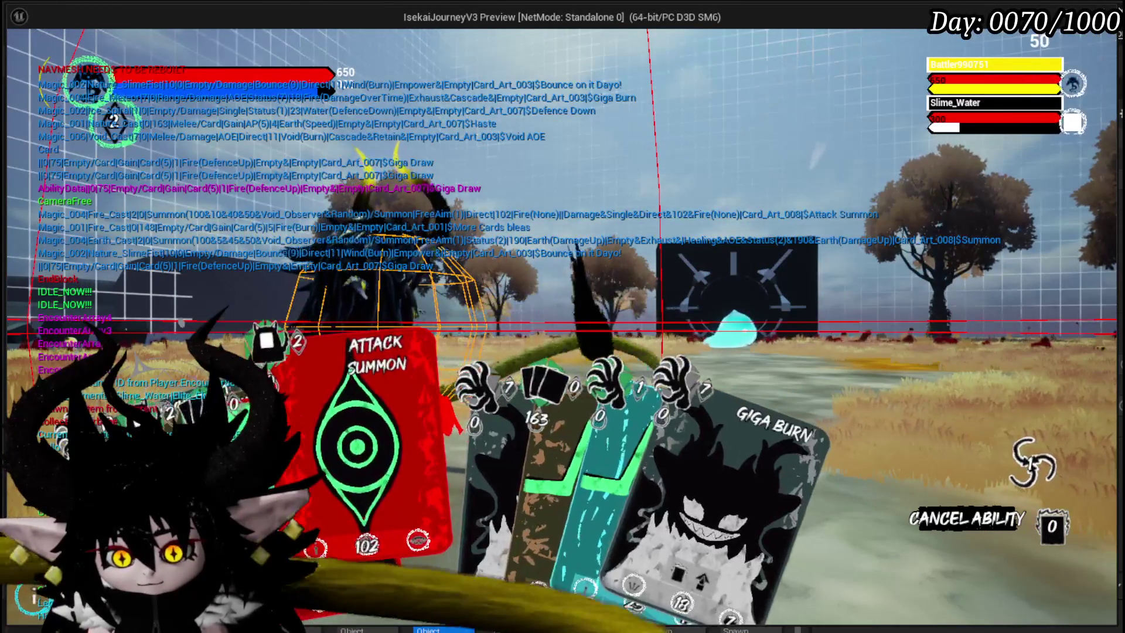
{"action": "left_click", "coordinate": [314, 387]}
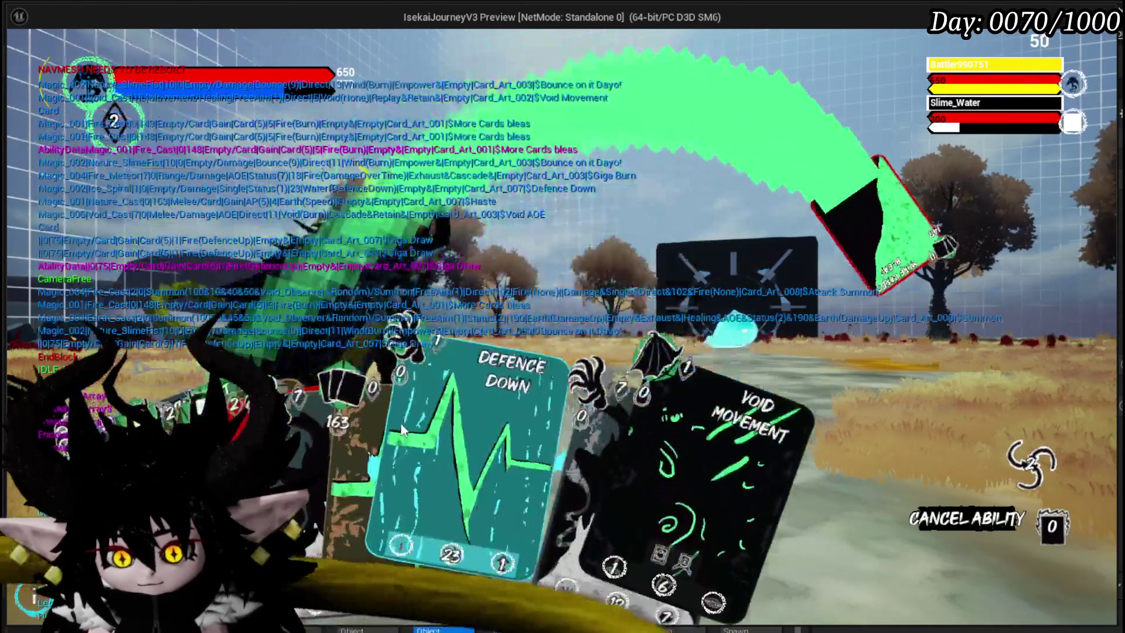
{"action": "left_click", "coordinate": [342, 476]}
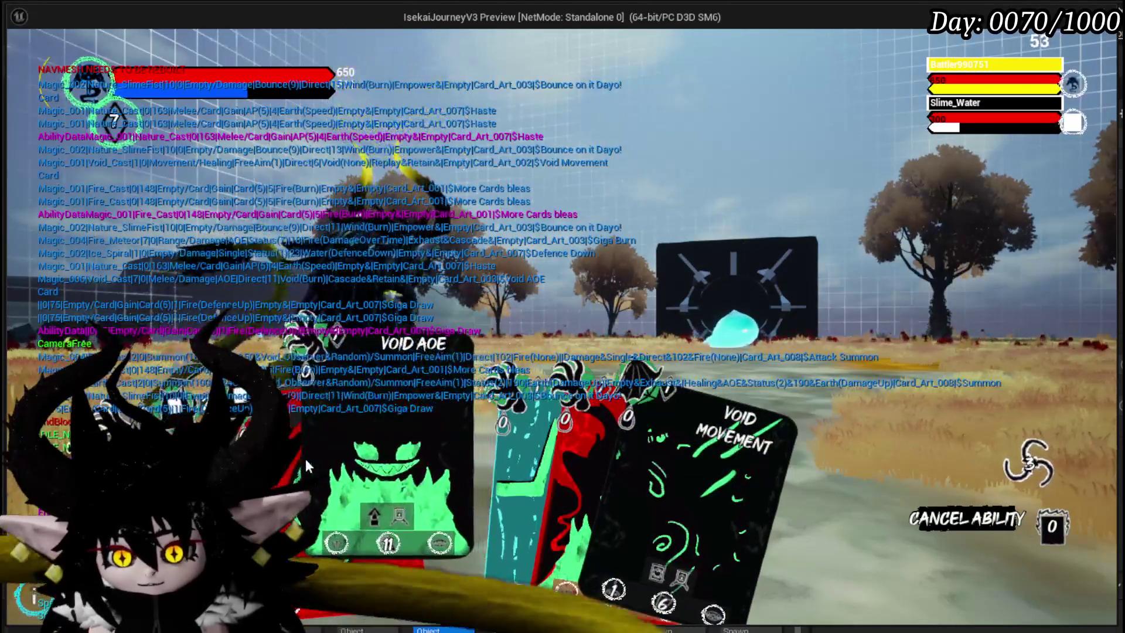
{"action": "left_click", "coordinate": [387, 465]}
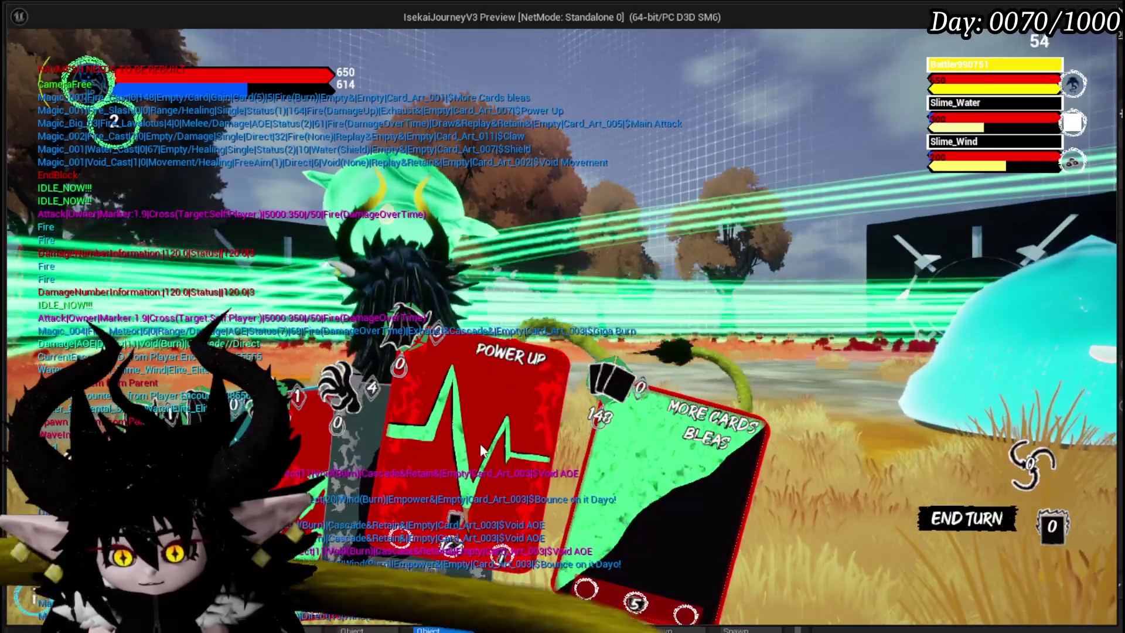
- Play Power Up, fire Defence Down at Slime_Water, and cast Shield on its target
{"action": "left_click", "coordinate": [480, 443]}
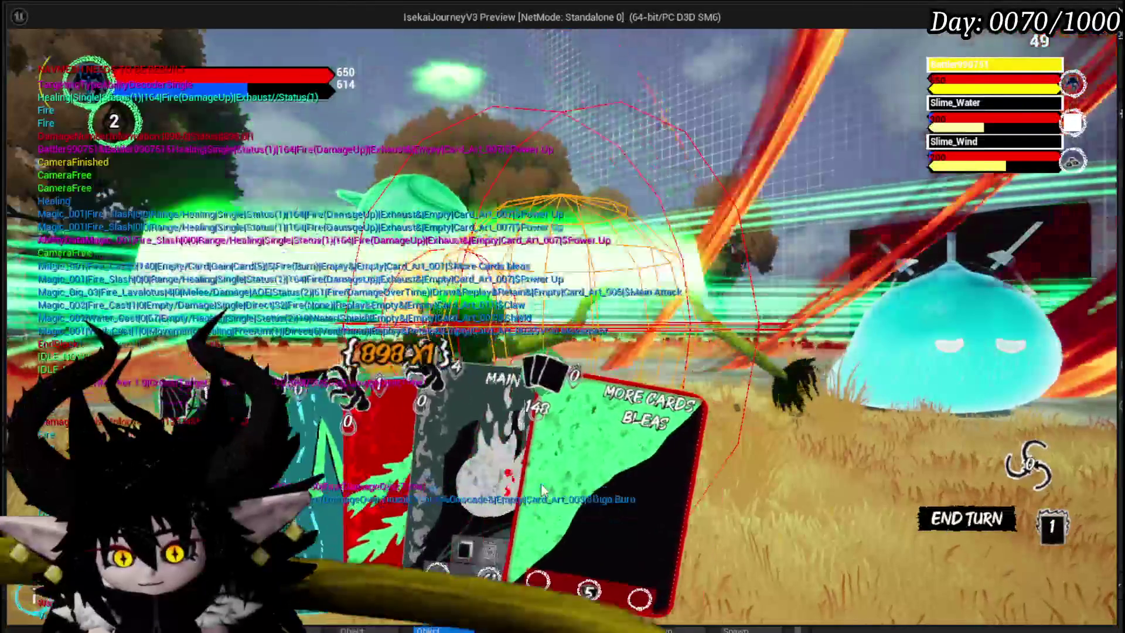
{"action": "left_click", "coordinate": [542, 488]}
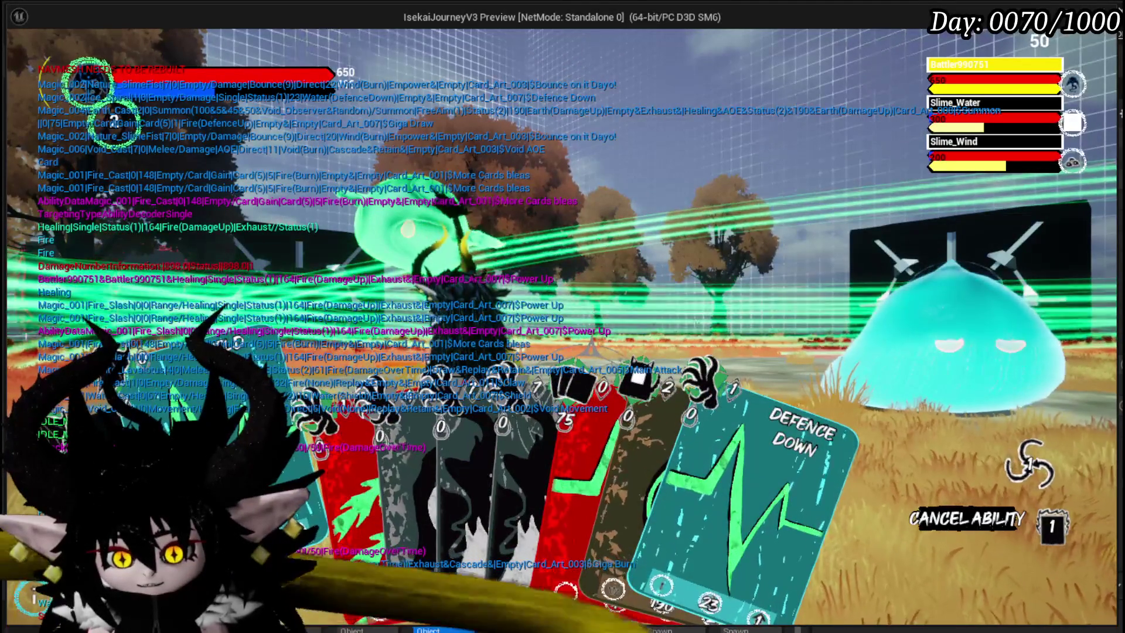
{"action": "left_click", "coordinate": [717, 458]}
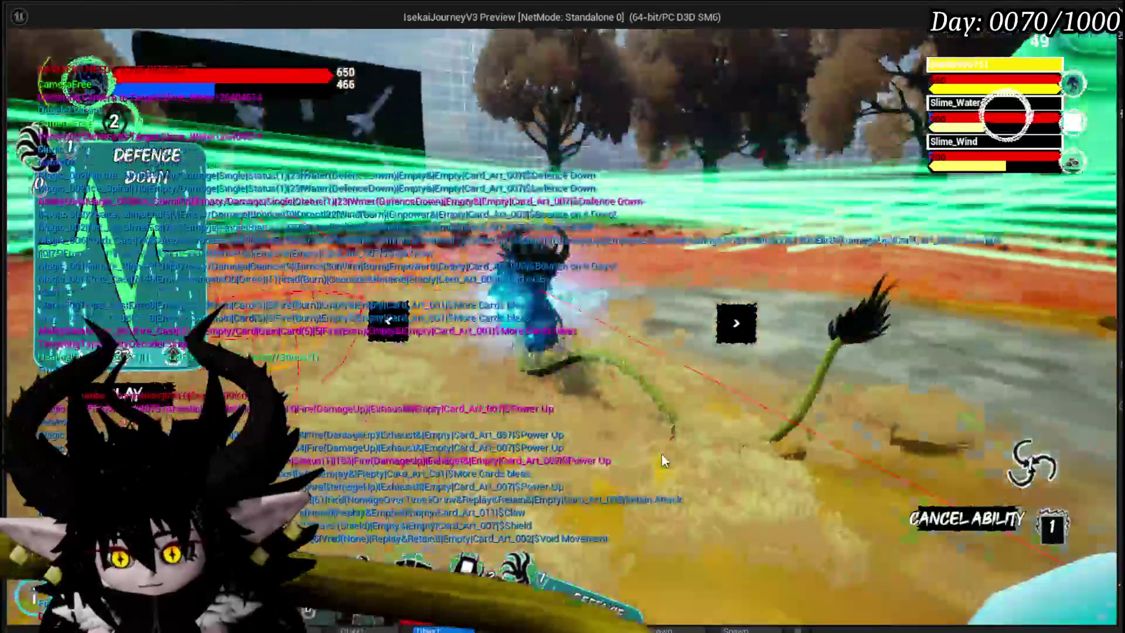
{"action": "left_click", "coordinate": [662, 455]}
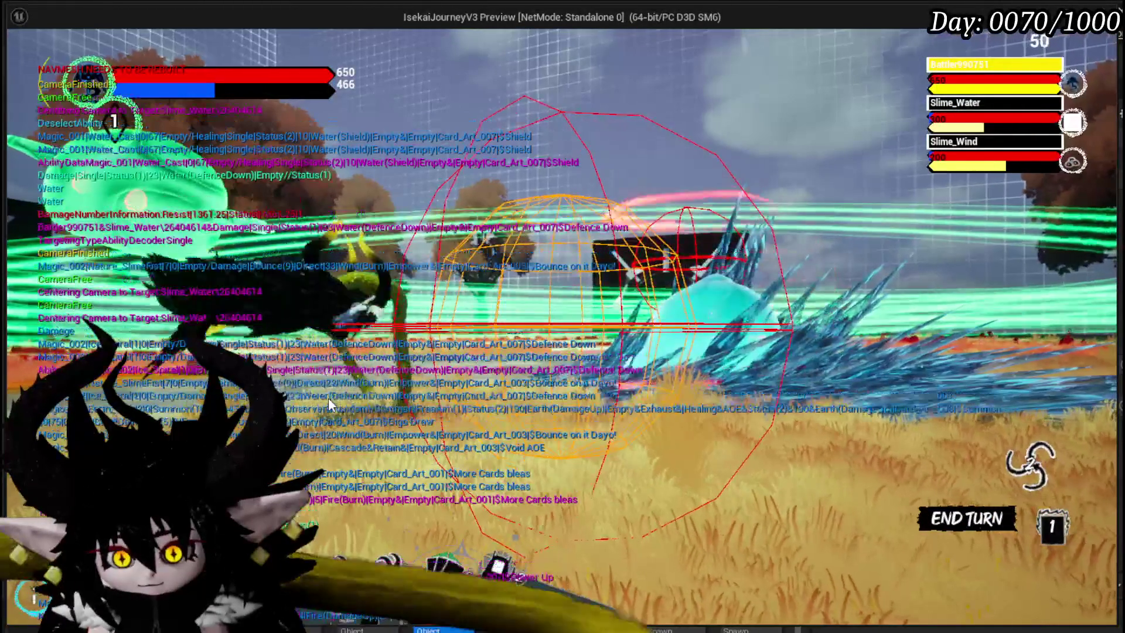
{"action": "left_click", "coordinate": [563, 493]}
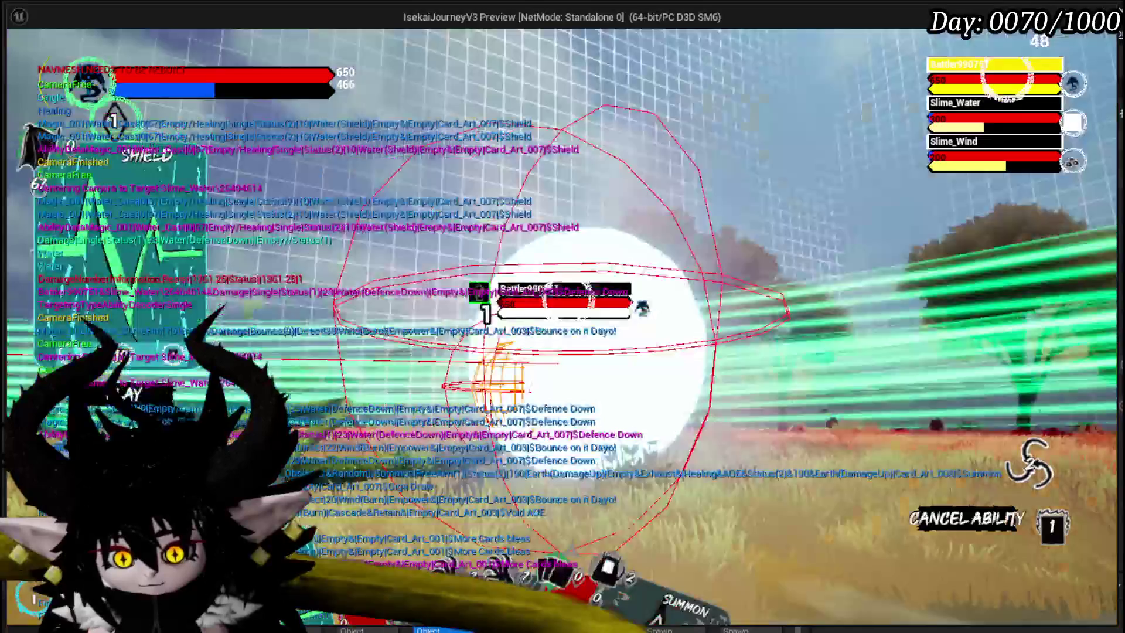
{"action": "left_click", "coordinate": [562, 334]}
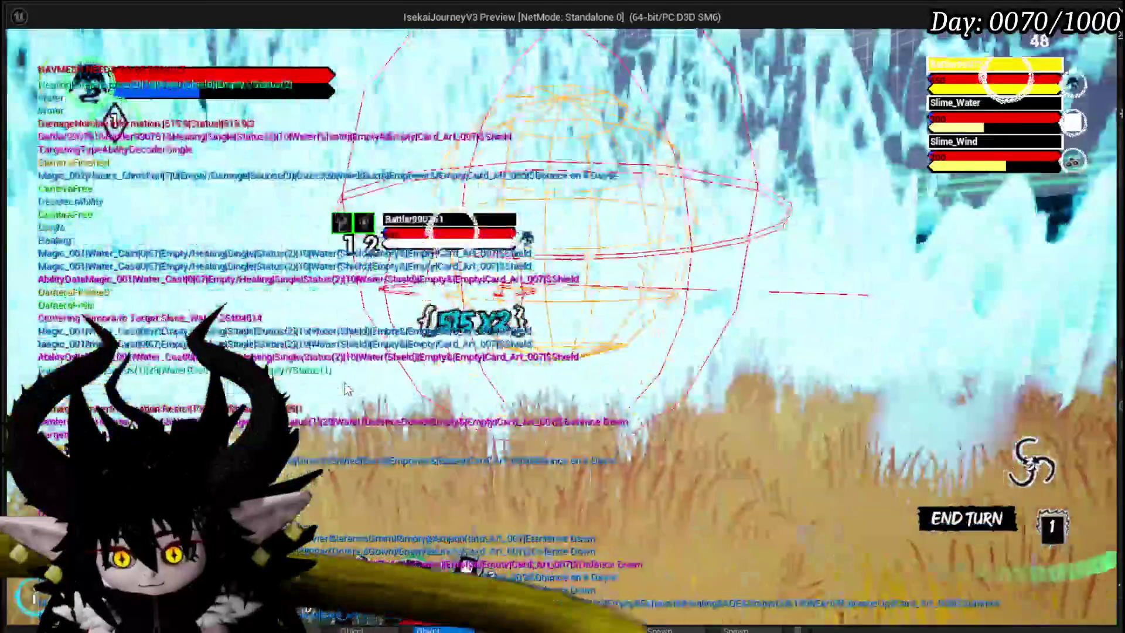
- Play Giga Draw and Haste, then resume execution past the Build Combat Location breakpoint
{"action": "left_click", "coordinate": [492, 457]}
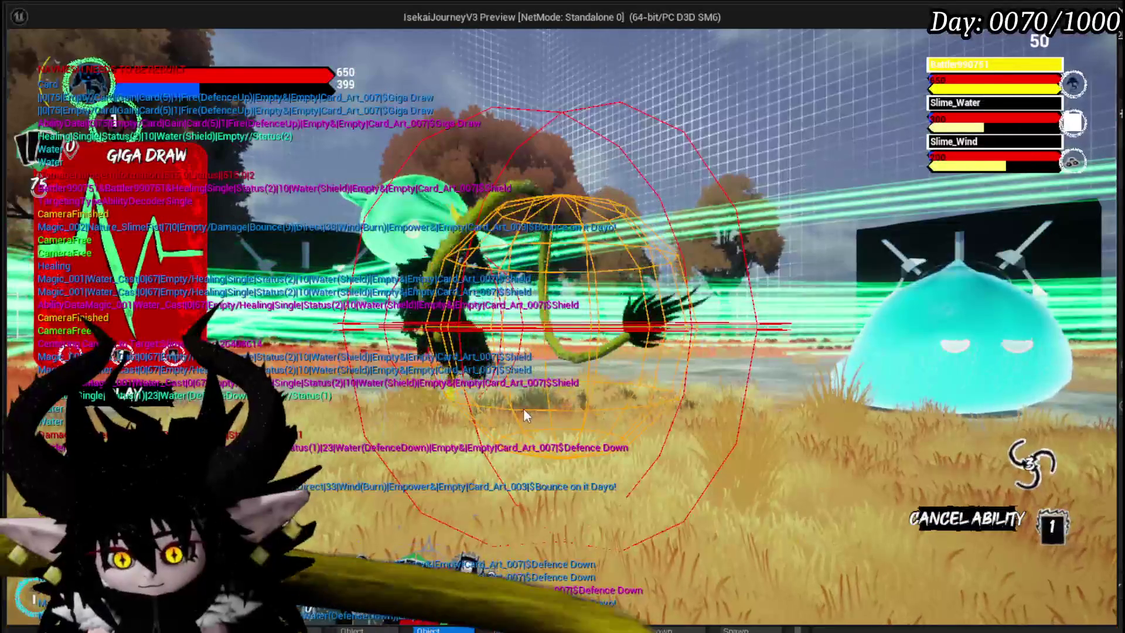
{"action": "left_click", "coordinate": [523, 408]}
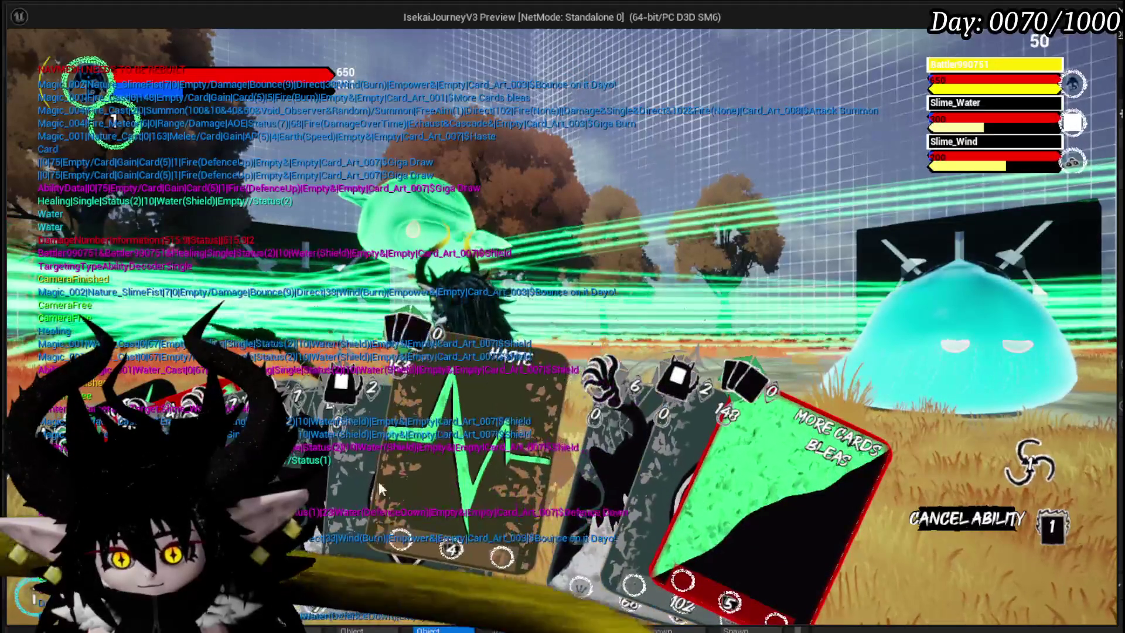
{"action": "left_click", "coordinate": [515, 402]}
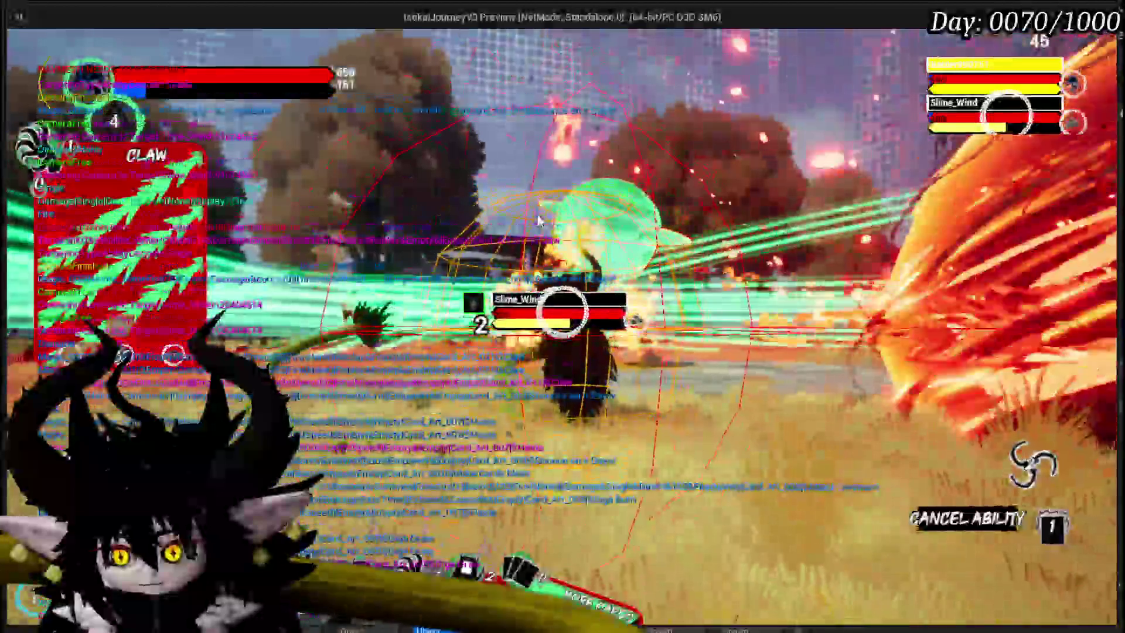
{"action": "key", "text": "Escape"}
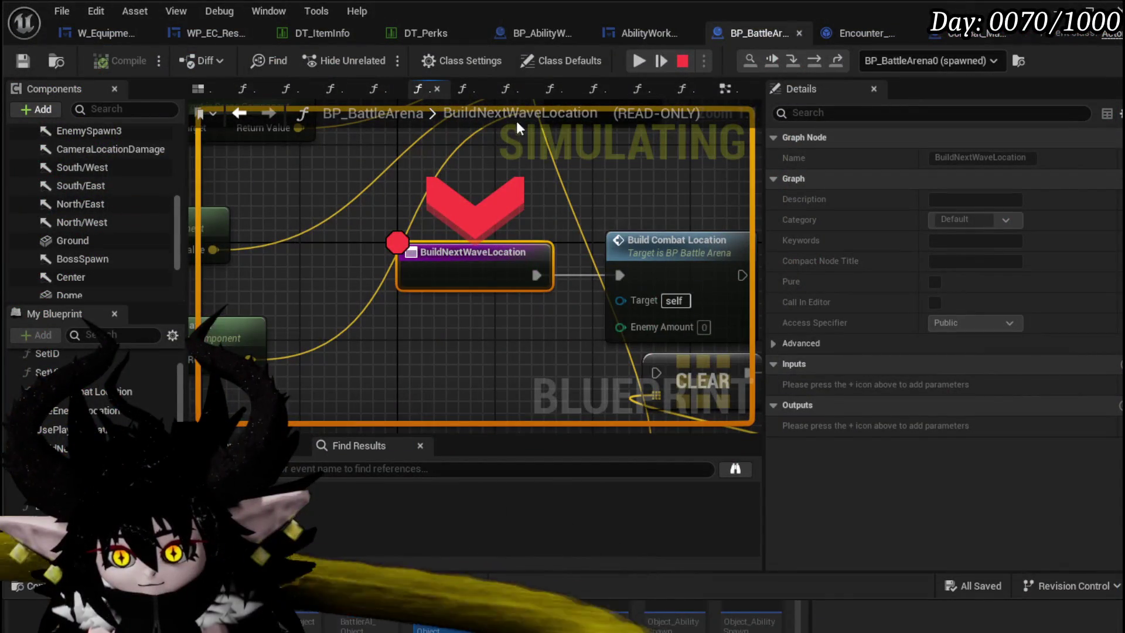
{"action": "left_click", "coordinate": [639, 61]}
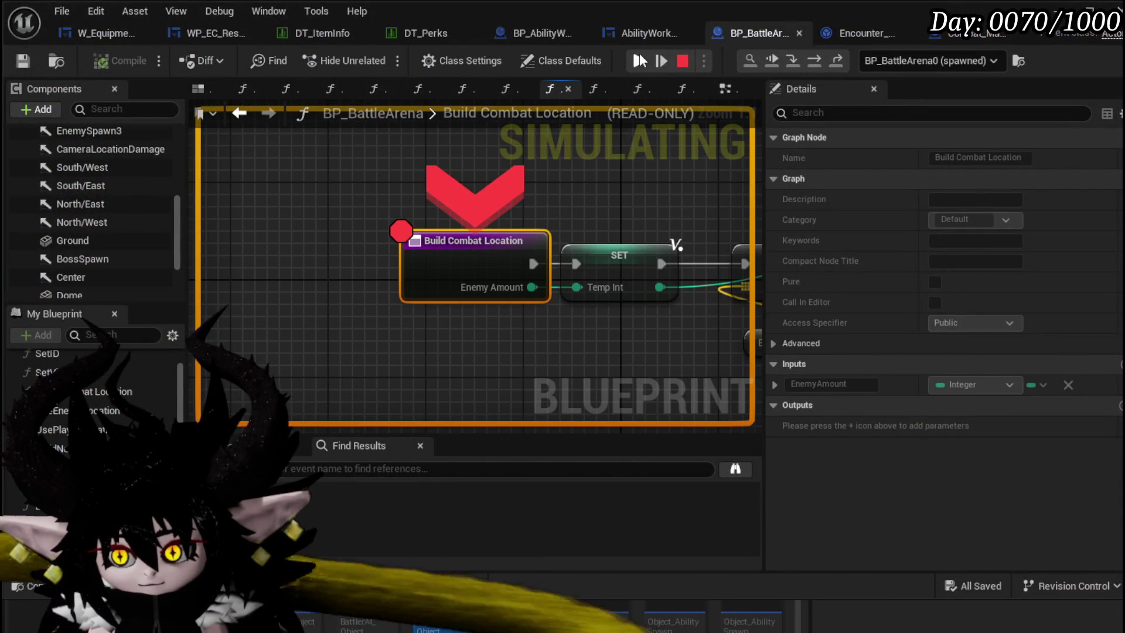
{"action": "left_click", "coordinate": [640, 61]}
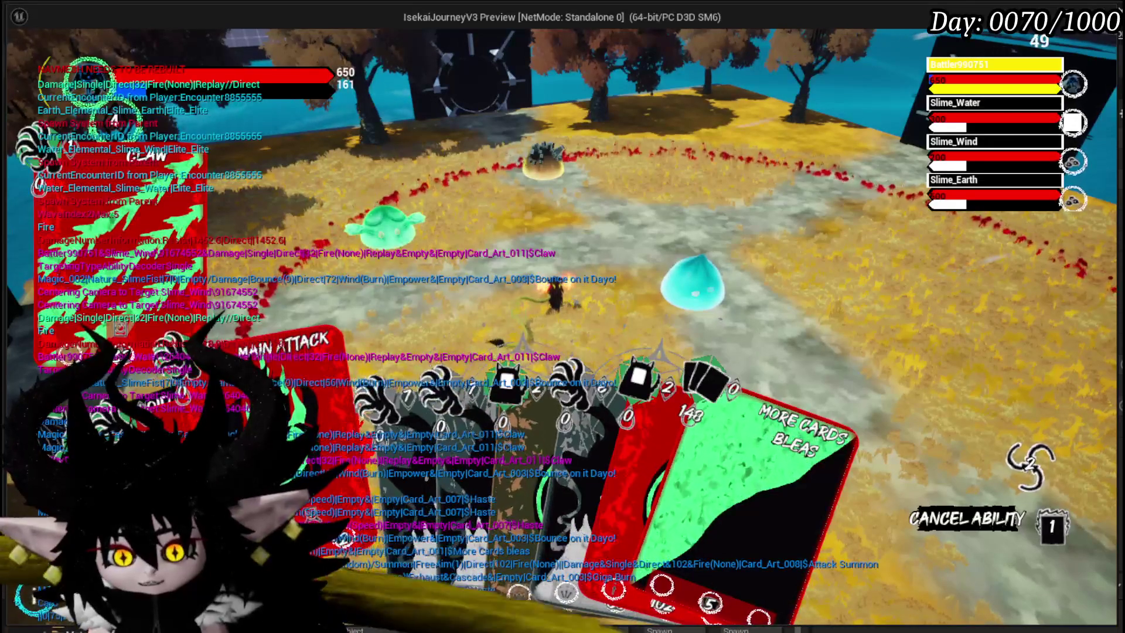
- Play a card targeting Slime_Wind, triggering the Build Combat Location breakpoint
{"action": "left_click", "coordinate": [501, 186]}
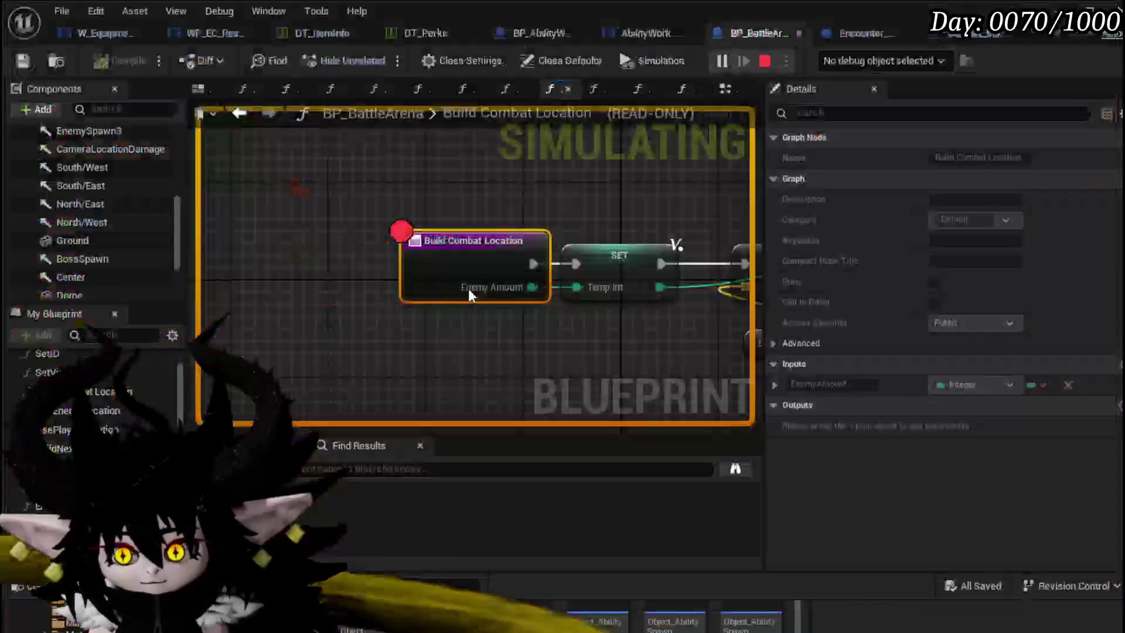
- Resume execution from the Build Combat Location breakpoint into the running preview
{"action": "left_click", "coordinate": [639, 61]}
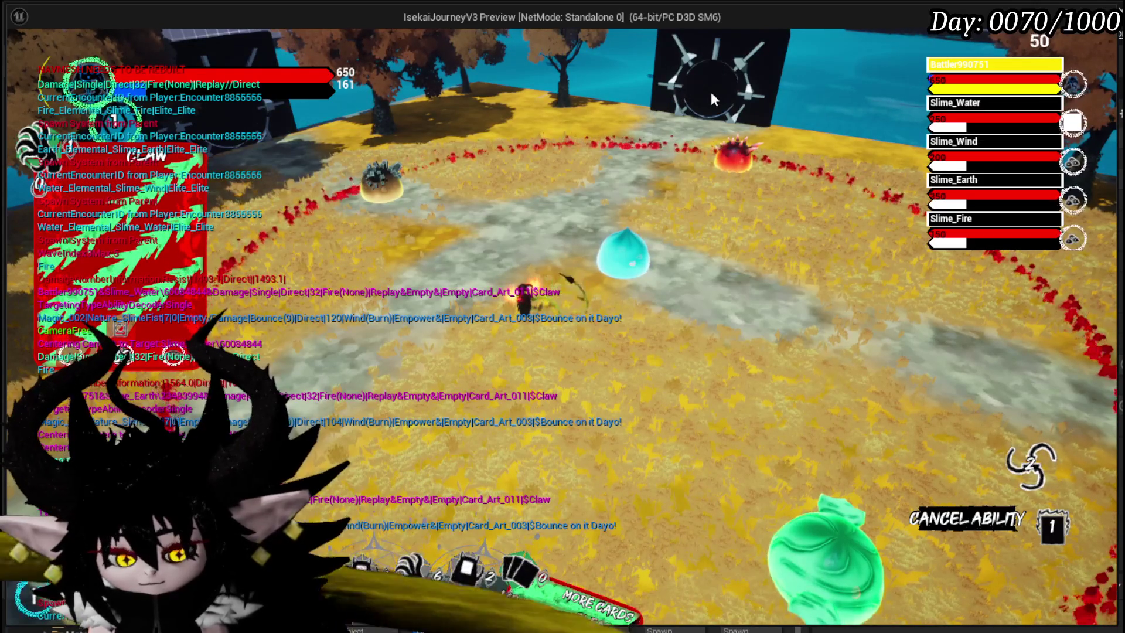
- Stop the play session and delete the yellow node cluster from the Build Combat Location graph
{"action": "key", "text": "Escape"}
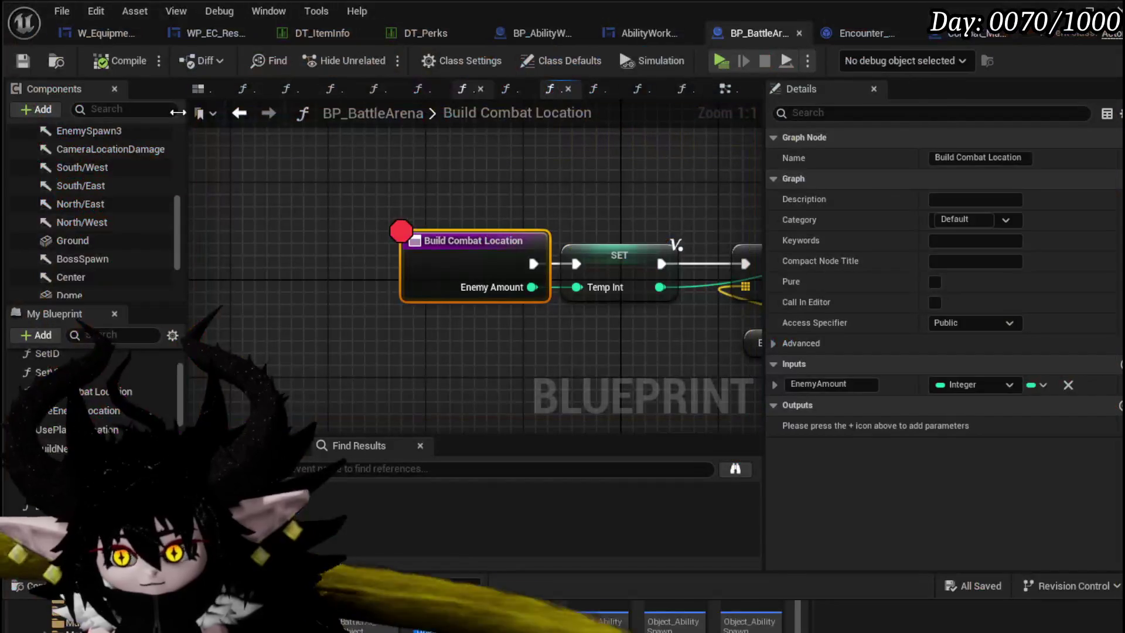
{"action": "left_click_drag", "start_coordinate": [528, 214], "coordinate": [362, 205]}
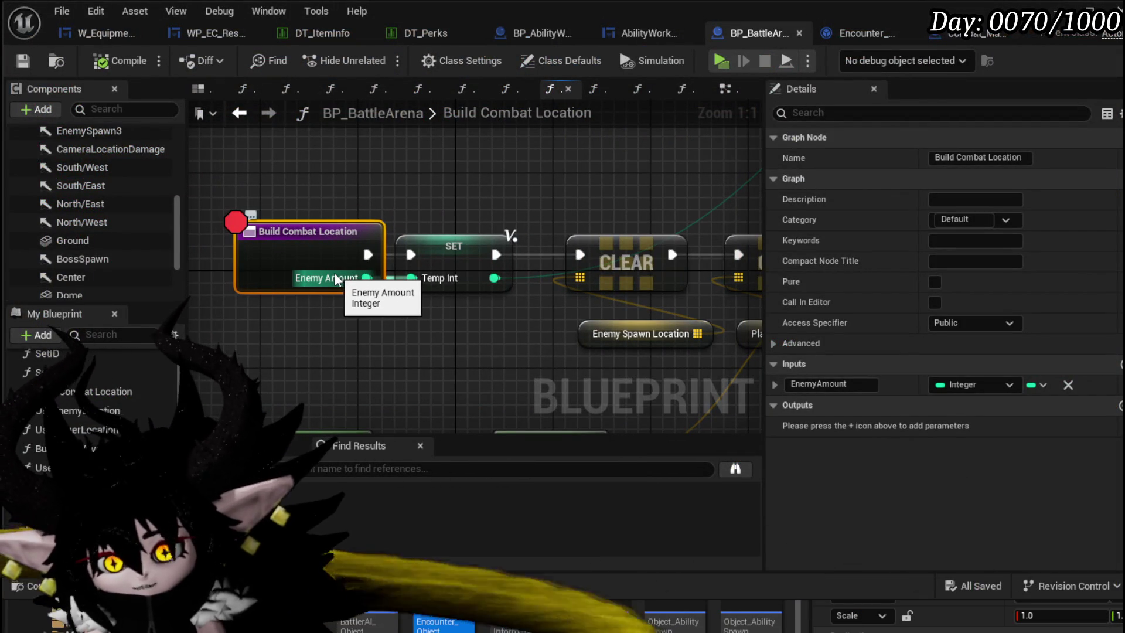
{"action": "scroll", "coordinate": [409, 209], "scroll_direction": "down", "scroll_amount": 4}
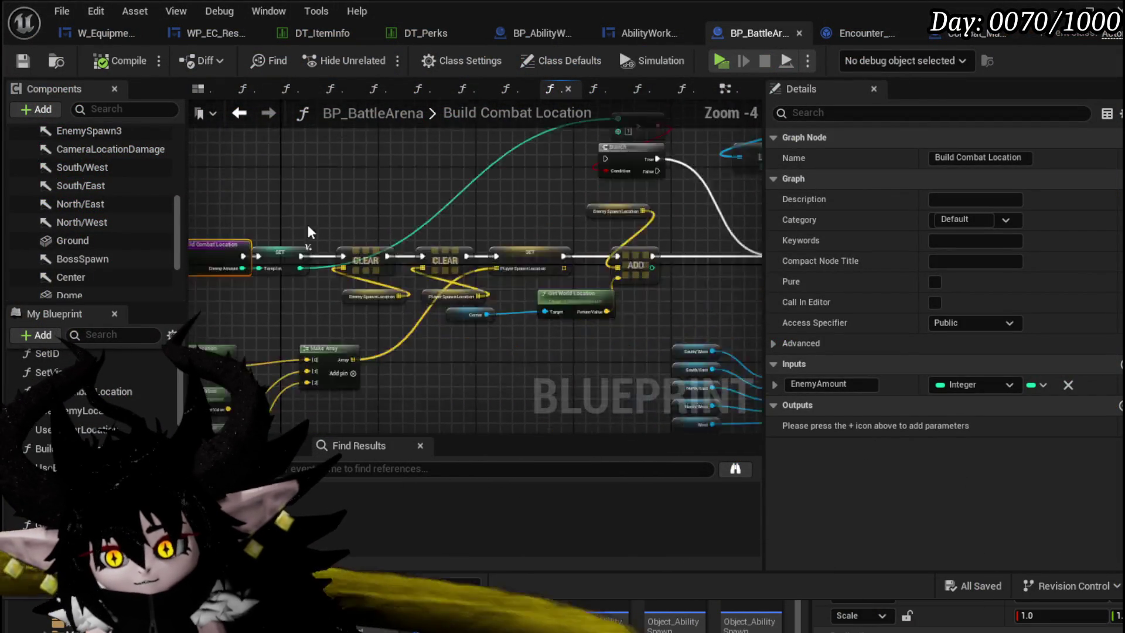
{"action": "scroll", "coordinate": [387, 216], "scroll_direction": "down", "scroll_amount": 2}
{"action": "left_click_drag", "start_coordinate": [387, 216], "coordinate": [326, 222]}
{"action": "left_click", "coordinate": [346, 187]}
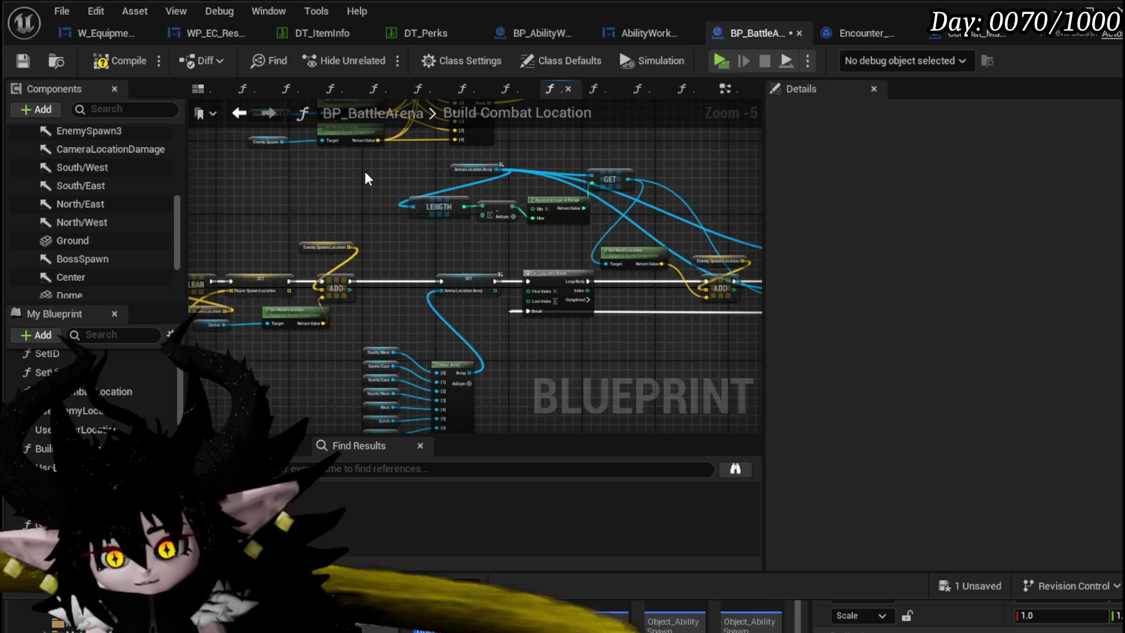
{"action": "left_click_drag", "start_coordinate": [290, 141], "coordinate": [253, 310]}
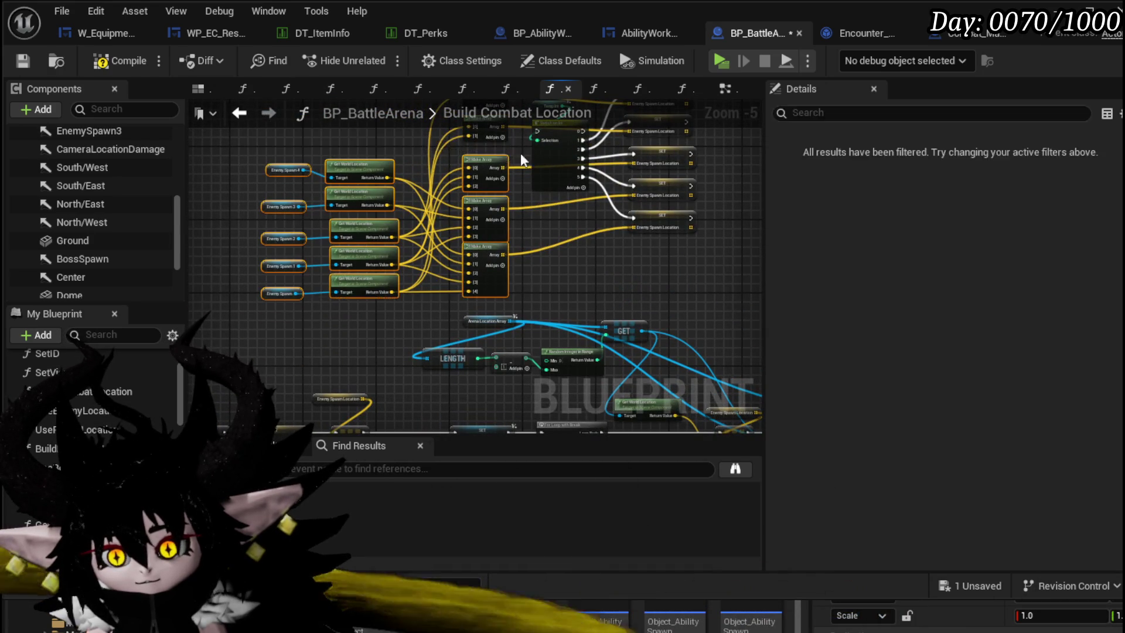
{"action": "mouse_move", "coordinate": [276, 220]}
{"action": "left_mouse_down"}
{"action": "mouse_move", "coordinate": [555, 334]}
{"action": "mouse_move", "coordinate": [533, 176]}
{"action": "left_mouse_up"}
{"action": "key", "text": "Delete"}
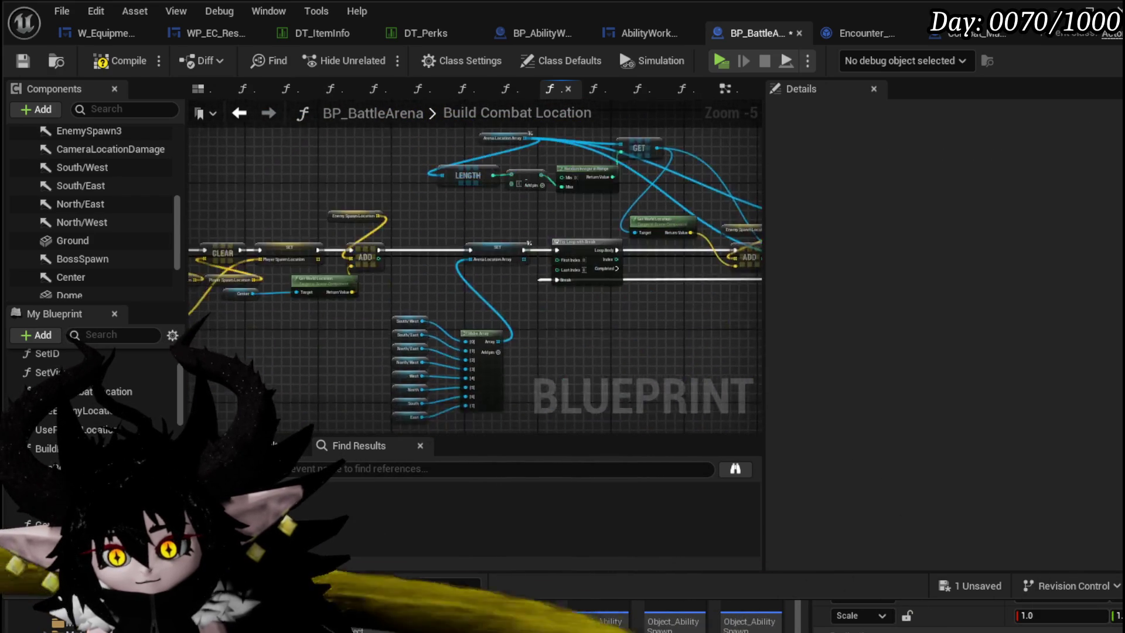
- Save the BP_BattleArena blueprint after removing the nodes
{"action": "left_click_drag", "start_coordinate": [440, 220], "coordinate": [535, 247]}
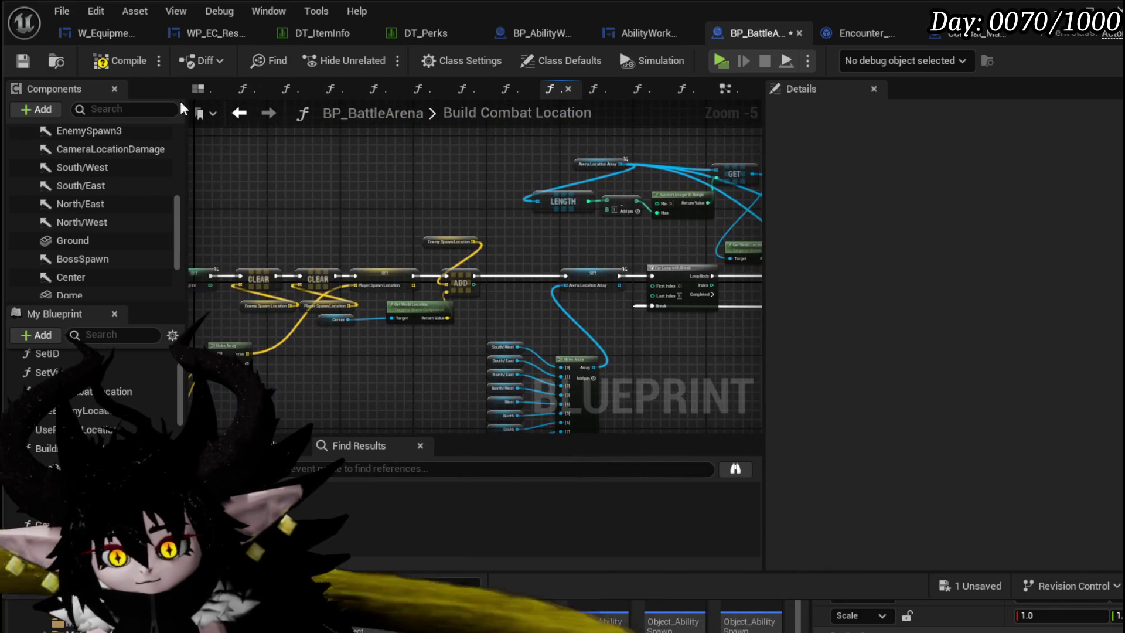
{"action": "left_click", "coordinate": [24, 61]}
{"action": "left_click_drag", "start_coordinate": [686, 281], "coordinate": [589, 215]}
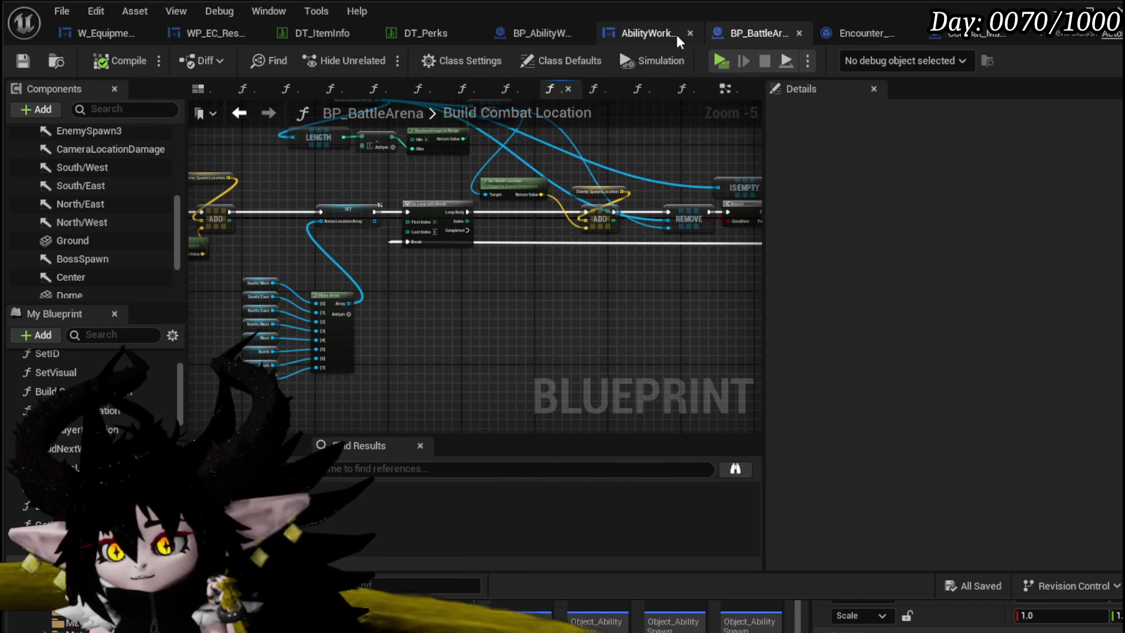
- In Combat_Manager's SpawnEnemyBattler graph, reposition the Get Actor Rotation and Arena nodes
{"action": "left_click", "coordinate": [968, 32]}
{"action": "scroll", "coordinate": [613, 231], "scroll_direction": "up", "scroll_amount": 4}
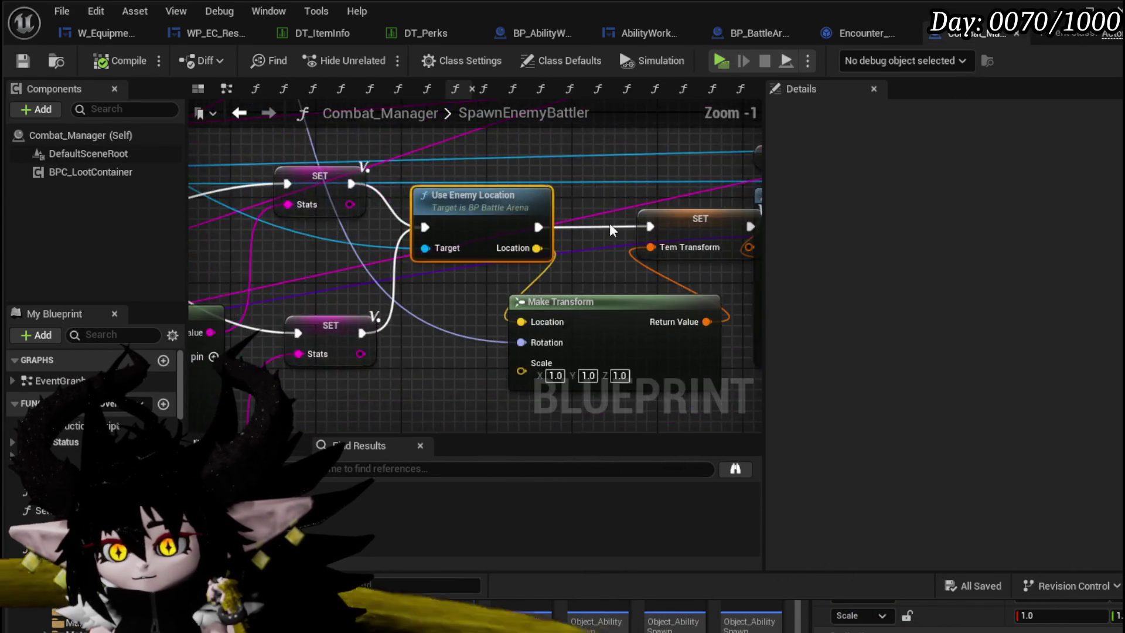
{"action": "mouse_move", "coordinate": [613, 231]}
{"action": "left_mouse_down"}
{"action": "mouse_move", "coordinate": [545, 202]}
{"action": "mouse_move", "coordinate": [598, 343]}
{"action": "mouse_move", "coordinate": [655, 315]}
{"action": "left_mouse_up"}
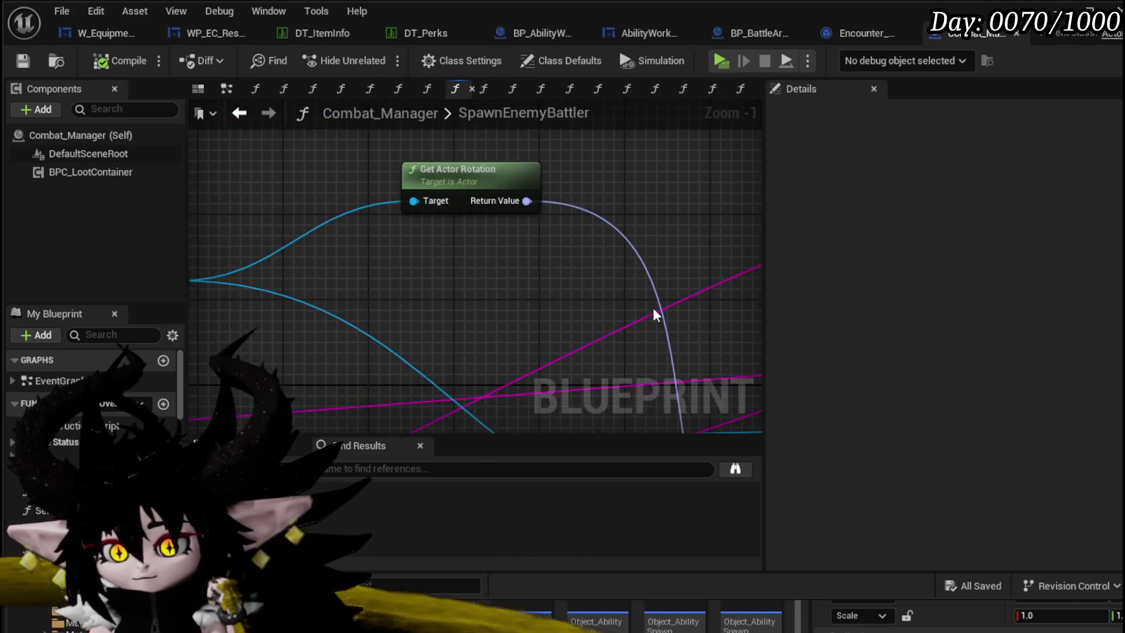
{"action": "scroll", "coordinate": [655, 315], "scroll_direction": "down", "scroll_amount": 2}
{"action": "left_click_drag", "start_coordinate": [457, 176], "coordinate": [633, 176]}
{"action": "left_click_drag", "start_coordinate": [528, 264], "coordinate": [436, 243]}
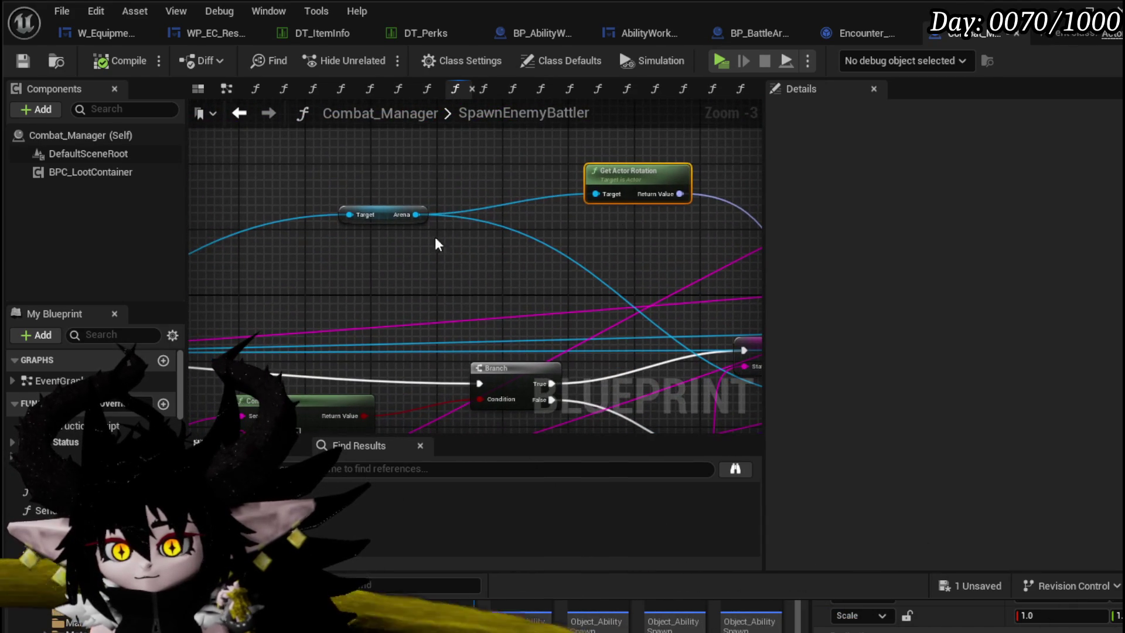
{"action": "left_click_drag", "start_coordinate": [388, 214], "coordinate": [393, 192]}
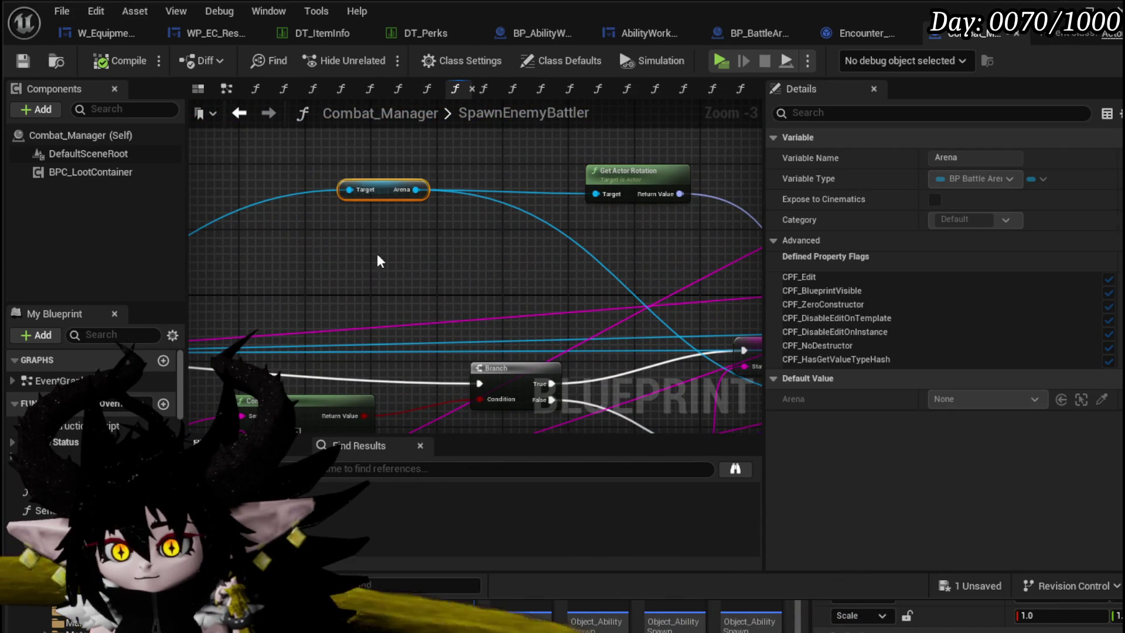
{"action": "left_click_drag", "start_coordinate": [378, 260], "coordinate": [207, 168]}
{"action": "left_click_drag", "start_coordinate": [428, 213], "coordinate": [527, 158]}
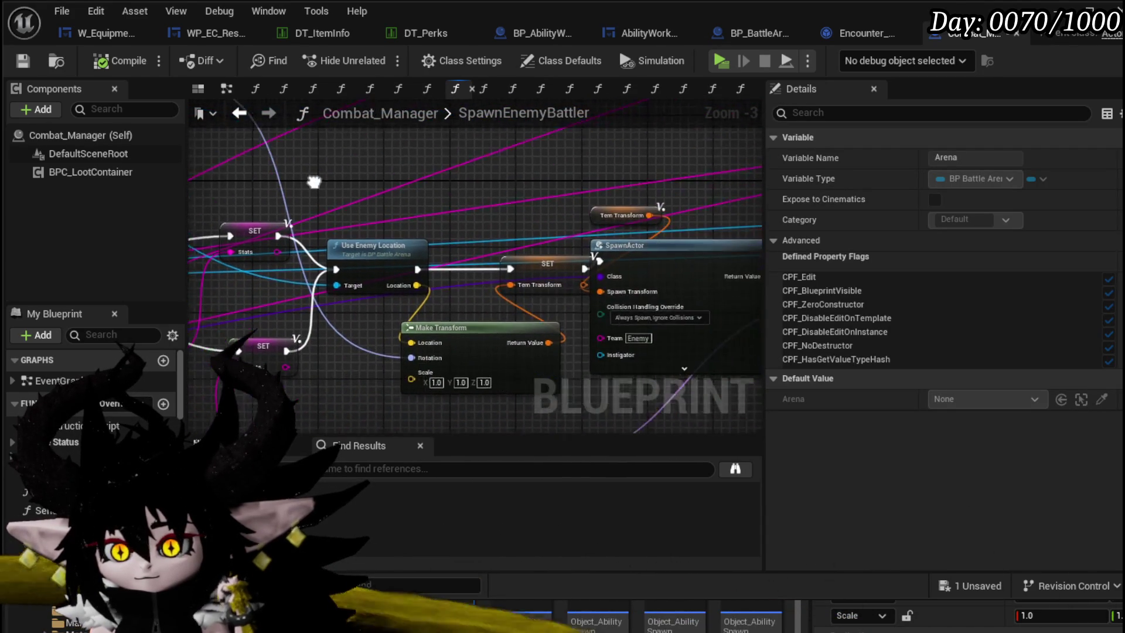
{"action": "mouse_move", "coordinate": [563, 194]}
{"action": "left_mouse_down"}
{"action": "mouse_move", "coordinate": [710, 327]}
{"action": "mouse_move", "coordinate": [299, 141]}
{"action": "left_mouse_up"}
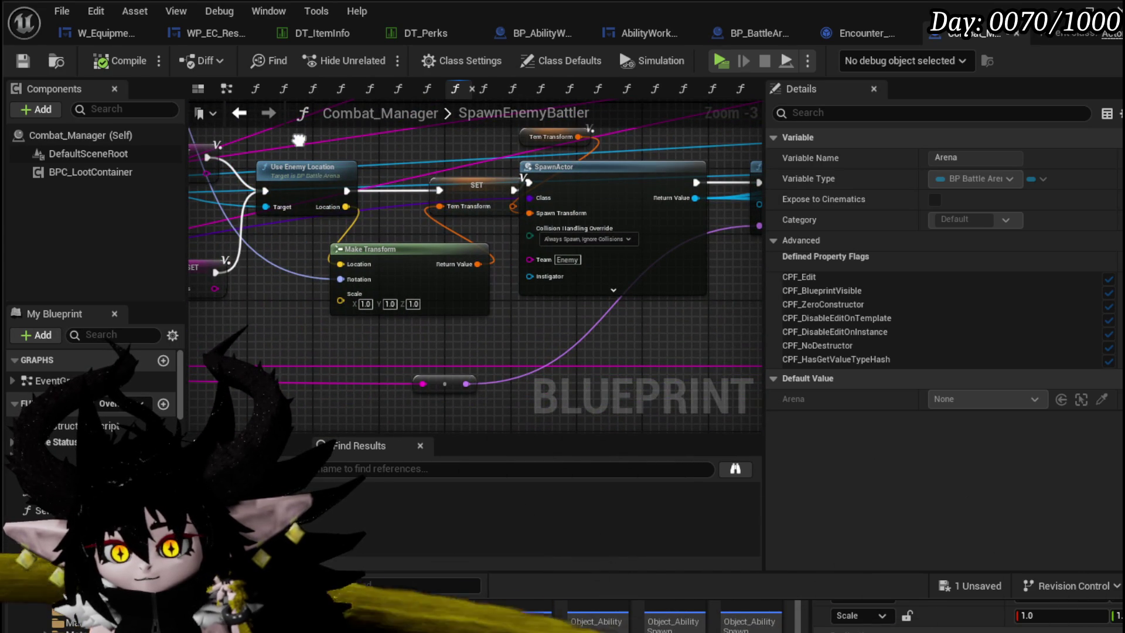
- Inspect the SpawnActor, Get Data Table Row, Branch, Append and SET Stats spawn nodes
{"action": "left_click_drag", "start_coordinate": [299, 141], "coordinate": [300, 193]}
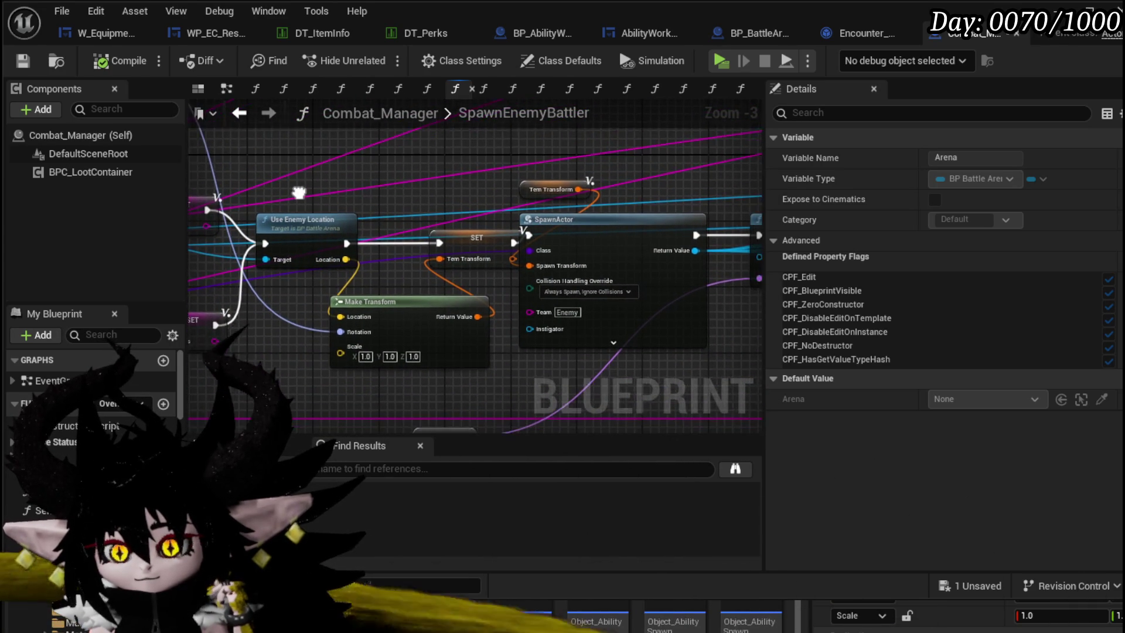
{"action": "left_click_drag", "start_coordinate": [590, 220], "coordinate": [371, 200]}
{"action": "left_click", "coordinate": [327, 200]}
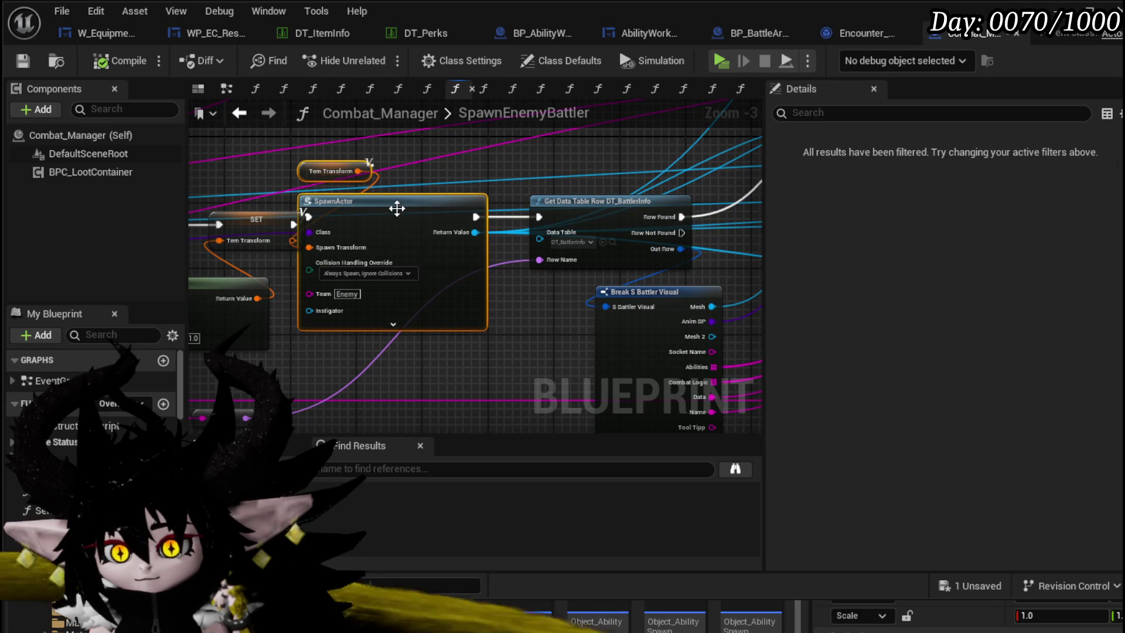
{"action": "left_click_drag", "start_coordinate": [264, 263], "coordinate": [492, 317]}
{"action": "left_click_drag", "start_coordinate": [408, 340], "coordinate": [704, 243]}
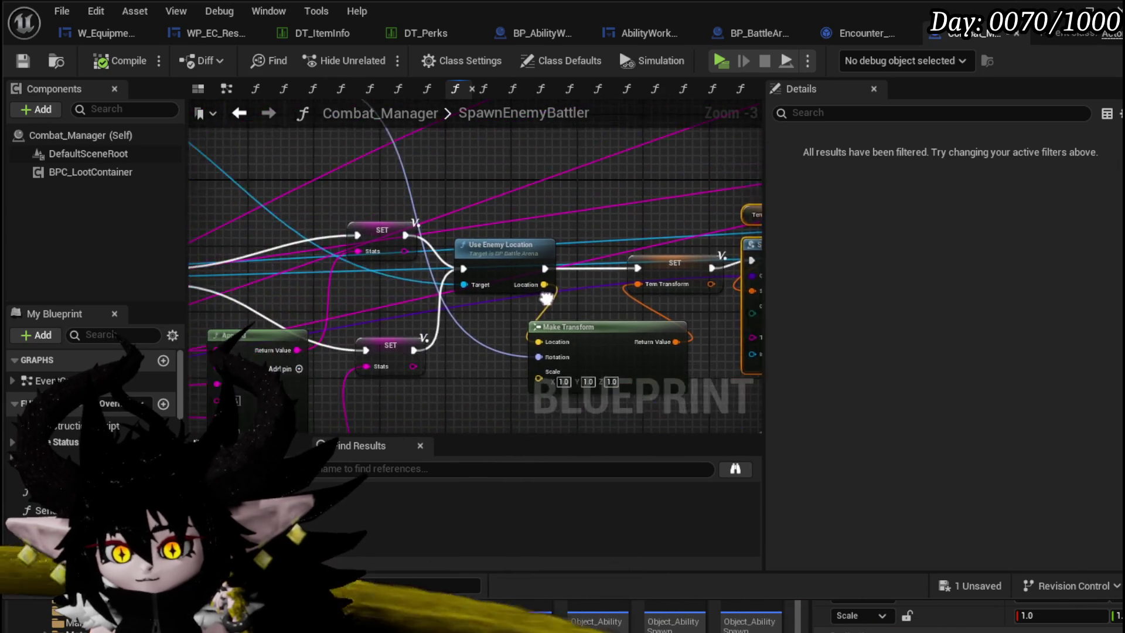
{"action": "mouse_move", "coordinate": [351, 220]}
{"action": "left_mouse_down"}
{"action": "mouse_move", "coordinate": [391, 141]}
{"action": "mouse_move", "coordinate": [545, 281]}
{"action": "mouse_move", "coordinate": [404, 259]}
{"action": "left_mouse_up"}
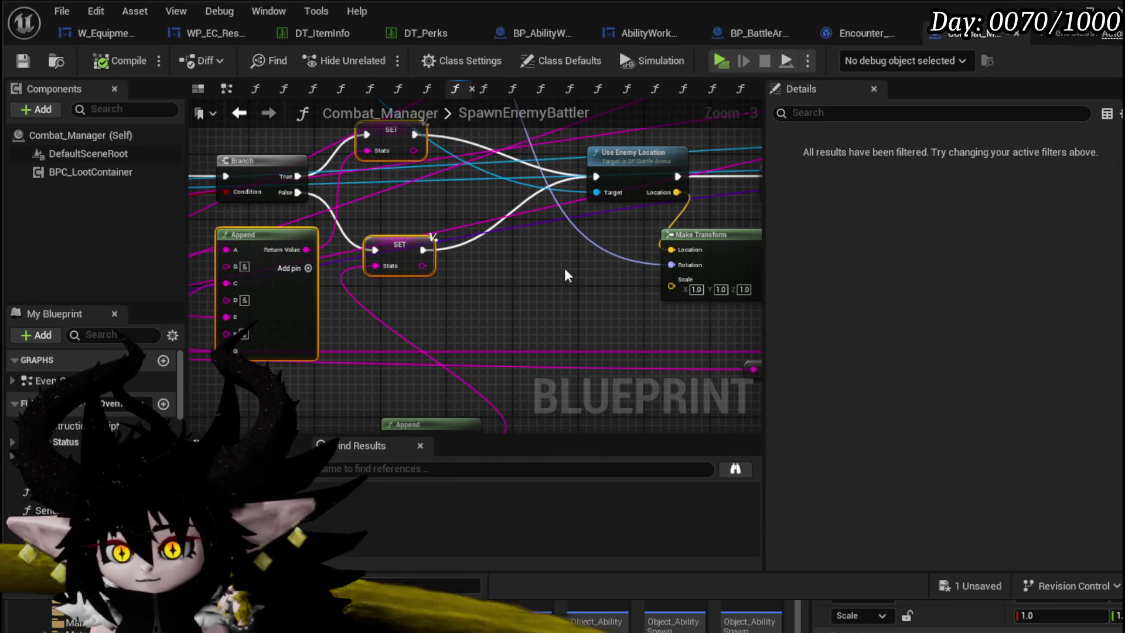
{"action": "left_click_drag", "start_coordinate": [565, 275], "coordinate": [440, 176]}
{"action": "left_click_drag", "start_coordinate": [458, 290], "coordinate": [563, 238]}
{"action": "left_click", "coordinate": [542, 232]}
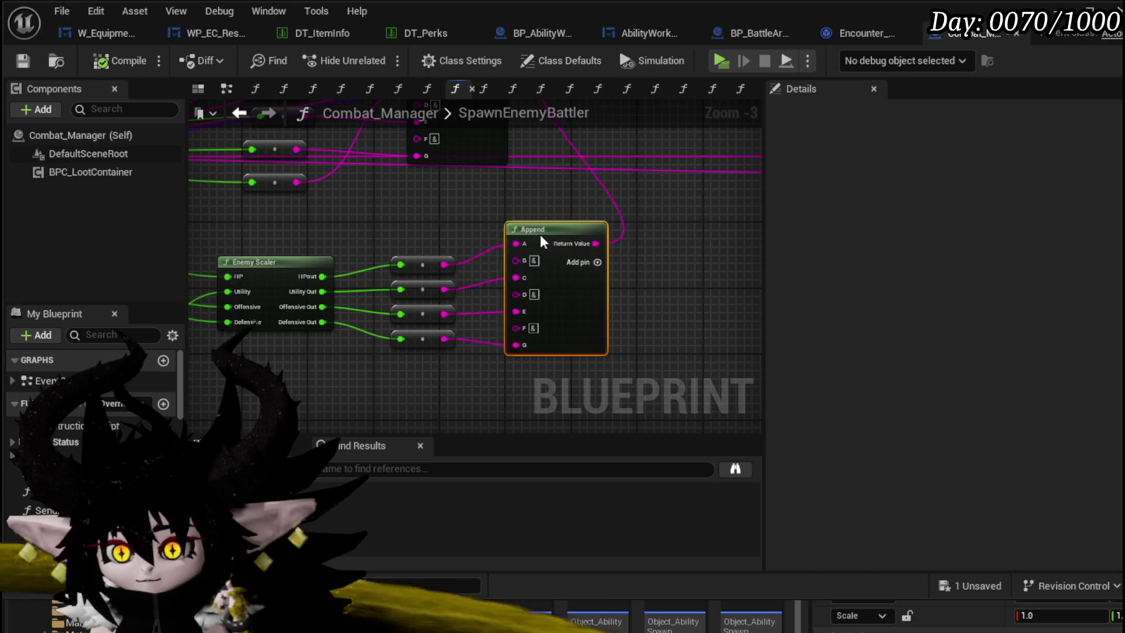
{"action": "mouse_move", "coordinate": [598, 198]}
{"action": "left_mouse_down"}
{"action": "mouse_move", "coordinate": [449, 251]}
{"action": "mouse_move", "coordinate": [476, 273]}
{"action": "left_mouse_up"}
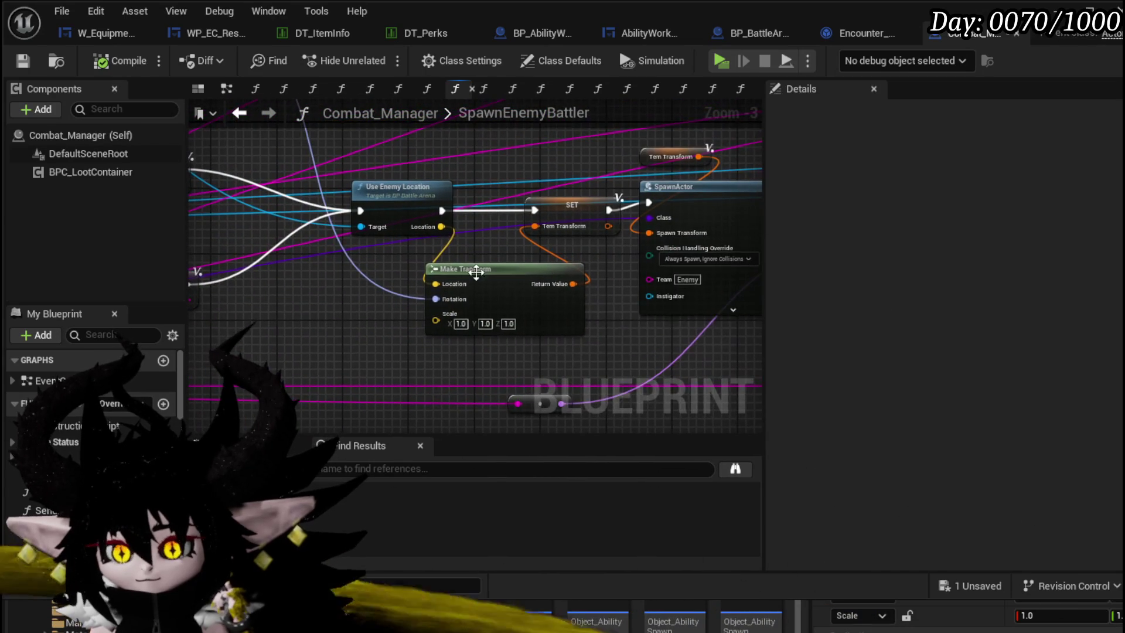
- Open the Use Enemy Location function graph, save Combat_Manager, and return to BP_BattleArena
{"action": "double_click", "coordinate": [405, 188]}
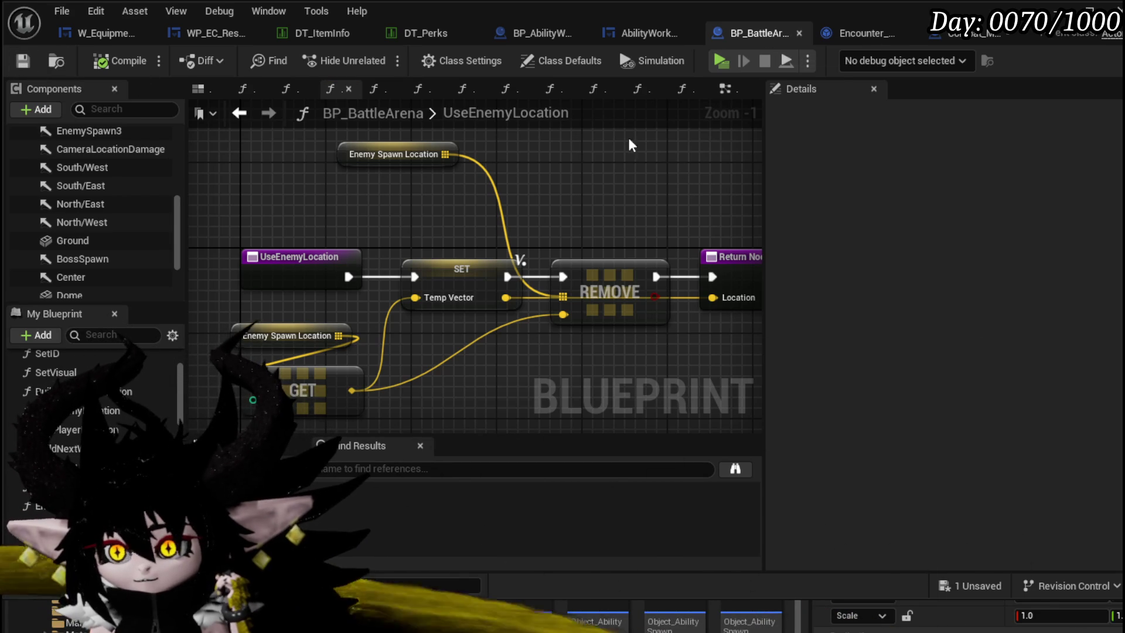
{"action": "left_click", "coordinate": [24, 60]}
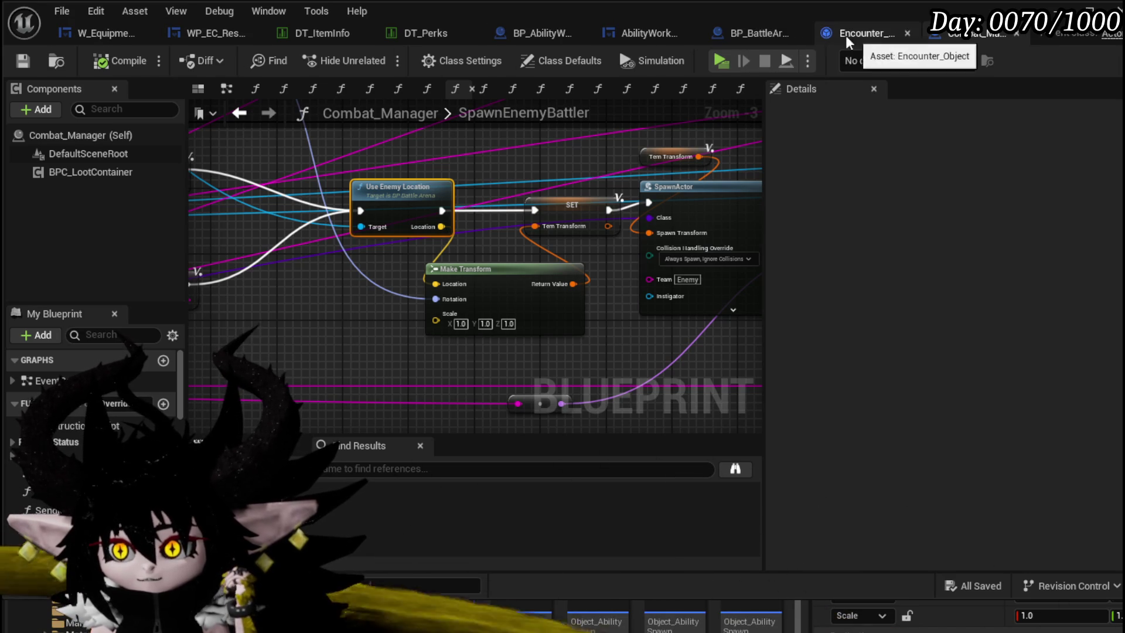
{"action": "left_click", "coordinate": [758, 32]}
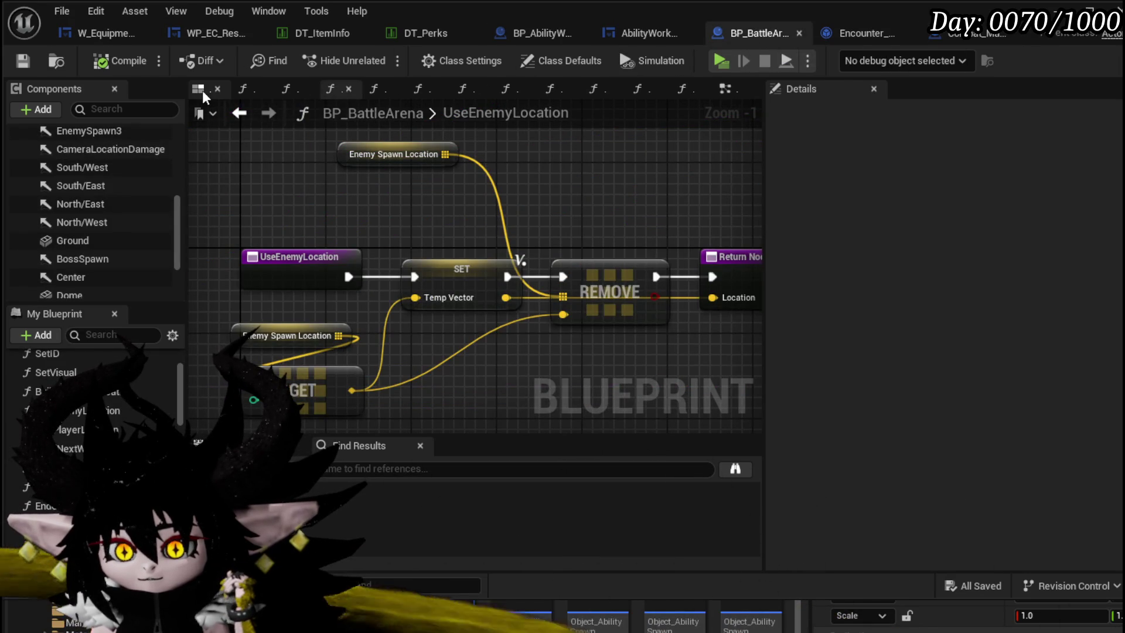
- Orbit the arena in the viewport, then open the Build Combat Location function graph
{"action": "left_click", "coordinate": [200, 89]}
{"action": "scroll", "coordinate": [475, 264], "scroll_direction": "up", "scroll_amount": 5}
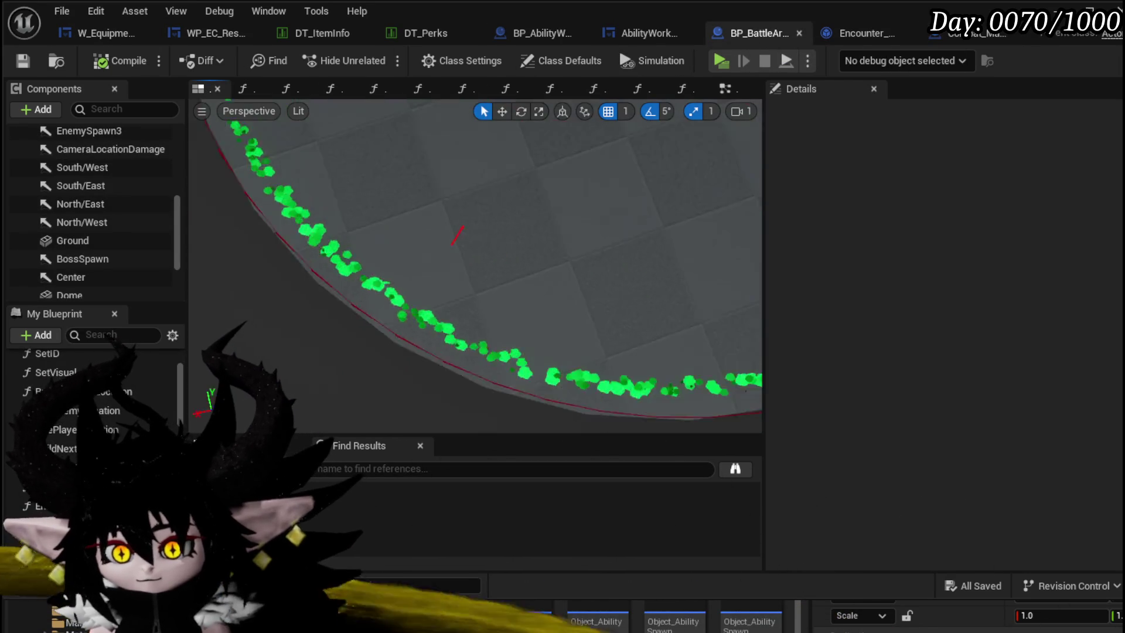
{"action": "left_click_drag", "start_coordinate": [475, 264], "coordinate": [475, 369]}
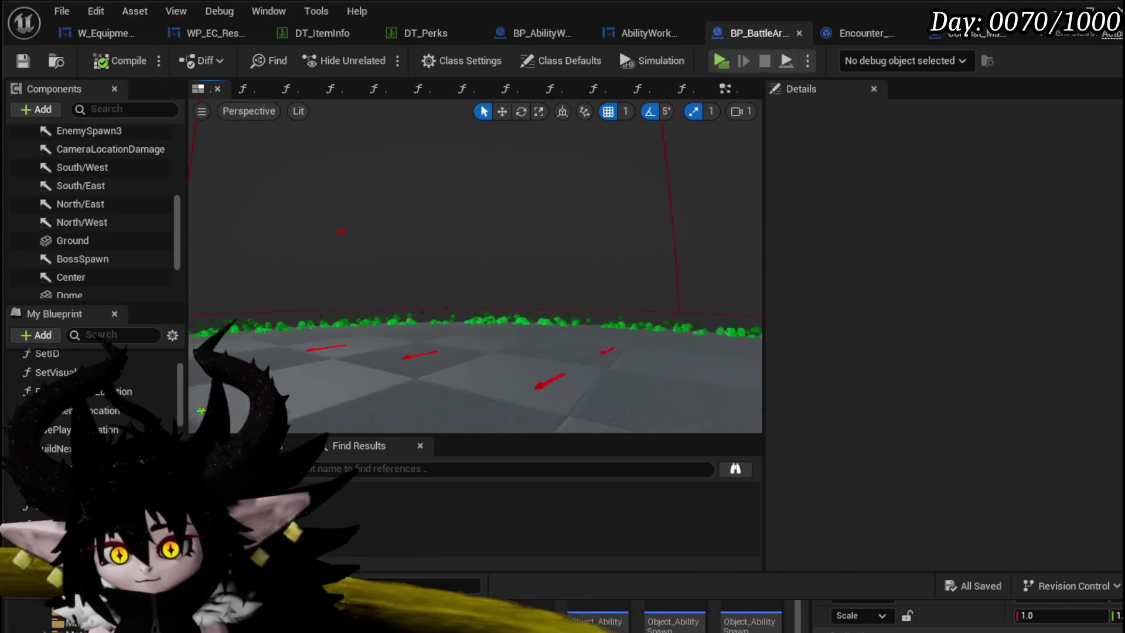
{"action": "mouse_move", "coordinate": [475, 264]}
{"action": "left_mouse_down"}
{"action": "mouse_move", "coordinate": [235, 337]}
{"action": "mouse_move", "coordinate": [472, 228]}
{"action": "left_mouse_up"}
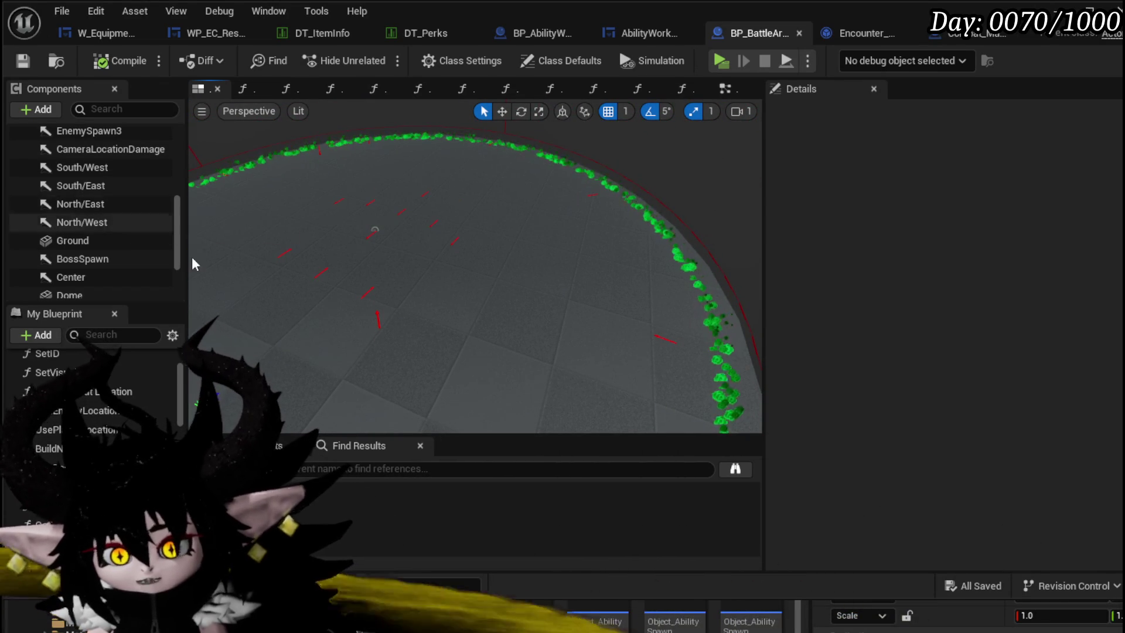
{"action": "double_click", "coordinate": [102, 393]}
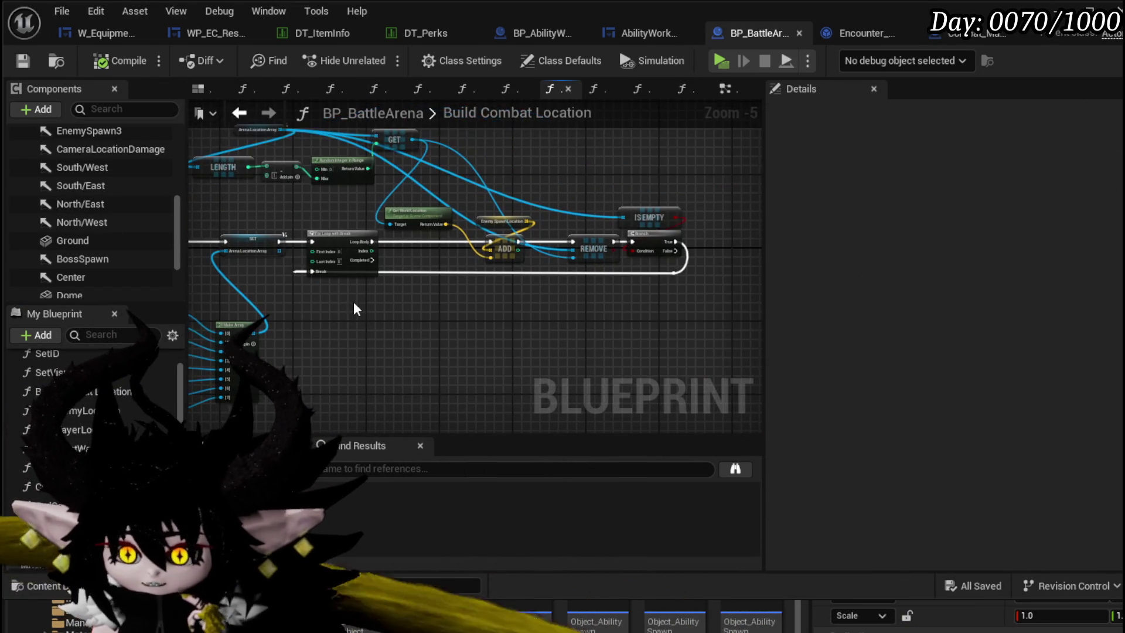
{"action": "scroll", "coordinate": [616, 255], "scroll_direction": "up", "scroll_amount": 2}
- Check Enemy Spawn Location's type and move the Get World Location and Center nodes lower
{"action": "mouse_move", "coordinate": [562, 264]}
{"action": "left_mouse_down"}
{"action": "mouse_move", "coordinate": [456, 278]}
{"action": "mouse_move", "coordinate": [408, 396]}
{"action": "left_mouse_up"}
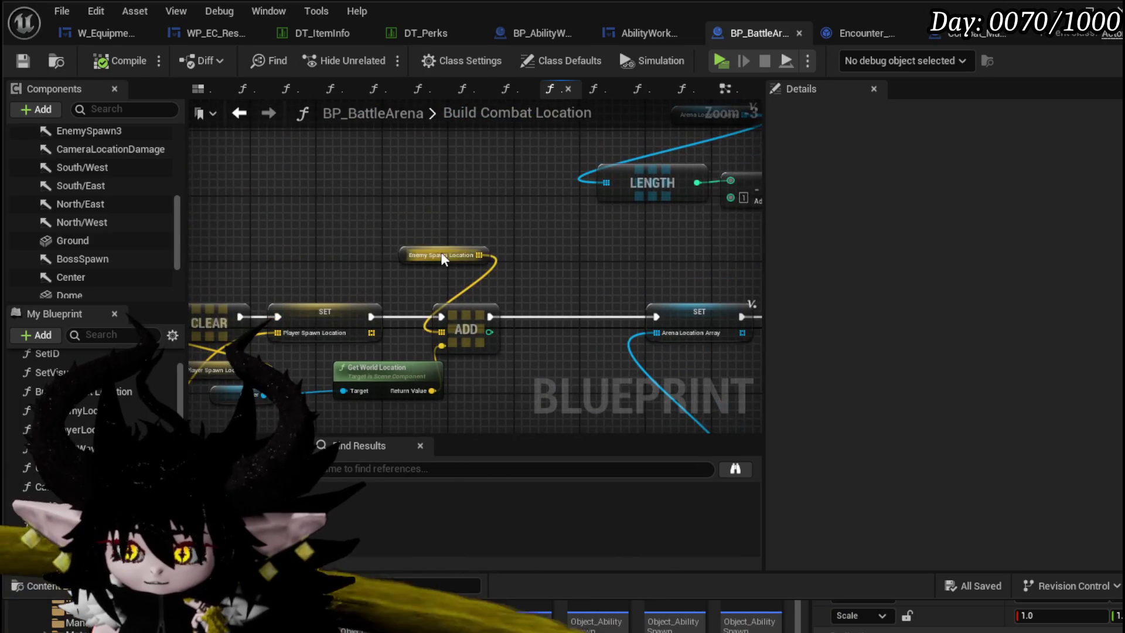
{"action": "left_click", "coordinate": [331, 248]}
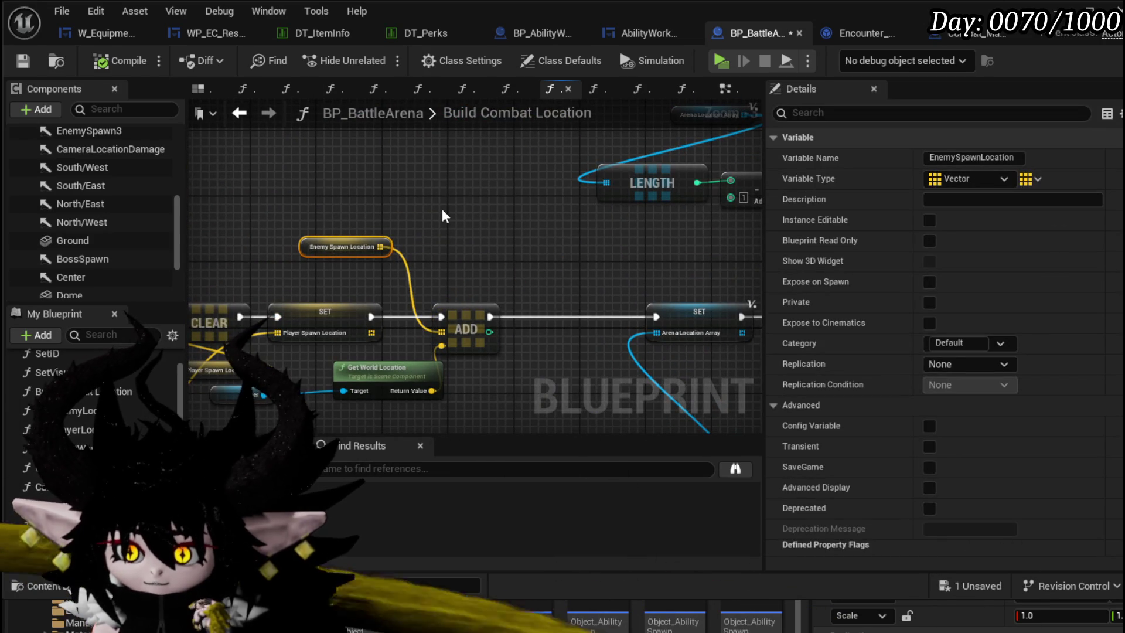
{"action": "scroll", "coordinate": [443, 215], "scroll_direction": "down", "scroll_amount": 2}
{"action": "mouse_move", "coordinate": [443, 215]}
{"action": "left_mouse_down"}
{"action": "mouse_move", "coordinate": [443, 192]}
{"action": "mouse_move", "coordinate": [248, 169]}
{"action": "left_mouse_up"}
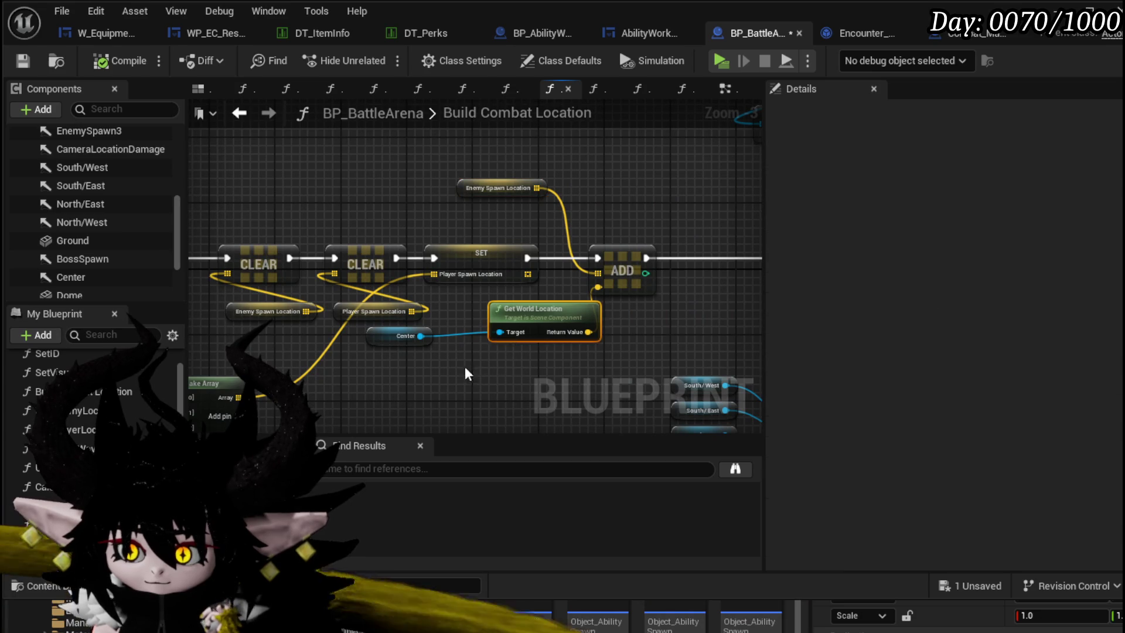
{"action": "left_click_drag", "start_coordinate": [449, 389], "coordinate": [404, 334]}
{"action": "left_click_drag", "start_coordinate": [528, 309], "coordinate": [495, 376]}
{"action": "mouse_move", "coordinate": [475, 329]}
{"action": "left_mouse_down"}
{"action": "mouse_move", "coordinate": [357, 337]}
{"action": "mouse_move", "coordinate": [616, 334]}
{"action": "left_mouse_up"}
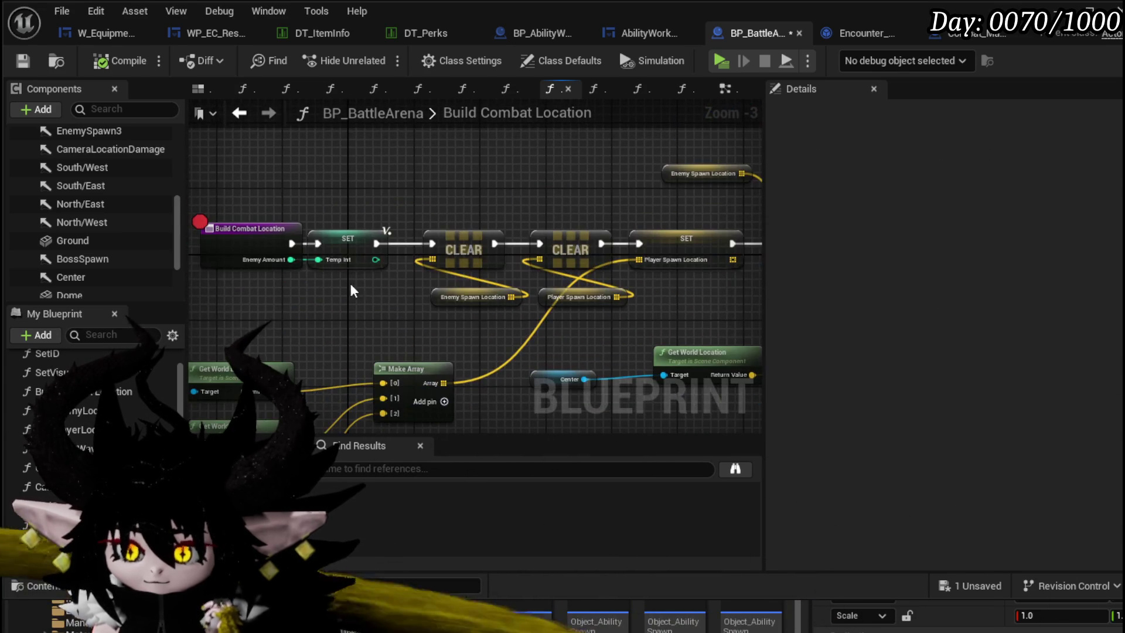
- Disconnect the Enemy Spawn Location getter from the ADD node's array input
{"action": "left_click", "coordinate": [252, 230]}
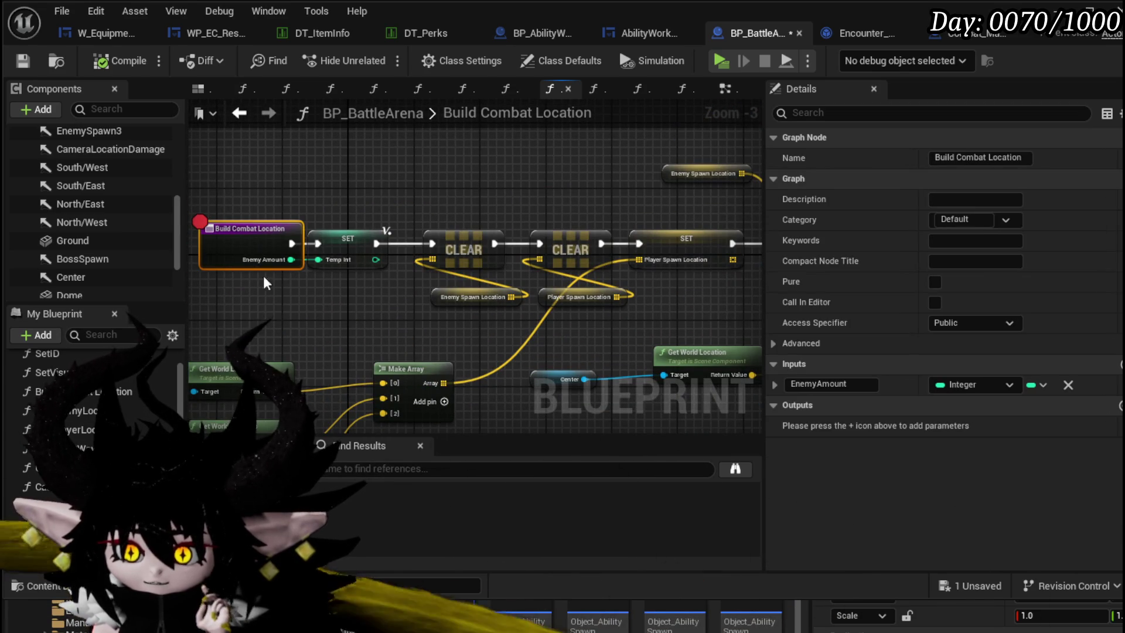
{"action": "scroll", "coordinate": [300, 202], "scroll_direction": "up", "scroll_amount": 3}
{"action": "left_click_drag", "start_coordinate": [352, 211], "coordinate": [264, 214]}
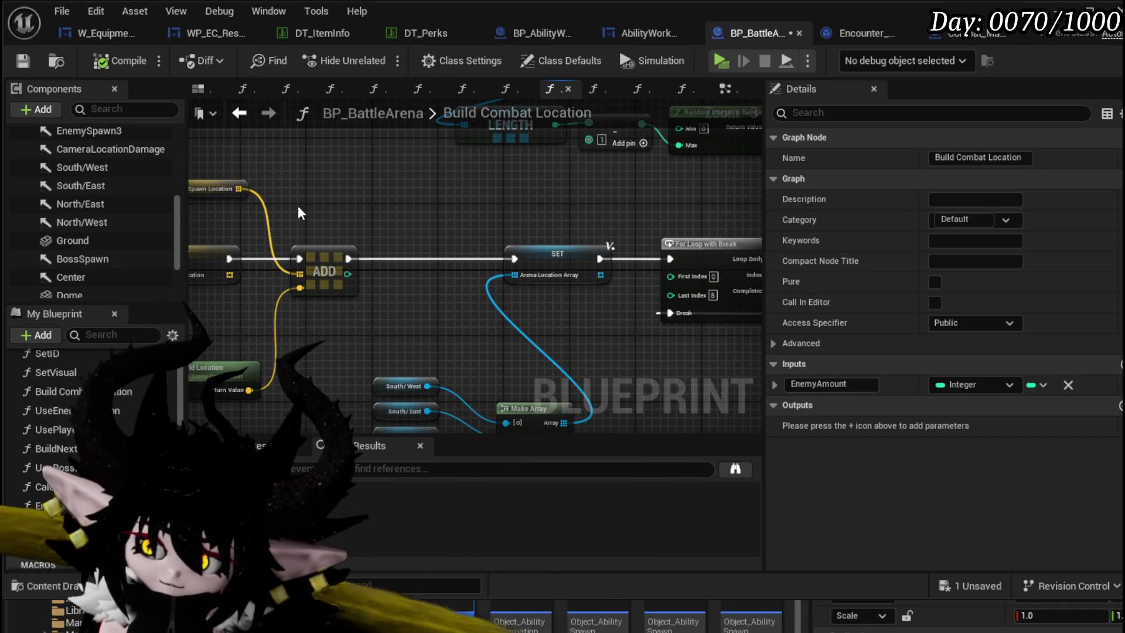
{"action": "scroll", "coordinate": [299, 214], "scroll_direction": "up", "scroll_amount": 1}
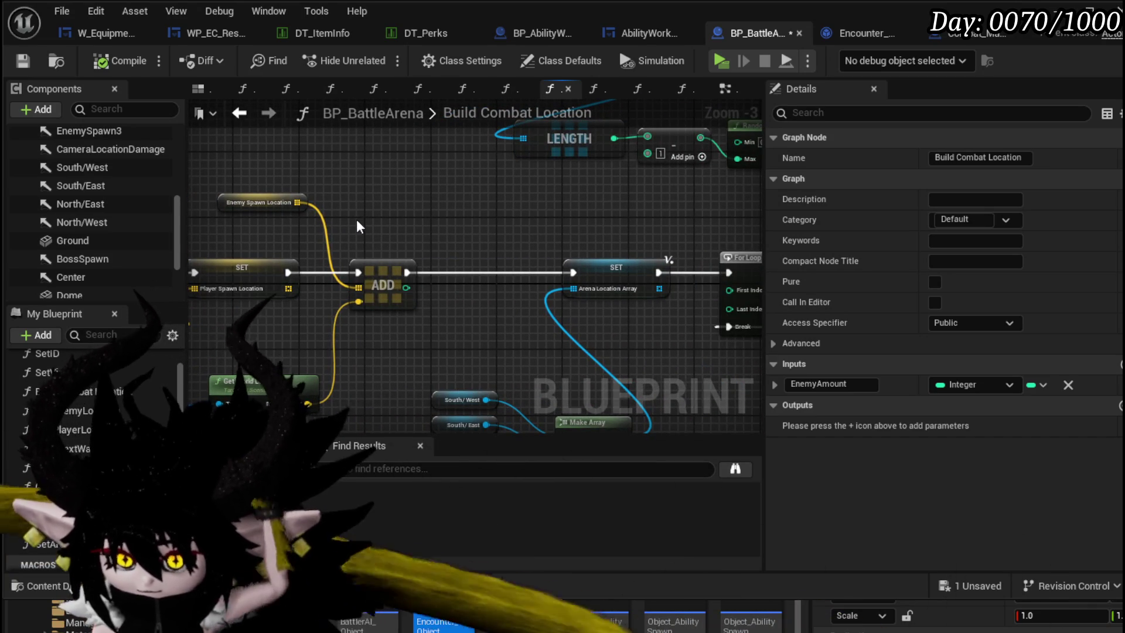
{"action": "left_click", "coordinate": [299, 203], "text": "alt"}
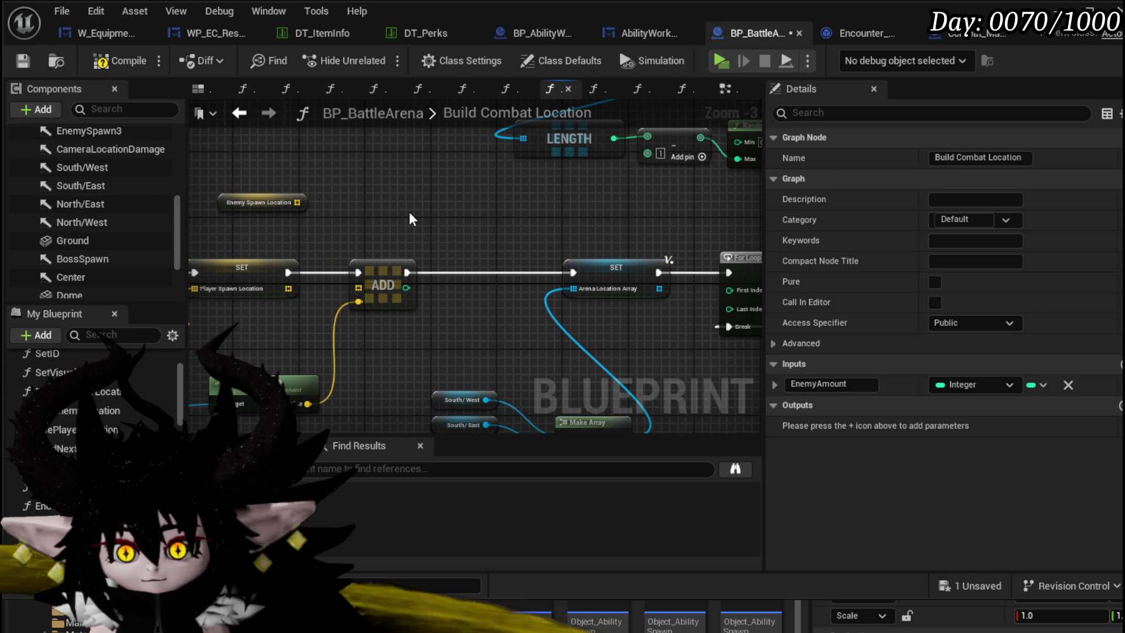
- Compile, then change EnemySpawnLocation's container type to Array and confirm the type change
{"action": "left_click", "coordinate": [106, 63]}
{"action": "scroll", "coordinate": [382, 237], "scroll_direction": "up", "scroll_amount": 1}
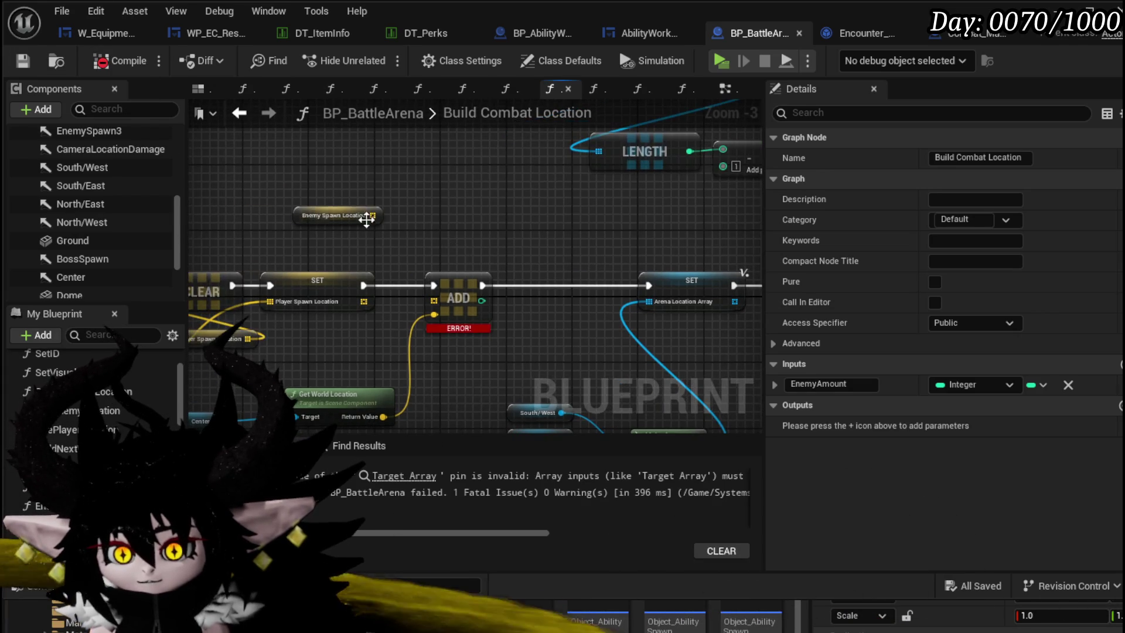
{"action": "left_click", "coordinate": [337, 214]}
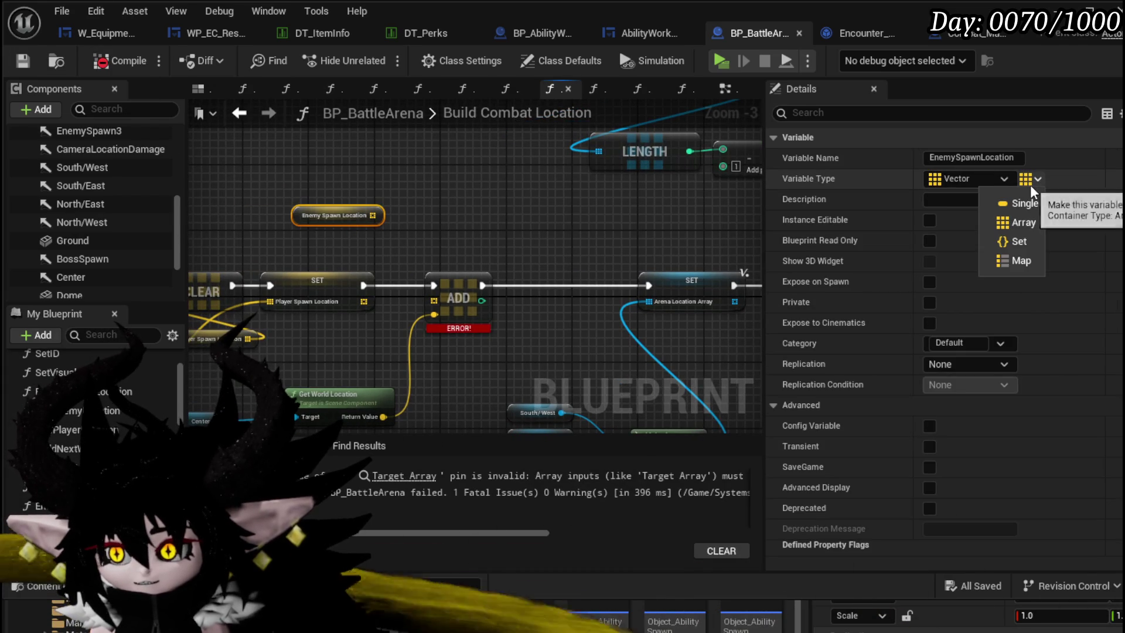
{"action": "left_click", "coordinate": [1024, 223]}
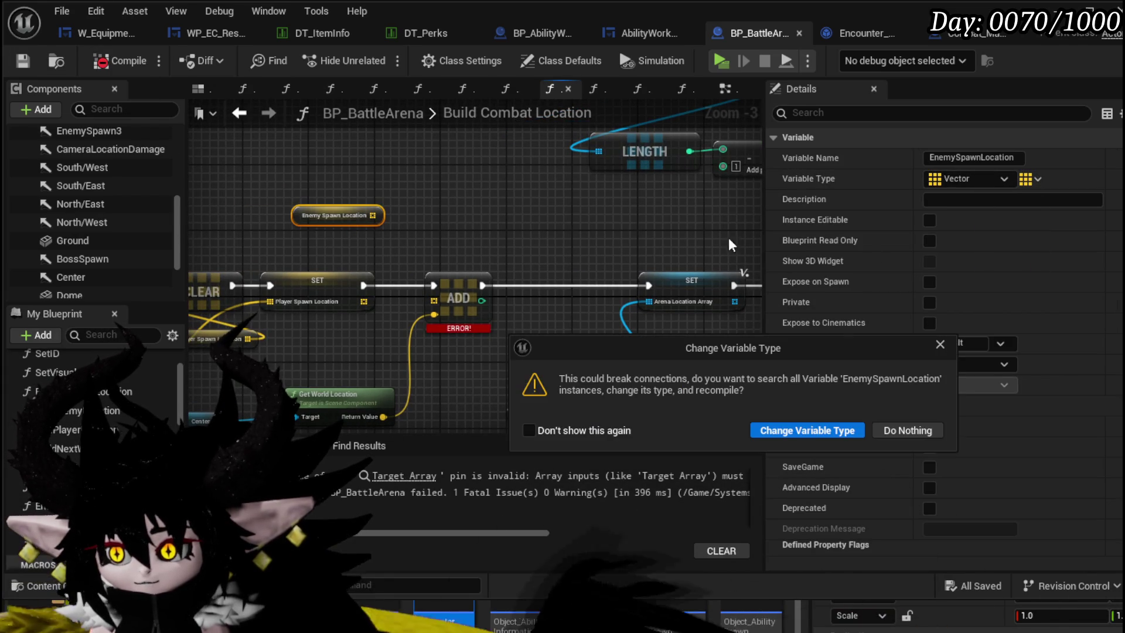
{"action": "left_click", "coordinate": [806, 431]}
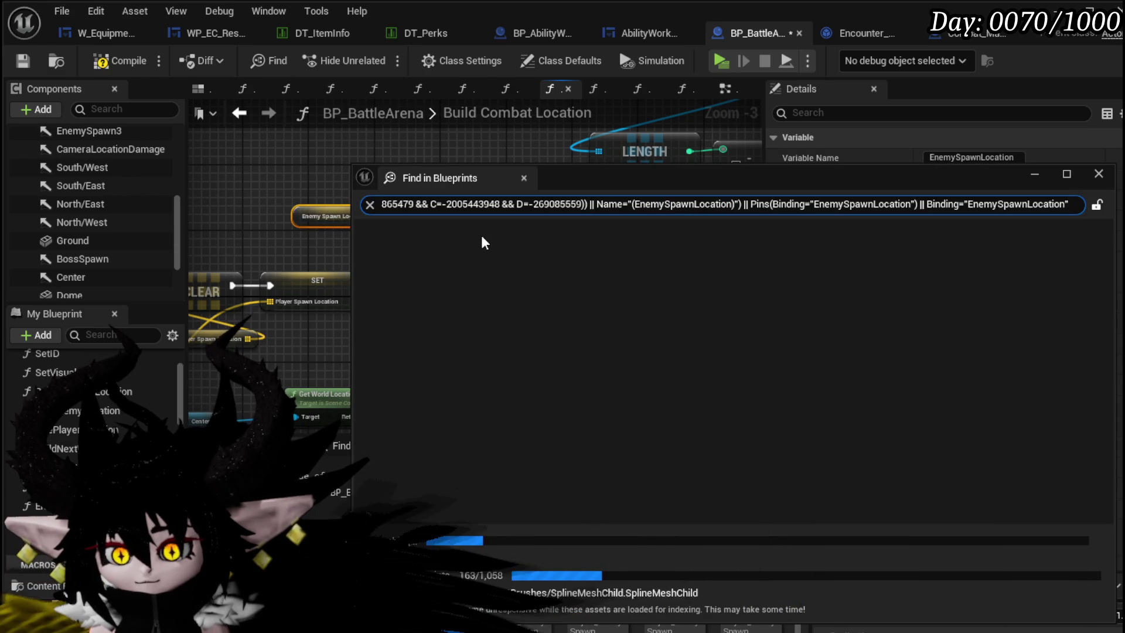
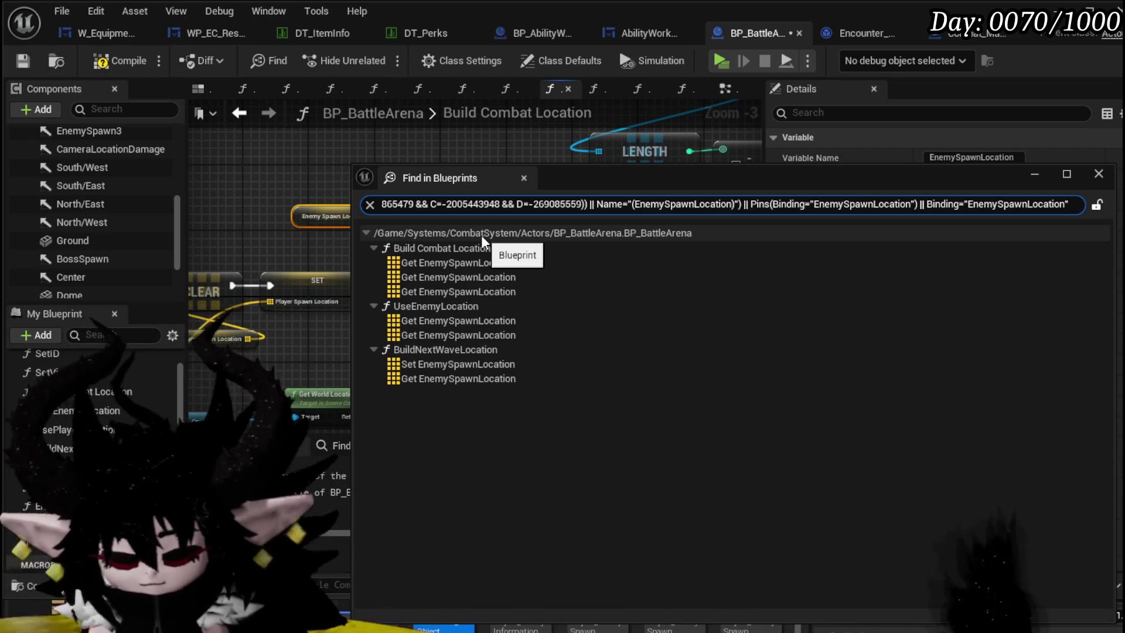
- Change EnemySpawnLocation's map value type from Integer to Rotator and confirm the type change
{"action": "left_click", "coordinate": [525, 179]}
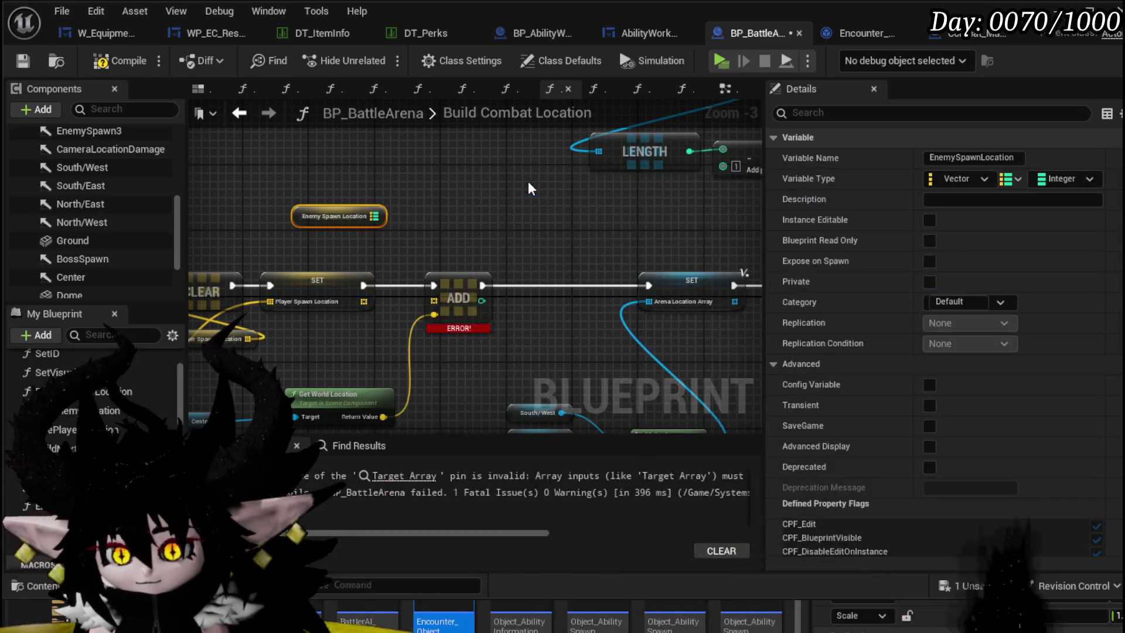
{"action": "left_click", "coordinate": [1064, 179]}
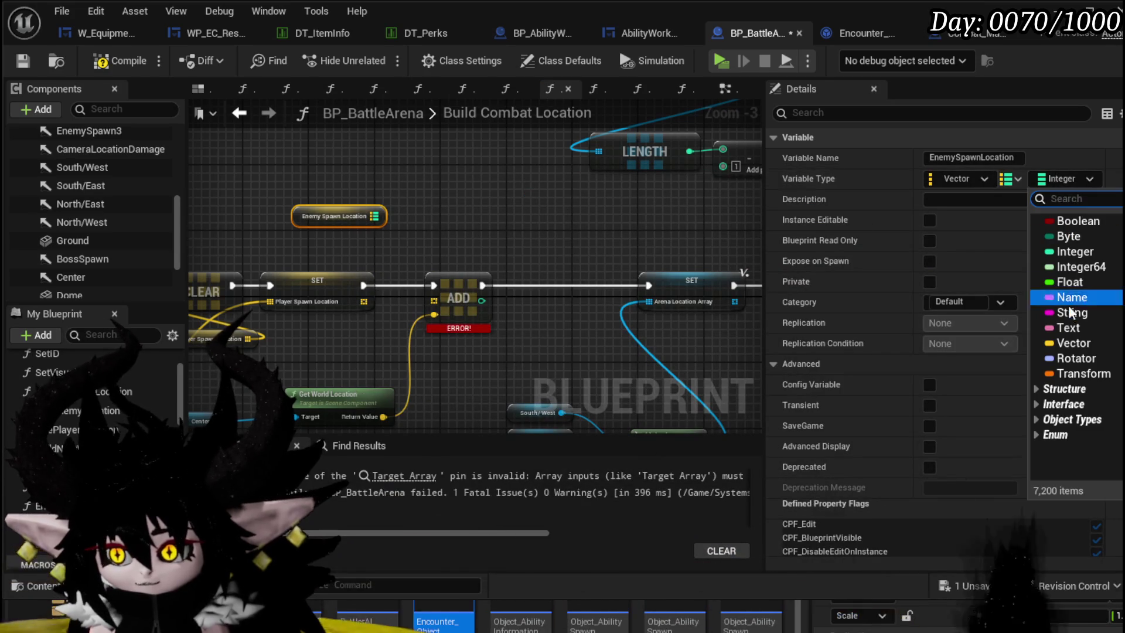
{"action": "left_click", "coordinate": [1074, 343]}
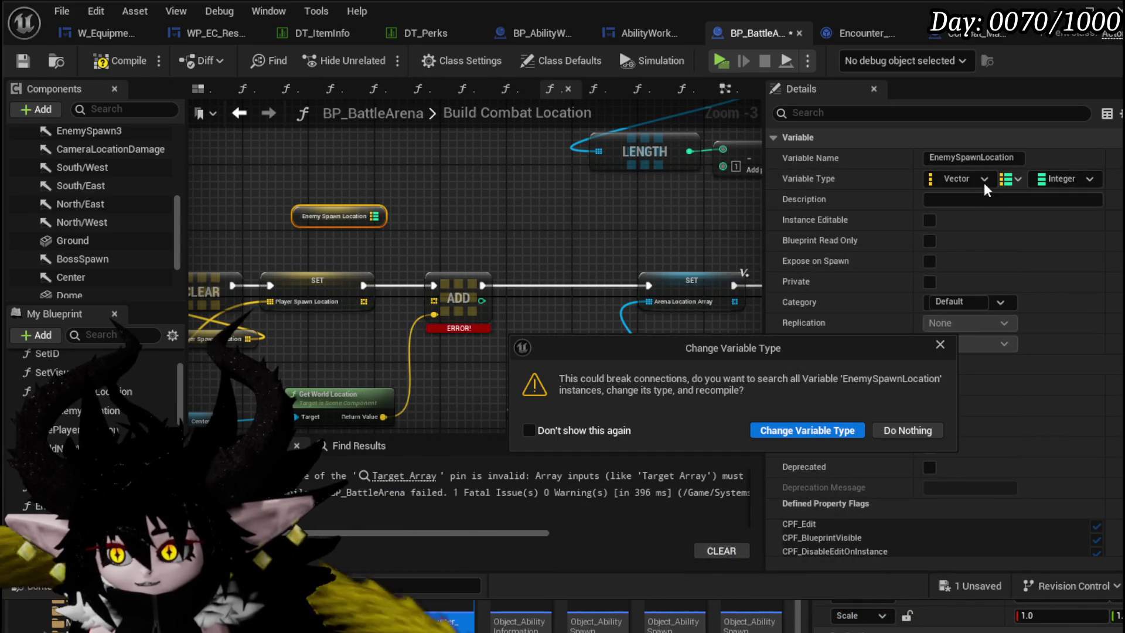
{"action": "left_click", "coordinate": [806, 430]}
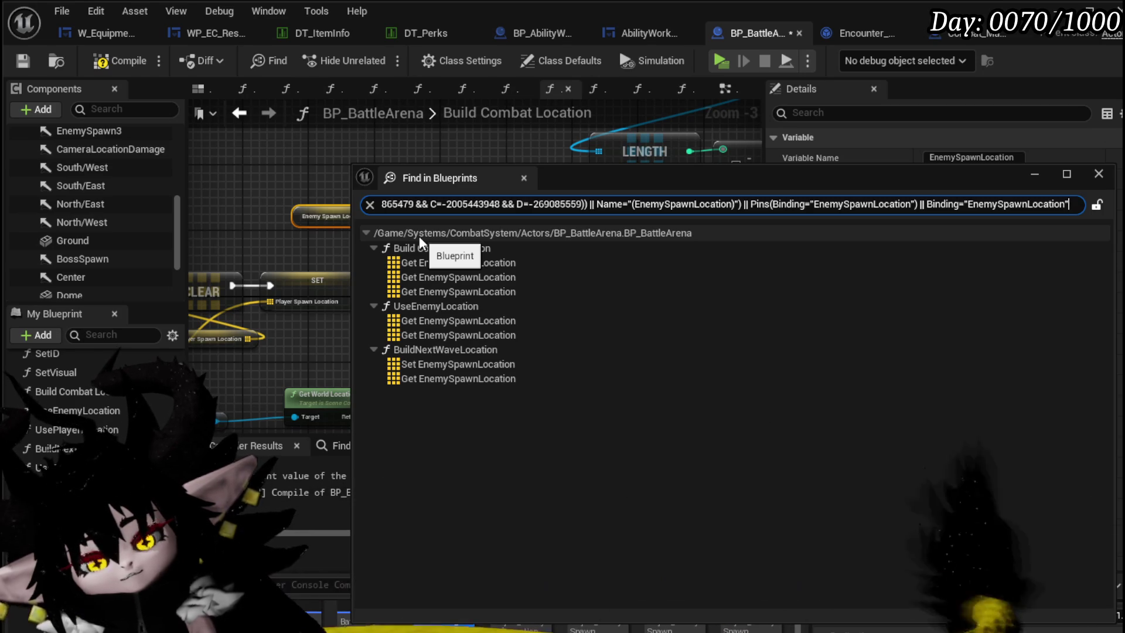
{"action": "left_click", "coordinate": [1099, 174]}
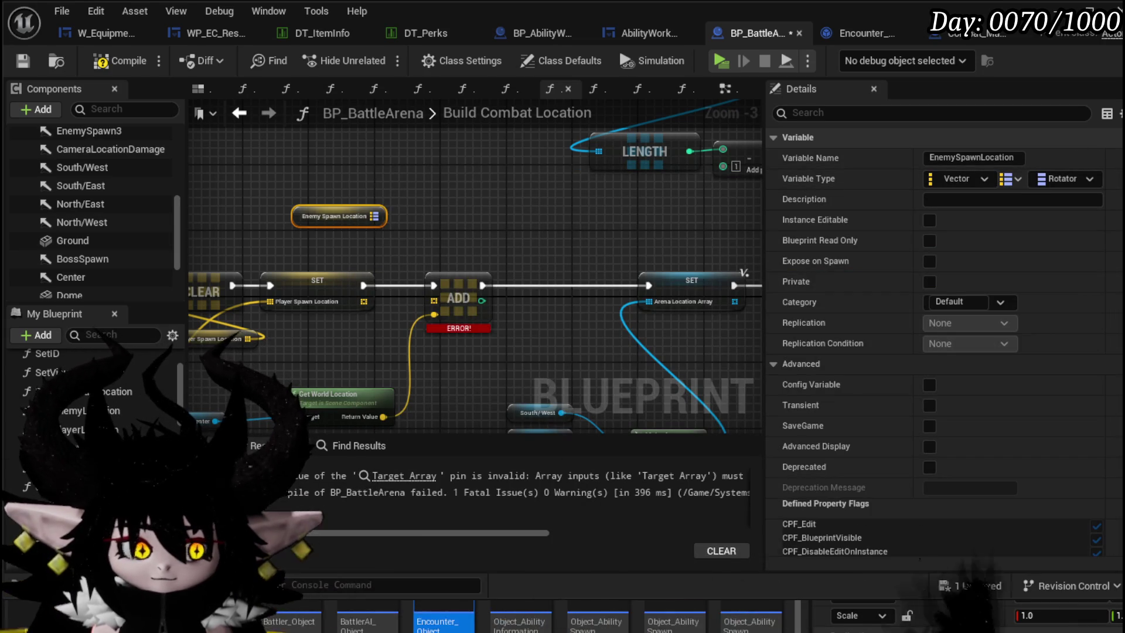
- Add a map Add node taking Center's world location and Get World Rotation, run after the player spawn set
{"action": "left_click_drag", "start_coordinate": [376, 216], "coordinate": [455, 213]}
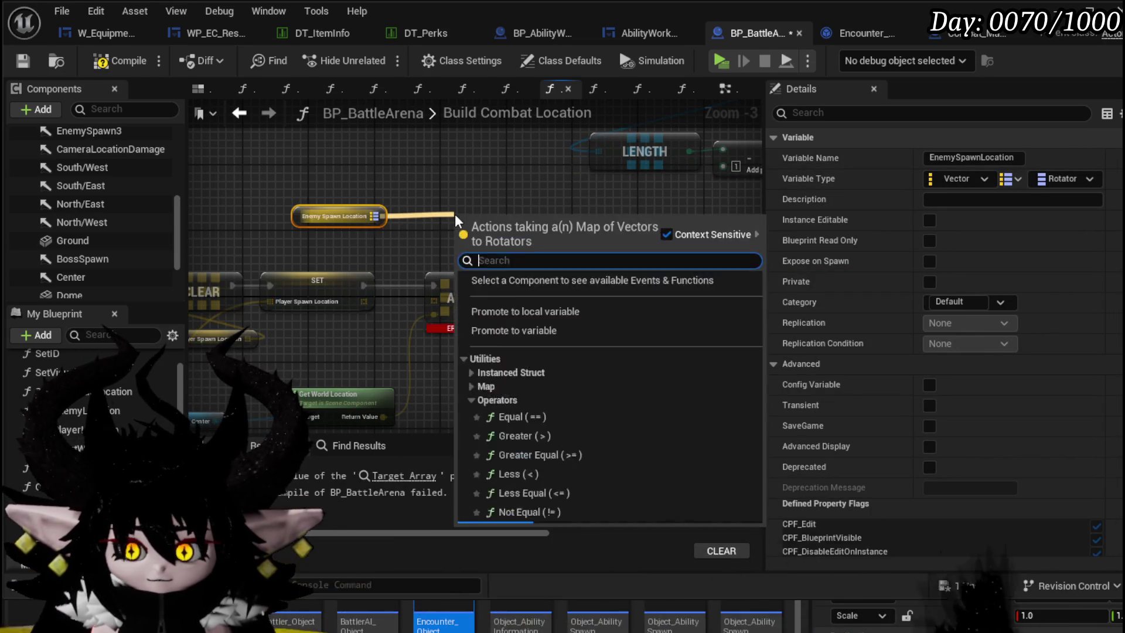
{"action": "type", "text": "add"}
{"action": "left_click", "coordinate": [519, 314]}
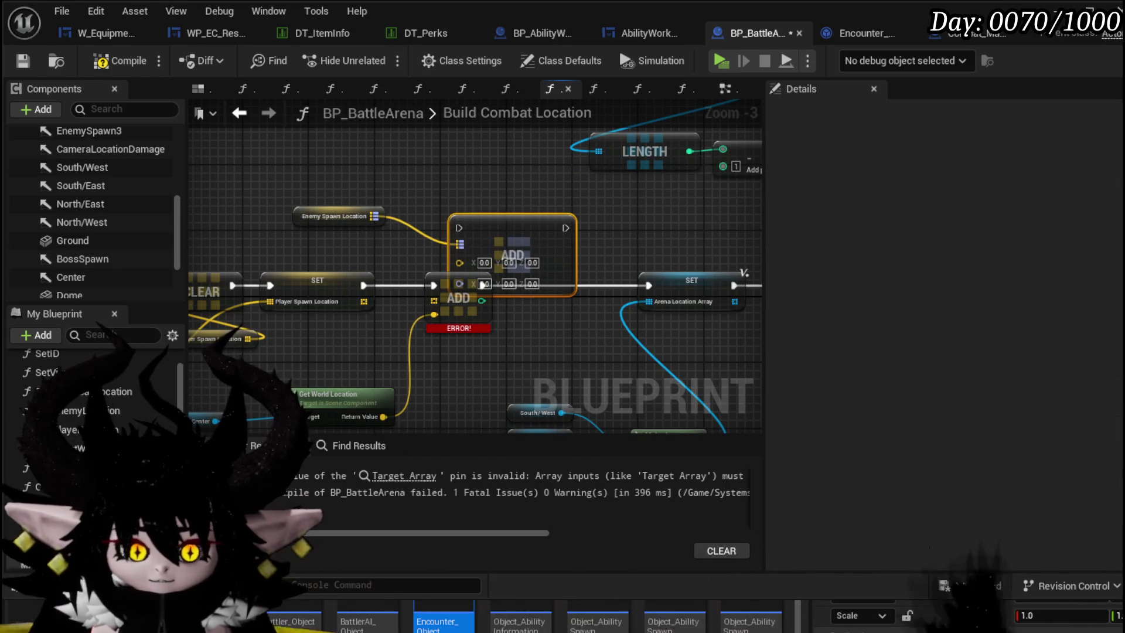
{"action": "left_click_drag", "start_coordinate": [314, 300], "coordinate": [324, 267]}
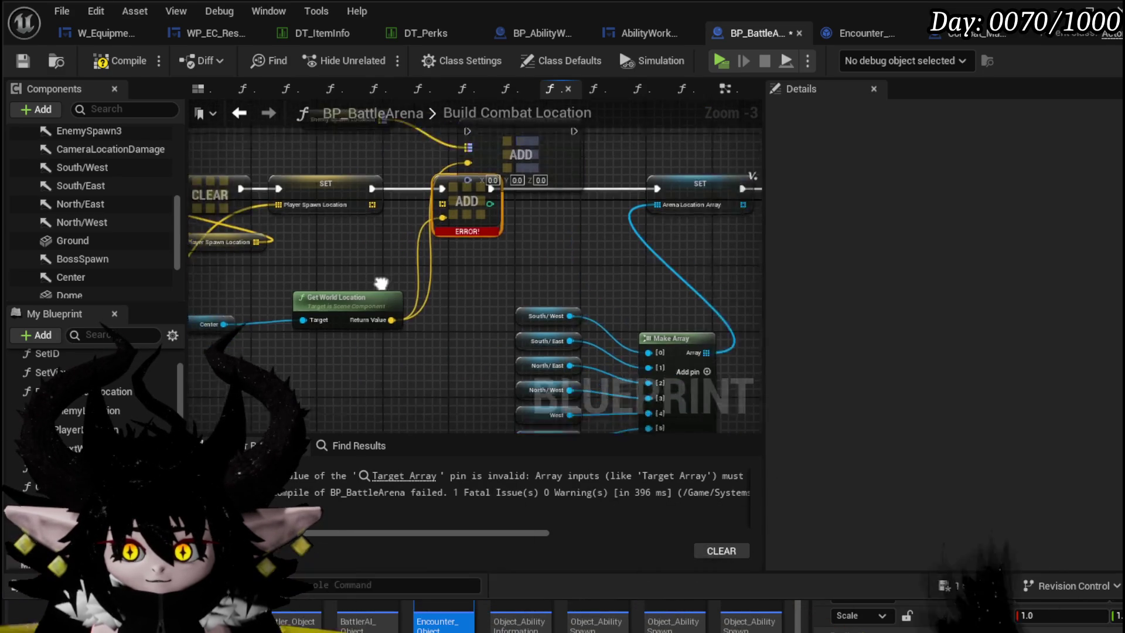
{"action": "scroll", "coordinate": [352, 326], "scroll_direction": "up", "scroll_amount": 1}
{"action": "left_click_drag", "start_coordinate": [268, 313], "coordinate": [356, 349]}
{"action": "type", "text": "get"}
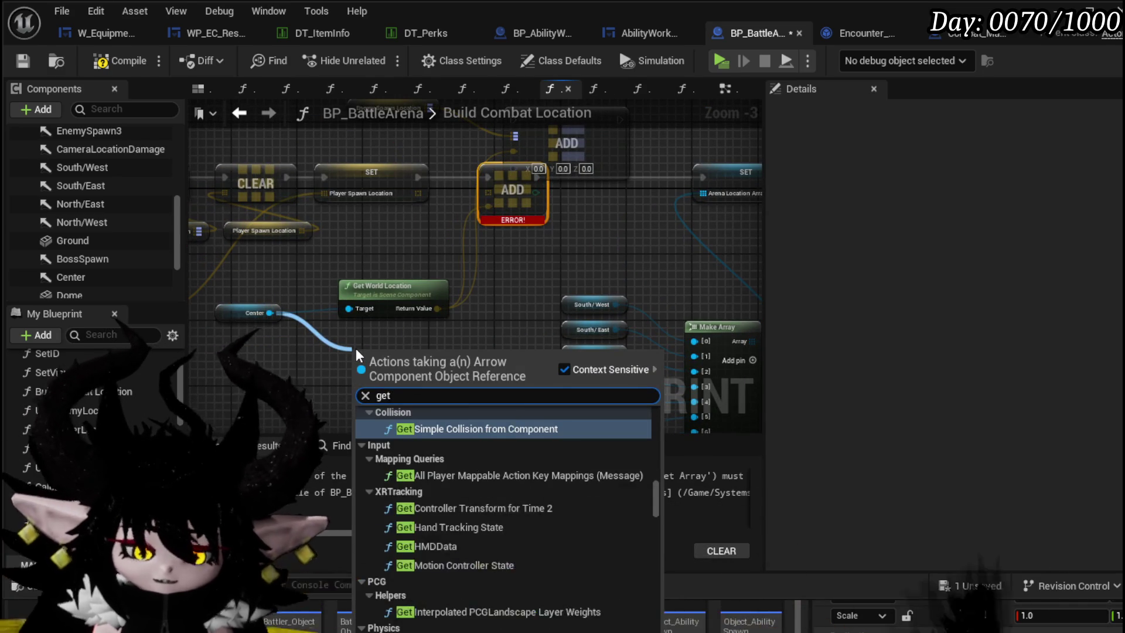
{"action": "type", "text": " world rotati"}
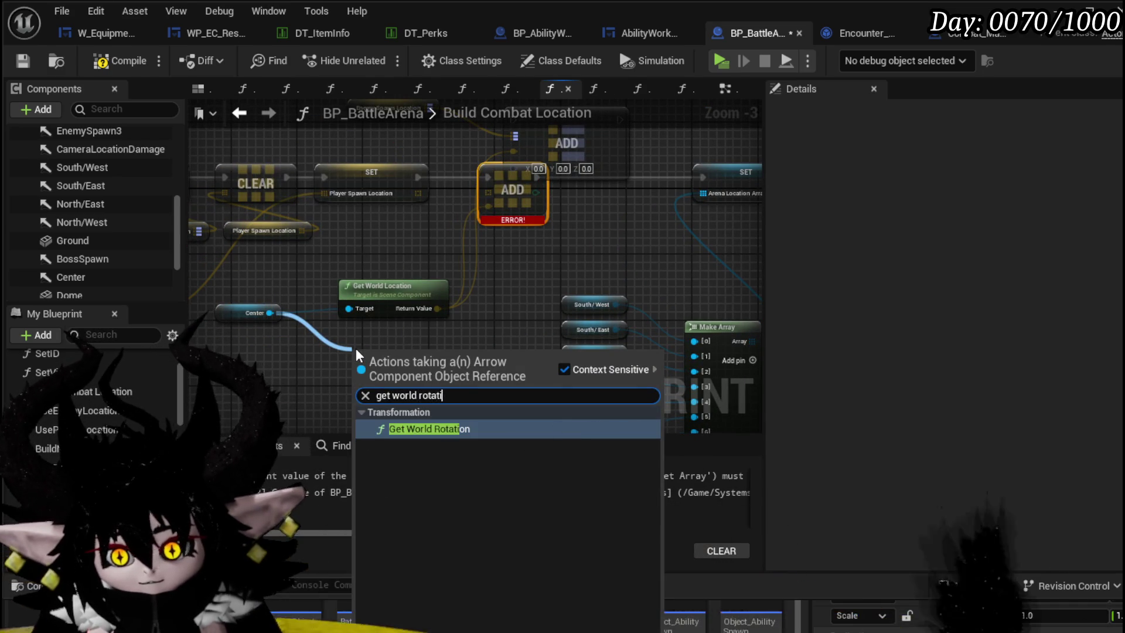
{"action": "key", "text": "Return"}
{"action": "mouse_move", "coordinate": [446, 375]}
{"action": "left_mouse_down"}
{"action": "mouse_move", "coordinate": [534, 167]}
{"action": "mouse_move", "coordinate": [522, 168]}
{"action": "left_mouse_up"}
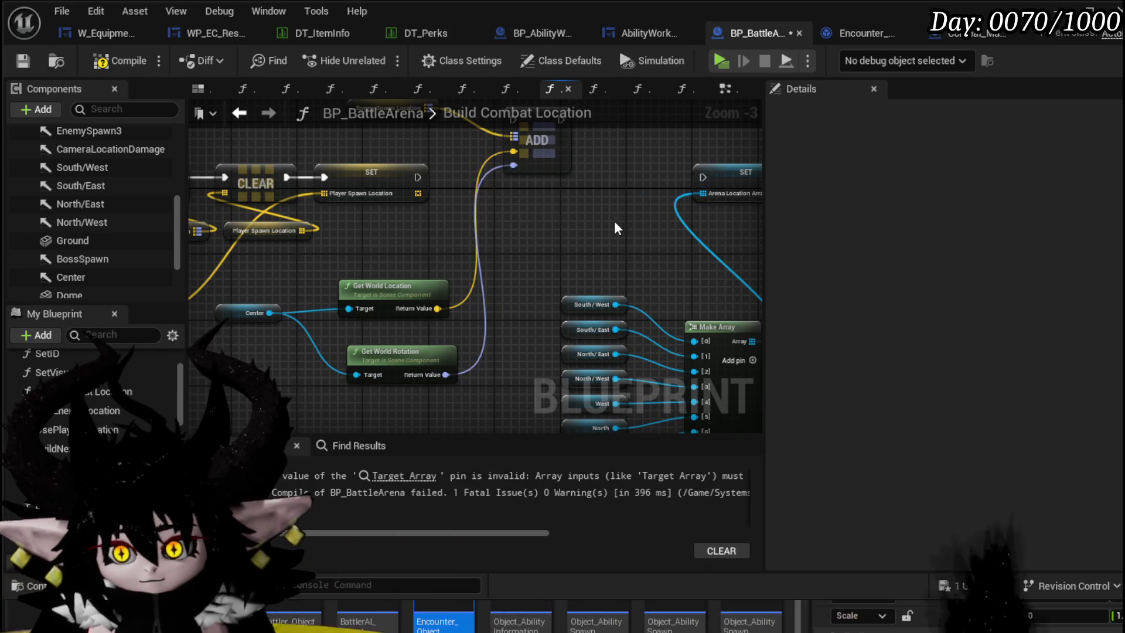
{"action": "scroll", "coordinate": [615, 221], "scroll_direction": "up", "scroll_amount": 1}
{"action": "mouse_move", "coordinate": [368, 236]}
{"action": "left_mouse_down"}
{"action": "mouse_move", "coordinate": [647, 238]}
{"action": "mouse_move", "coordinate": [313, 221]}
{"action": "left_mouse_up"}
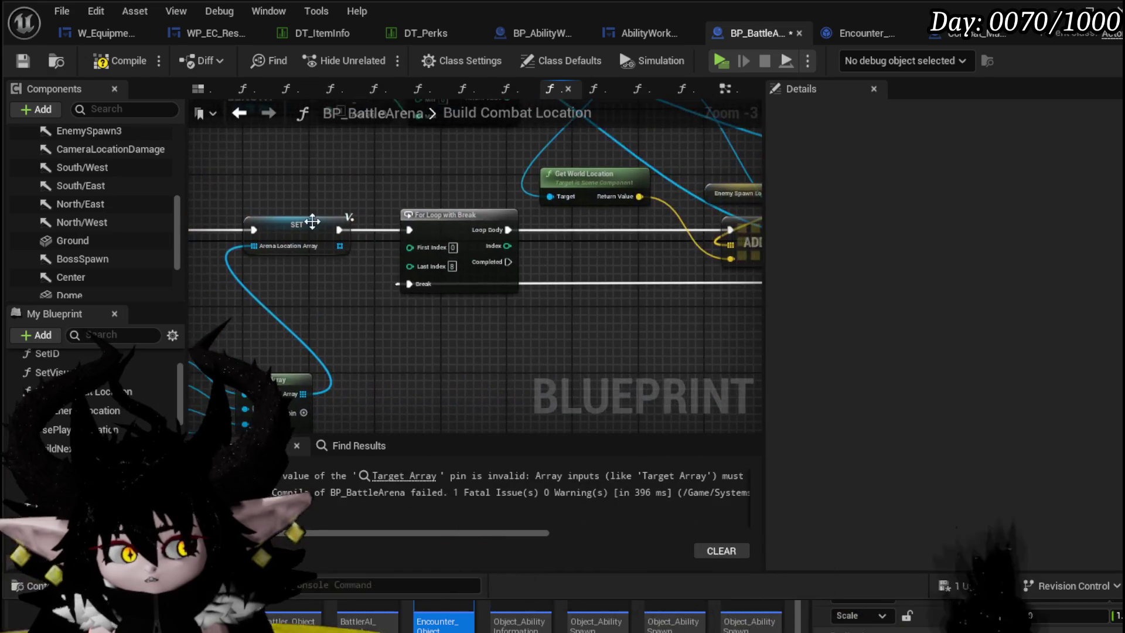
- Save, then place a new map Add in the loop between Loop Body and Remove, fed by Get World Location
{"action": "left_click", "coordinate": [25, 60]}
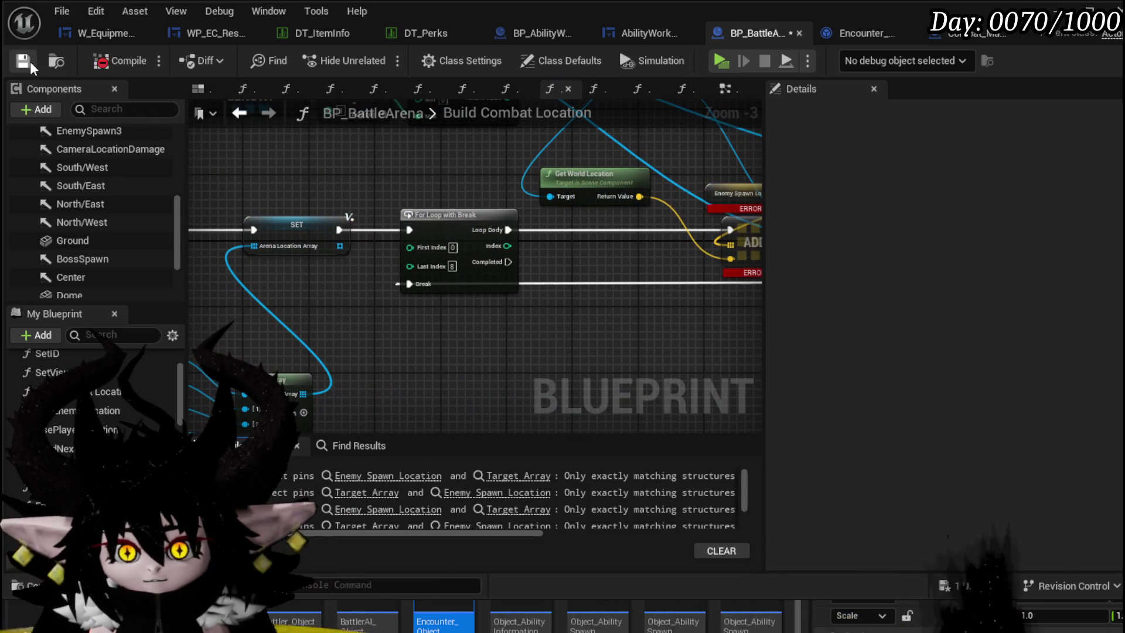
{"action": "left_click_drag", "start_coordinate": [692, 273], "coordinate": [331, 302]}
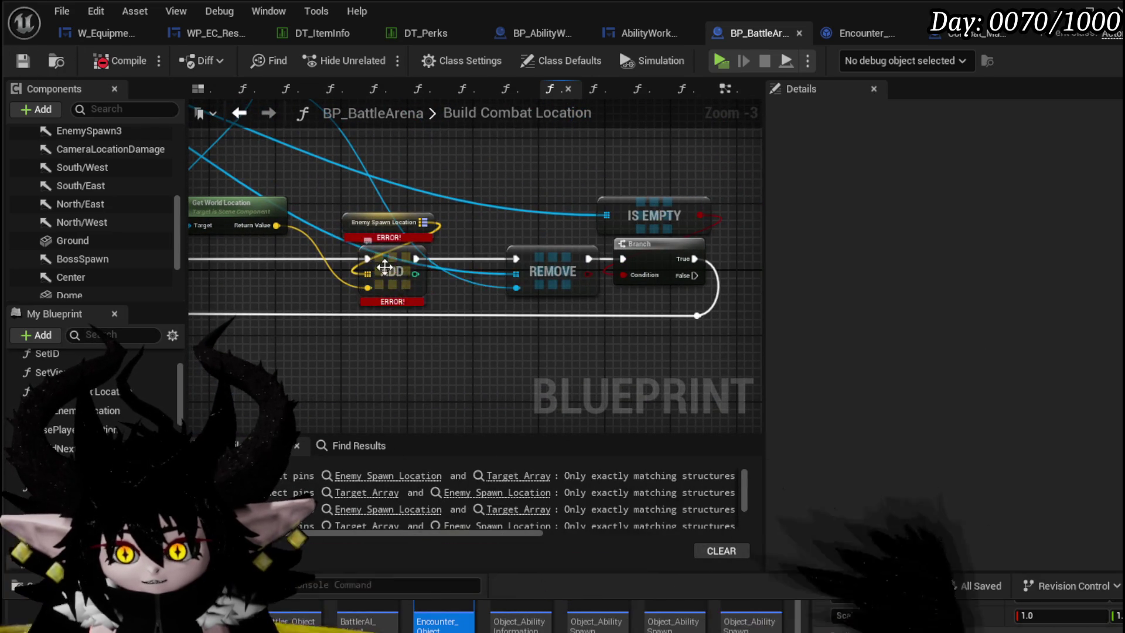
{"action": "left_click", "coordinate": [388, 222]}
{"action": "scroll", "coordinate": [387, 222], "scroll_direction": "up", "scroll_amount": 1}
{"action": "mouse_move", "coordinate": [528, 246]}
{"action": "left_mouse_down"}
{"action": "mouse_move", "coordinate": [649, 258]}
{"action": "mouse_move", "coordinate": [577, 309]}
{"action": "mouse_move", "coordinate": [596, 262]}
{"action": "left_mouse_up"}
{"action": "key", "text": "Escape"}
{"action": "left_click", "coordinate": [630, 355]}
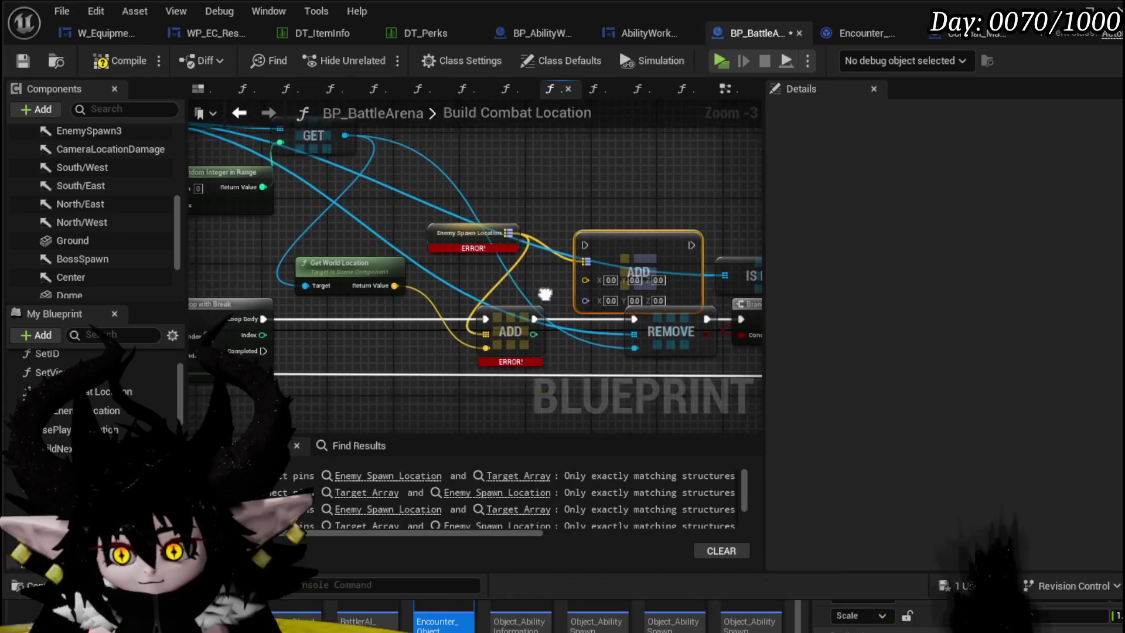
{"action": "mouse_move", "coordinate": [528, 261]}
{"action": "left_mouse_down"}
{"action": "mouse_move", "coordinate": [572, 255]}
{"action": "mouse_move", "coordinate": [495, 312]}
{"action": "left_mouse_up"}
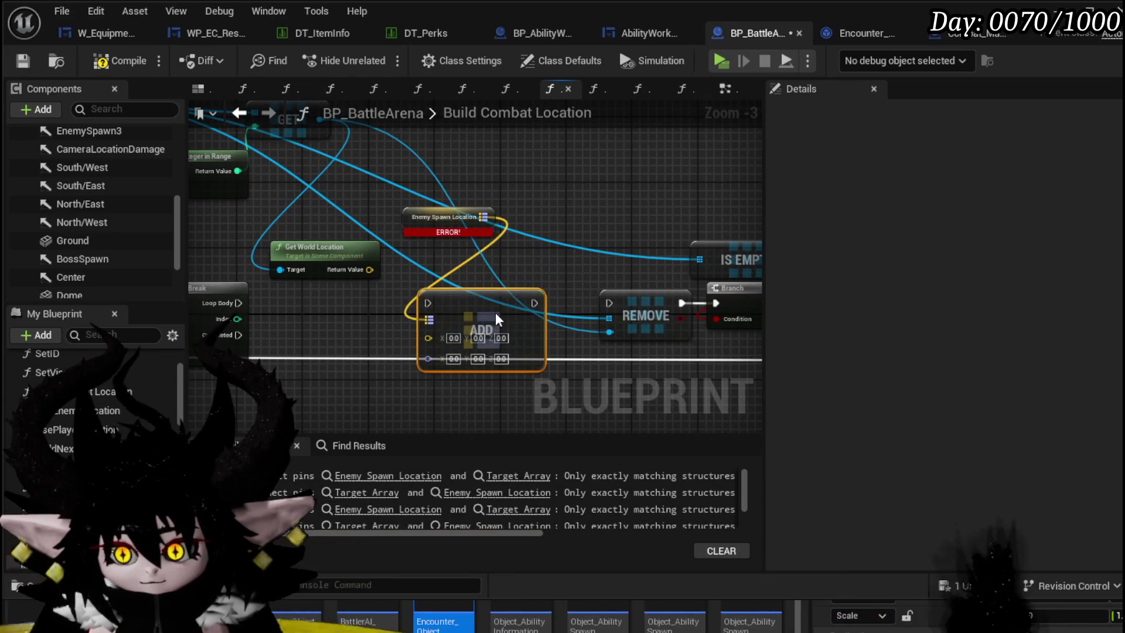
{"action": "left_click_drag", "start_coordinate": [362, 308], "coordinate": [427, 304]}
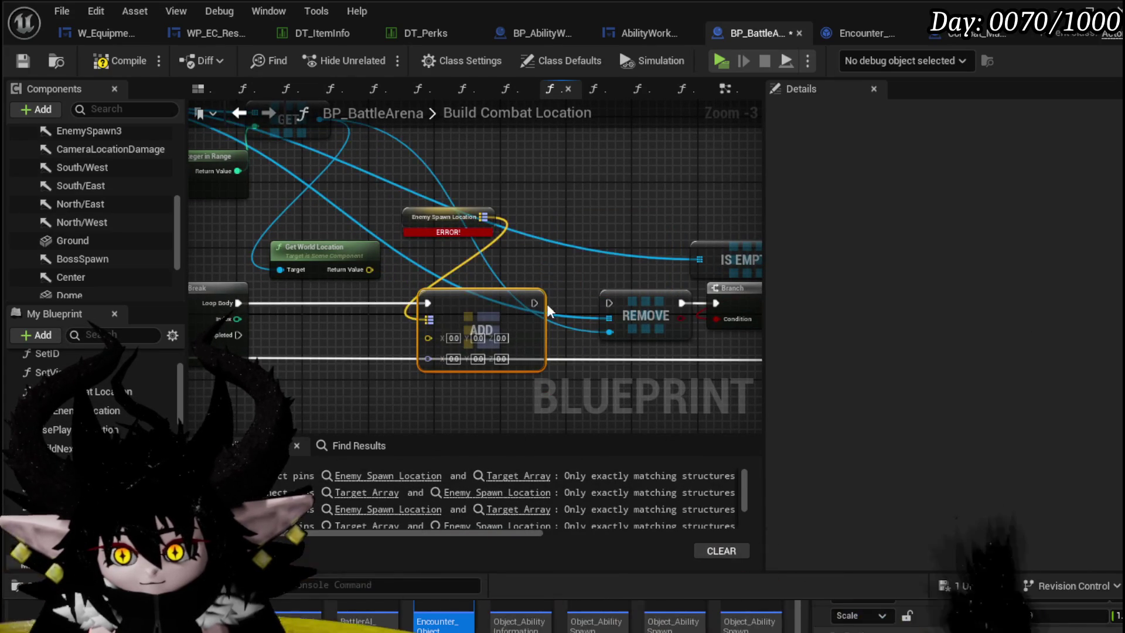
{"action": "left_click_drag", "start_coordinate": [535, 303], "coordinate": [607, 304]}
{"action": "left_click_drag", "start_coordinate": [370, 269], "coordinate": [429, 337]}
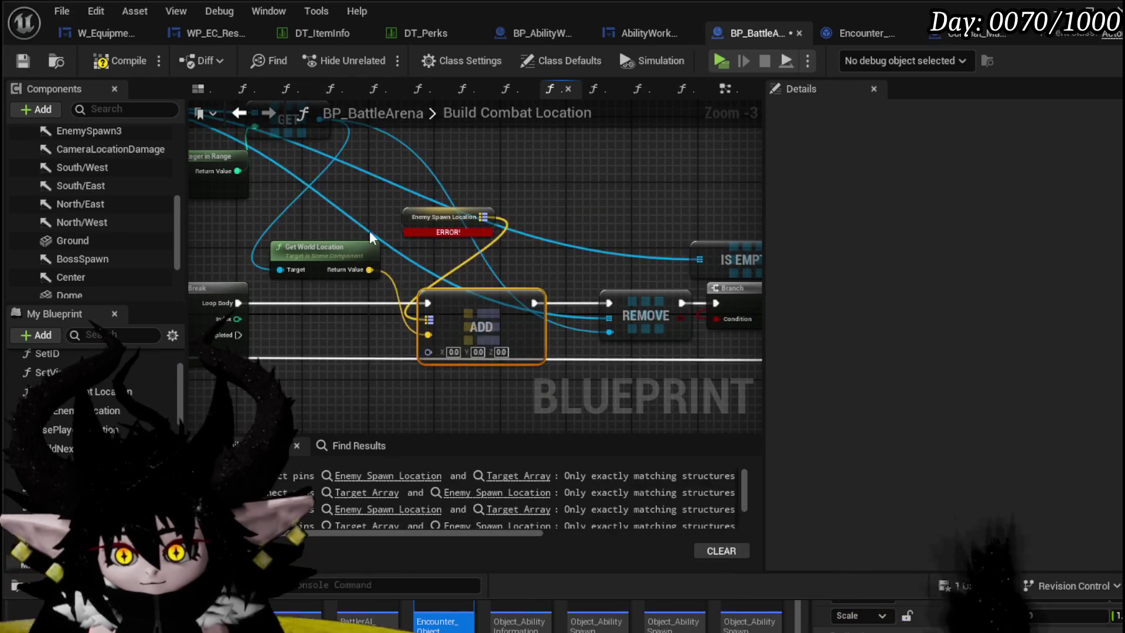
{"action": "scroll", "coordinate": [429, 324], "scroll_direction": "up", "scroll_amount": 1}
- Add a Get World Rotation node off the chosen arrow beside the location node for the new Add
{"action": "left_click_drag", "start_coordinate": [403, 179], "coordinate": [367, 268]}
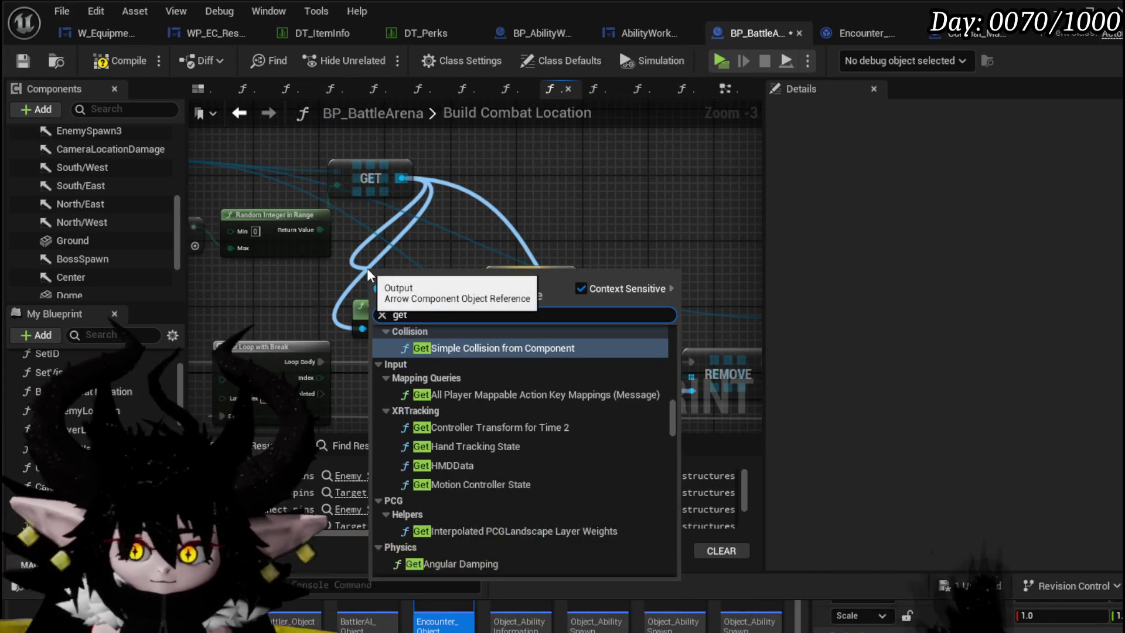
{"action": "type", "text": "get worl"}
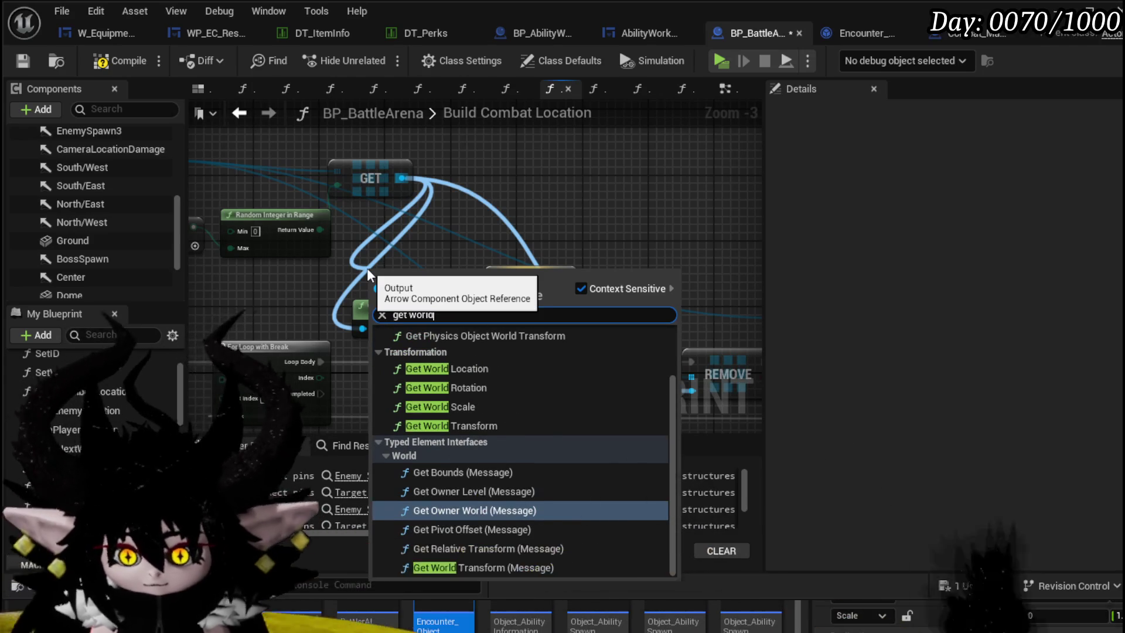
{"action": "type", "text": "d"}
{"action": "left_click", "coordinate": [469, 388]}
{"action": "mouse_move", "coordinate": [446, 272]}
{"action": "left_mouse_down"}
{"action": "mouse_move", "coordinate": [415, 362]}
{"action": "mouse_move", "coordinate": [510, 394]}
{"action": "left_mouse_up"}
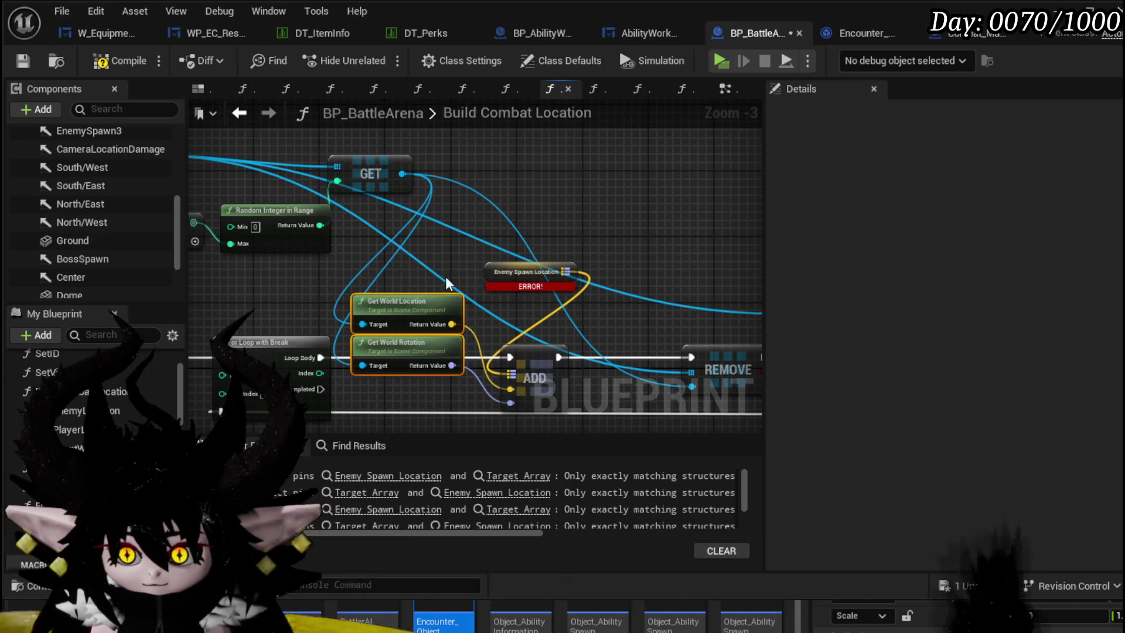
{"action": "left_click_drag", "start_coordinate": [446, 276], "coordinate": [415, 205]}
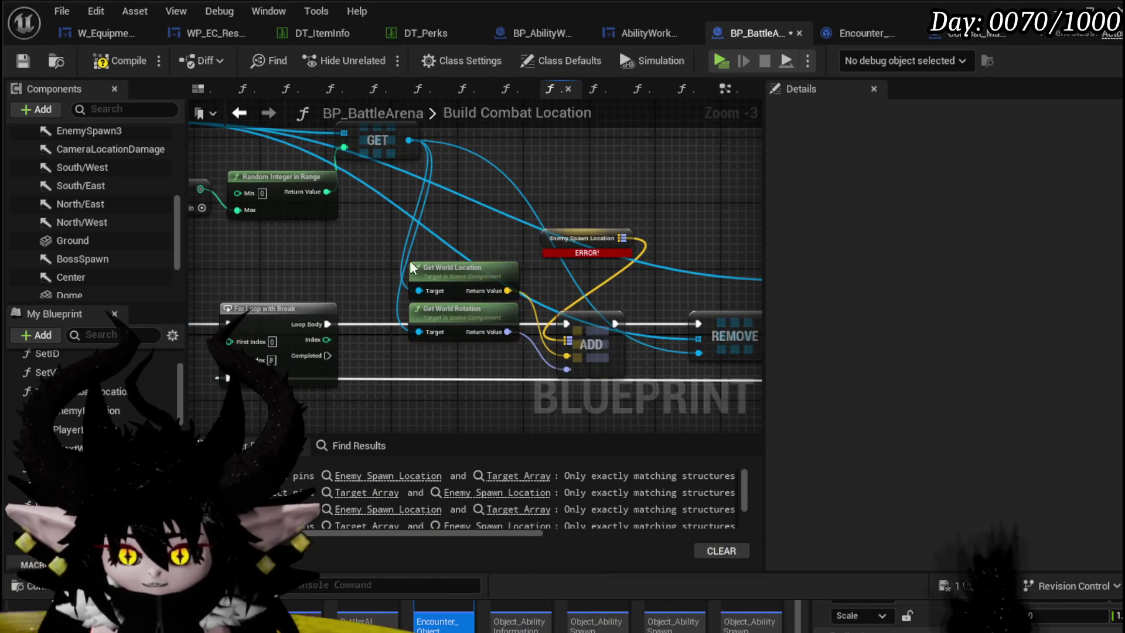
{"action": "mouse_move", "coordinate": [410, 260]}
{"action": "left_mouse_down"}
{"action": "mouse_move", "coordinate": [565, 324]}
{"action": "mouse_move", "coordinate": [511, 286]}
{"action": "mouse_move", "coordinate": [588, 300]}
{"action": "left_mouse_up"}
{"action": "left_click", "coordinate": [522, 292]}
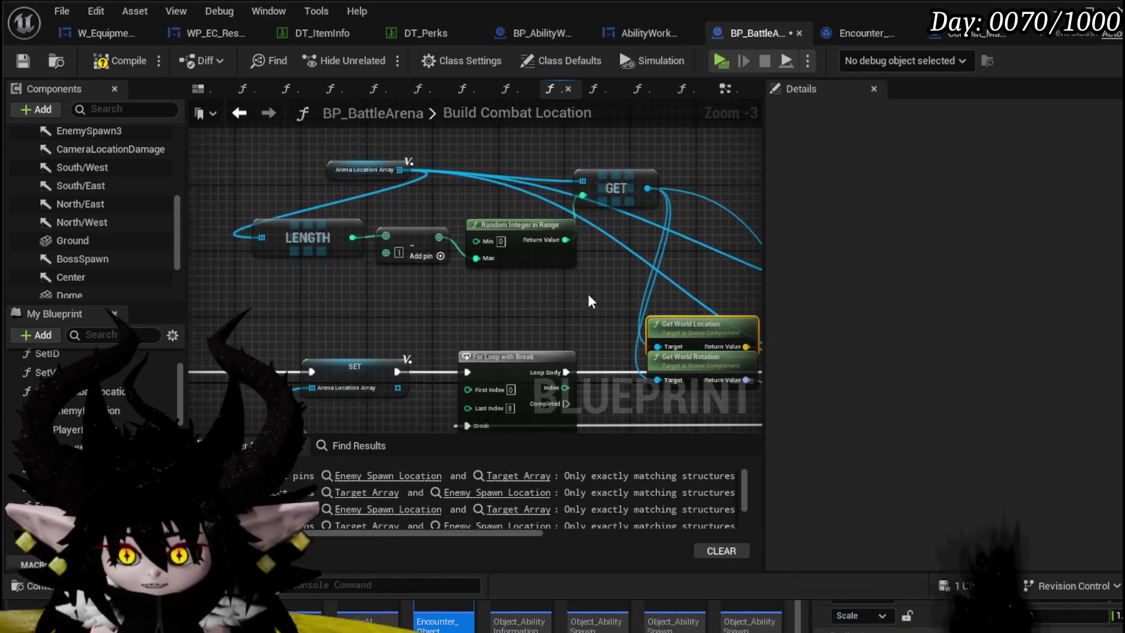
{"action": "left_click_drag", "start_coordinate": [666, 169], "coordinate": [380, 148]}
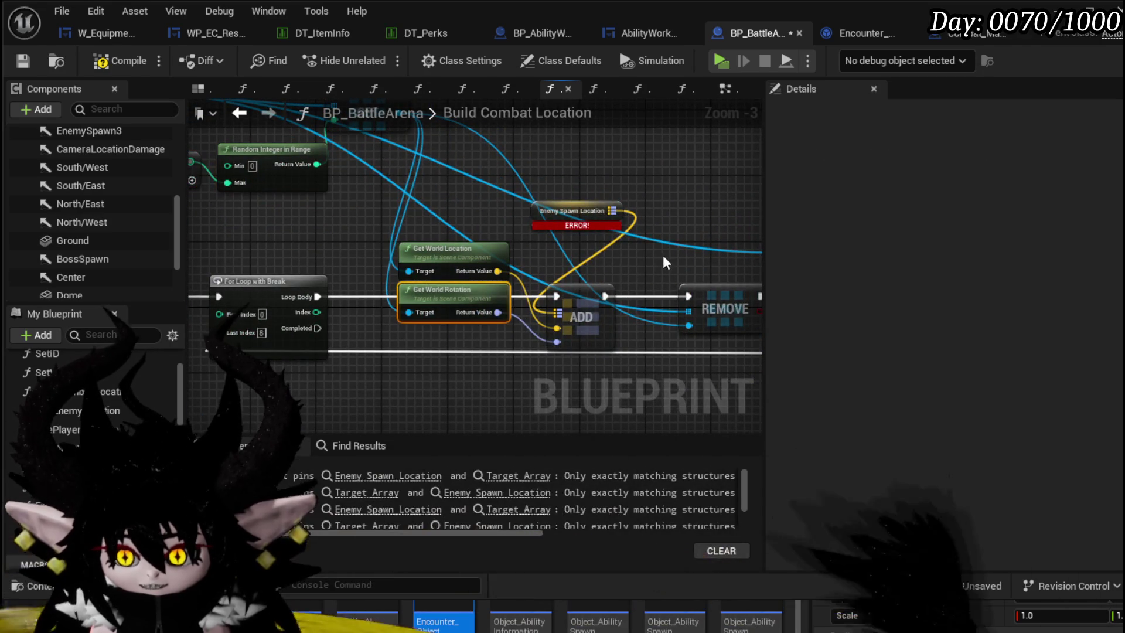
{"action": "mouse_move", "coordinate": [663, 255]}
{"action": "left_mouse_down"}
{"action": "mouse_move", "coordinate": [330, 258]}
{"action": "mouse_move", "coordinate": [598, 264]}
{"action": "left_mouse_up"}
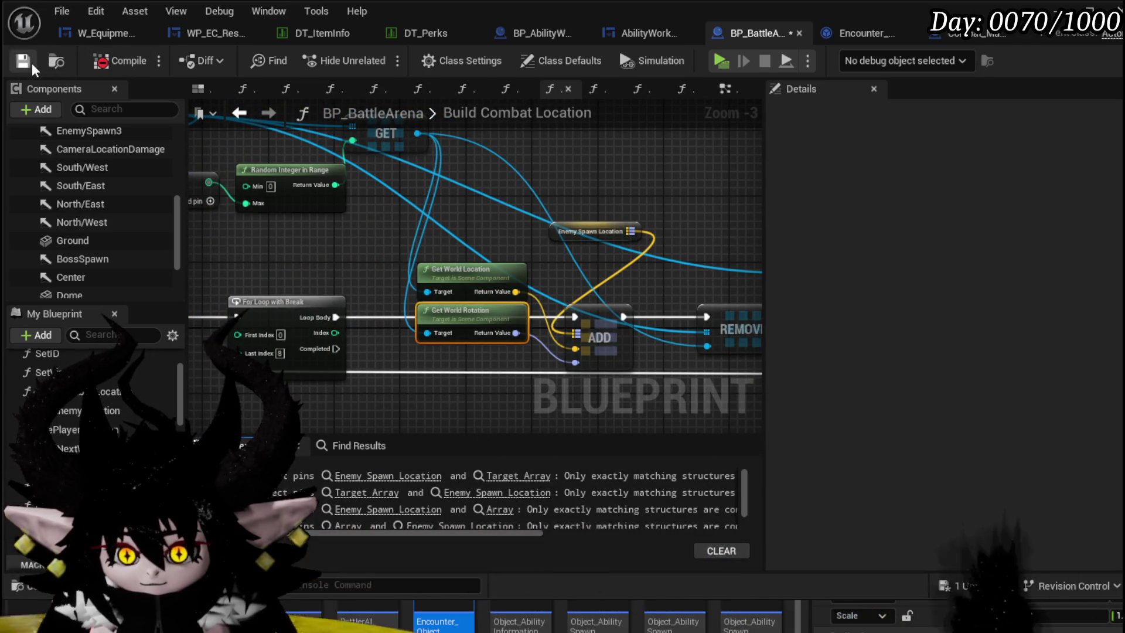
- Jump to the next Enemy Spawn Location error and place a new map Clear node from it
{"action": "double_click", "coordinate": [388, 476]}
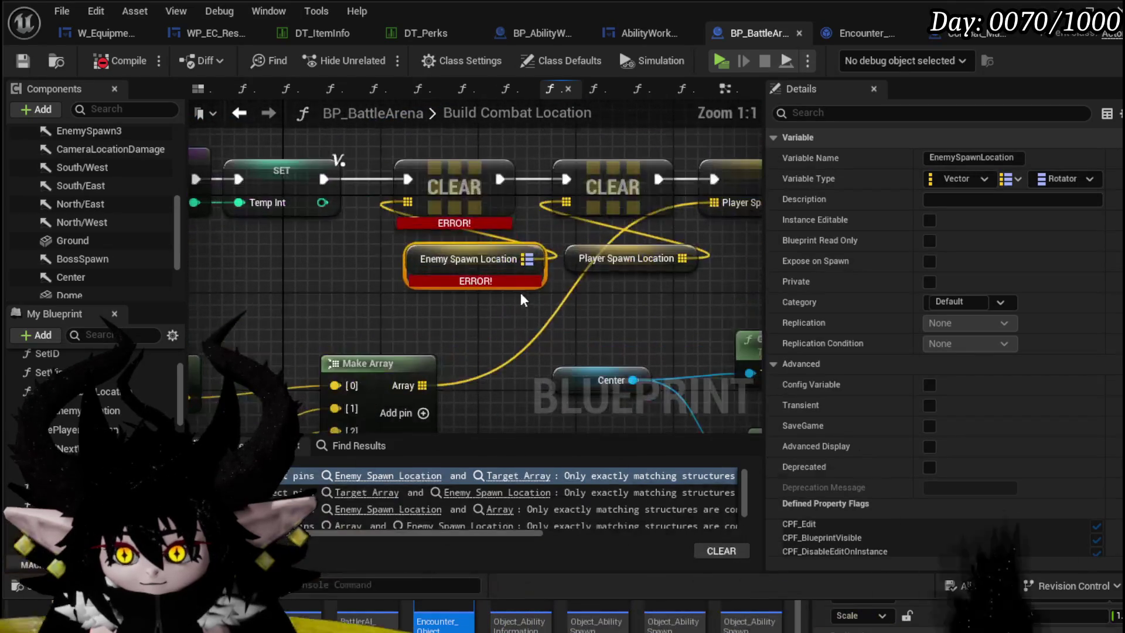
{"action": "left_click_drag", "start_coordinate": [633, 322], "coordinate": [264, 321]}
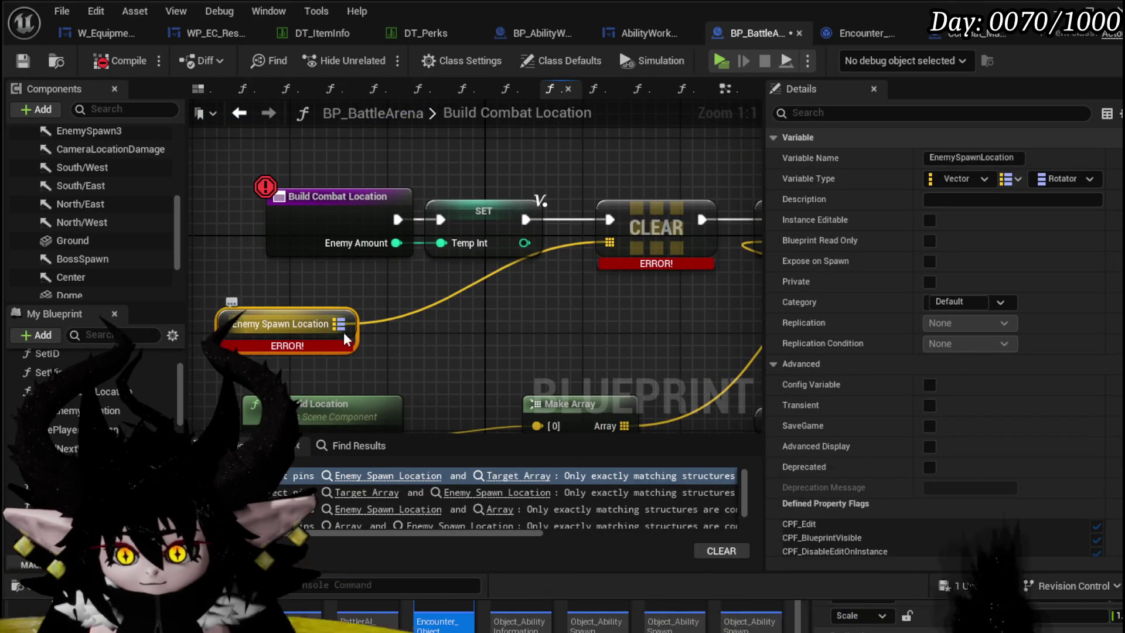
{"action": "left_click_drag", "start_coordinate": [352, 324], "coordinate": [515, 326]}
{"action": "type", "text": "clear"}
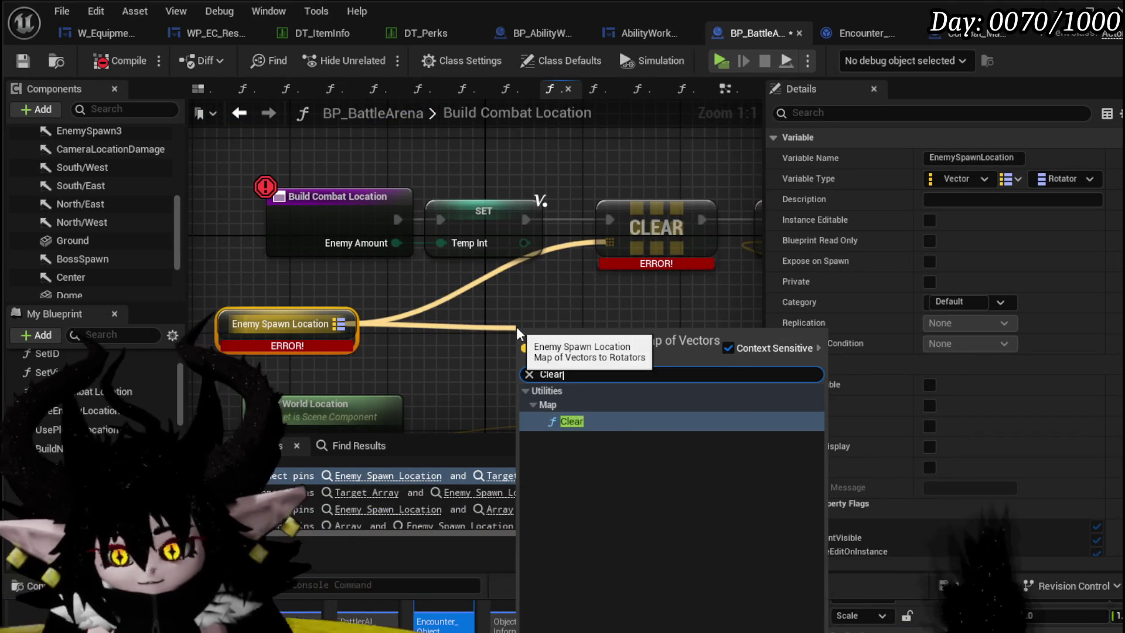
{"action": "key", "text": "Return"}
{"action": "left_click_drag", "start_coordinate": [615, 220], "coordinate": [387, 264]}
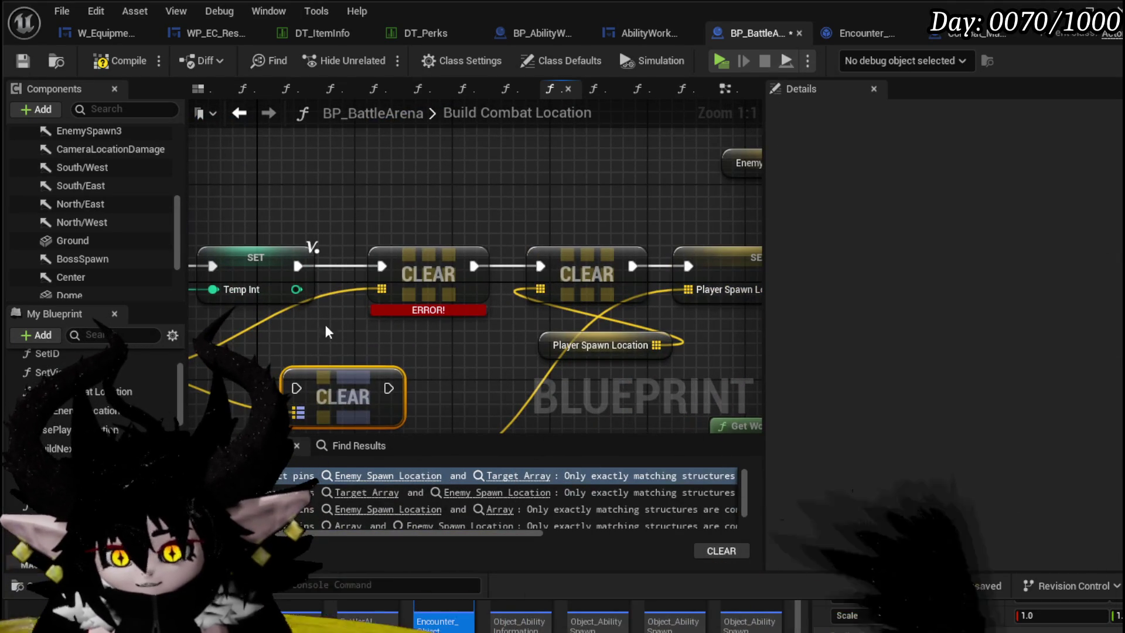
- Wire the Set node's execution into the new Clear, moving the errored Clear aside, and save
{"action": "left_click_drag", "start_coordinate": [291, 263], "coordinate": [299, 271]}
{"action": "left_click", "coordinate": [299, 391]}
{"action": "left_click_drag", "start_coordinate": [343, 398], "coordinate": [418, 361]}
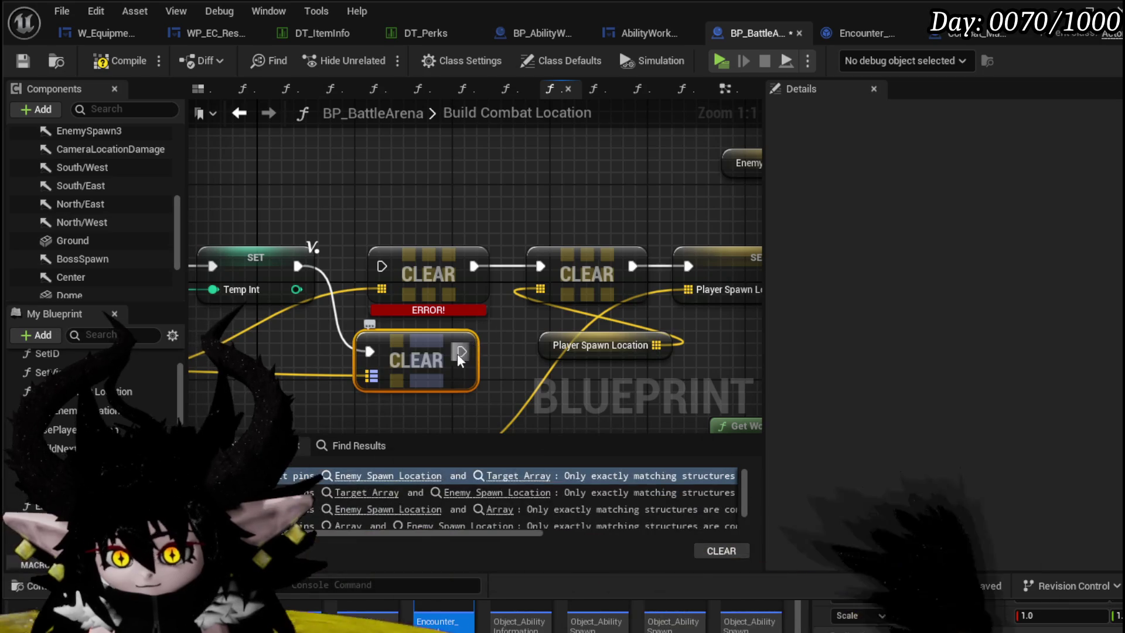
{"action": "left_click_drag", "start_coordinate": [428, 272], "coordinate": [405, 187]}
{"action": "left_click_drag", "start_coordinate": [400, 353], "coordinate": [398, 266]}
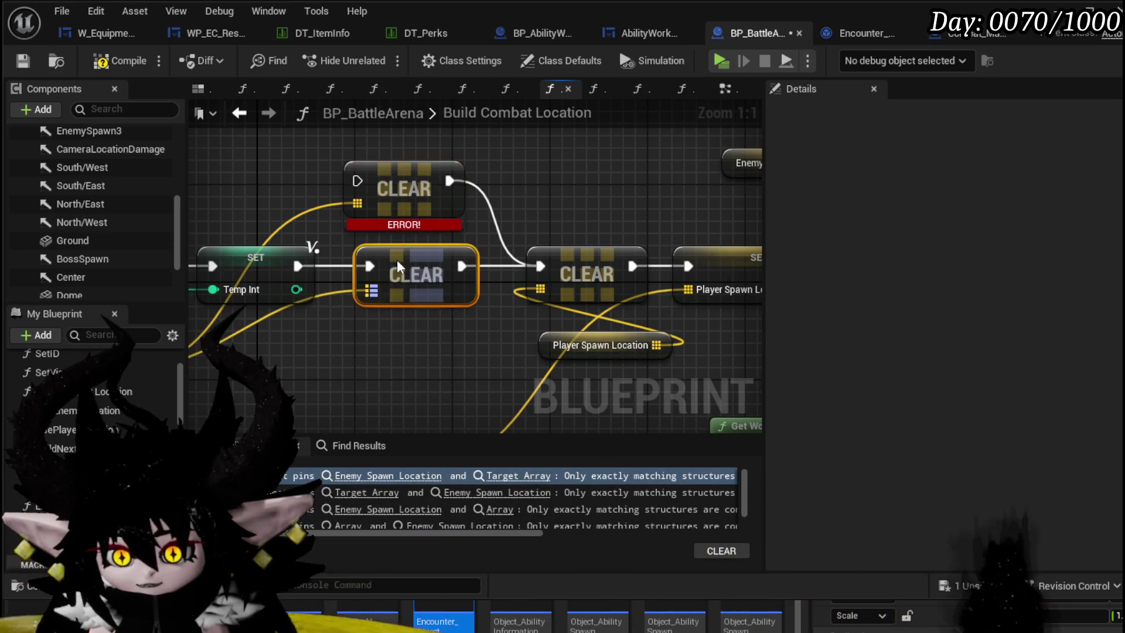
{"action": "left_click", "coordinate": [121, 61]}
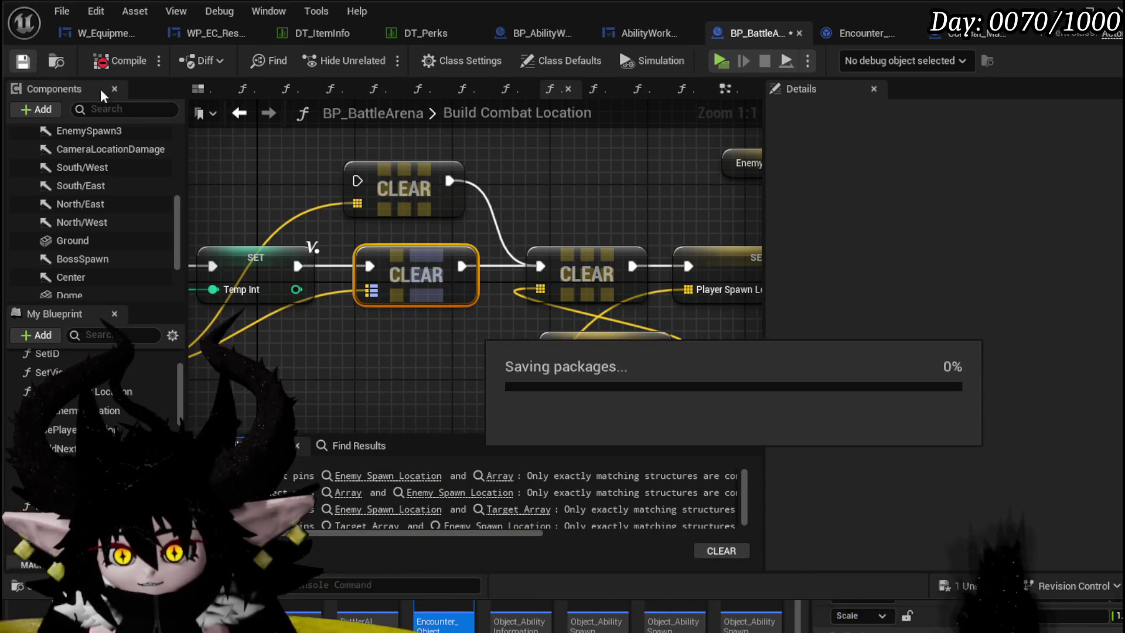
- In UseEnemyLocation, add a breakpoint to the entry node and save the blueprint
{"action": "left_click", "coordinate": [388, 476]}
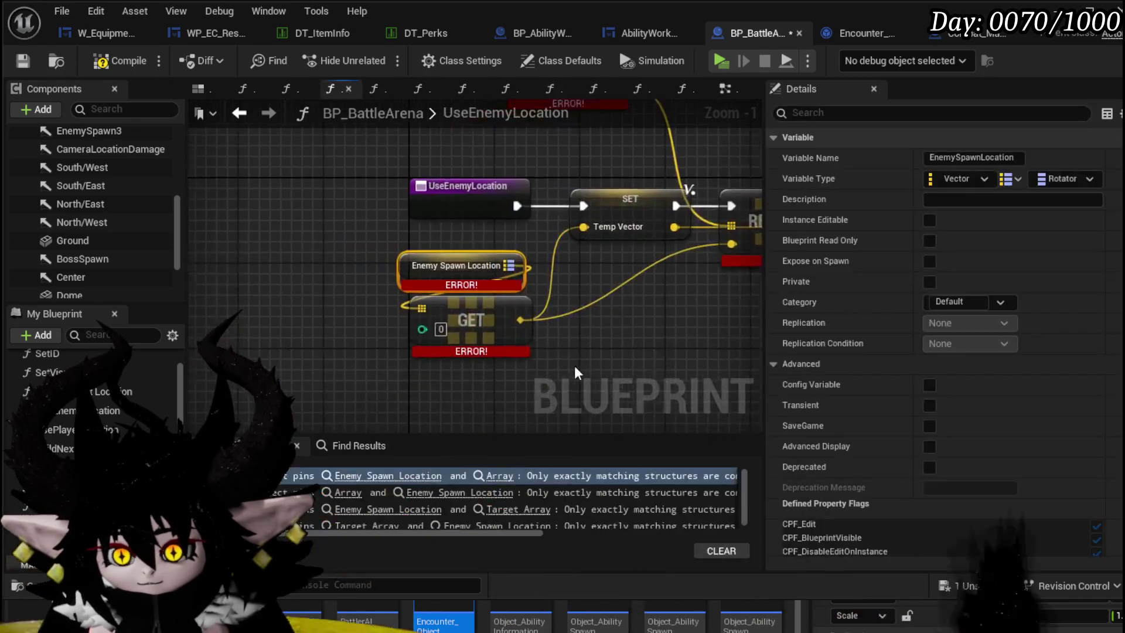
{"action": "scroll", "coordinate": [543, 258], "scroll_direction": "down", "scroll_amount": 1}
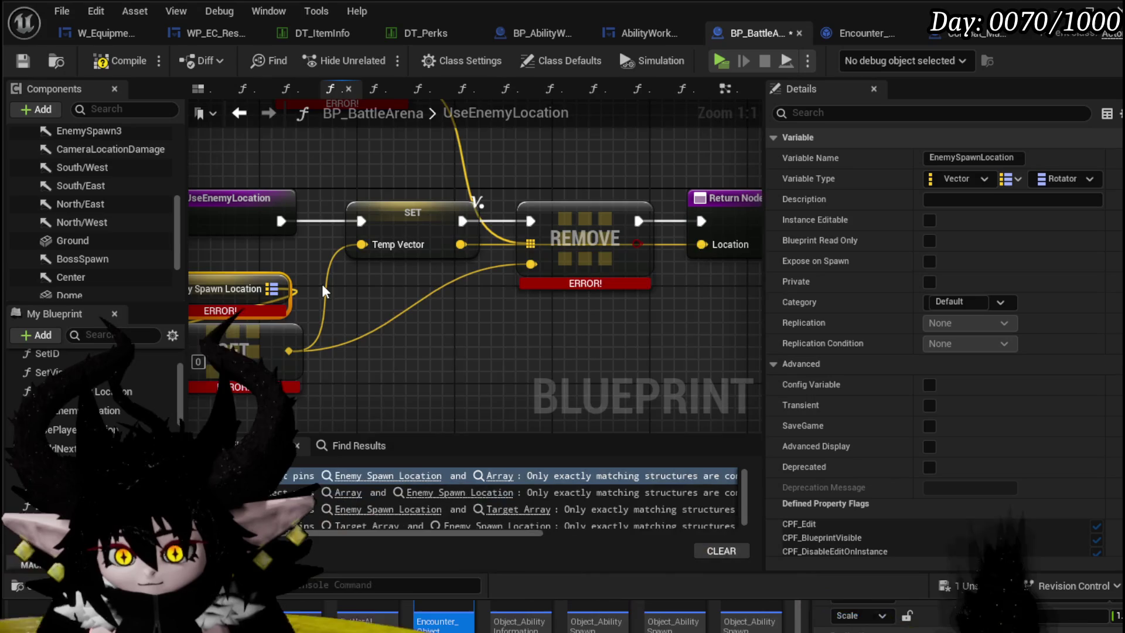
{"action": "mouse_move", "coordinate": [322, 285]}
{"action": "left_mouse_down"}
{"action": "mouse_move", "coordinate": [369, 281]}
{"action": "mouse_move", "coordinate": [392, 327]}
{"action": "left_mouse_up"}
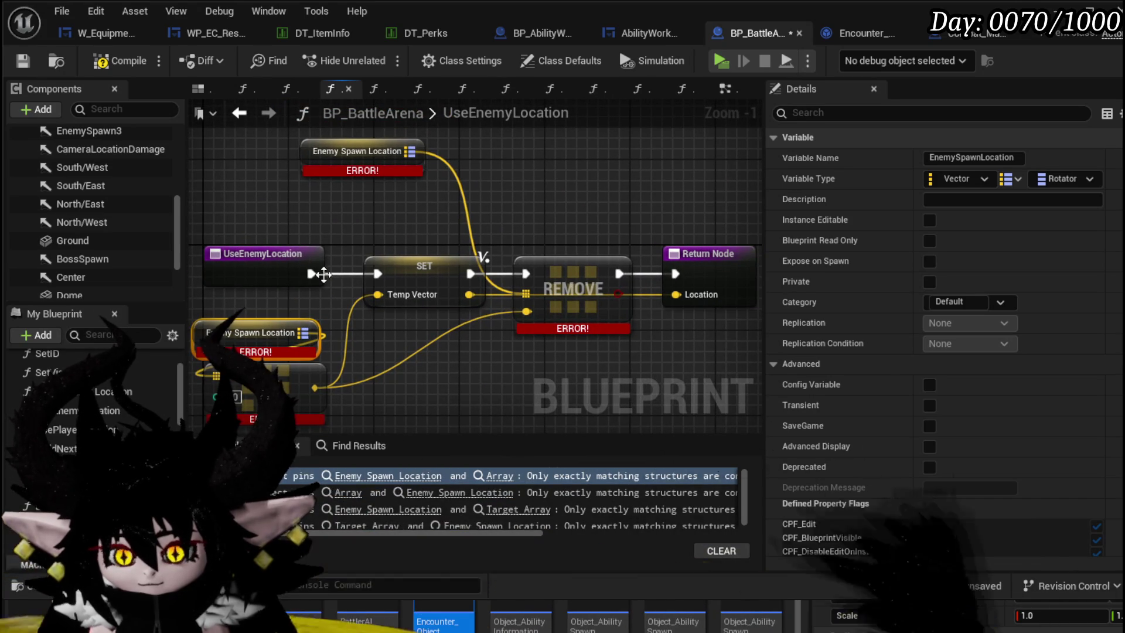
{"action": "right_click", "coordinate": [259, 268]}
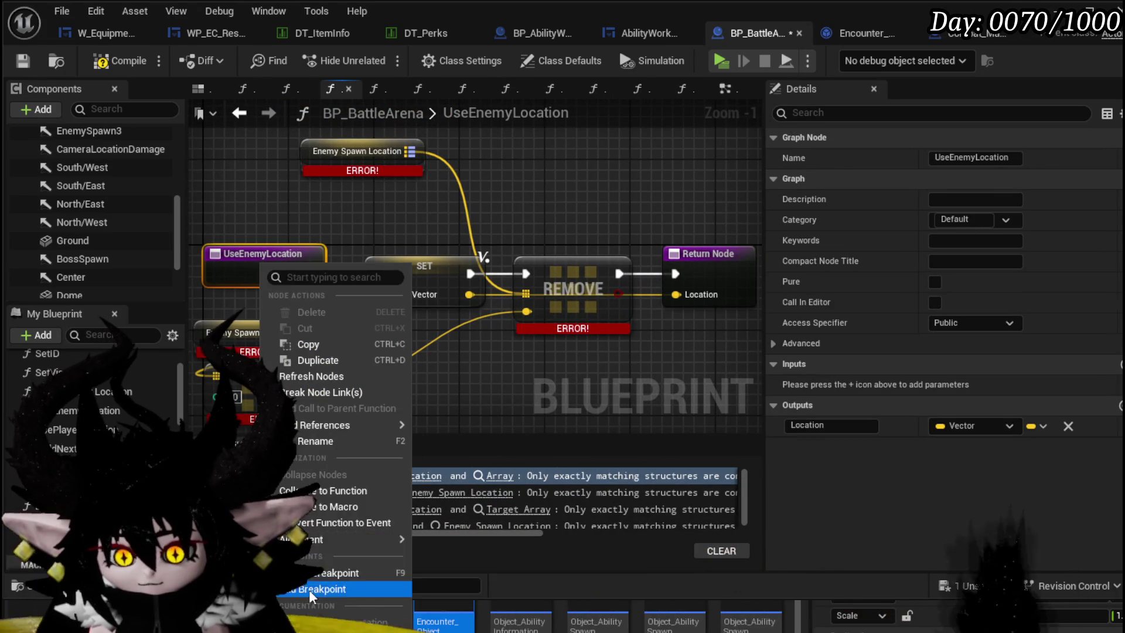
{"action": "left_click", "coordinate": [307, 444]}
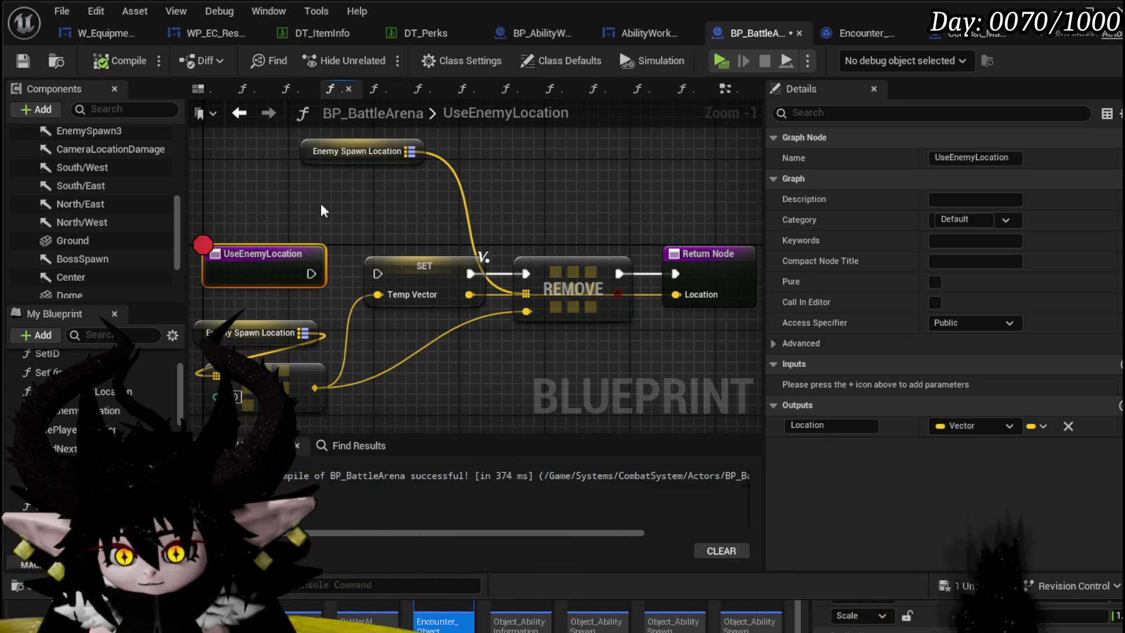
{"action": "left_click", "coordinate": [22, 61]}
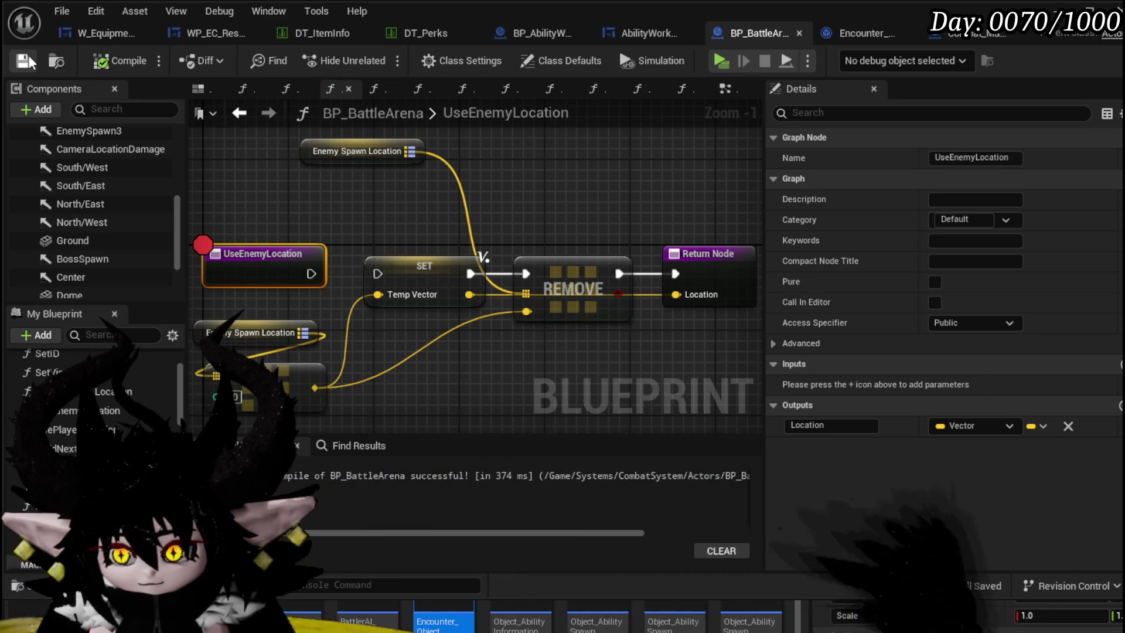
{"action": "left_click", "coordinate": [998, 38]}
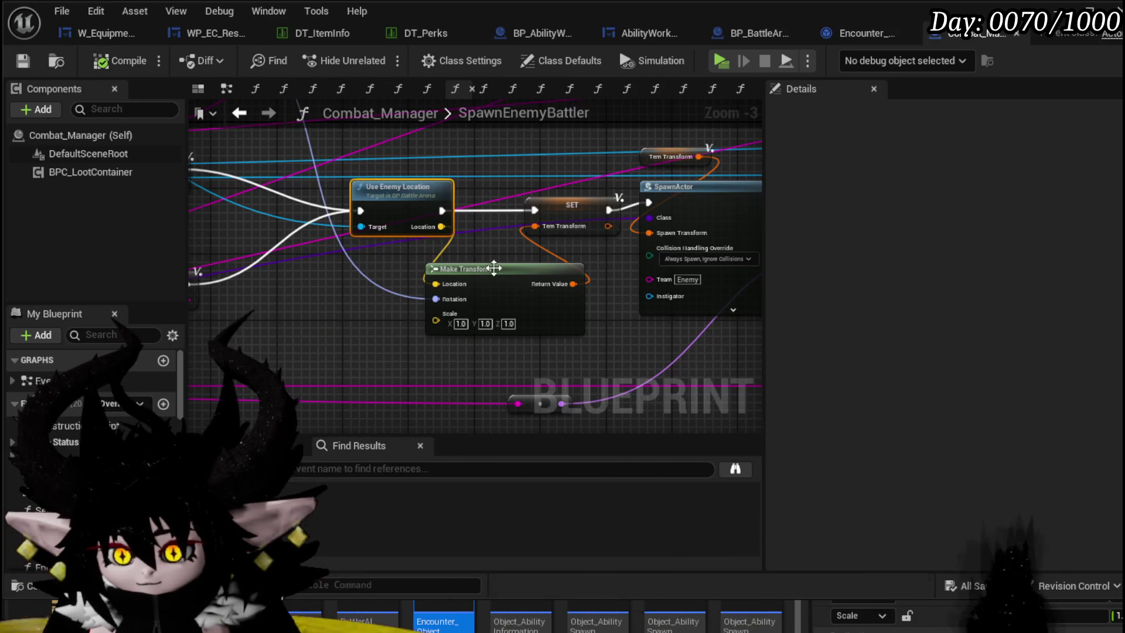
{"action": "double_click", "coordinate": [410, 205]}
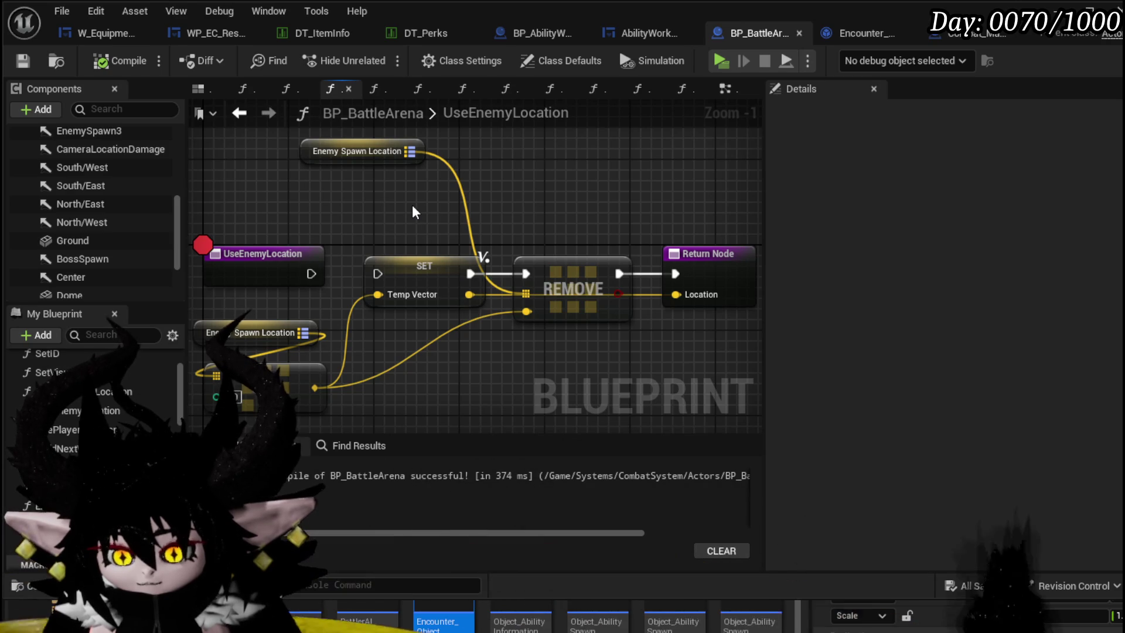
{"action": "scroll", "coordinate": [474, 200], "scroll_direction": "down", "scroll_amount": 2}
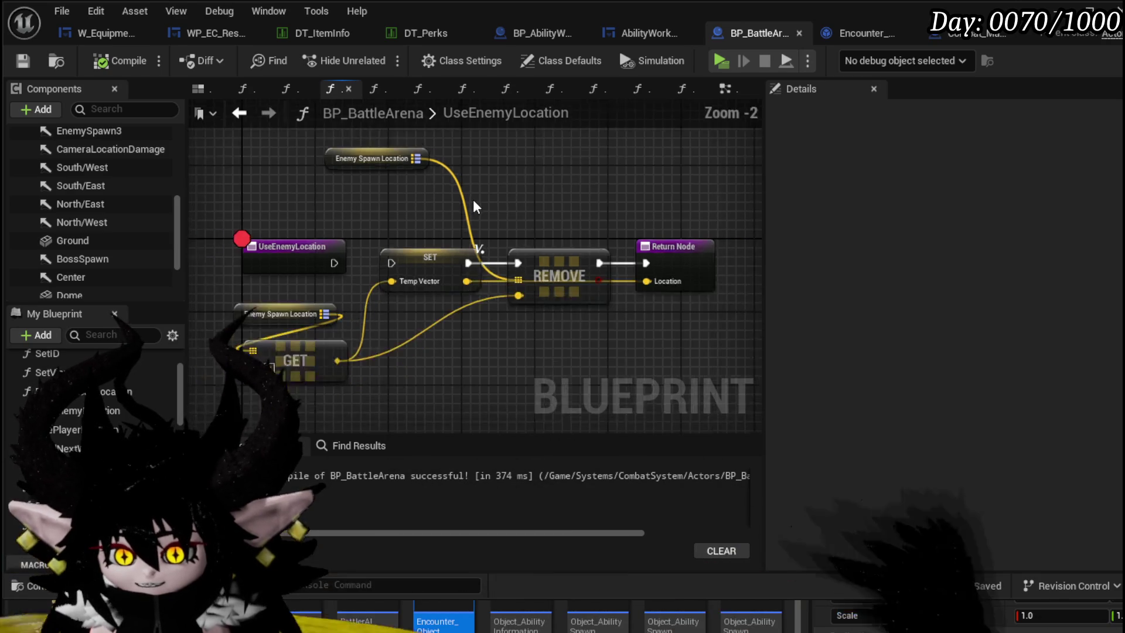
{"action": "left_click", "coordinate": [985, 35]}
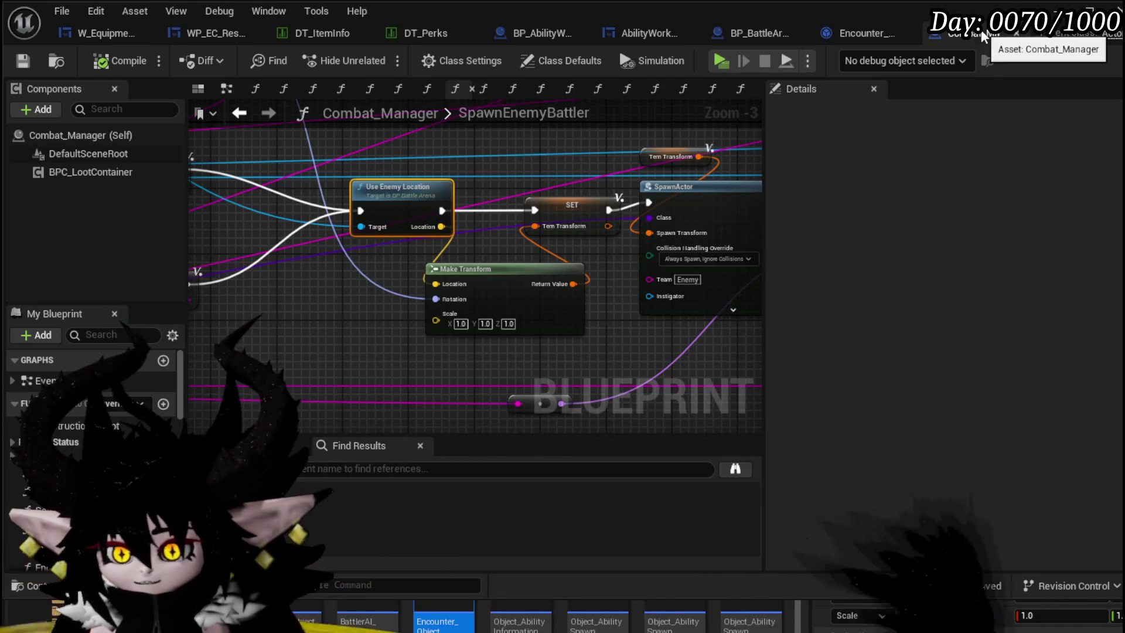
{"action": "scroll", "coordinate": [405, 227], "scroll_direction": "down", "scroll_amount": 1}
{"action": "mouse_move", "coordinate": [399, 213]}
{"action": "left_mouse_down"}
{"action": "mouse_move", "coordinate": [466, 236]}
{"action": "mouse_move", "coordinate": [472, 258]}
{"action": "left_mouse_up"}
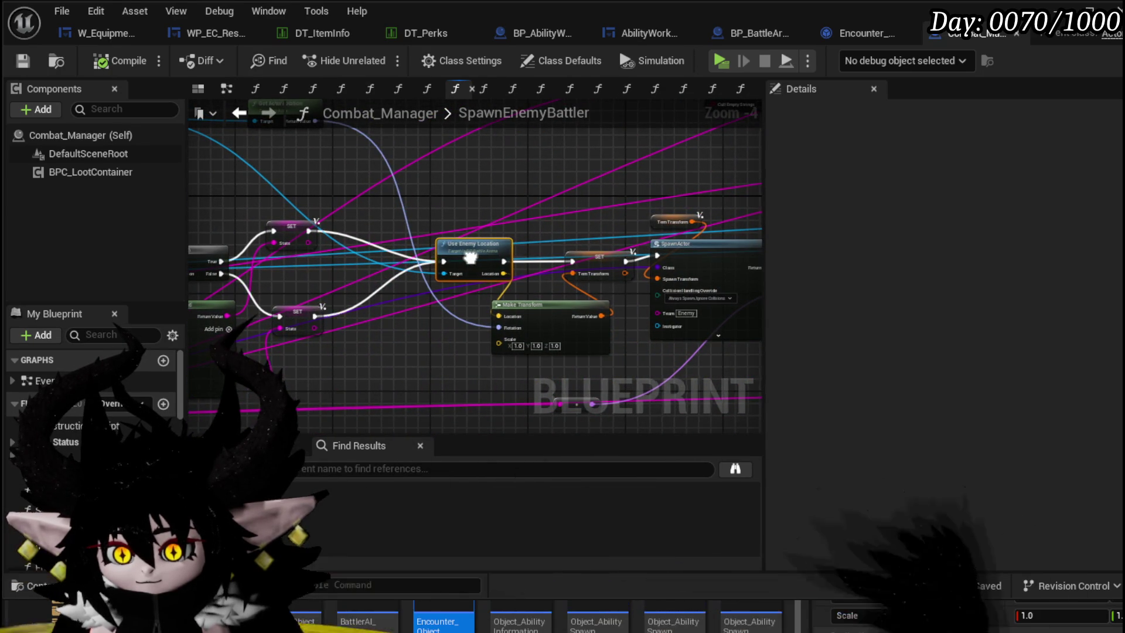
{"action": "left_click_drag", "start_coordinate": [472, 257], "coordinate": [440, 257]}
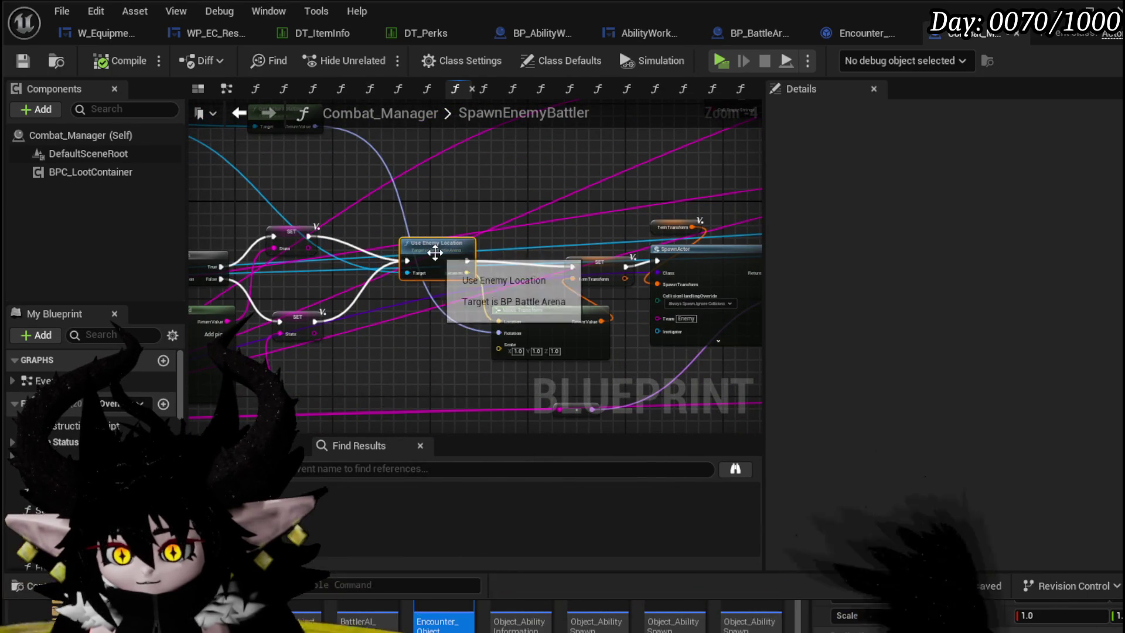
{"action": "double_click", "coordinate": [439, 255]}
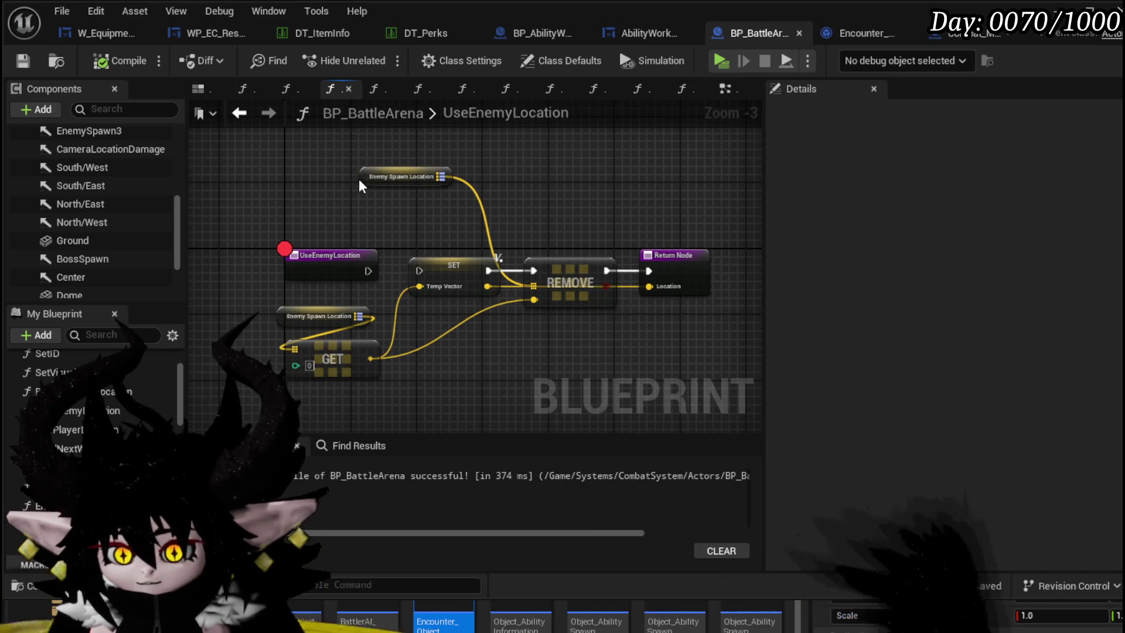
{"action": "left_click_drag", "start_coordinate": [394, 180], "coordinate": [326, 228]}
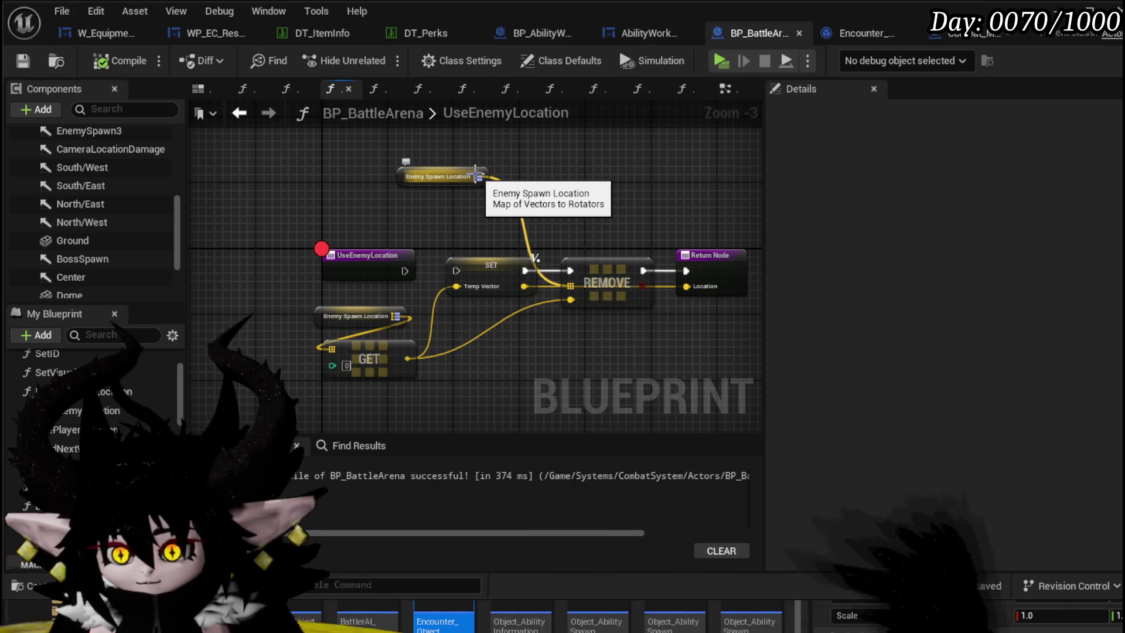
{"action": "left_click_drag", "start_coordinate": [490, 177], "coordinate": [531, 182]}
{"action": "type", "text": "get"}
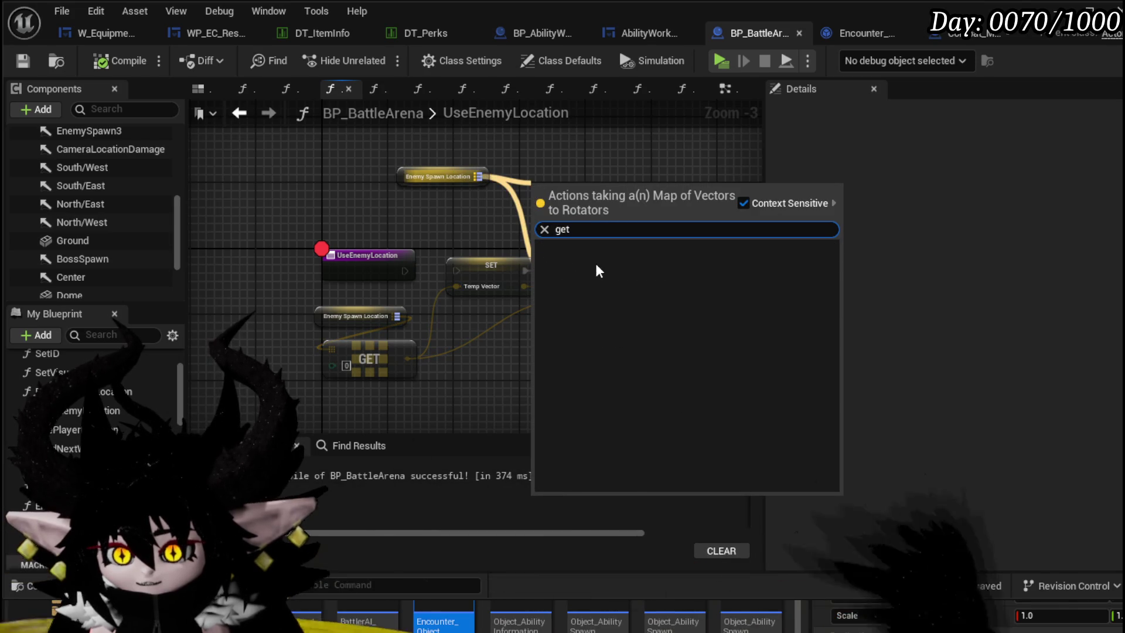
{"action": "key", "text": "Escape"}
{"action": "mouse_move", "coordinate": [465, 206]}
{"action": "left_mouse_down"}
{"action": "mouse_move", "coordinate": [409, 212]}
{"action": "mouse_move", "coordinate": [474, 215]}
{"action": "left_mouse_up"}
- Create a Keys node from Enemy Spawn Location and a Get (a copy) node on its keys array
{"action": "key", "text": "Escape"}
{"action": "left_click_drag", "start_coordinate": [414, 237], "coordinate": [444, 207]}
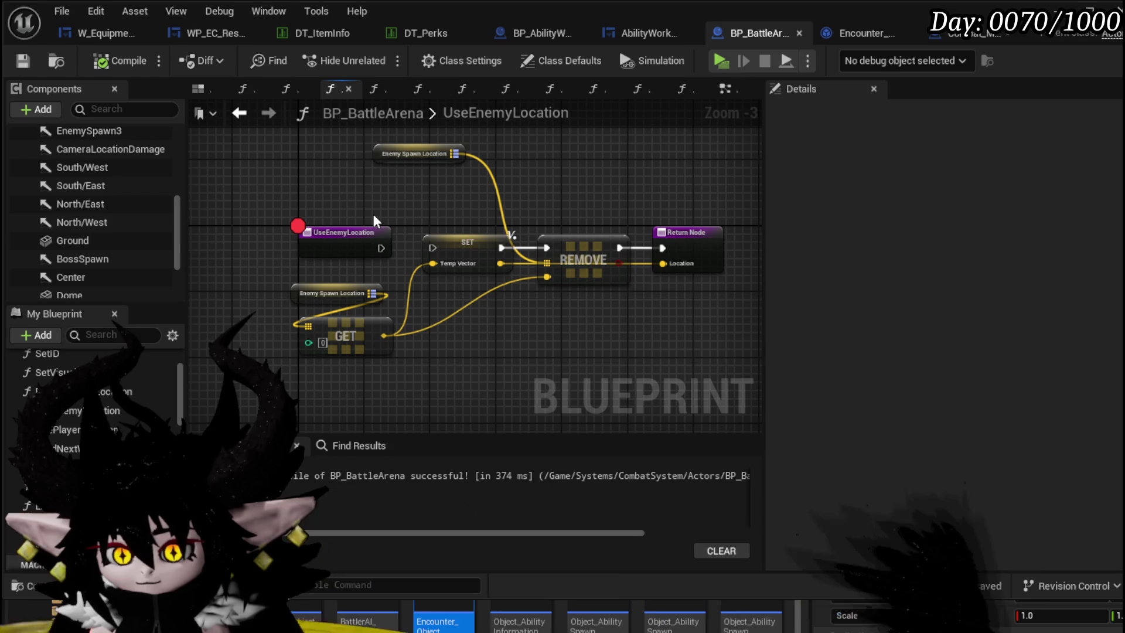
{"action": "left_click_drag", "start_coordinate": [384, 294], "coordinate": [480, 315]}
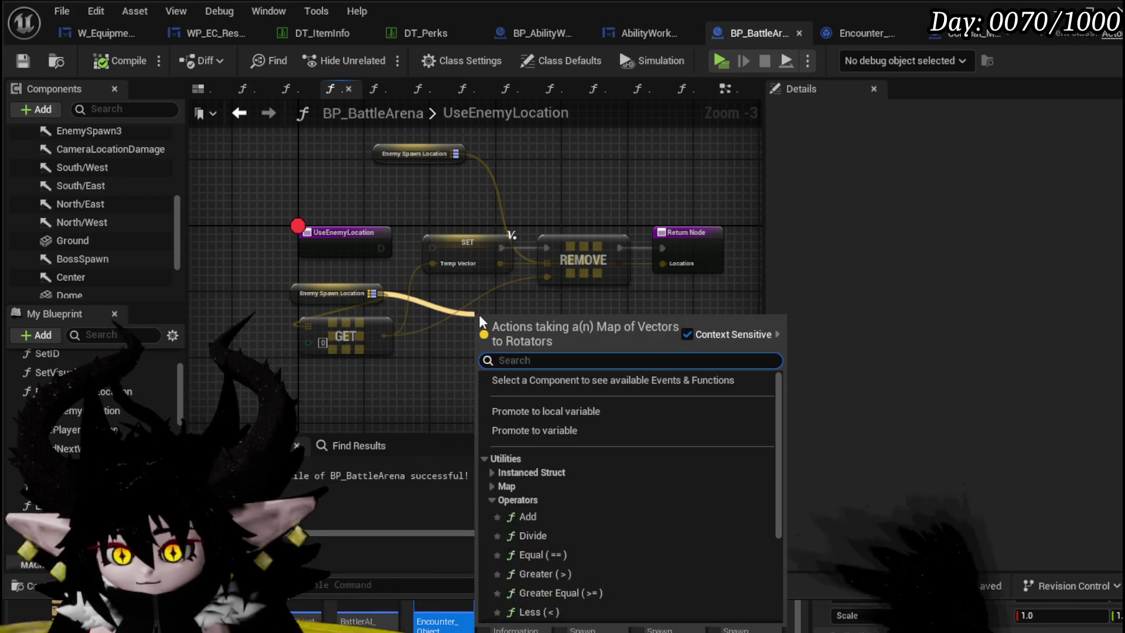
{"action": "type", "text": "key"}
{"action": "key", "text": "Return"}
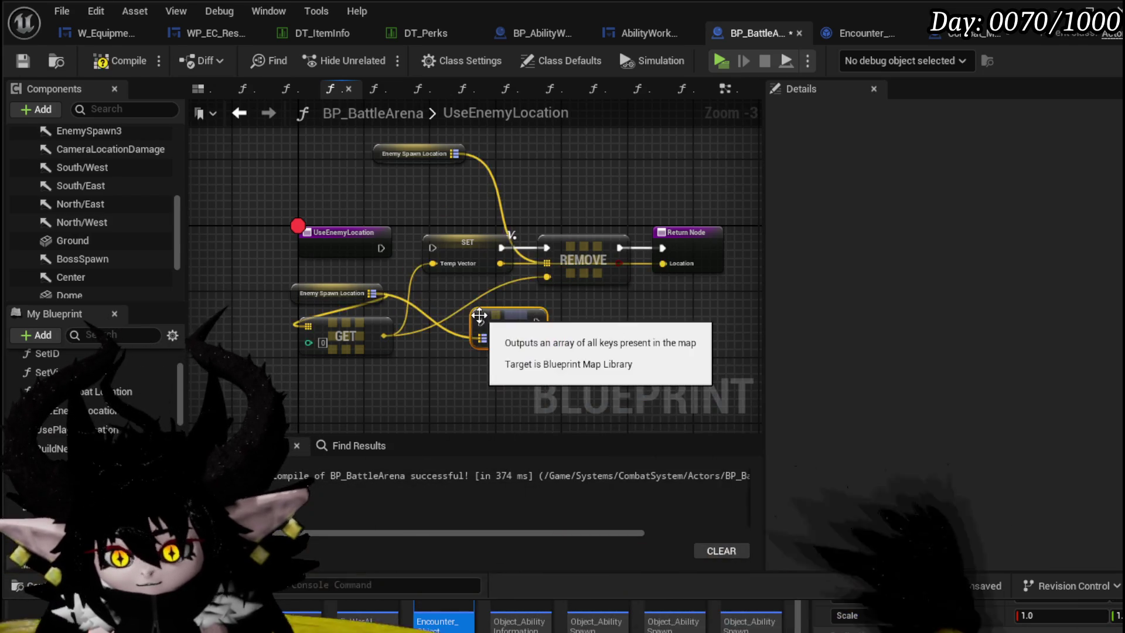
{"action": "left_click_drag", "start_coordinate": [538, 337], "coordinate": [468, 367]}
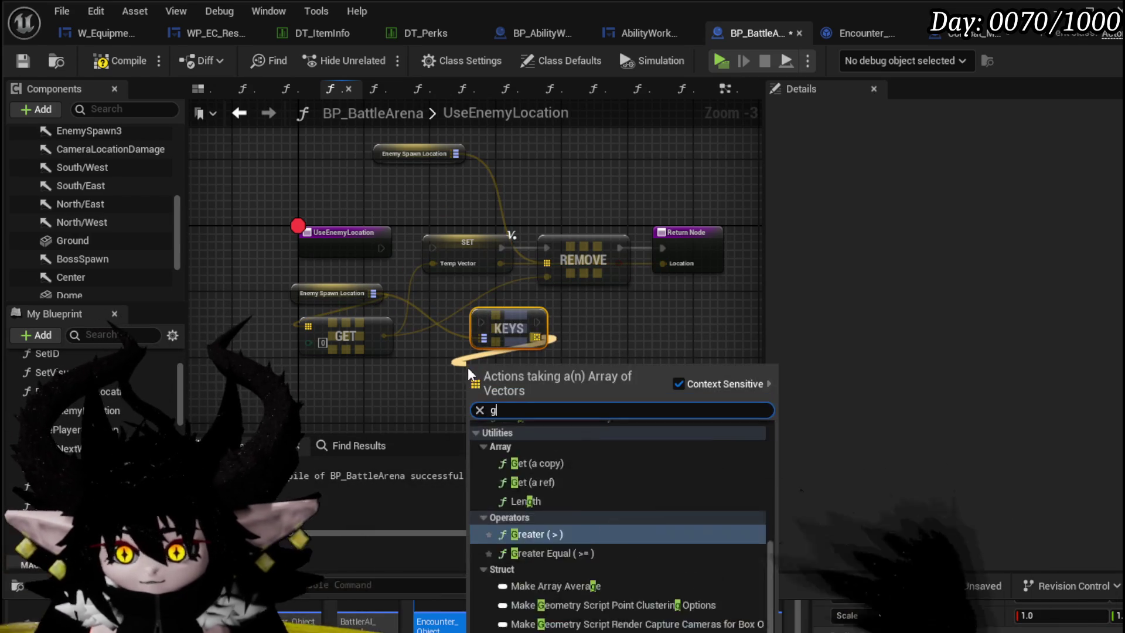
{"action": "type", "text": "get"}
{"action": "left_click", "coordinate": [542, 551]}
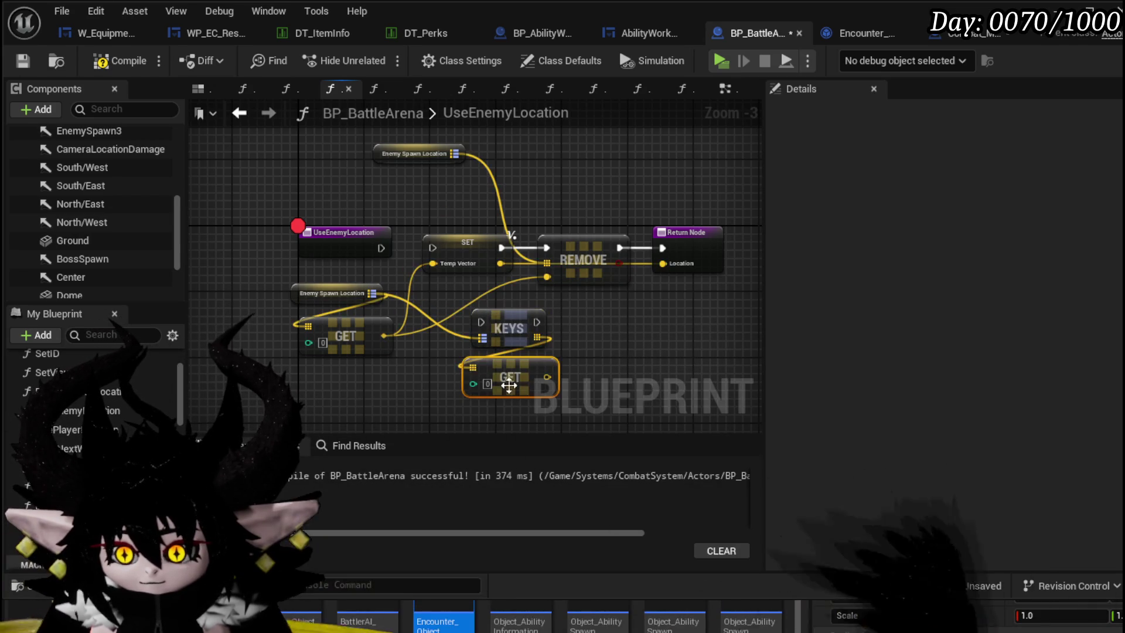
- Arrange the entry, Keys, getter and Get nodes together and delete the old Set and Remove nodes
{"action": "left_click_drag", "start_coordinate": [509, 328], "coordinate": [444, 212]}
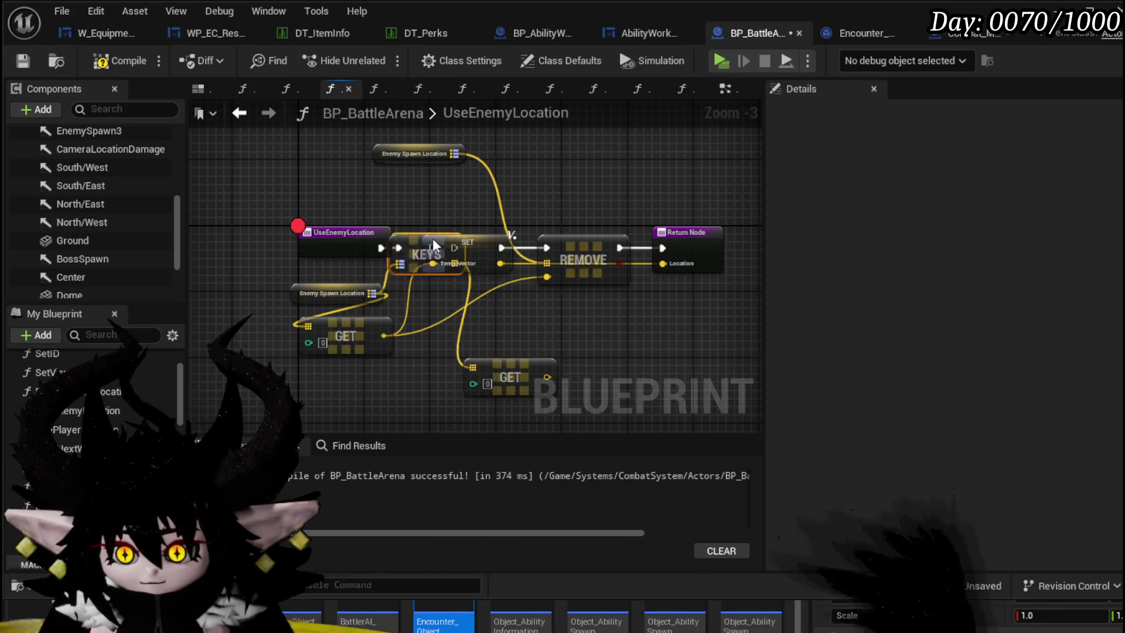
{"action": "left_click_drag", "start_coordinate": [344, 232], "coordinate": [268, 191]}
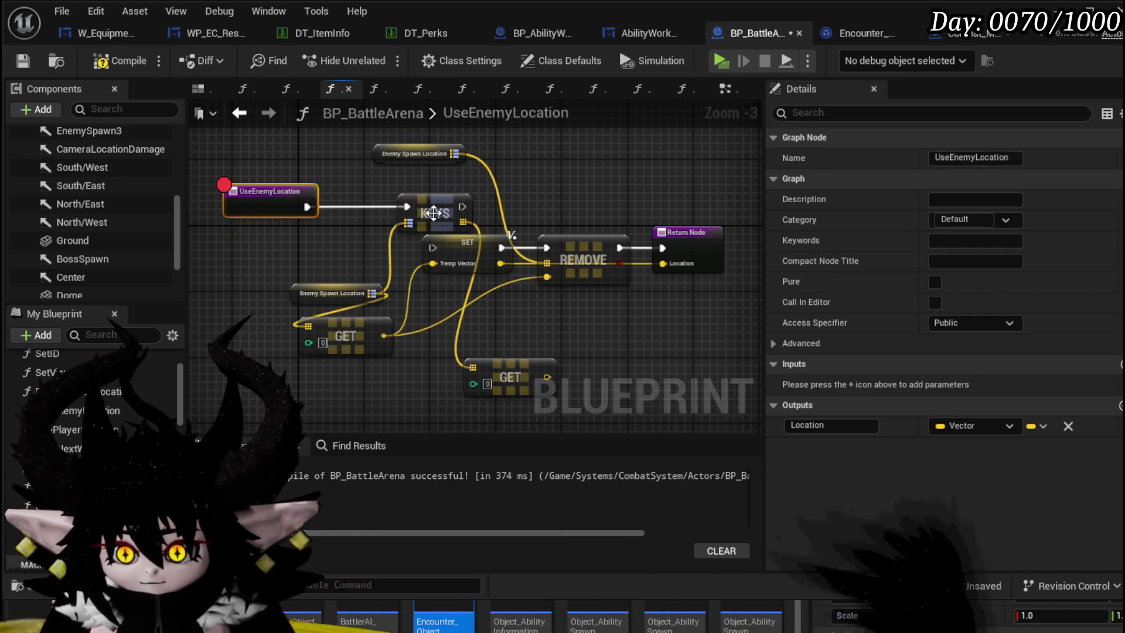
{"action": "left_click_drag", "start_coordinate": [435, 212], "coordinate": [361, 205]}
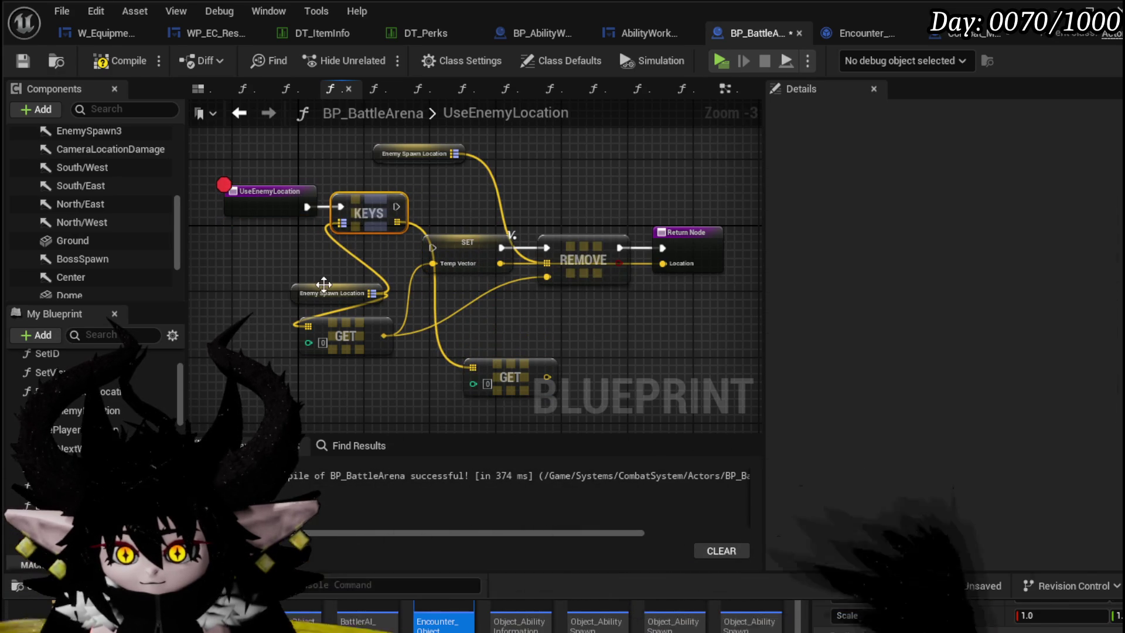
{"action": "left_click_drag", "start_coordinate": [332, 293], "coordinate": [251, 260]}
{"action": "left_click_drag", "start_coordinate": [512, 374], "coordinate": [361, 265]}
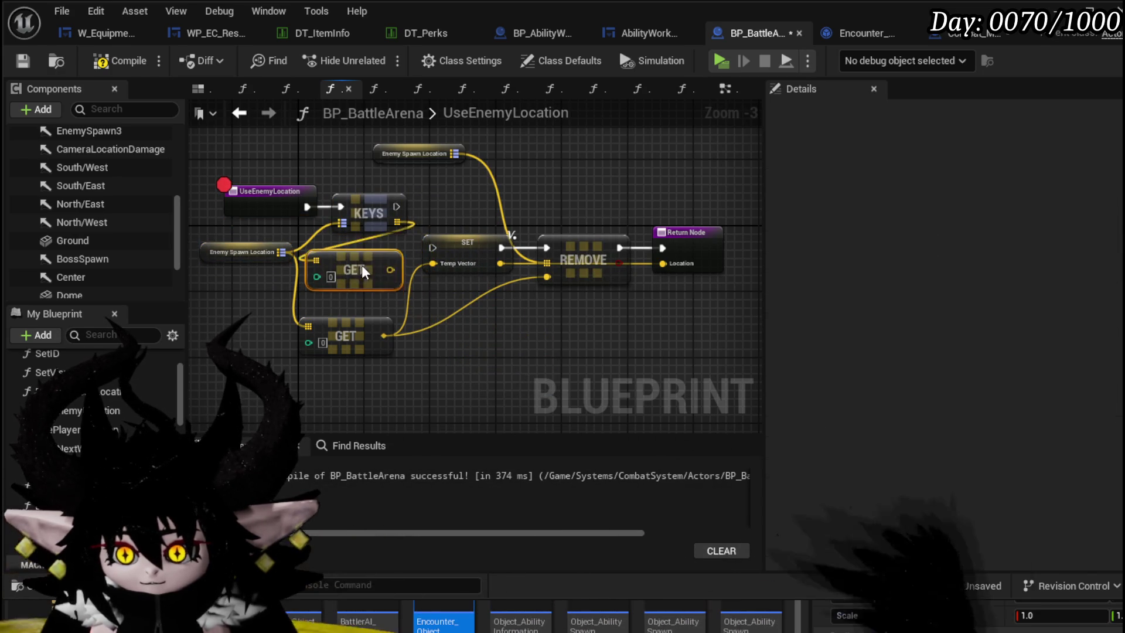
{"action": "key", "text": "Delete"}
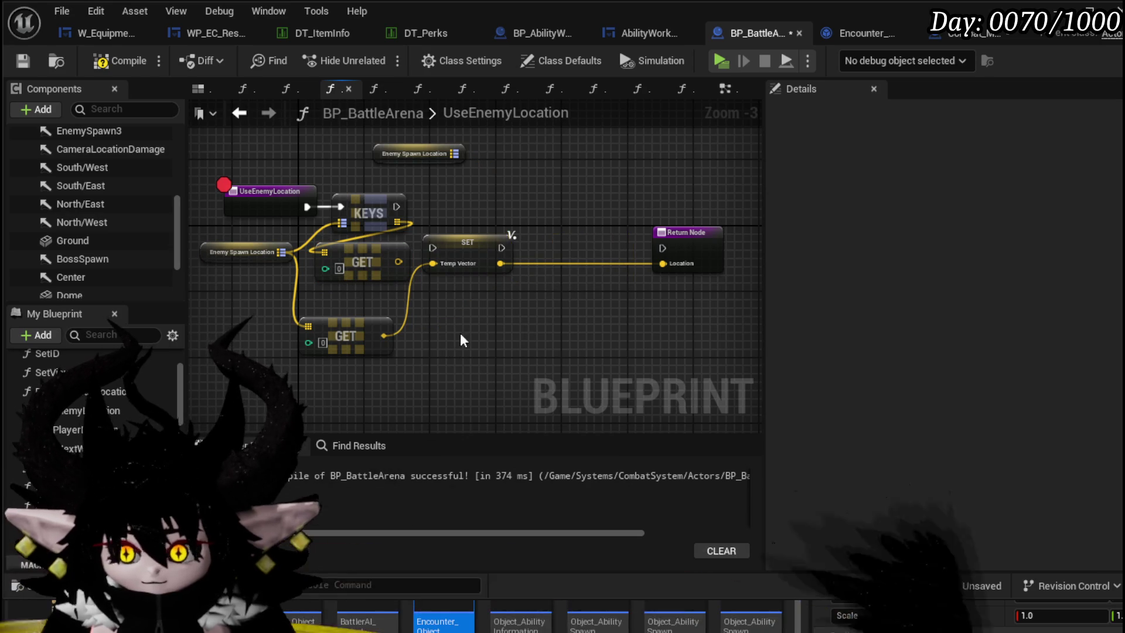
{"action": "left_click", "coordinate": [687, 237]}
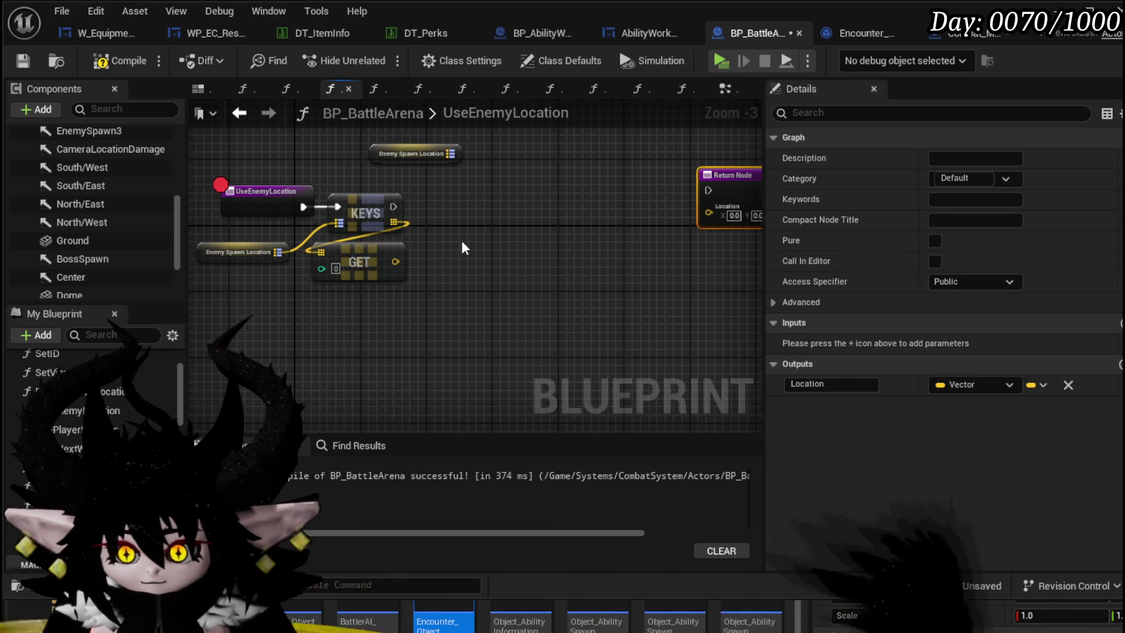
- Add a map Find node on Enemy Spawn Location keyed by the Get result, placed beside Keys
{"action": "left_click_drag", "start_coordinate": [461, 240], "coordinate": [400, 282]}
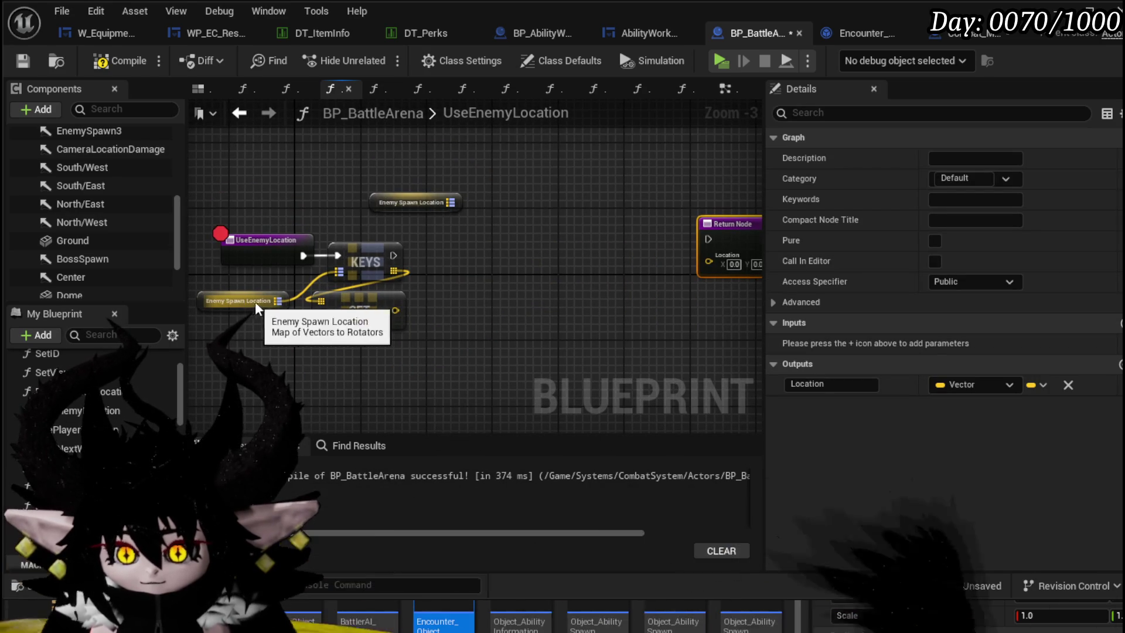
{"action": "left_click_drag", "start_coordinate": [279, 301], "coordinate": [495, 274]}
{"action": "type", "text": "Find"}
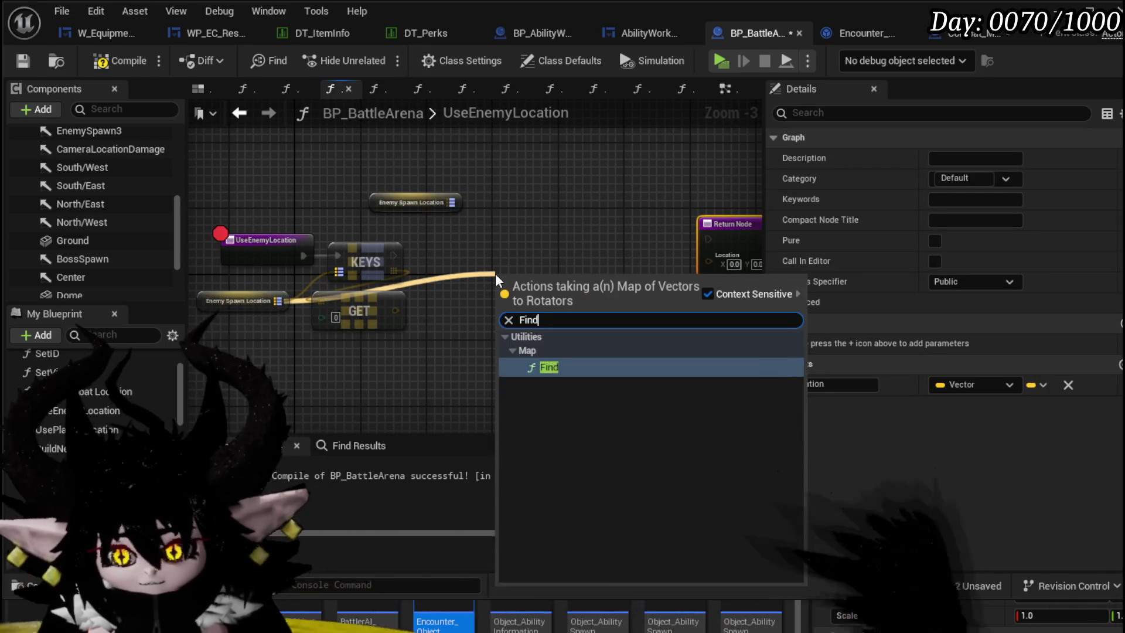
{"action": "key", "text": "Return"}
{"action": "left_click_drag", "start_coordinate": [398, 310], "coordinate": [518, 295]}
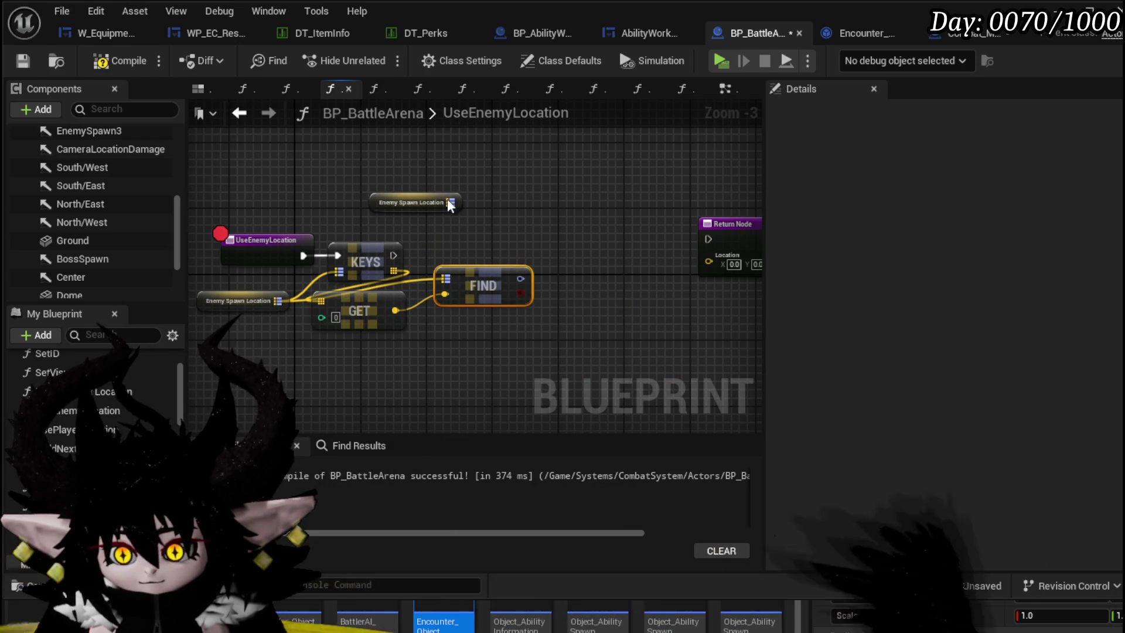
{"action": "mouse_move", "coordinate": [545, 226]}
{"action": "left_mouse_down"}
{"action": "mouse_move", "coordinate": [471, 220]}
{"action": "mouse_move", "coordinate": [580, 233]}
{"action": "left_mouse_up"}
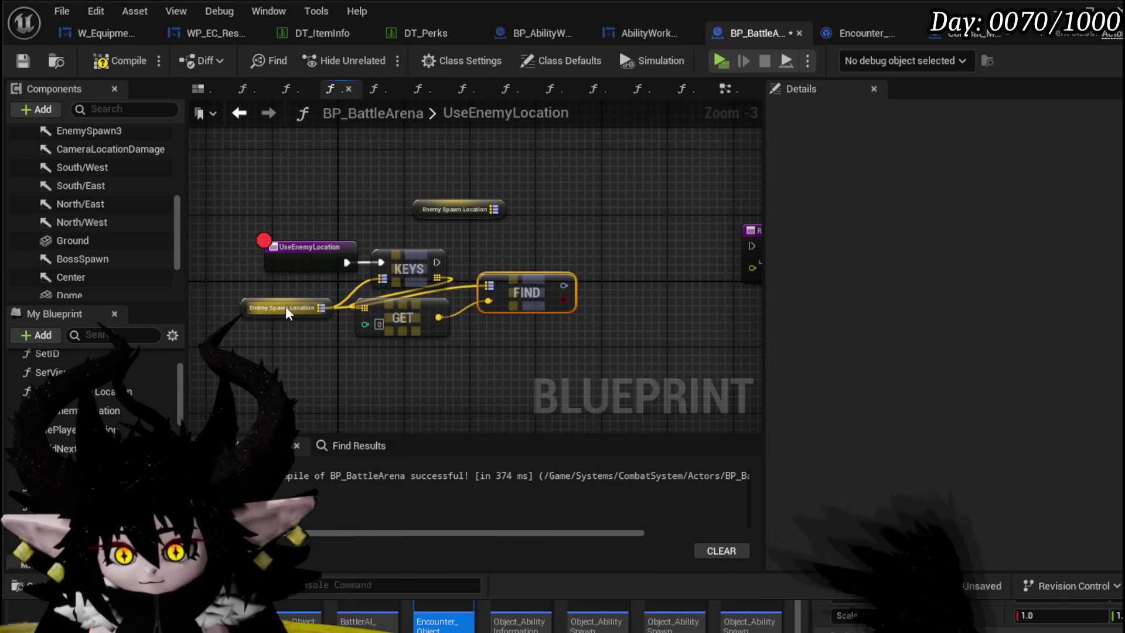
{"action": "left_click", "coordinate": [299, 218]}
{"action": "left_click_drag", "start_coordinate": [500, 284], "coordinate": [517, 218]}
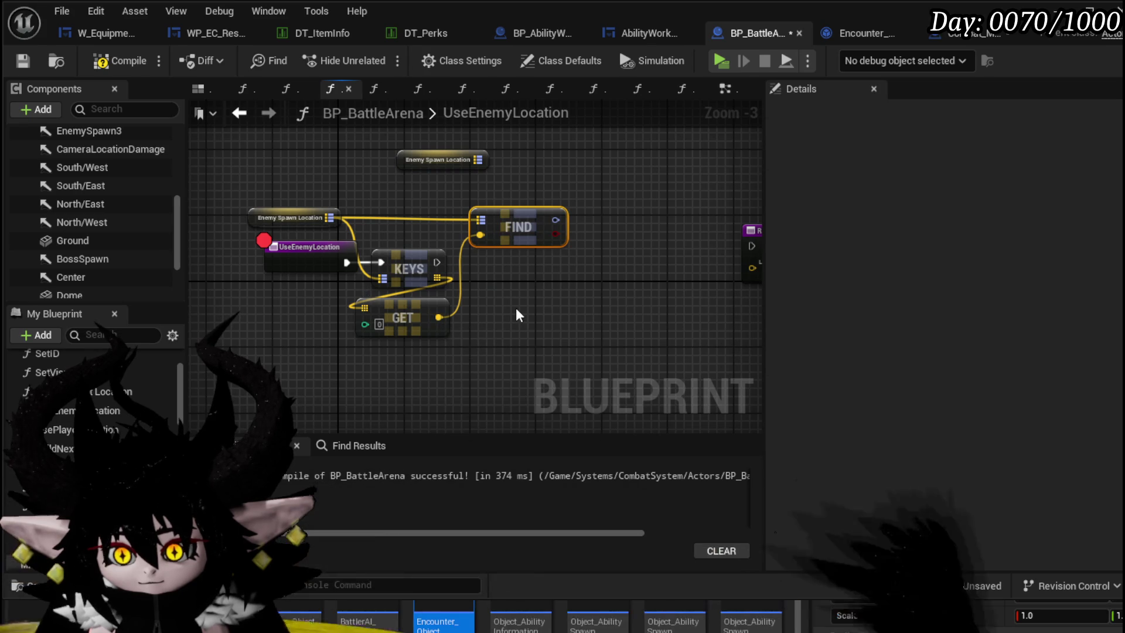
- Set Temp Vector from the Get result after Keys and feed Temp Vector into Find's key
{"action": "right_click", "coordinate": [440, 323]}
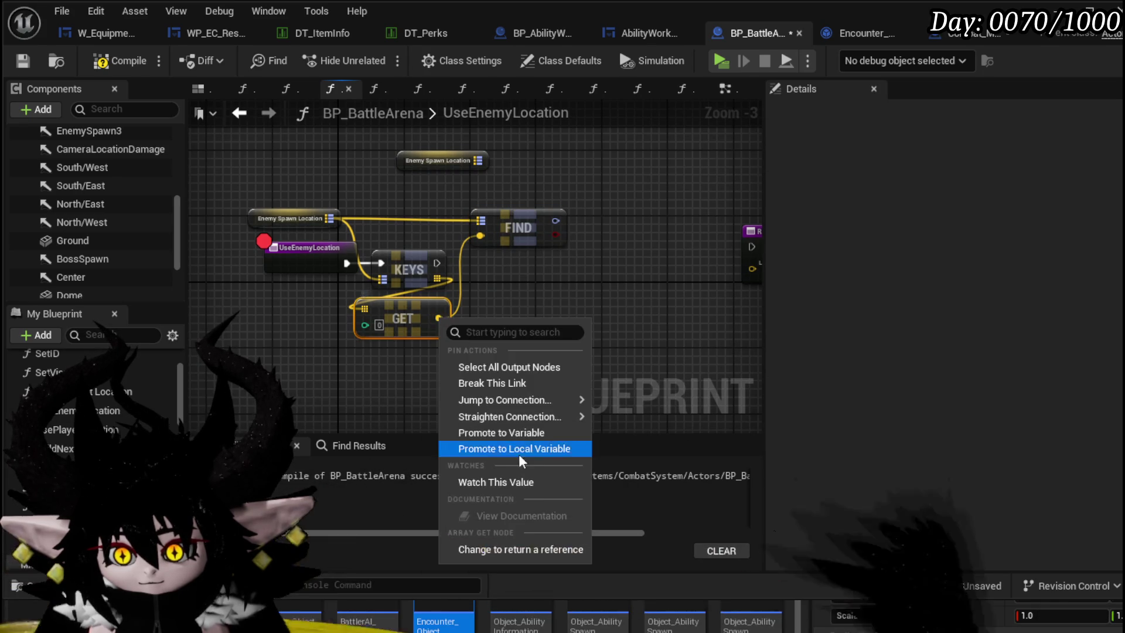
{"action": "scroll", "coordinate": [103, 409], "scroll_direction": "up", "scroll_amount": 3}
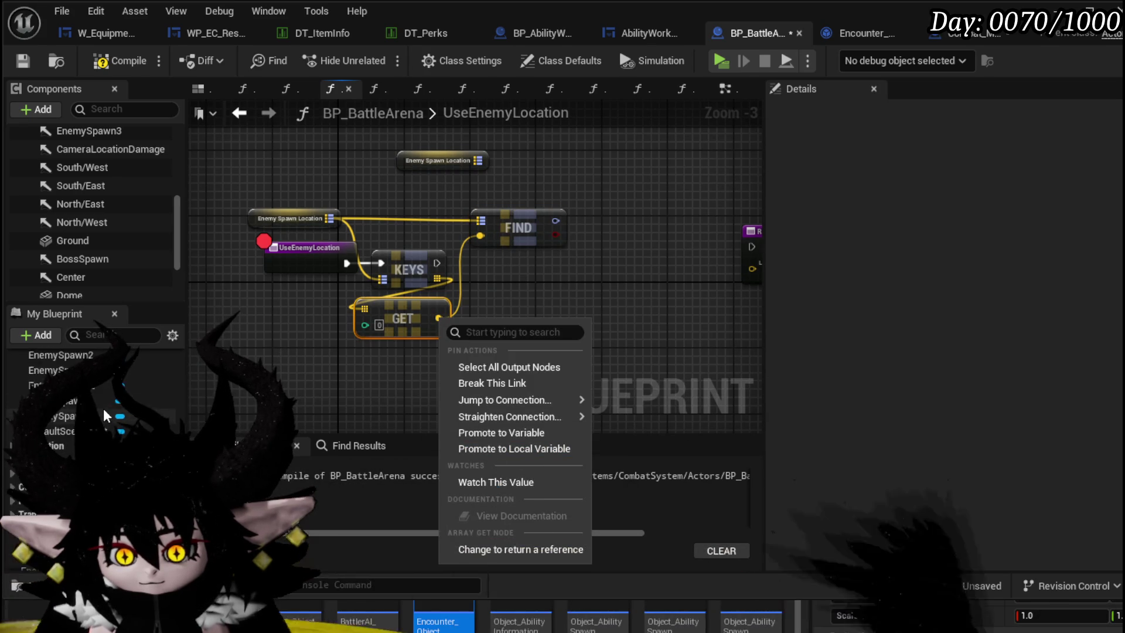
{"action": "left_click", "coordinate": [103, 410]}
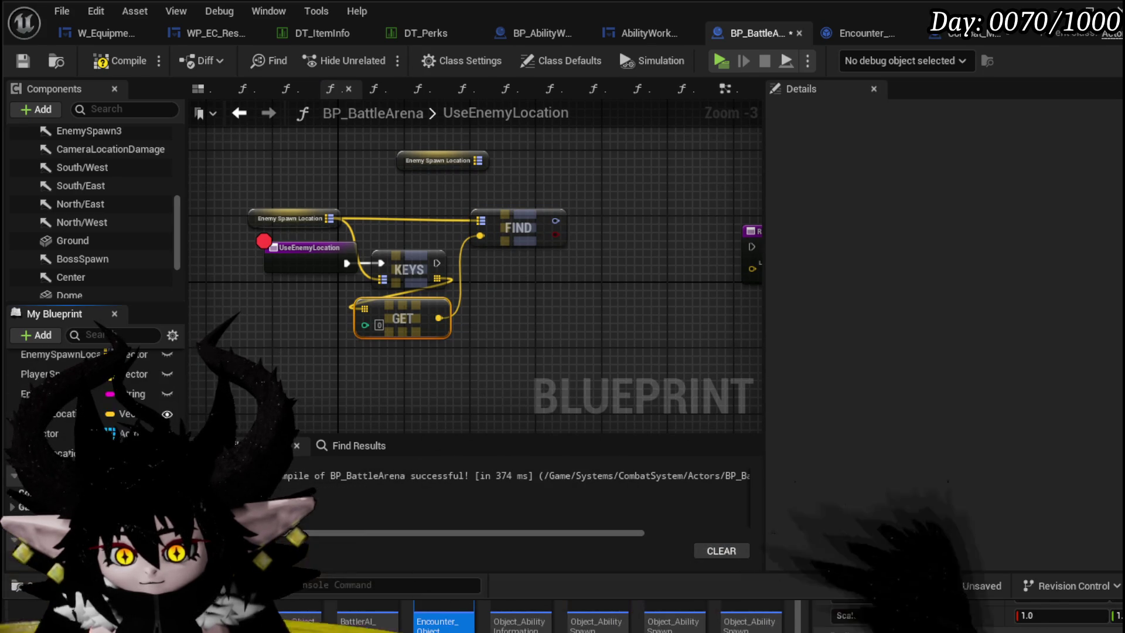
{"action": "left_click_drag", "start_coordinate": [53, 373], "coordinate": [528, 268]}
{"action": "left_click", "coordinate": [541, 329]}
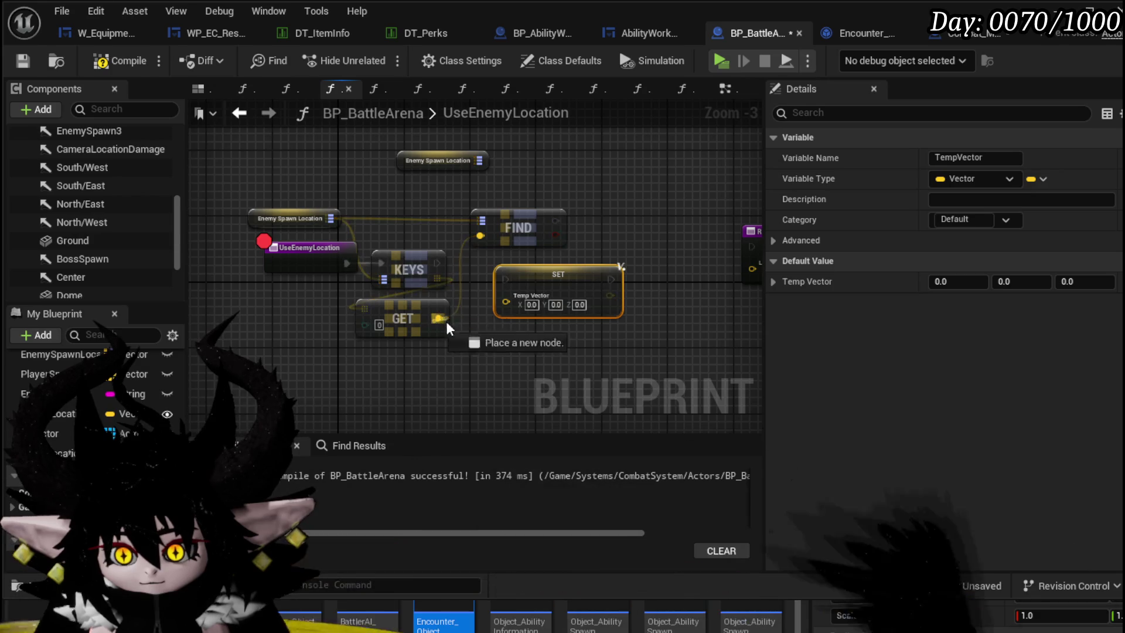
{"action": "left_click_drag", "start_coordinate": [438, 318], "coordinate": [507, 304]}
{"action": "left_click_drag", "start_coordinate": [437, 263], "coordinate": [505, 280]}
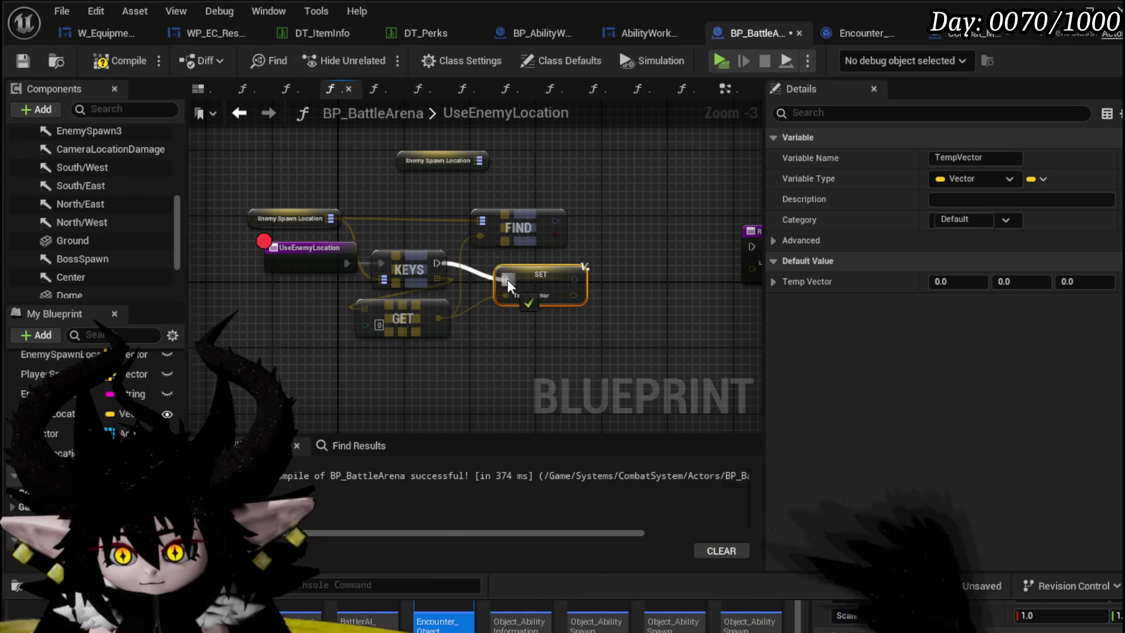
{"action": "mouse_move", "coordinate": [576, 294]}
{"action": "left_mouse_down"}
{"action": "mouse_move", "coordinate": [483, 237]}
{"action": "mouse_move", "coordinate": [576, 222]}
{"action": "mouse_move", "coordinate": [571, 213]}
{"action": "left_mouse_up"}
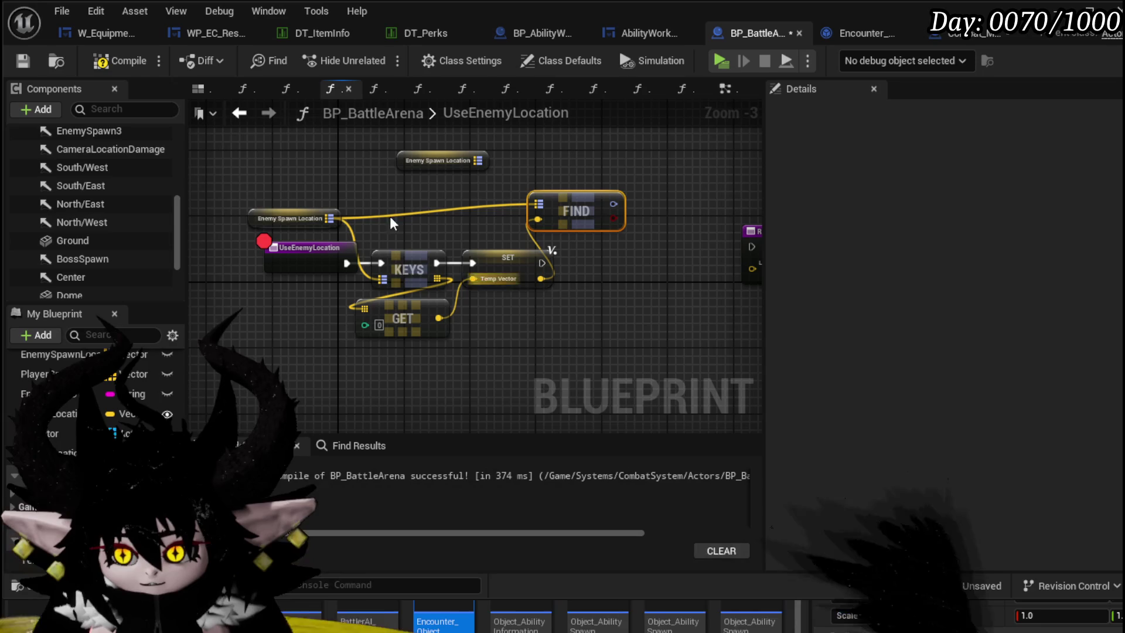
{"action": "left_click_drag", "start_coordinate": [291, 219], "coordinate": [273, 201]}
- Return Temp Vector as Location and Find's rotator as a new output renamed Rotation
{"action": "right_click", "coordinate": [409, 323]}
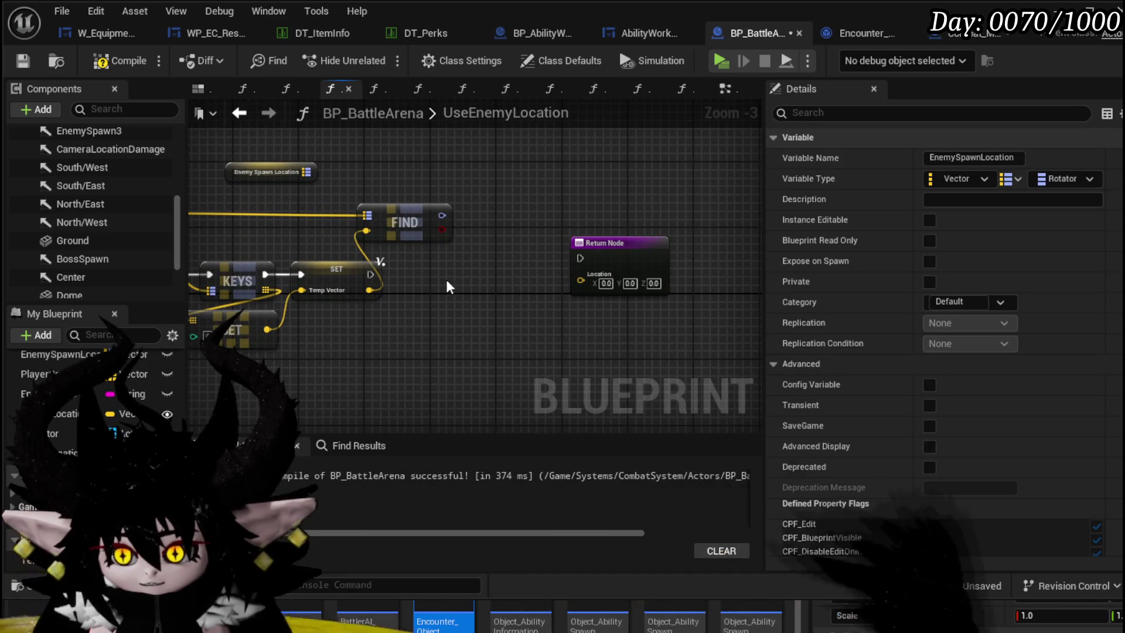
{"action": "left_click_drag", "start_coordinate": [370, 292], "coordinate": [507, 341]}
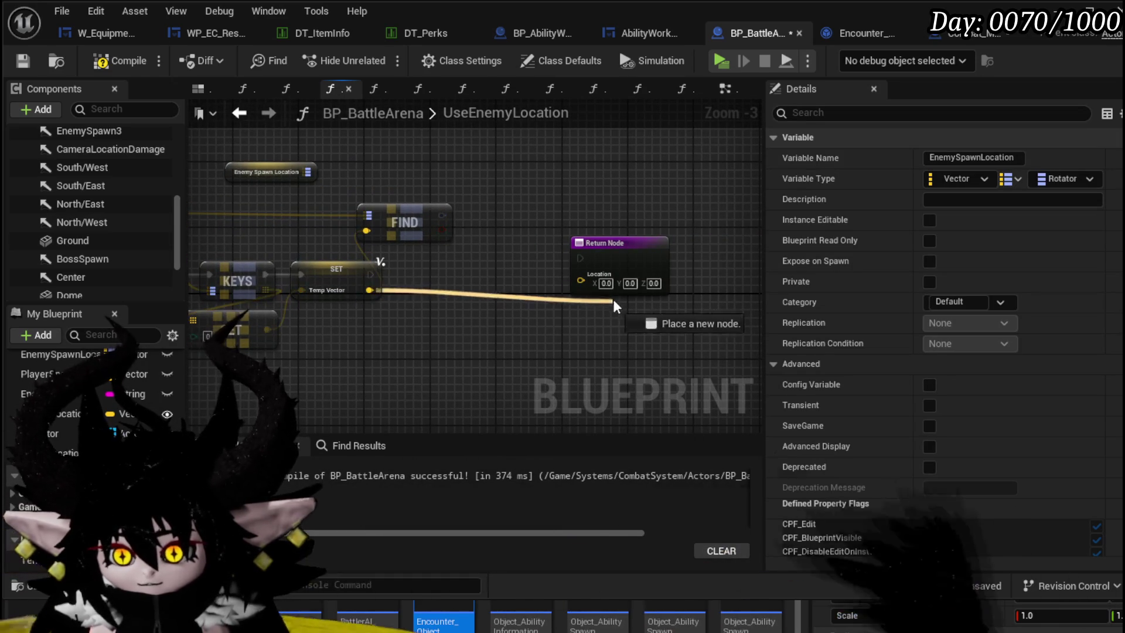
{"action": "right_click", "coordinate": [422, 284]}
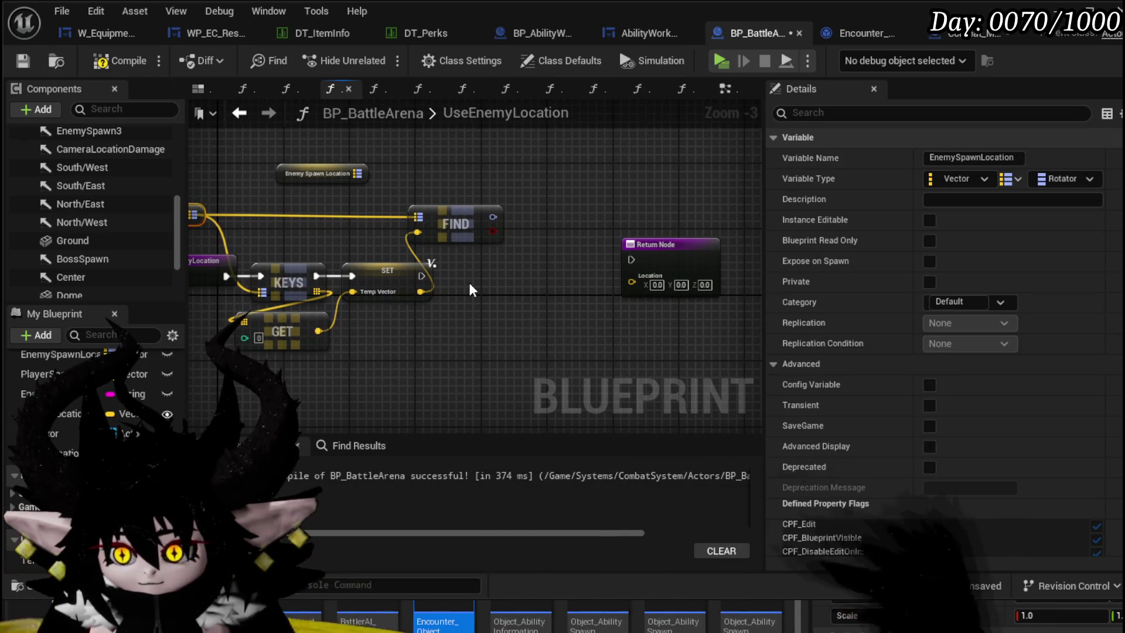
{"action": "left_click_drag", "start_coordinate": [420, 292], "coordinate": [632, 288]}
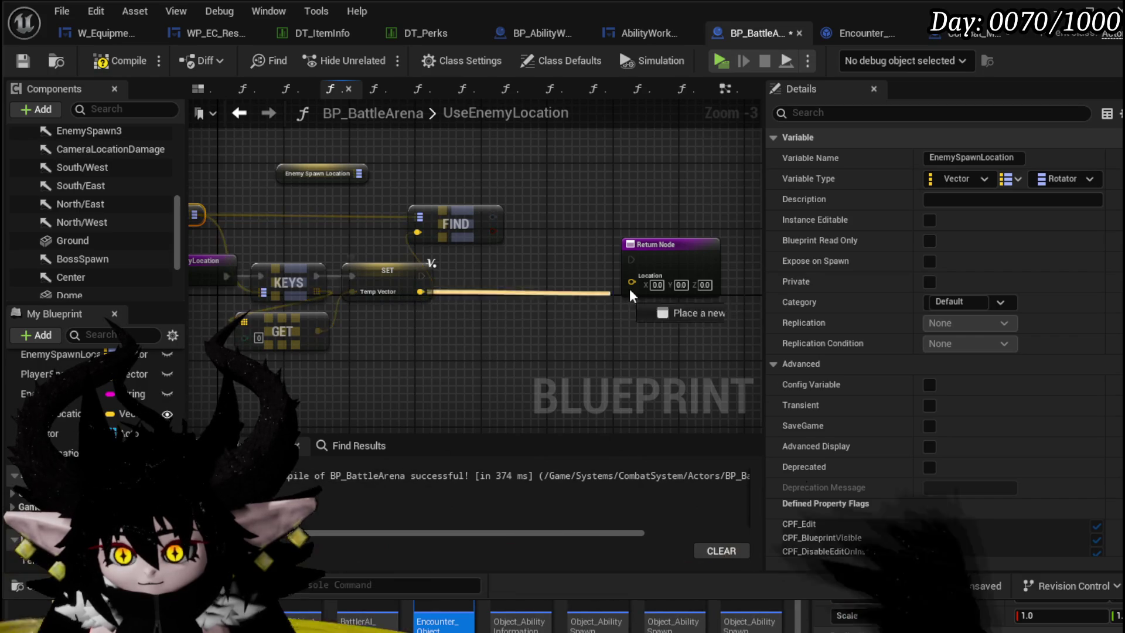
{"action": "left_click", "coordinate": [663, 264]}
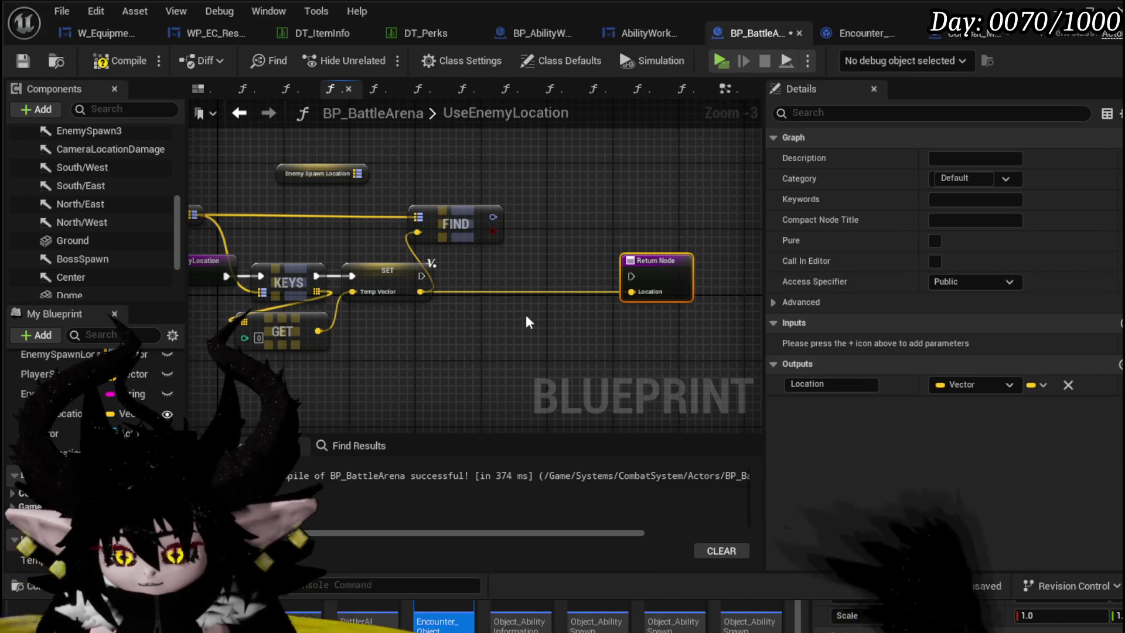
{"action": "left_click_drag", "start_coordinate": [493, 217], "coordinate": [656, 282]}
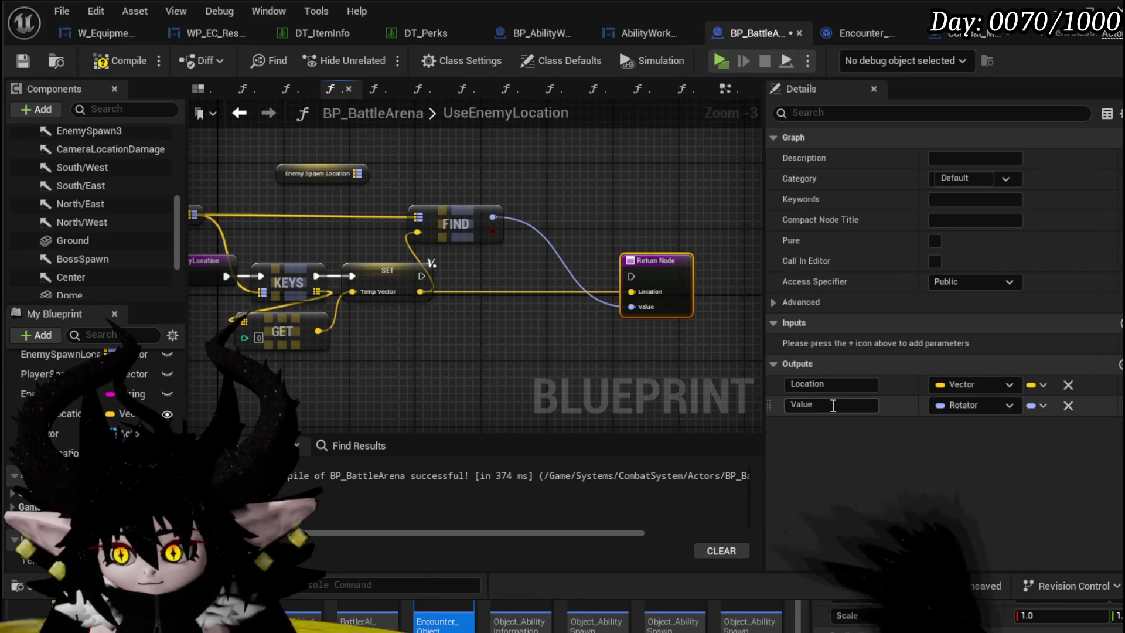
{"action": "double_click", "coordinate": [831, 405]}
{"action": "type", "text": "Rotat"}
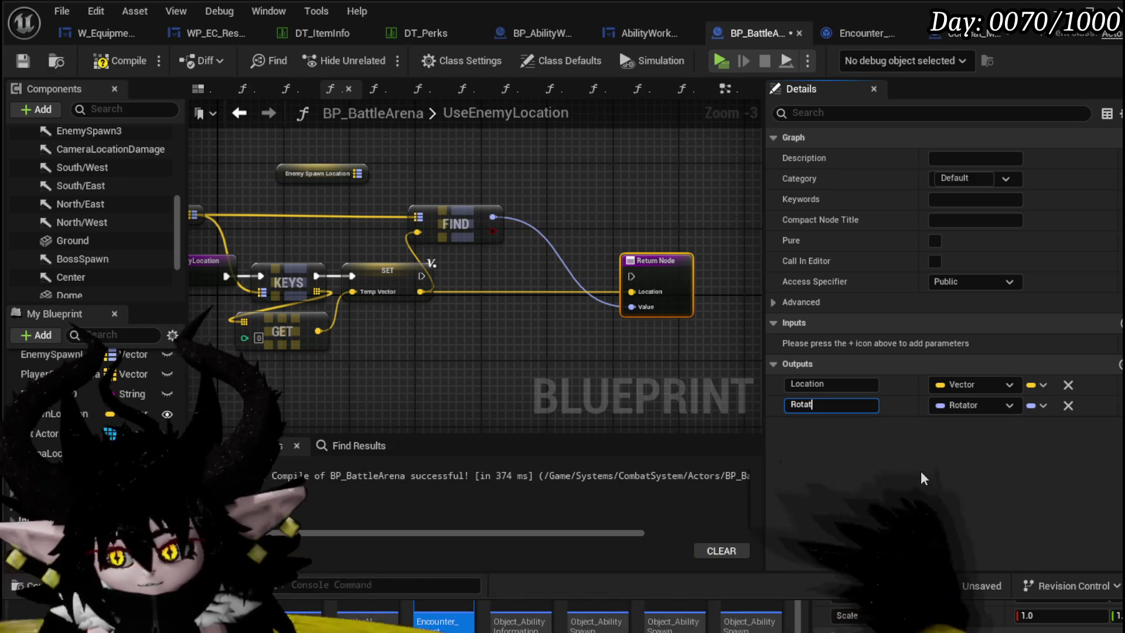
{"action": "type", "text": "ion"}
{"action": "key", "text": "Return"}
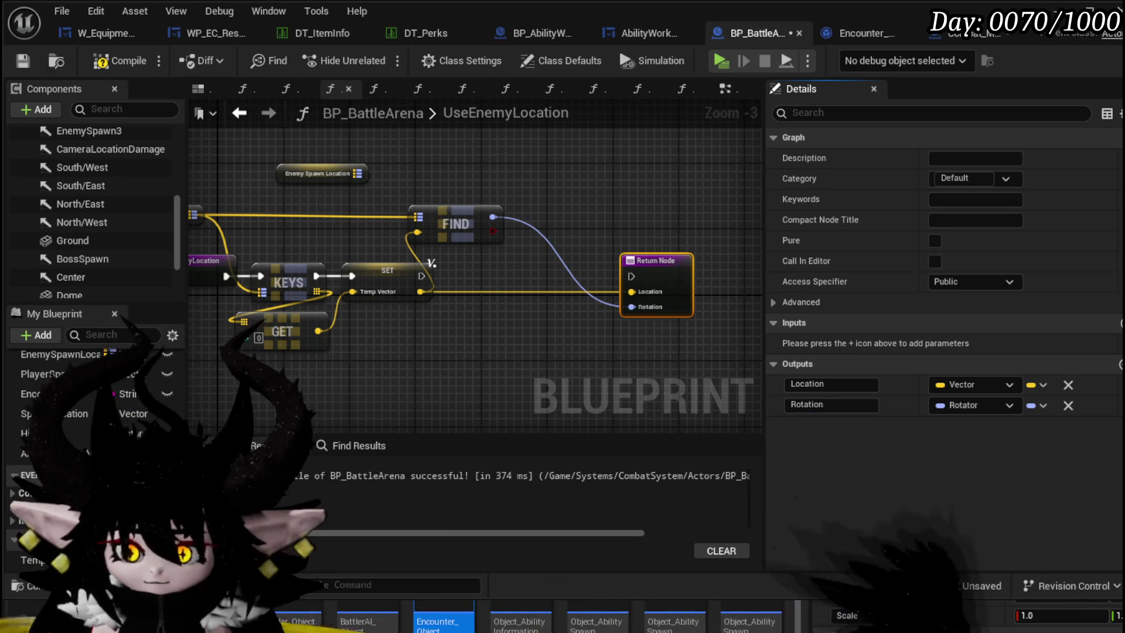
{"action": "scroll", "coordinate": [440, 264], "scroll_direction": "up", "scroll_amount": 1}
- Add a map Remove node run after Set Temp Vector and tidy Find, Set and Remove upward
{"action": "left_click_drag", "start_coordinate": [290, 241], "coordinate": [399, 256]}
{"action": "type", "text": "Remove"}
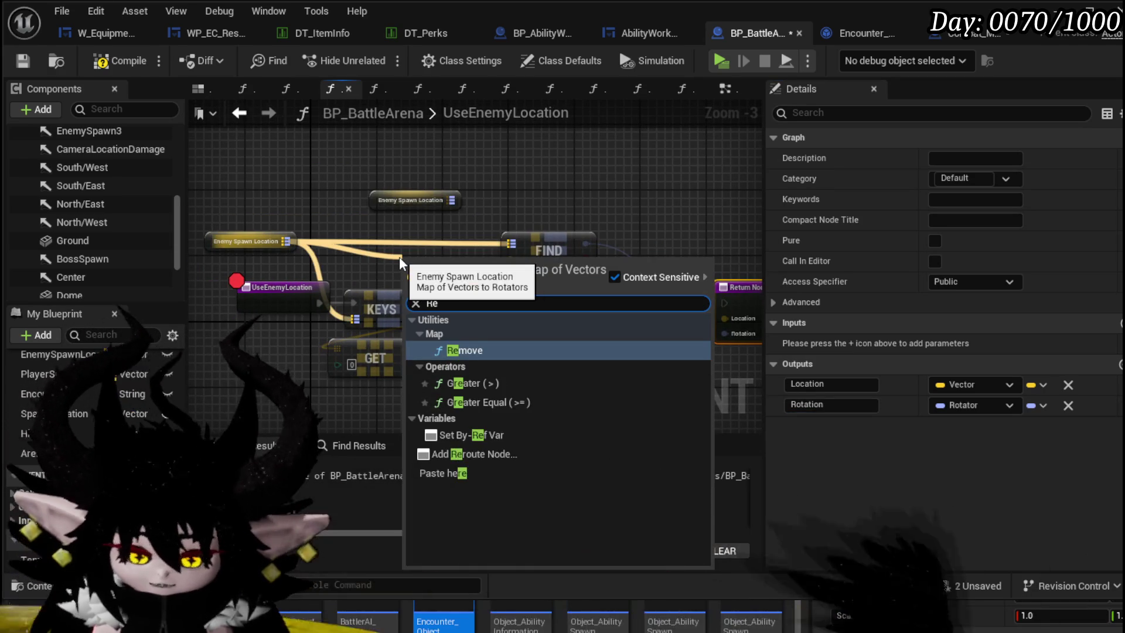
{"action": "key", "text": "Return"}
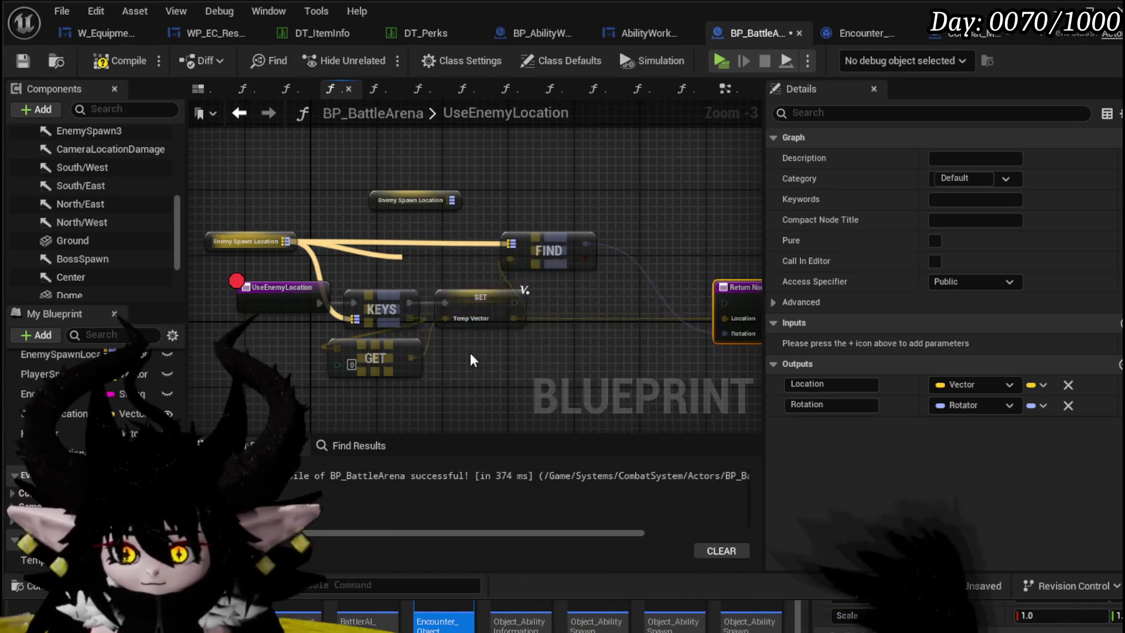
{"action": "mouse_move", "coordinate": [474, 281]}
{"action": "left_mouse_down"}
{"action": "mouse_move", "coordinate": [600, 314]}
{"action": "mouse_move", "coordinate": [515, 303]}
{"action": "left_mouse_up"}
{"action": "mouse_move", "coordinate": [615, 326]}
{"action": "left_mouse_down"}
{"action": "mouse_move", "coordinate": [615, 301]}
{"action": "mouse_move", "coordinate": [724, 304]}
{"action": "left_mouse_up"}
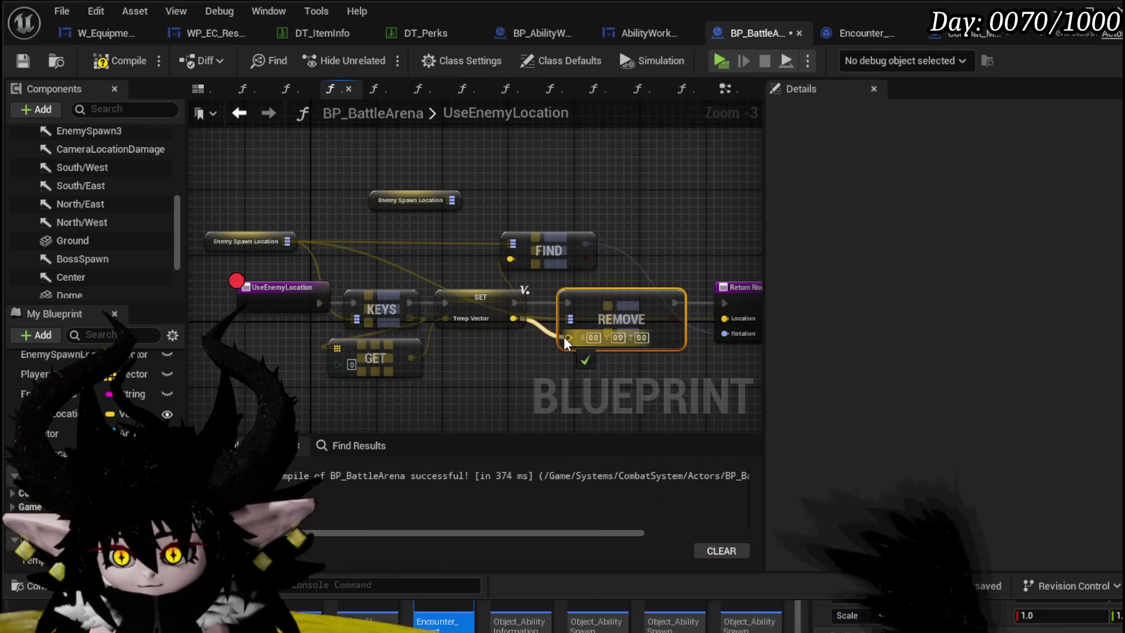
{"action": "right_click", "coordinate": [502, 323]}
{"action": "mouse_move", "coordinate": [402, 253]}
{"action": "left_mouse_down"}
{"action": "mouse_move", "coordinate": [525, 337]}
{"action": "mouse_move", "coordinate": [539, 298]}
{"action": "mouse_move", "coordinate": [541, 316]}
{"action": "left_mouse_up"}
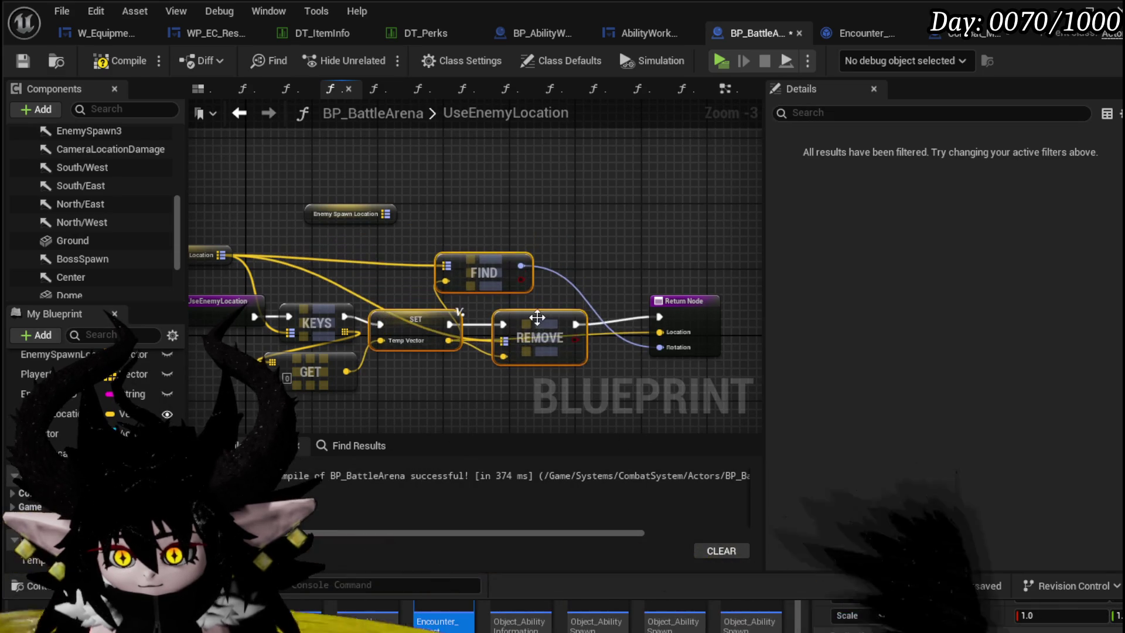
- Feed an Enemy Spawn Location getter into Remove's map input, delete the leftover getter, and compile
{"action": "right_click", "coordinate": [371, 264]}
{"action": "mouse_move", "coordinate": [264, 263]}
{"action": "left_mouse_down"}
{"action": "mouse_move", "coordinate": [512, 311]}
{"action": "mouse_move", "coordinate": [453, 306]}
{"action": "left_mouse_up"}
{"action": "right_click", "coordinate": [528, 334]}
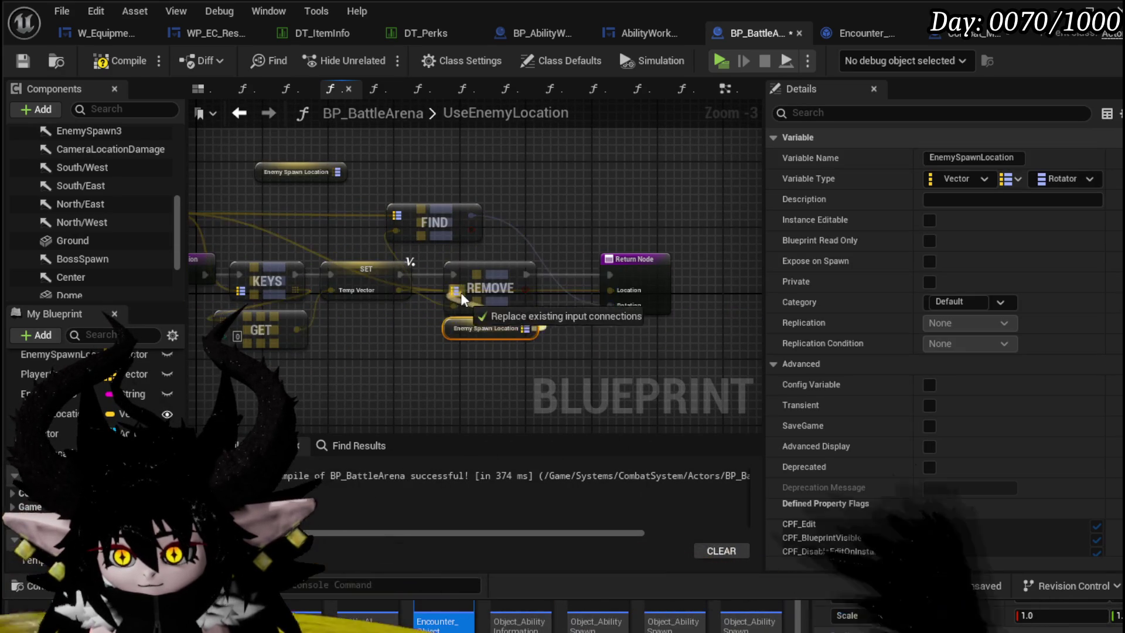
{"action": "left_click", "coordinate": [502, 265]}
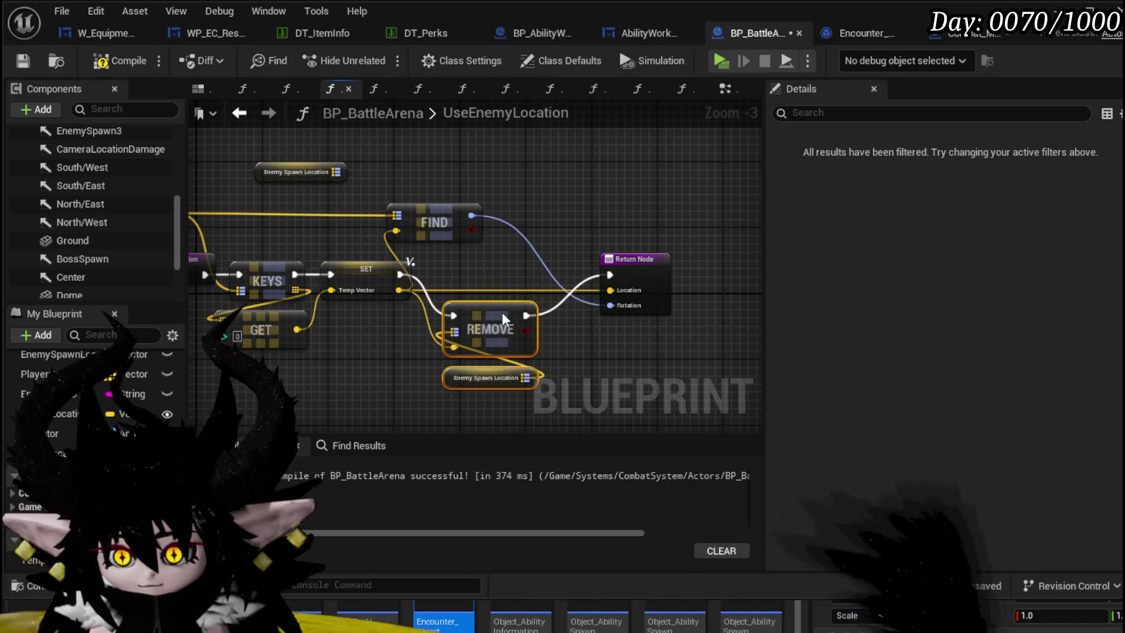
{"action": "right_click", "coordinate": [503, 308]}
{"action": "left_click_drag", "start_coordinate": [312, 218], "coordinate": [349, 210]}
{"action": "key", "text": "Delete"}
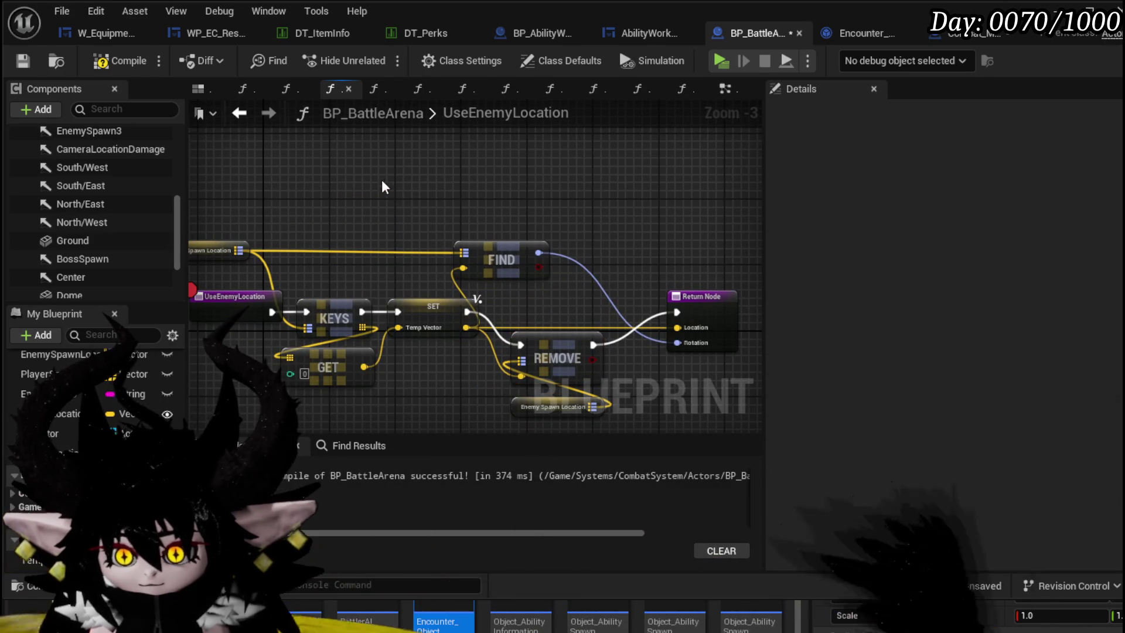
{"action": "left_click", "coordinate": [29, 60]}
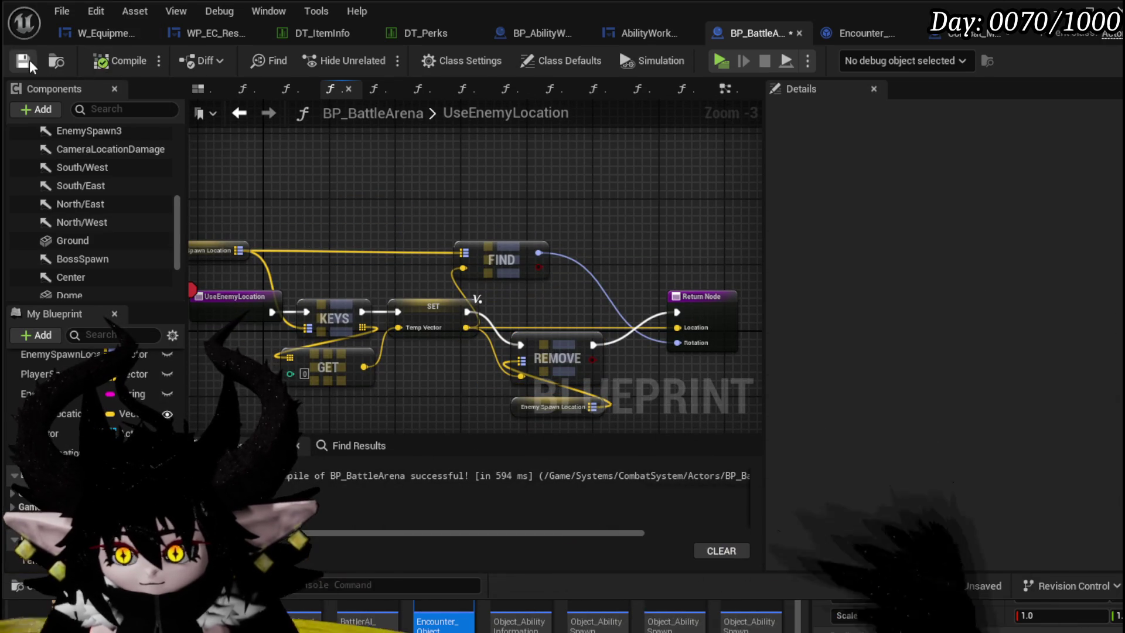
- In Combat_Manager's SpawnEnemyBattler, pass the returned Rotation into Make Transform, compile and save
{"action": "left_click", "coordinate": [979, 37]}
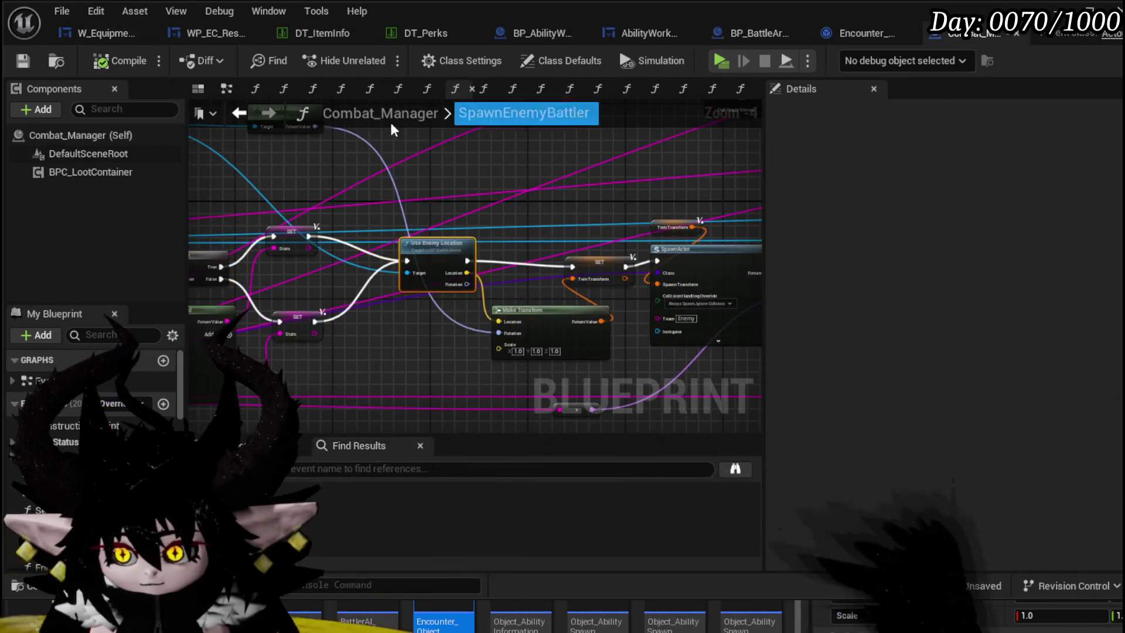
{"action": "left_click", "coordinate": [123, 60]}
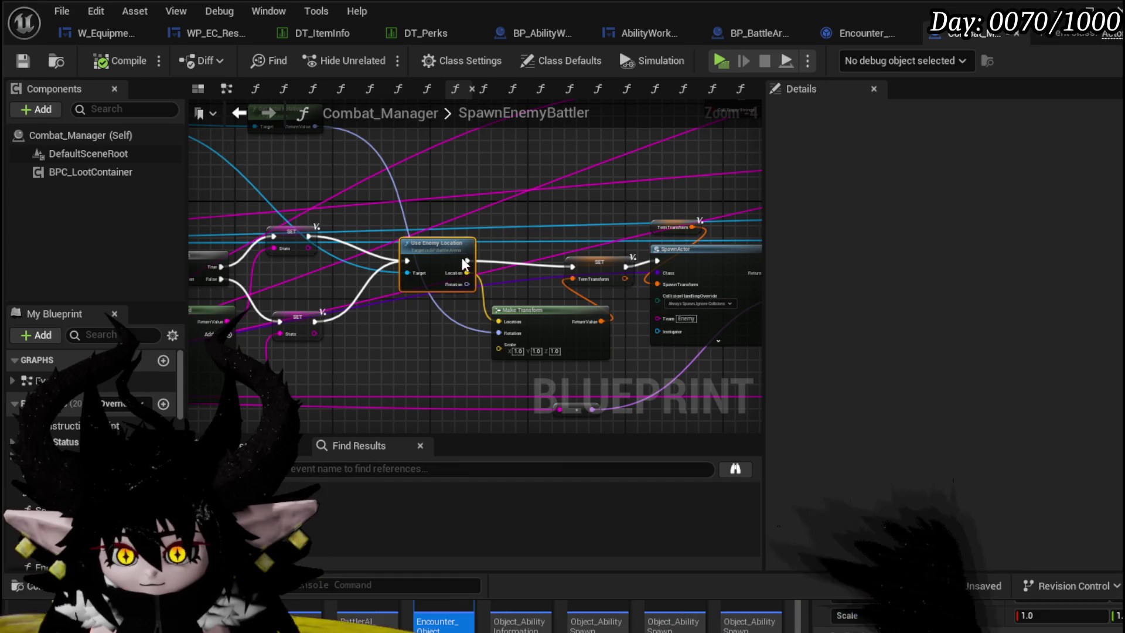
{"action": "scroll", "coordinate": [492, 268], "scroll_direction": "up", "scroll_amount": 2}
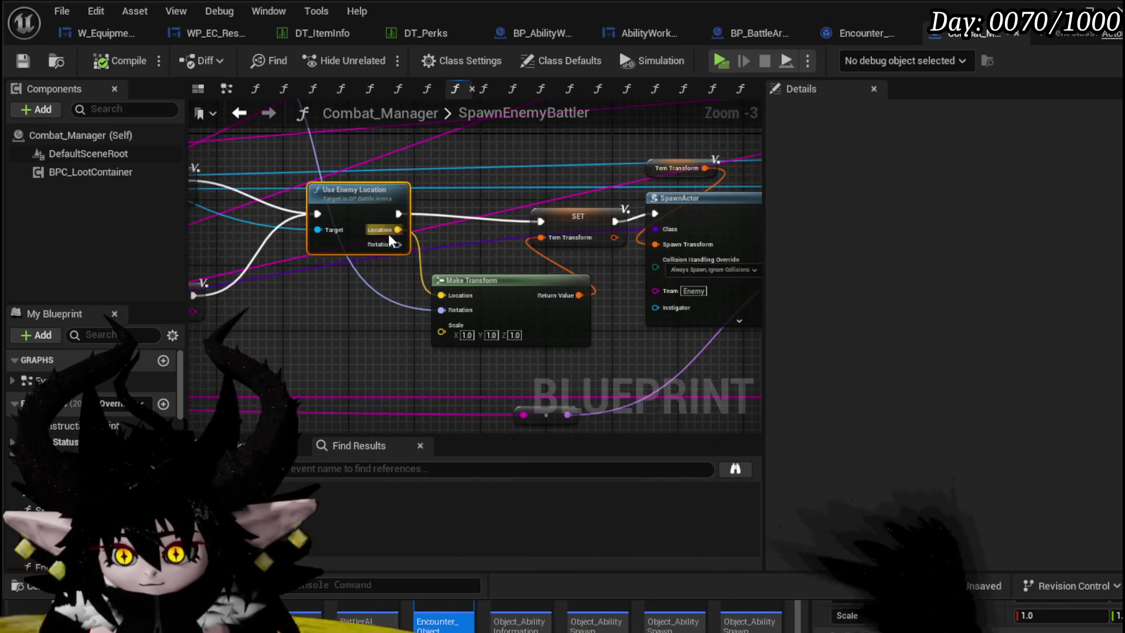
{"action": "left_click_drag", "start_coordinate": [399, 245], "coordinate": [443, 310]}
{"action": "scroll", "coordinate": [506, 233], "scroll_direction": "down", "scroll_amount": 2}
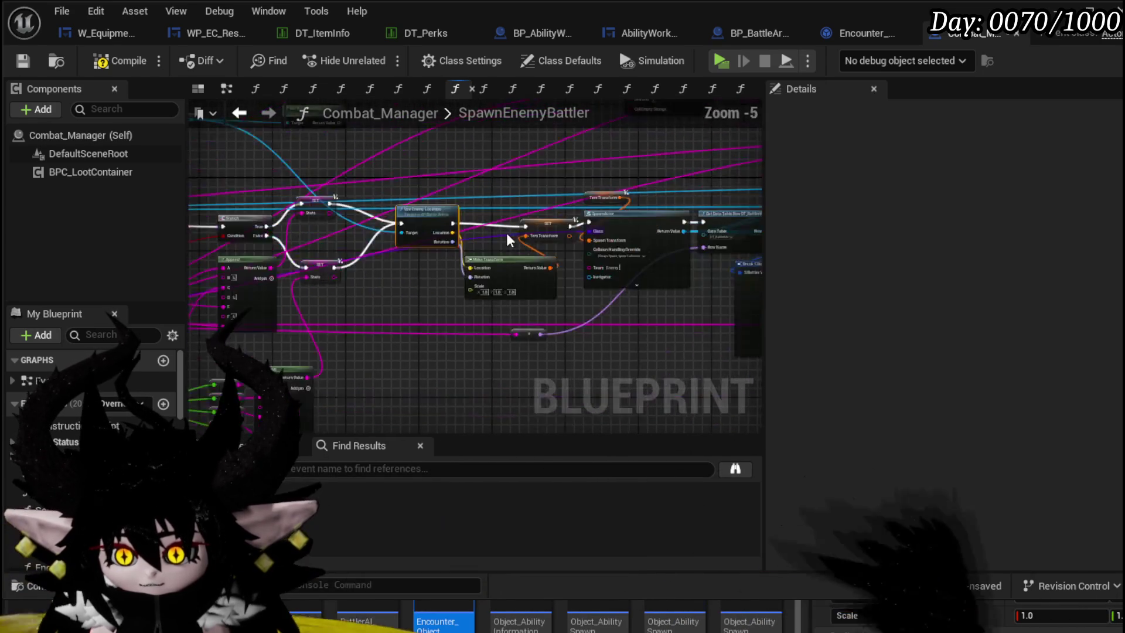
{"action": "left_click_drag", "start_coordinate": [507, 233], "coordinate": [618, 291]}
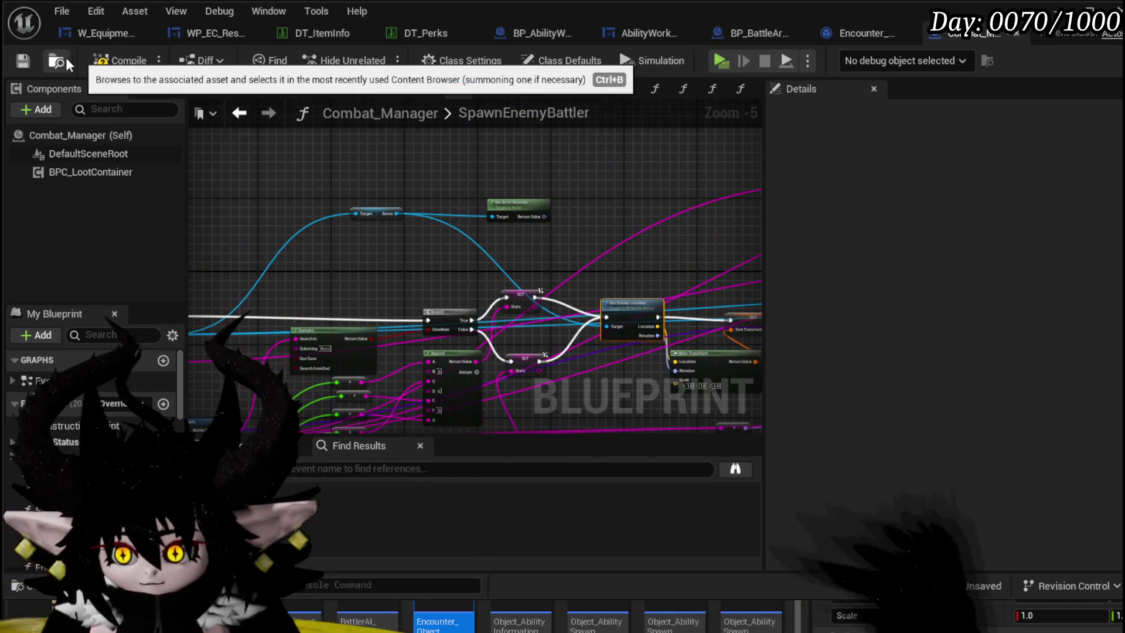
{"action": "left_click", "coordinate": [120, 61]}
{"action": "left_click", "coordinate": [22, 62]}
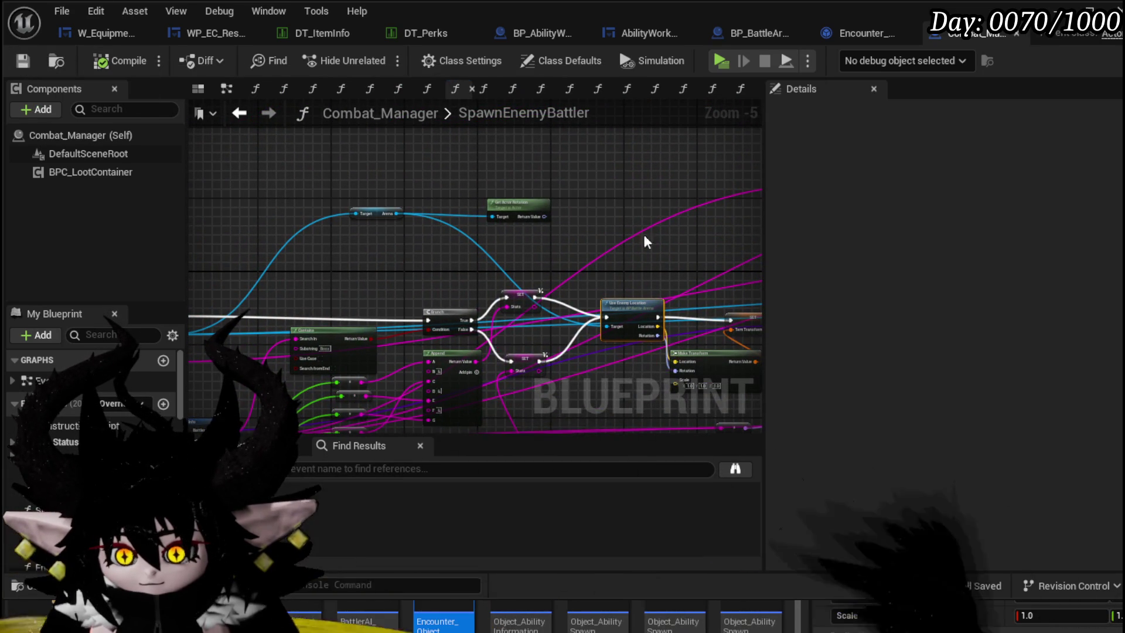
{"action": "scroll", "coordinate": [452, 196], "scroll_direction": "up", "scroll_amount": 2}
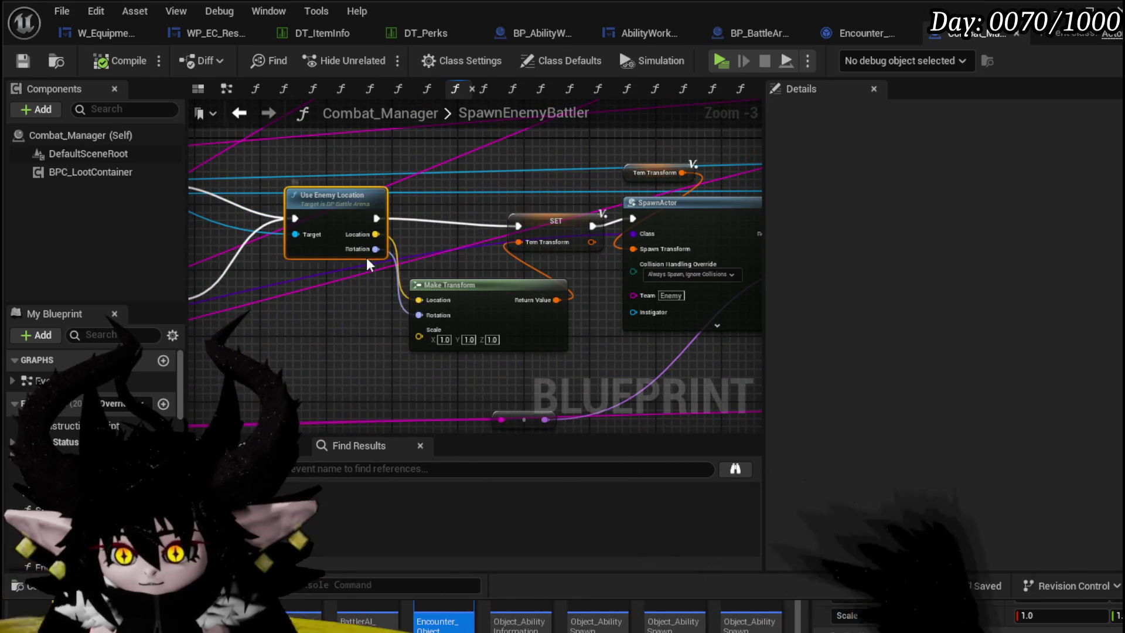
{"action": "scroll", "coordinate": [367, 258], "scroll_direction": "down", "scroll_amount": 2}
- Look over the spawn graph and open the StartEncounter function
{"action": "left_click_drag", "start_coordinate": [366, 258], "coordinate": [432, 185]}
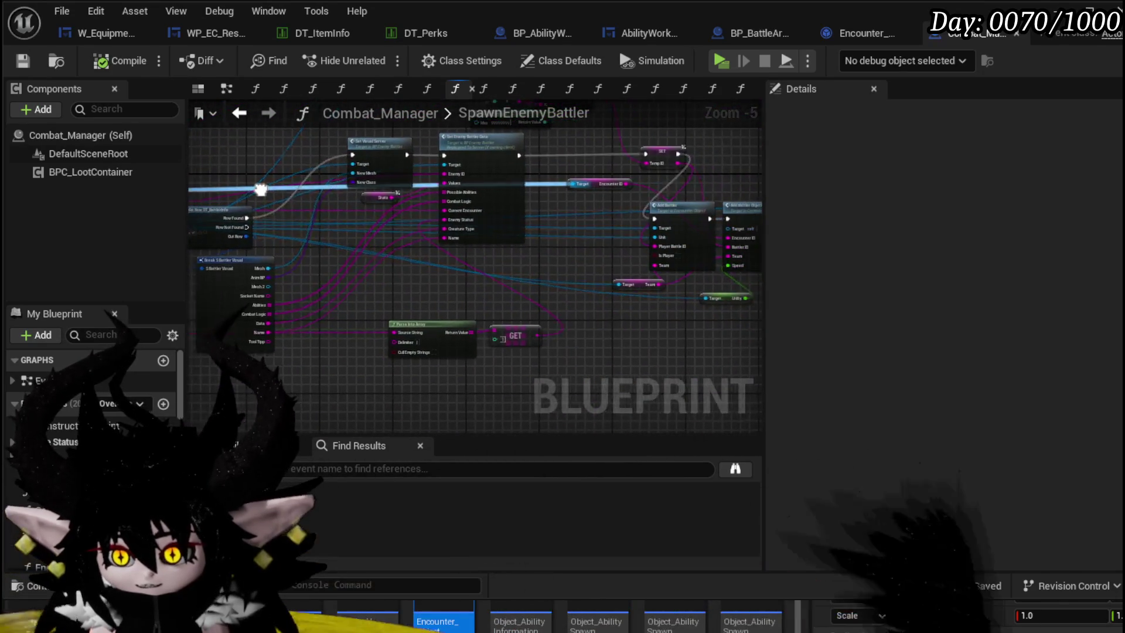
{"action": "left_click_drag", "start_coordinate": [284, 189], "coordinate": [528, 220]}
{"action": "mouse_move", "coordinate": [382, 183]}
{"action": "left_mouse_down"}
{"action": "mouse_move", "coordinate": [666, 192]}
{"action": "mouse_move", "coordinate": [454, 187]}
{"action": "left_mouse_up"}
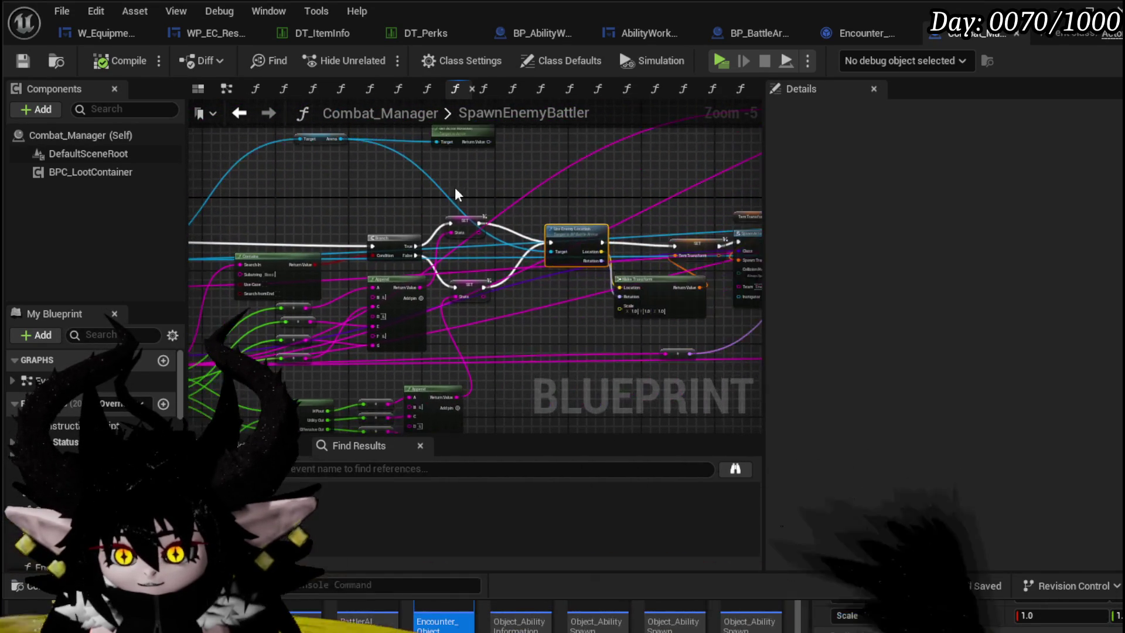
{"action": "double_click", "coordinate": [473, 287]}
{"action": "scroll", "coordinate": [474, 287], "scroll_direction": "down", "scroll_amount": 8}
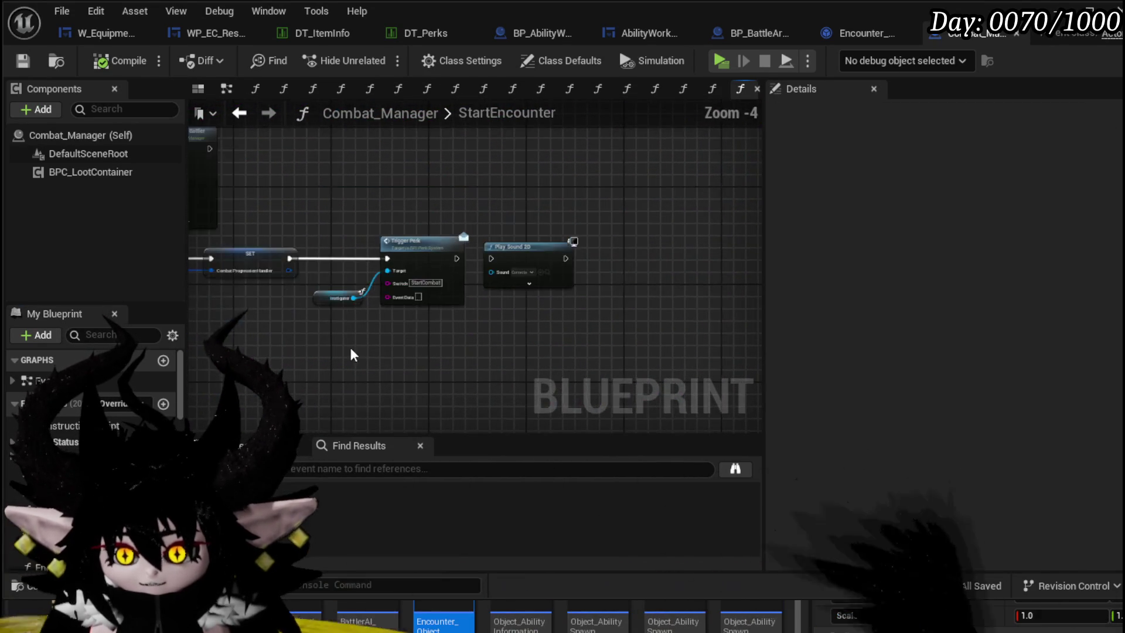
{"action": "scroll", "coordinate": [351, 343], "scroll_direction": "down", "scroll_amount": 10}
{"action": "scroll", "coordinate": [642, 323], "scroll_direction": "up", "scroll_amount": 4}
{"action": "scroll", "coordinate": [520, 291], "scroll_direction": "up", "scroll_amount": 3}
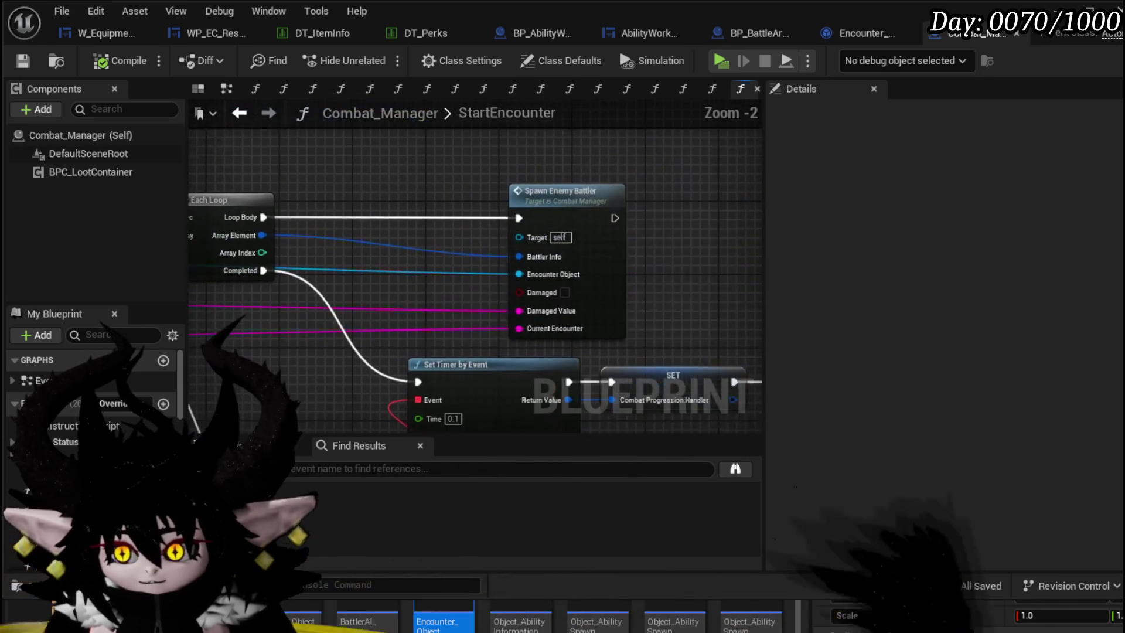
- Review Set Arena and SpawnNewEnemyWave, then return to StartEncounter's Build Combat Location inputs
{"action": "mouse_move", "coordinate": [519, 292]}
{"action": "left_mouse_down"}
{"action": "mouse_move", "coordinate": [440, 334]}
{"action": "mouse_move", "coordinate": [397, 380]}
{"action": "mouse_move", "coordinate": [483, 362]}
{"action": "left_mouse_up"}
{"action": "scroll", "coordinate": [331, 360], "scroll_direction": "down", "scroll_amount": 9}
{"action": "scroll", "coordinate": [331, 361], "scroll_direction": "down", "scroll_amount": 1}
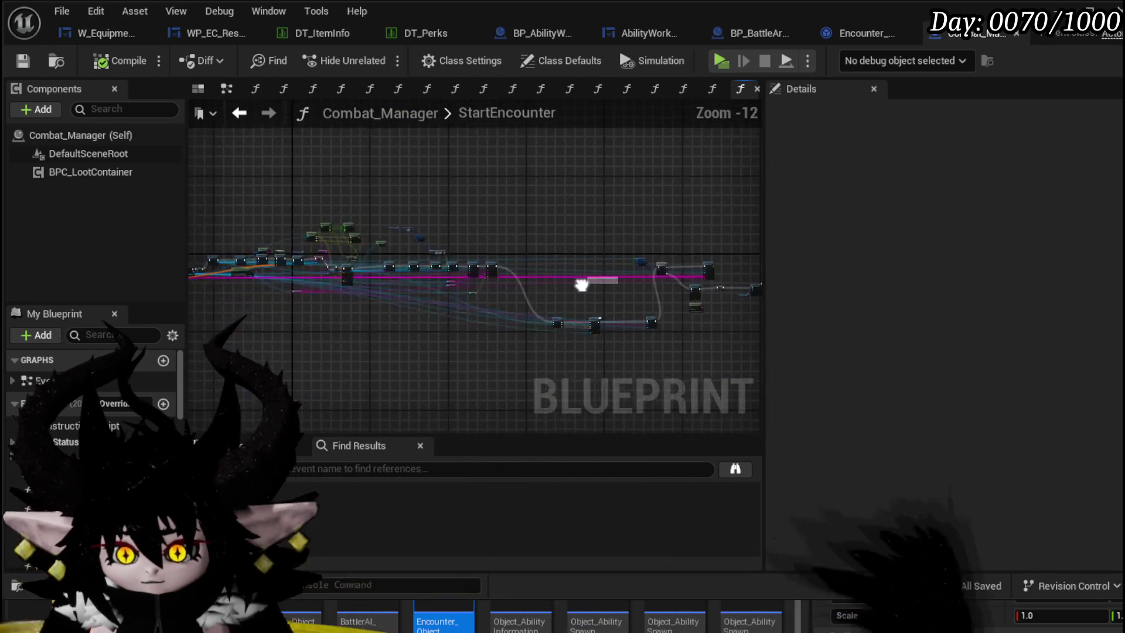
{"action": "scroll", "coordinate": [492, 314], "scroll_direction": "up", "scroll_amount": 4}
{"action": "scroll", "coordinate": [478, 324], "scroll_direction": "up", "scroll_amount": 4}
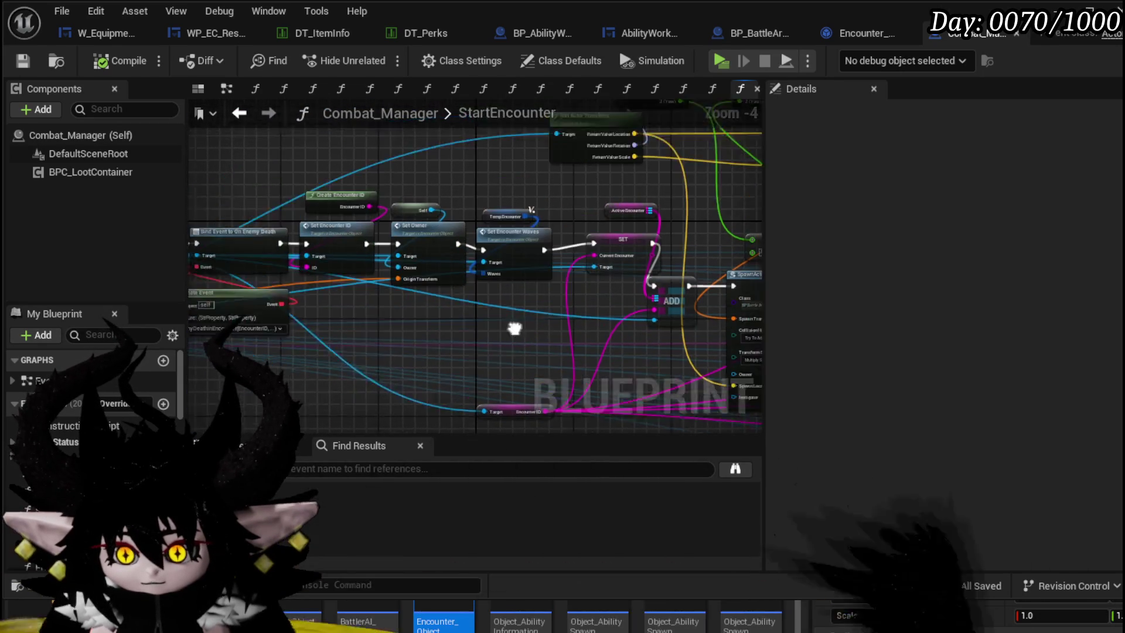
{"action": "mouse_move", "coordinate": [477, 323]}
{"action": "left_mouse_down"}
{"action": "mouse_move", "coordinate": [511, 334]}
{"action": "mouse_move", "coordinate": [436, 352]}
{"action": "mouse_move", "coordinate": [620, 312]}
{"action": "left_mouse_up"}
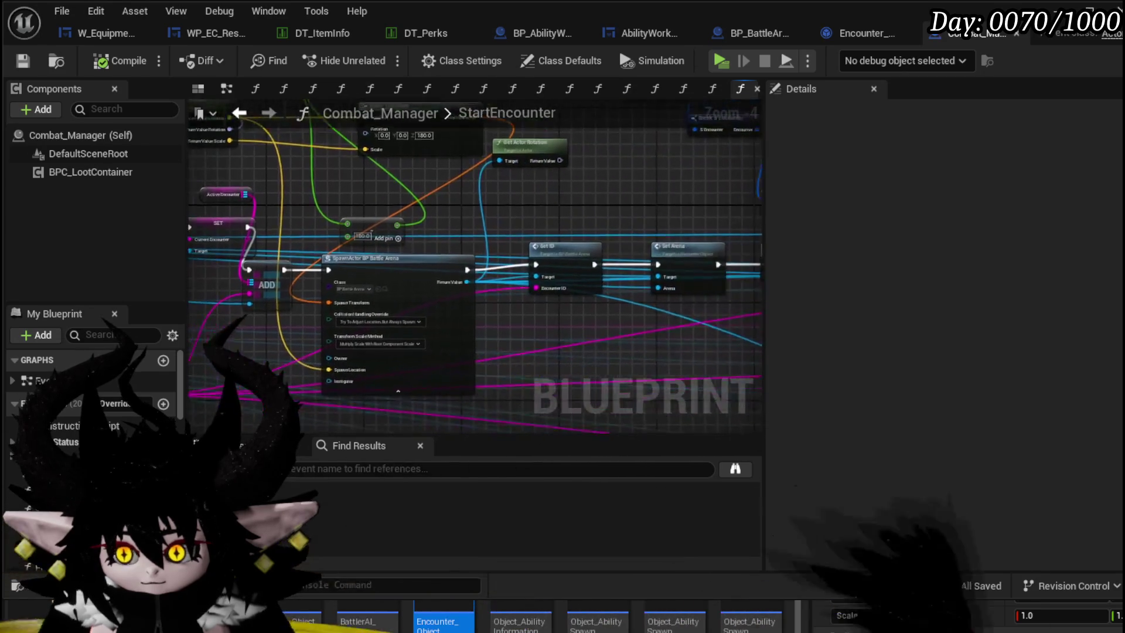
{"action": "scroll", "coordinate": [362, 304], "scroll_direction": "up", "scroll_amount": 1}
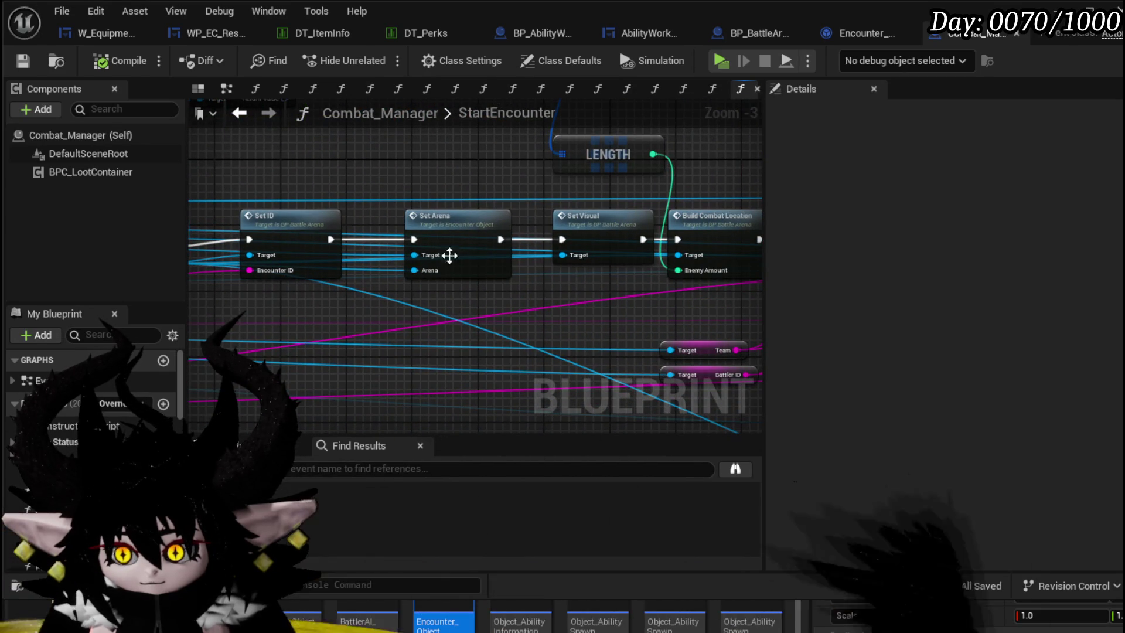
{"action": "left_click_drag", "start_coordinate": [525, 300], "coordinate": [442, 250]}
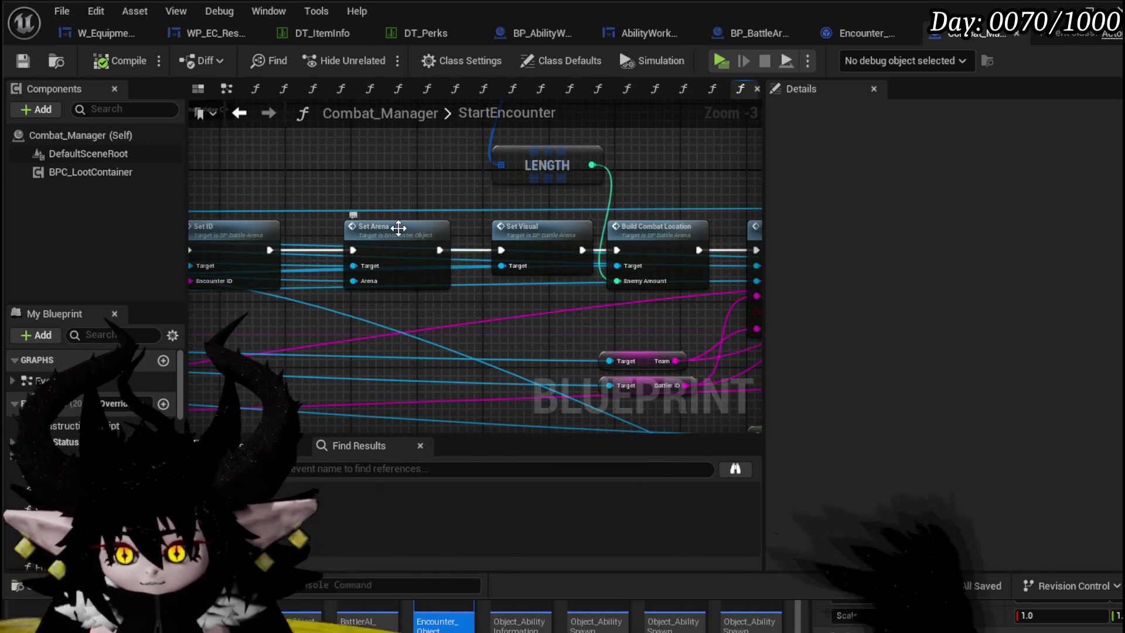
{"action": "double_click", "coordinate": [405, 233]}
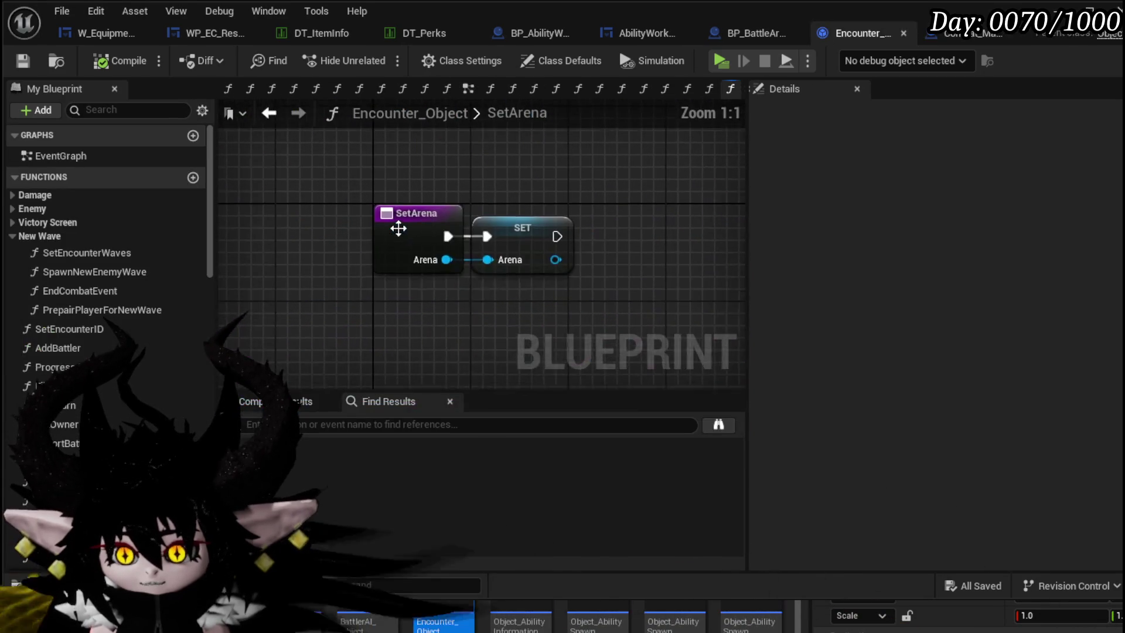
{"action": "left_click", "coordinate": [269, 112]}
{"action": "left_click_drag", "start_coordinate": [565, 204], "coordinate": [675, 196]}
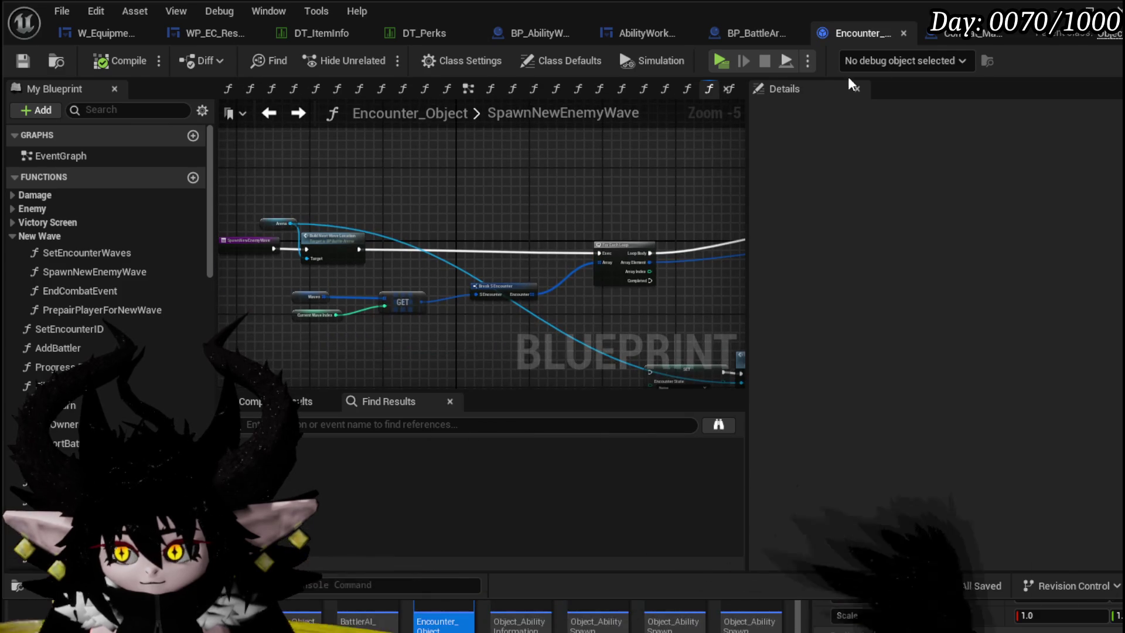
{"action": "left_click", "coordinate": [967, 33]}
{"action": "mouse_move", "coordinate": [561, 200]}
{"action": "left_mouse_down"}
{"action": "mouse_move", "coordinate": [340, 184]}
{"action": "mouse_move", "coordinate": [402, 284]}
{"action": "mouse_move", "coordinate": [292, 223]}
{"action": "left_mouse_up"}
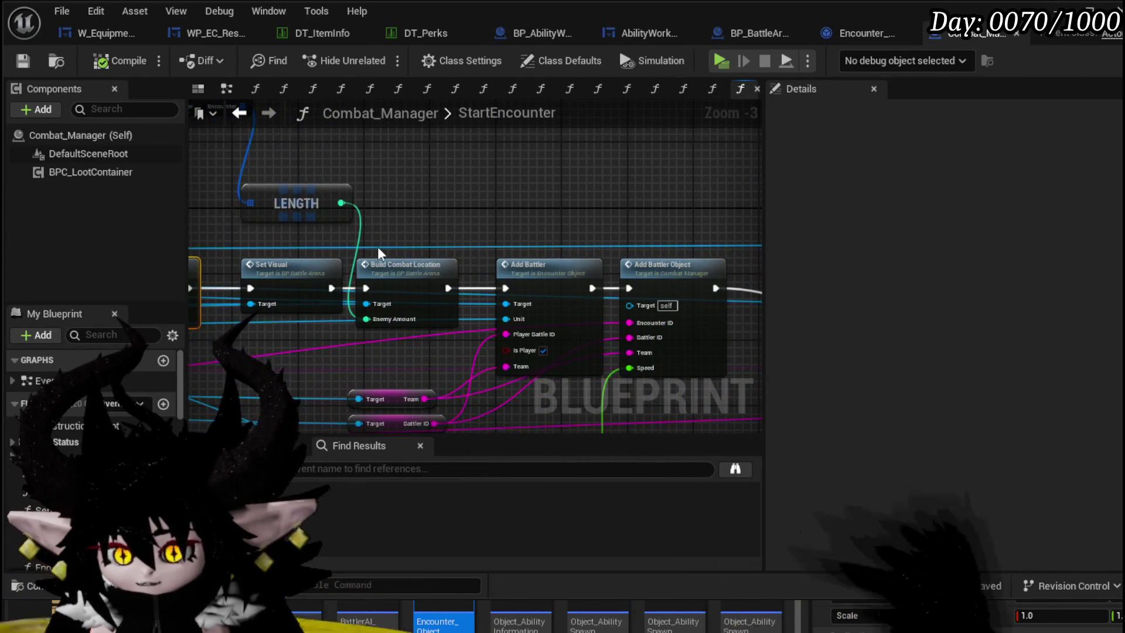
{"action": "left_click_drag", "start_coordinate": [392, 280], "coordinate": [752, 417]}
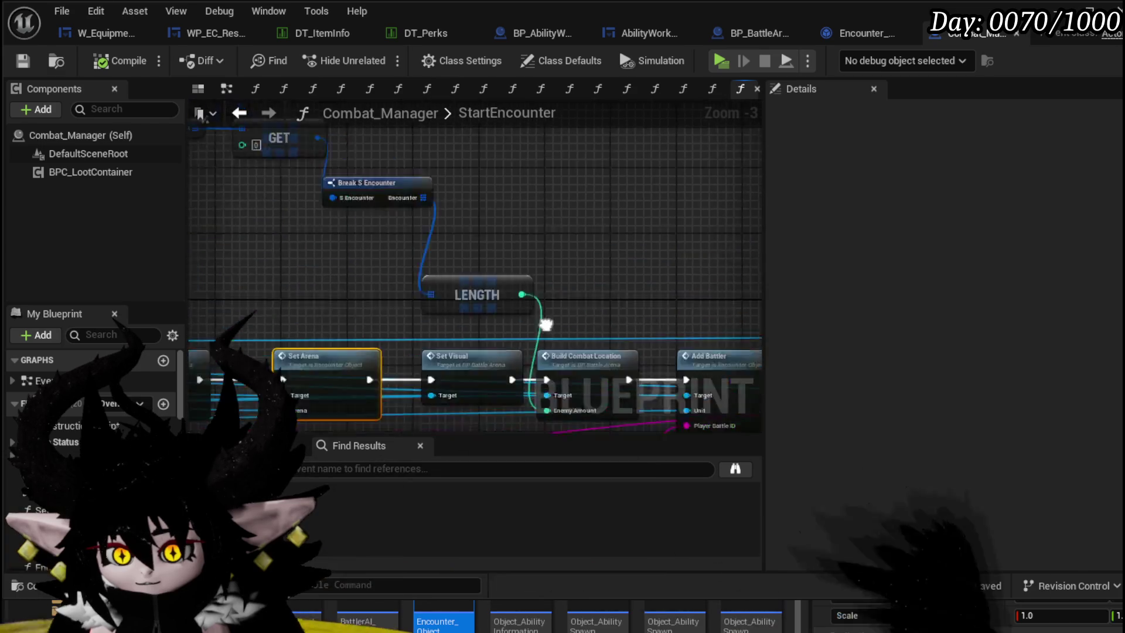
- Delete the Temp Encounter, GET, Break S Encounter and LENGTH nodes feeding Enemy Amount
{"action": "left_click_drag", "start_coordinate": [353, 141], "coordinate": [492, 207]}
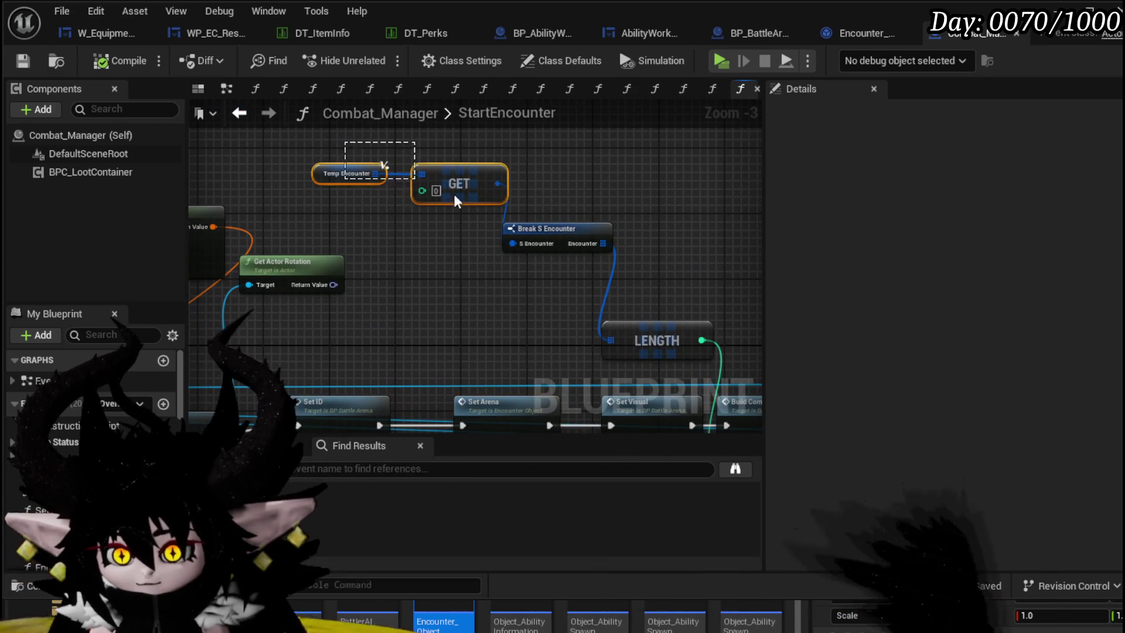
{"action": "left_click_drag", "start_coordinate": [319, 149], "coordinate": [589, 242]}
{"action": "key", "text": "Delete"}
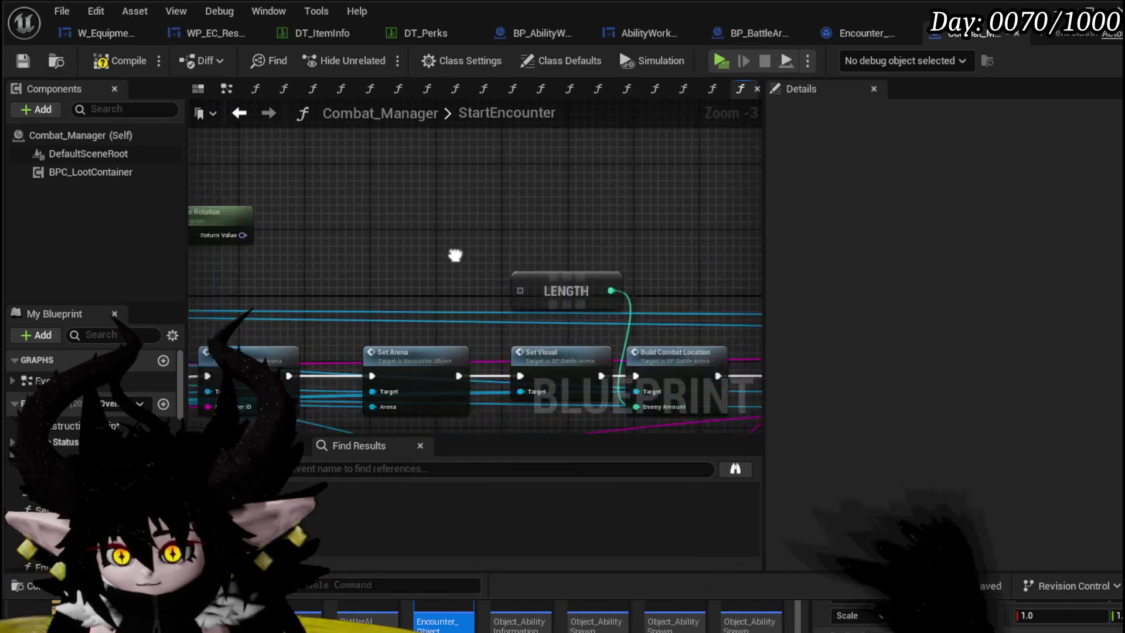
{"action": "left_click_drag", "start_coordinate": [415, 244], "coordinate": [533, 281]}
{"action": "key", "text": "Delete"}
{"action": "left_click_drag", "start_coordinate": [563, 405], "coordinate": [556, 323]}
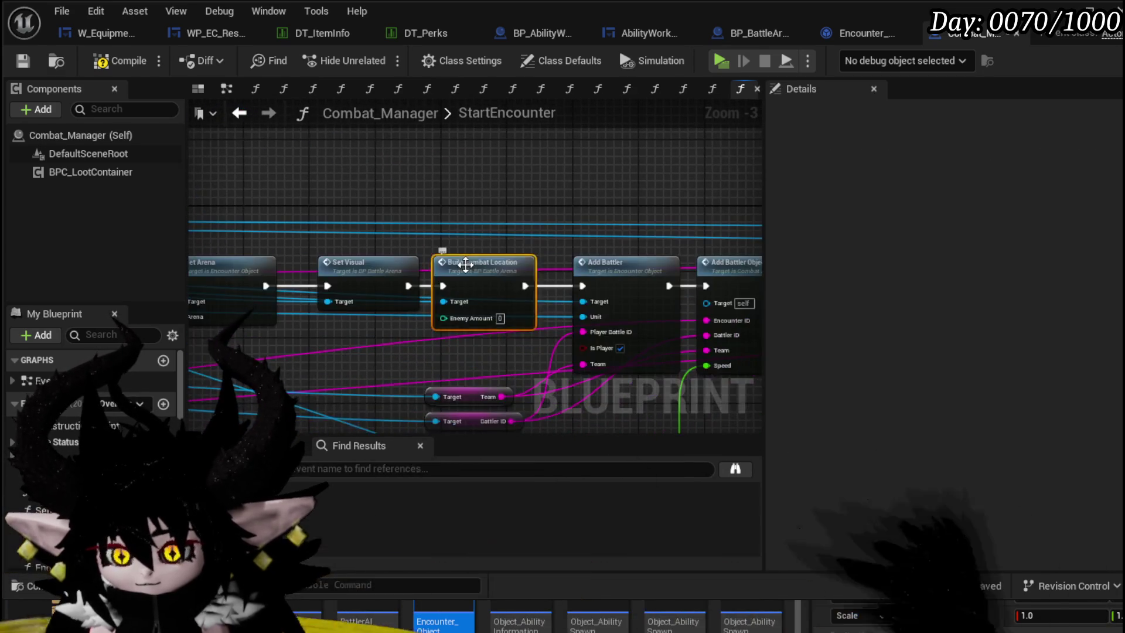
{"action": "double_click", "coordinate": [556, 323]}
- Remove SET Temp Int and the Enemy Amount input from Build Combat Location, then compile BP_BattleArena
{"action": "left_click_drag", "start_coordinate": [370, 256], "coordinate": [615, 281]}
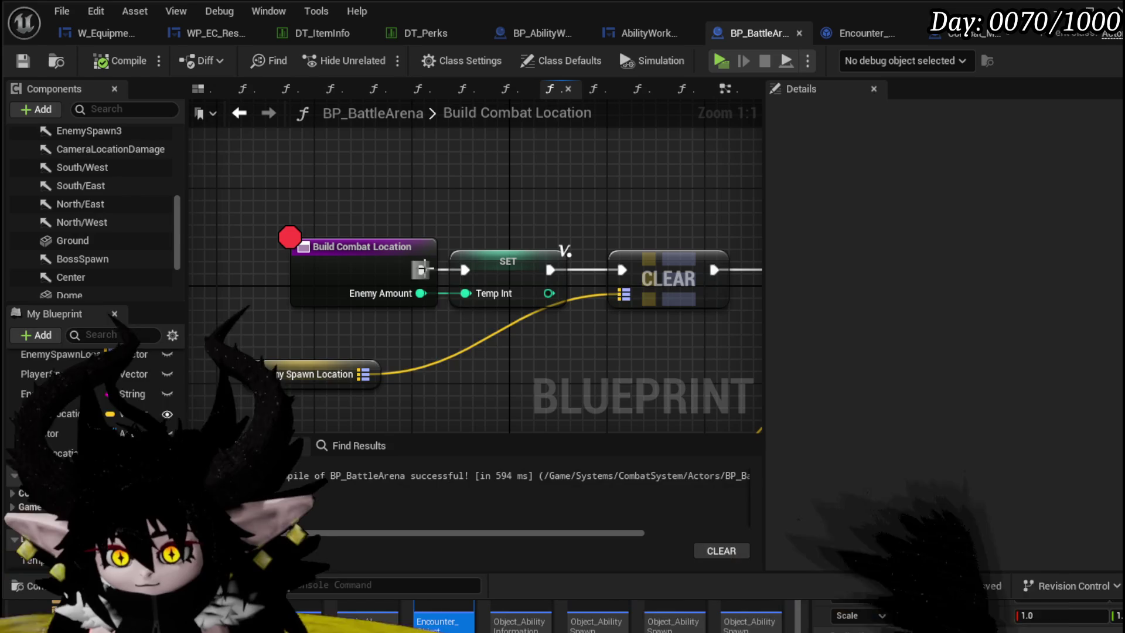
{"action": "left_click", "coordinate": [508, 261]}
{"action": "key", "text": "shift+Delete"}
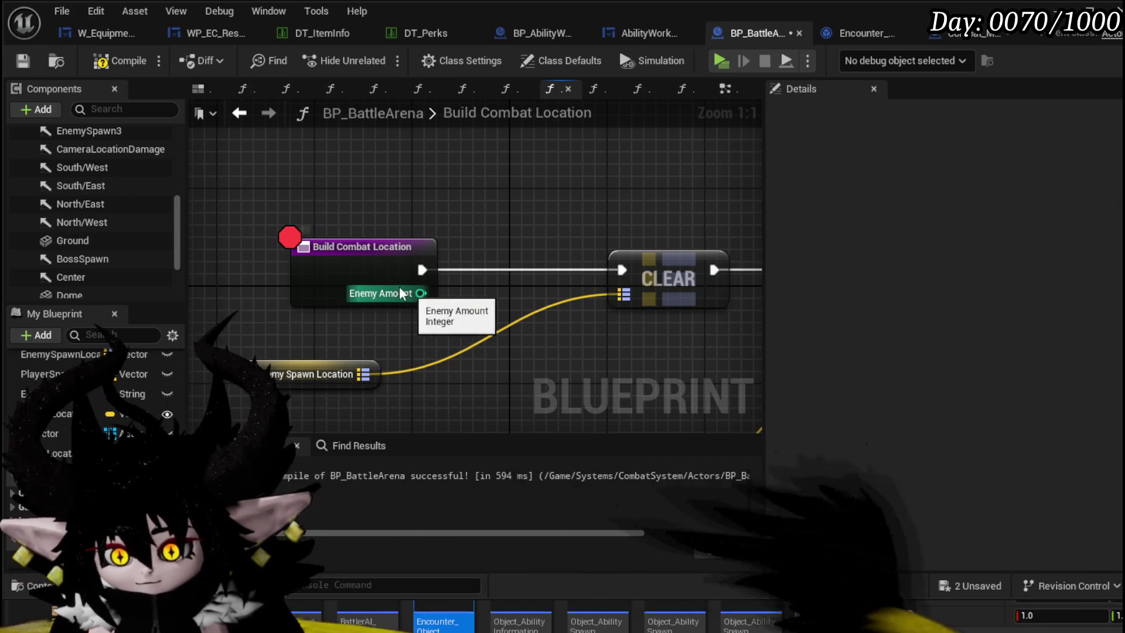
{"action": "left_click", "coordinate": [362, 247]}
{"action": "left_click", "coordinate": [1064, 389]}
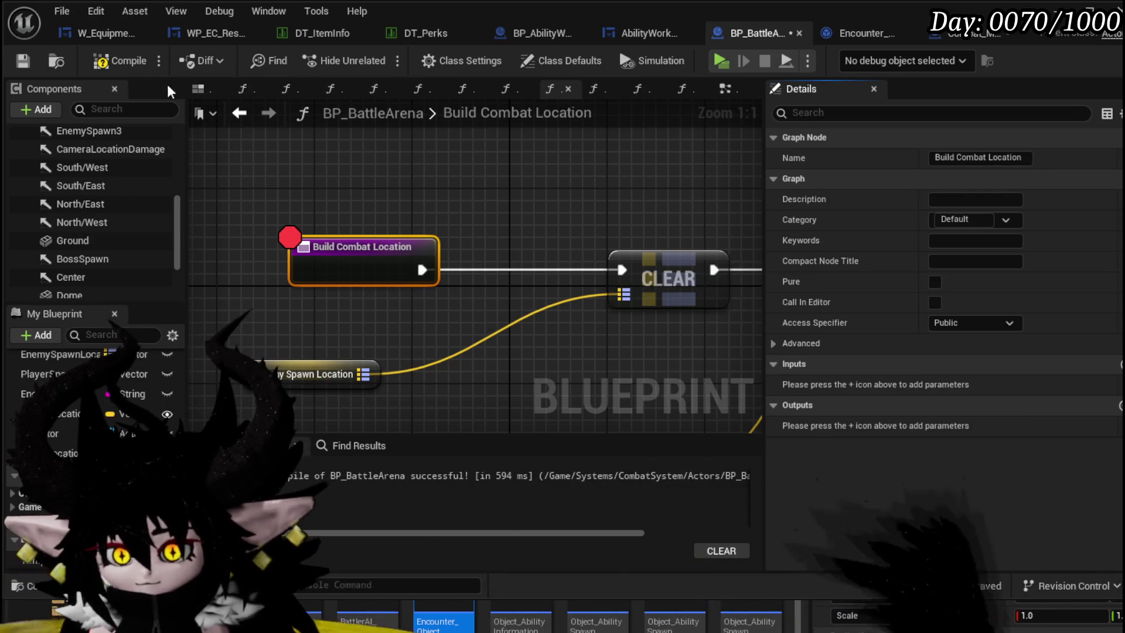
{"action": "left_click", "coordinate": [124, 61]}
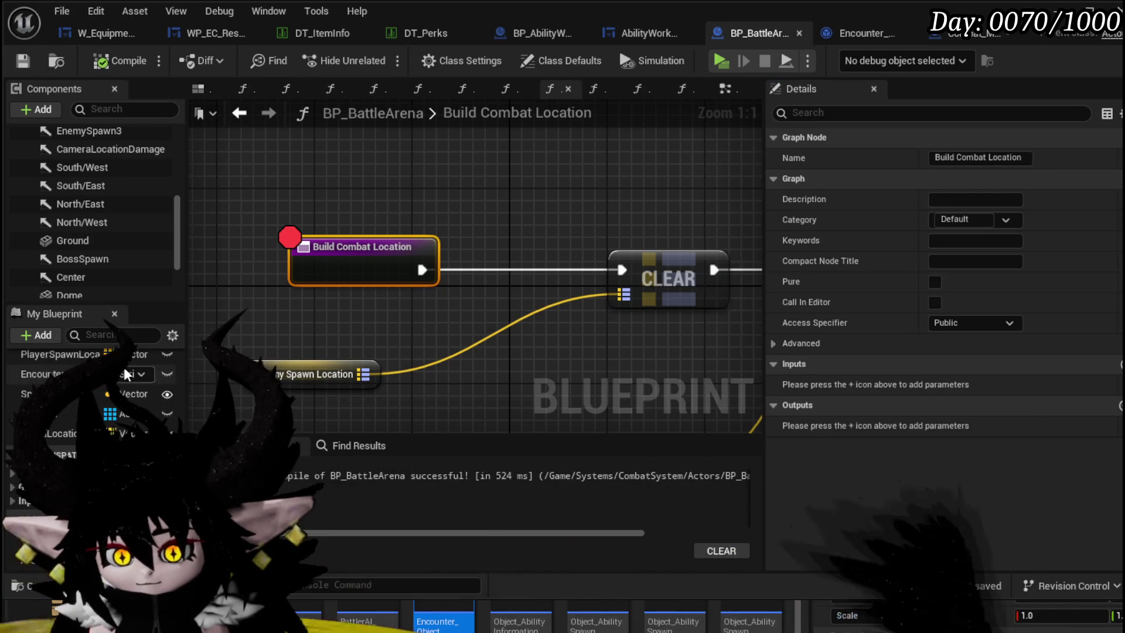
{"action": "left_click", "coordinate": [475, 182]}
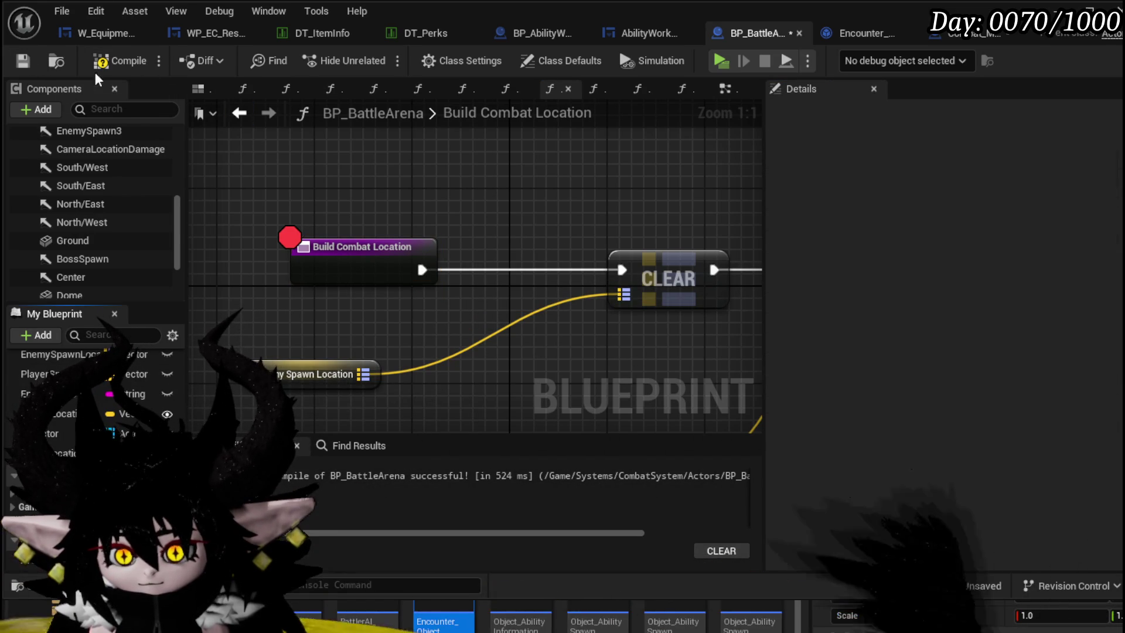
{"action": "left_click", "coordinate": [124, 61]}
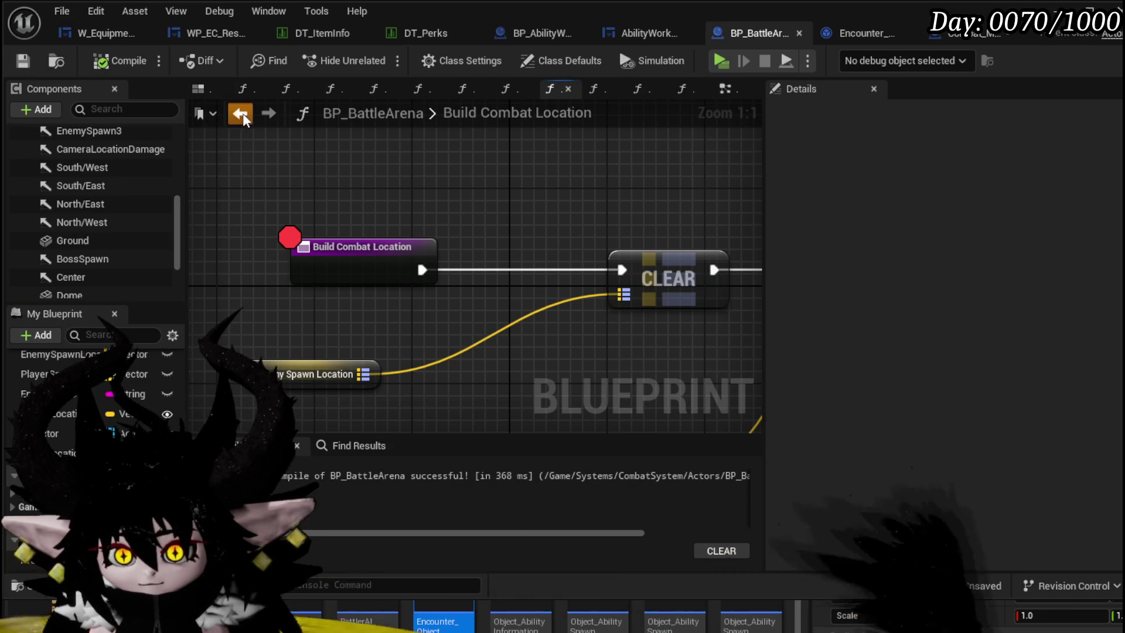
- Save Combat_Manager, trace StartEncounter's execution to the spawn loop and open SpawnEnemyBattler
{"action": "left_click", "coordinate": [330, 88]}
{"action": "scroll", "coordinate": [389, 186], "scroll_direction": "down", "scroll_amount": 3}
{"action": "left_click", "coordinate": [949, 34]}
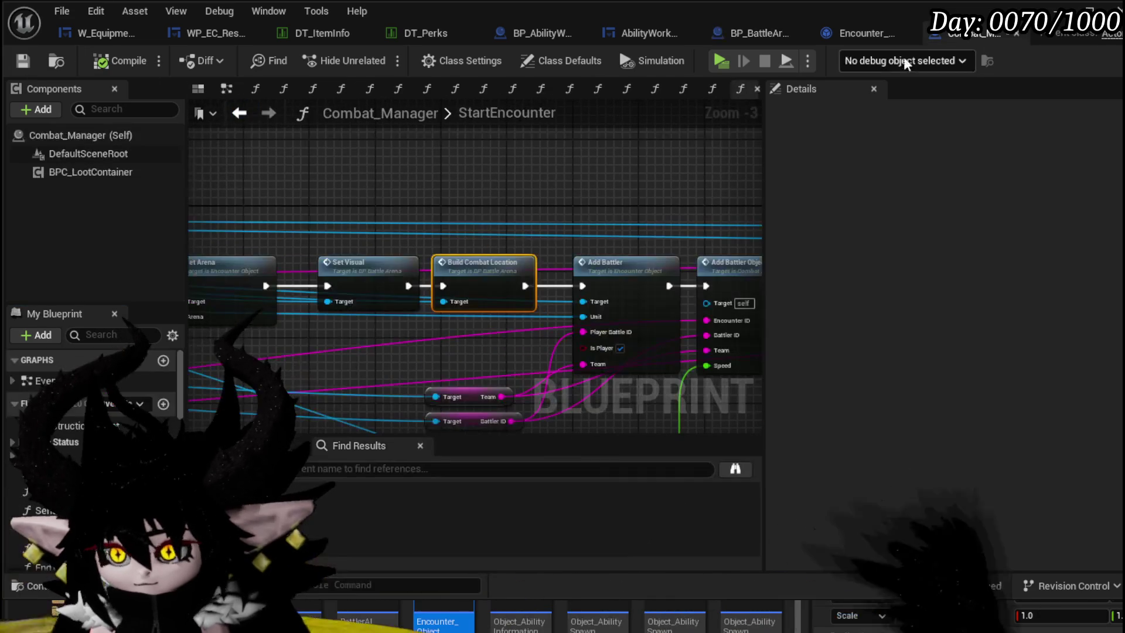
{"action": "left_click", "coordinate": [22, 61]}
{"action": "left_click_drag", "start_coordinate": [470, 283], "coordinate": [423, 211]}
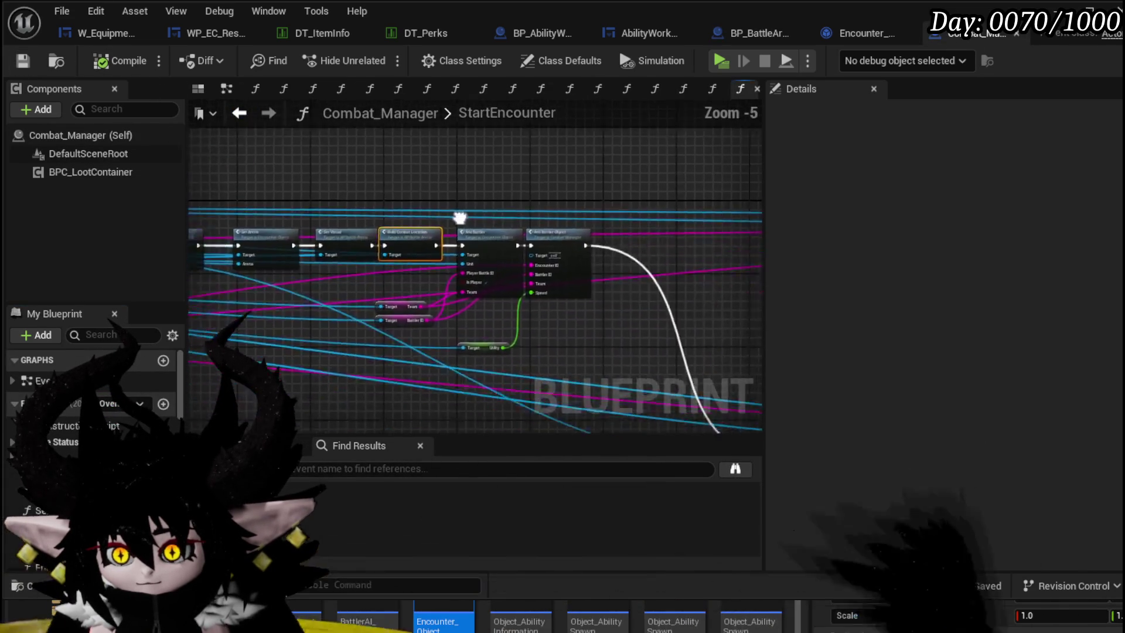
{"action": "scroll", "coordinate": [481, 278], "scroll_direction": "up", "scroll_amount": 1}
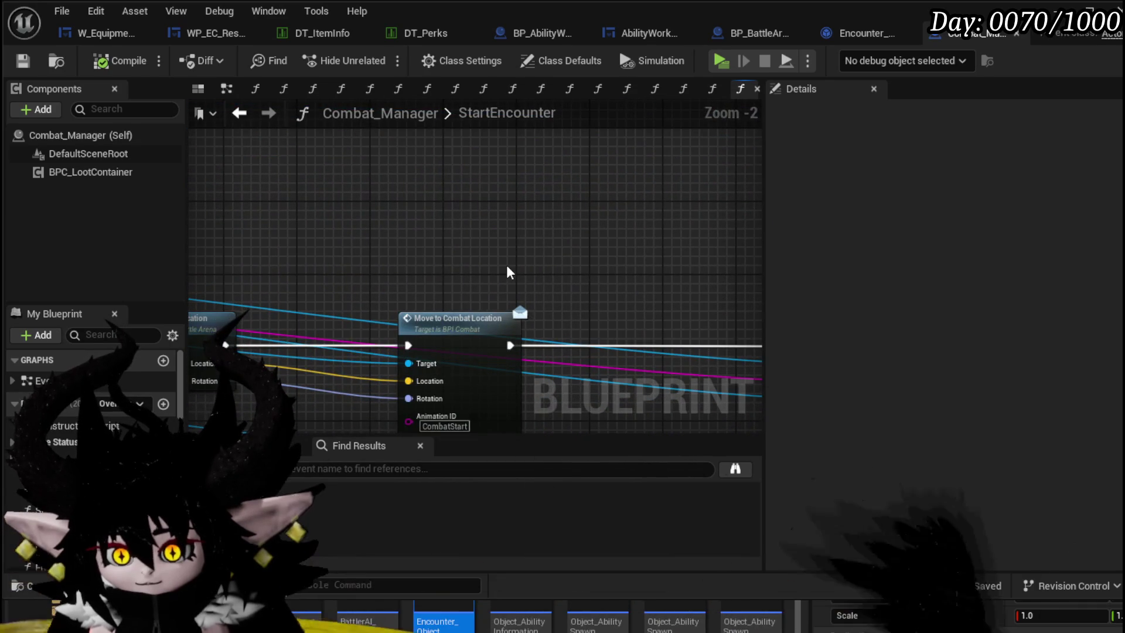
{"action": "left_click_drag", "start_coordinate": [506, 265], "coordinate": [633, 193]}
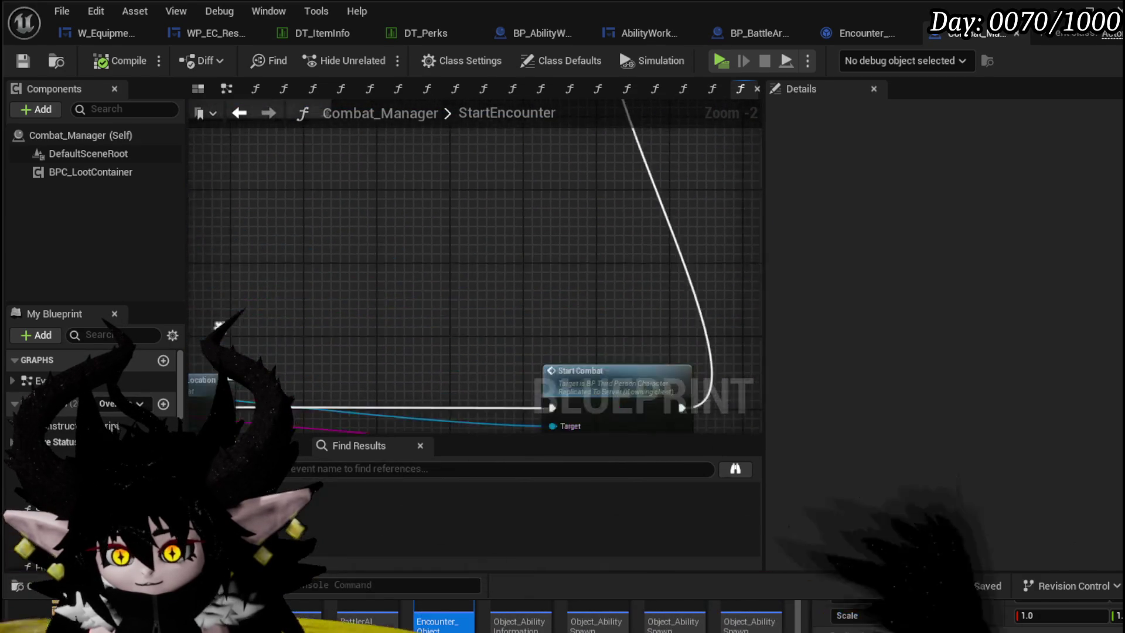
{"action": "scroll", "coordinate": [527, 247], "scroll_direction": "down", "scroll_amount": 5}
{"action": "scroll", "coordinate": [264, 220], "scroll_direction": "up", "scroll_amount": 4}
{"action": "left_click_drag", "start_coordinate": [263, 220], "coordinate": [250, 322]}
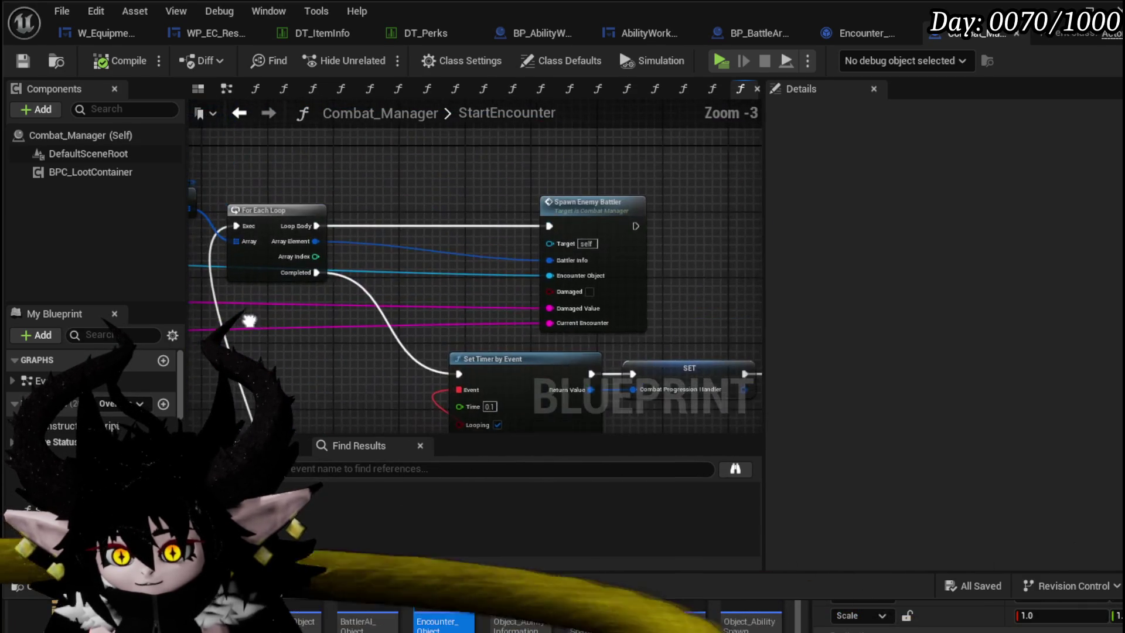
{"action": "double_click", "coordinate": [580, 202]}
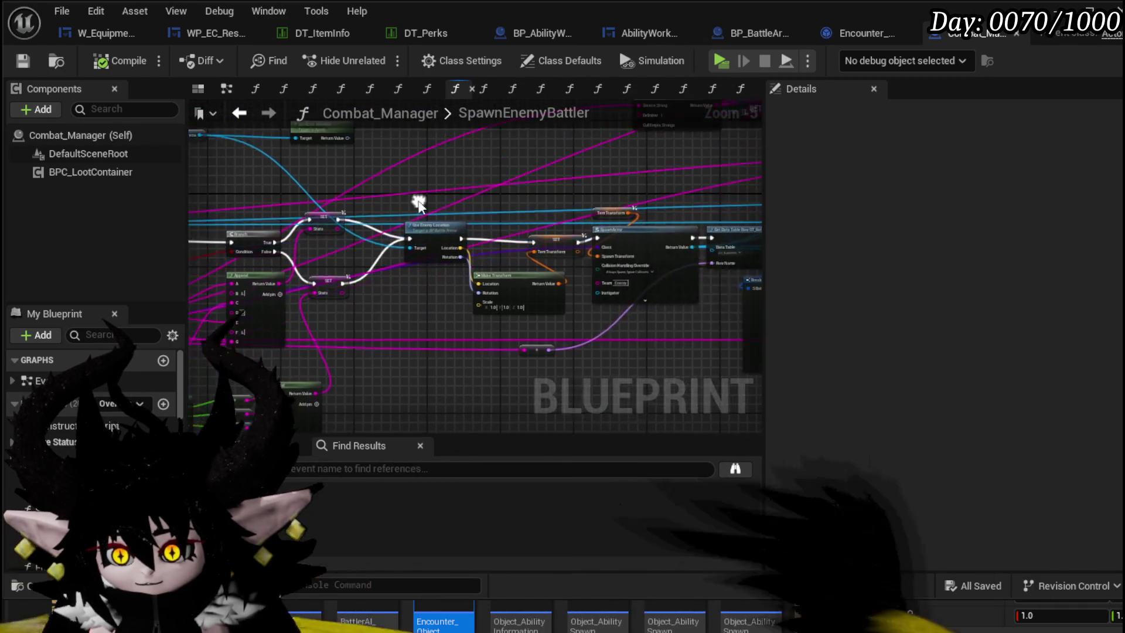
{"action": "scroll", "coordinate": [493, 229], "scroll_direction": "up", "scroll_amount": 3}
- Tidy the UseEnemyLocation entry node layout and open BuildNextWaveLocation zoomed to its whole network
{"action": "double_click", "coordinate": [545, 291]}
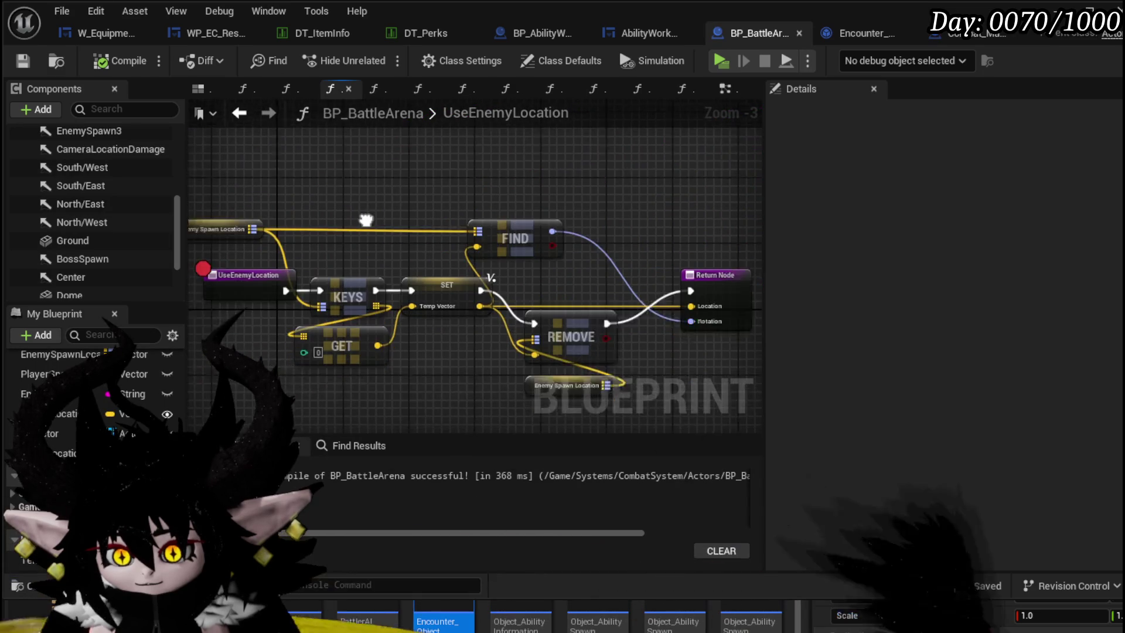
{"action": "left_click_drag", "start_coordinate": [352, 243], "coordinate": [393, 201]}
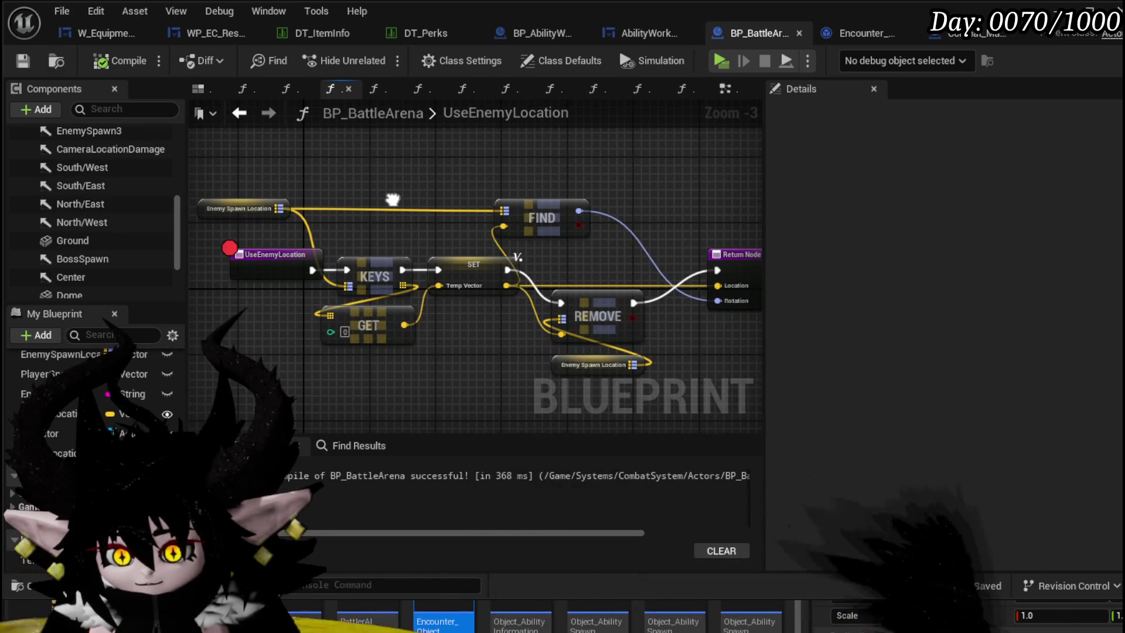
{"action": "mouse_move", "coordinate": [291, 255]}
{"action": "left_mouse_down"}
{"action": "mouse_move", "coordinate": [245, 260]}
{"action": "mouse_move", "coordinate": [450, 263]}
{"action": "left_mouse_up"}
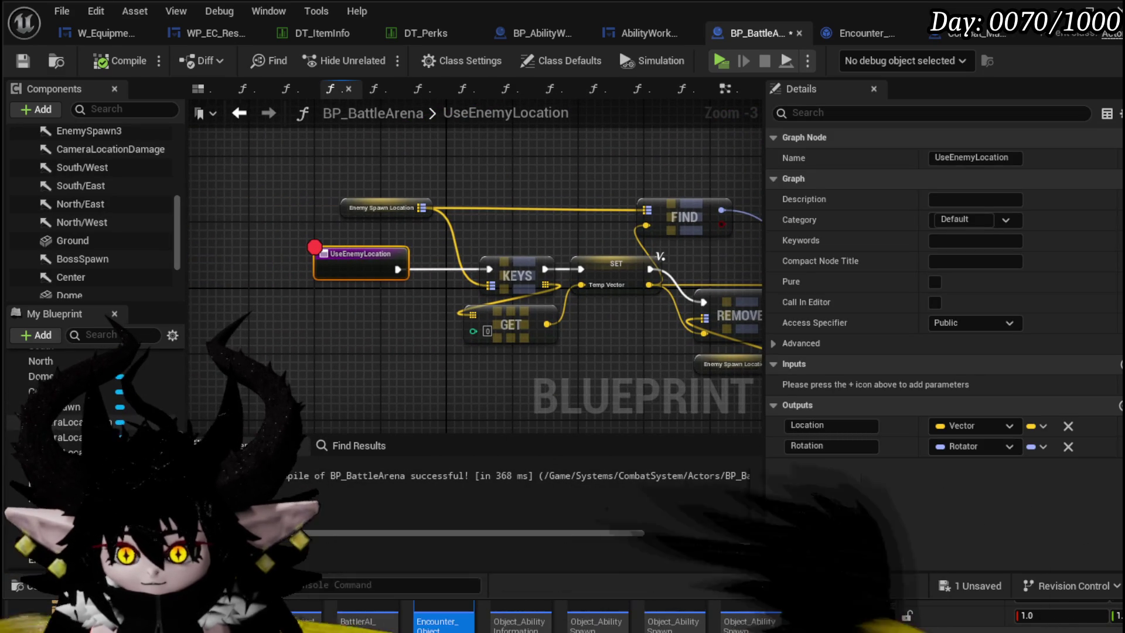
{"action": "scroll", "coordinate": [97, 387], "scroll_direction": "up", "scroll_amount": 3}
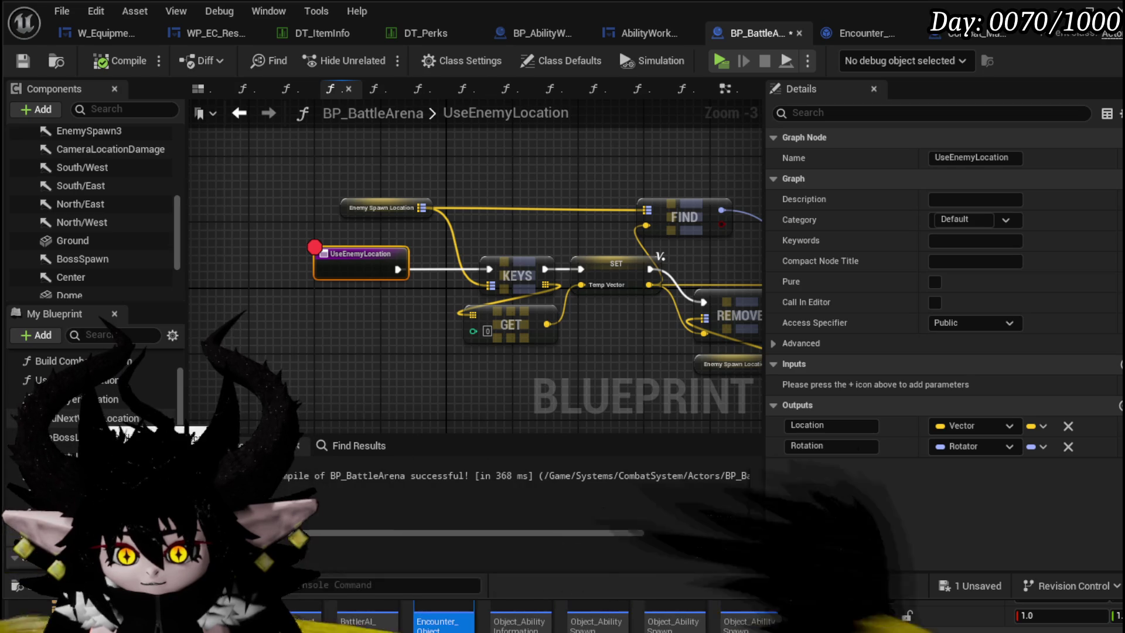
{"action": "left_click_drag", "start_coordinate": [372, 164], "coordinate": [279, 161]}
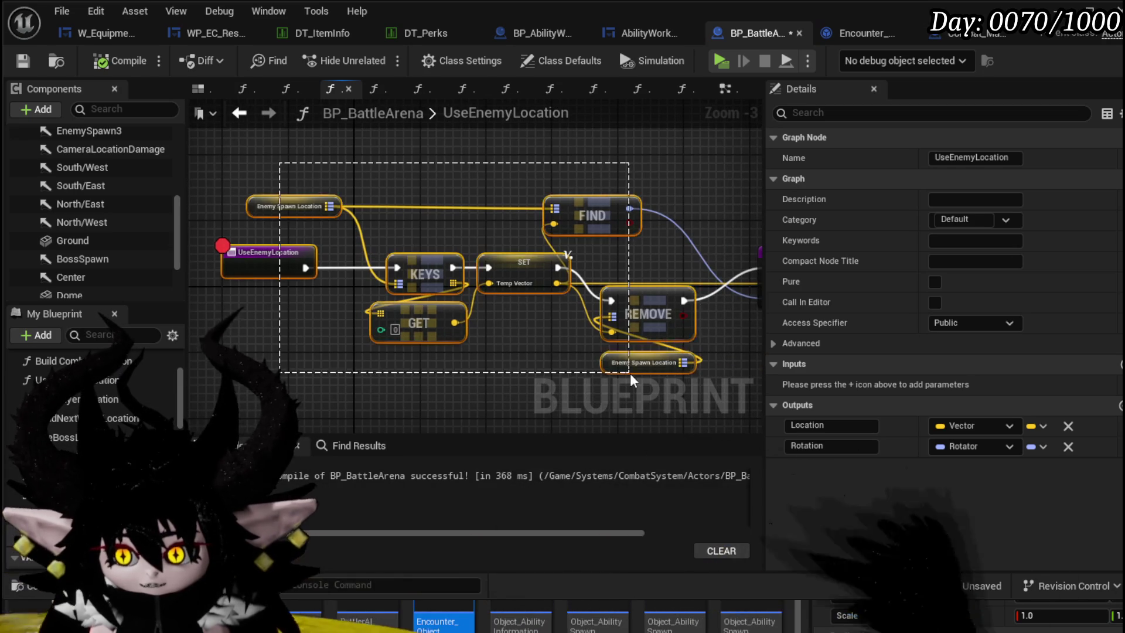
{"action": "double_click", "coordinate": [115, 419]}
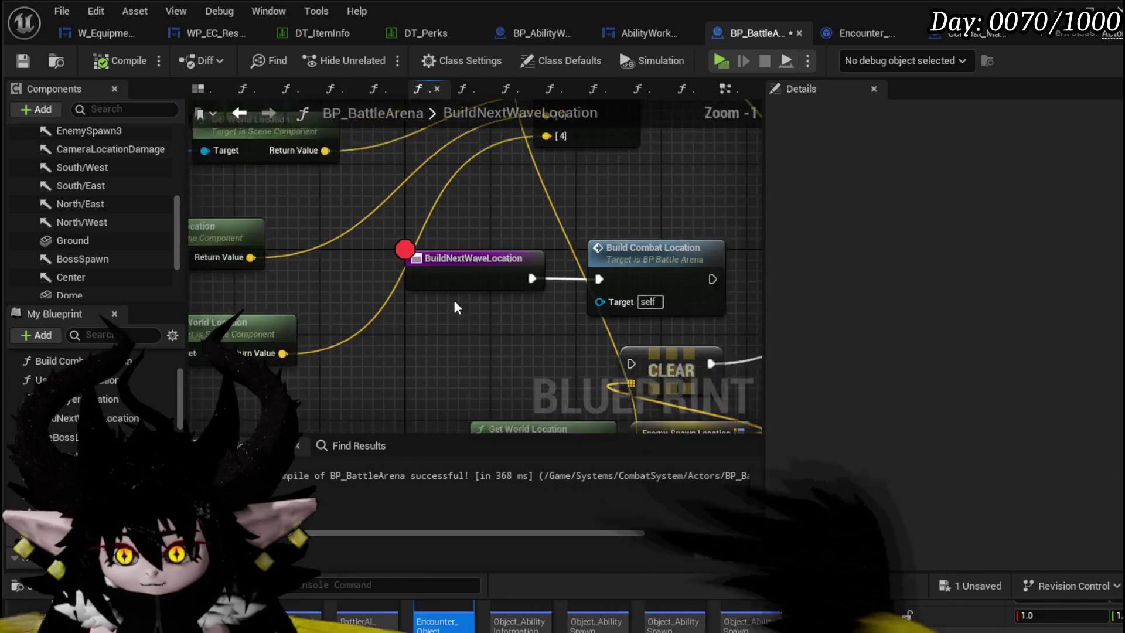
{"action": "scroll", "coordinate": [453, 299], "scroll_direction": "down", "scroll_amount": 3}
{"action": "left_click_drag", "start_coordinate": [332, 322], "coordinate": [276, 286]}
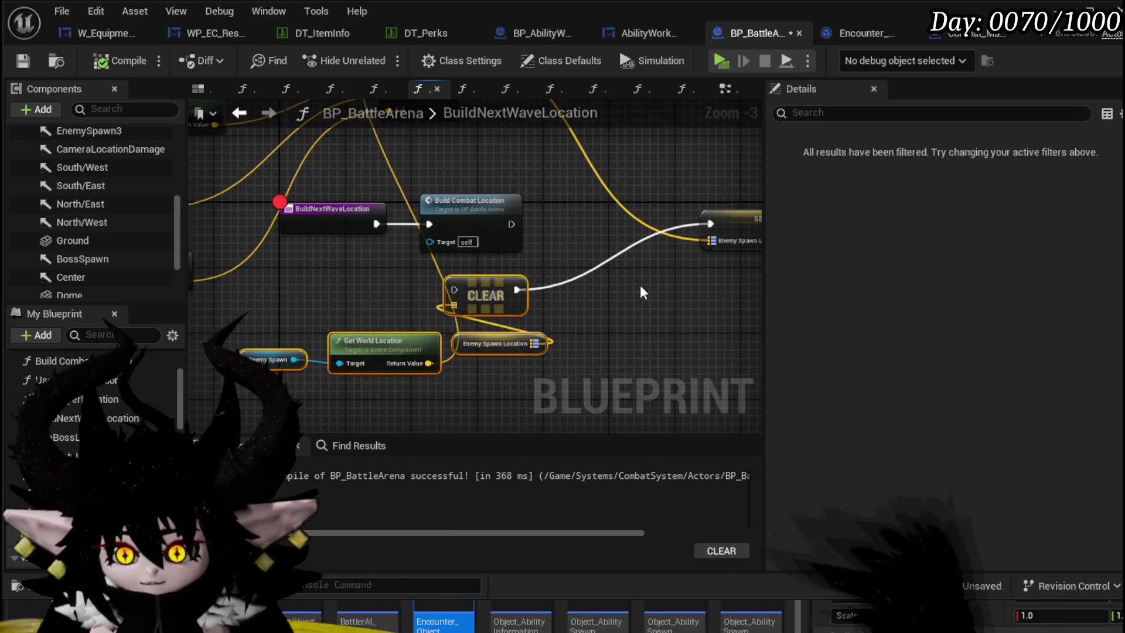
{"action": "mouse_move", "coordinate": [640, 285]}
{"action": "left_mouse_down"}
{"action": "mouse_move", "coordinate": [629, 248]}
{"action": "mouse_move", "coordinate": [745, 284]}
{"action": "left_mouse_up"}
{"action": "scroll", "coordinate": [745, 285], "scroll_direction": "down", "scroll_amount": 2}
- Delete the old spawn location and array nodes in BuildNextWaveLocation, then compile and save
{"action": "left_click_drag", "start_coordinate": [347, 187], "coordinate": [491, 375]}
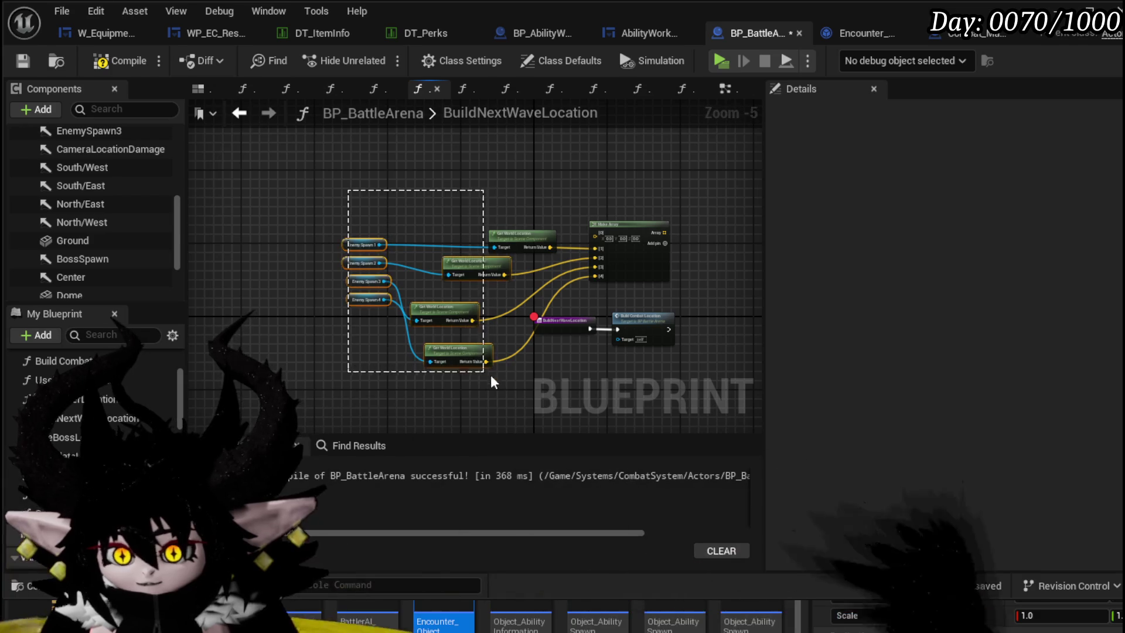
{"action": "key", "text": "Delete"}
{"action": "left_click", "coordinate": [607, 230]}
{"action": "key", "text": "Delete"}
{"action": "right_click", "coordinate": [556, 330]}
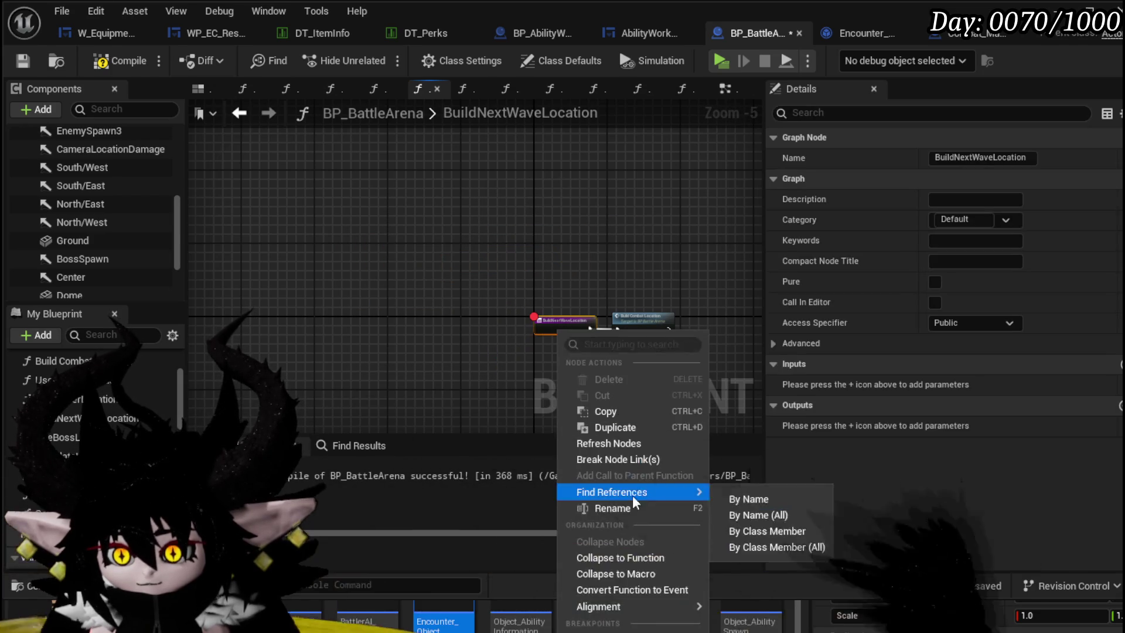
{"action": "left_click", "coordinate": [465, 379]}
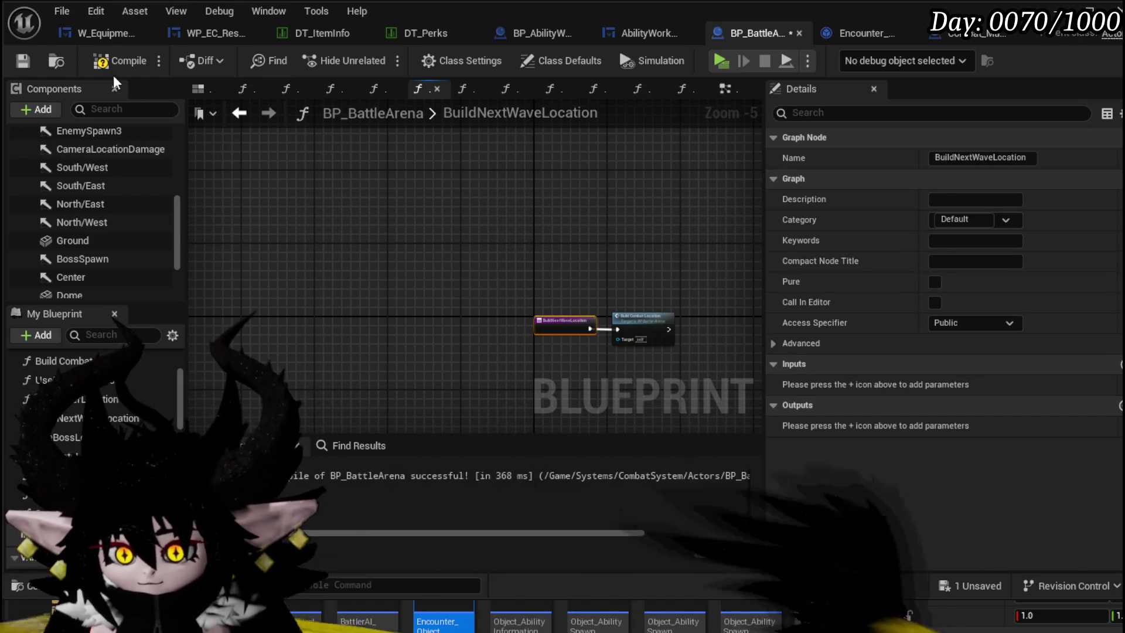
{"action": "left_click", "coordinate": [120, 61]}
{"action": "left_click", "coordinate": [23, 61]}
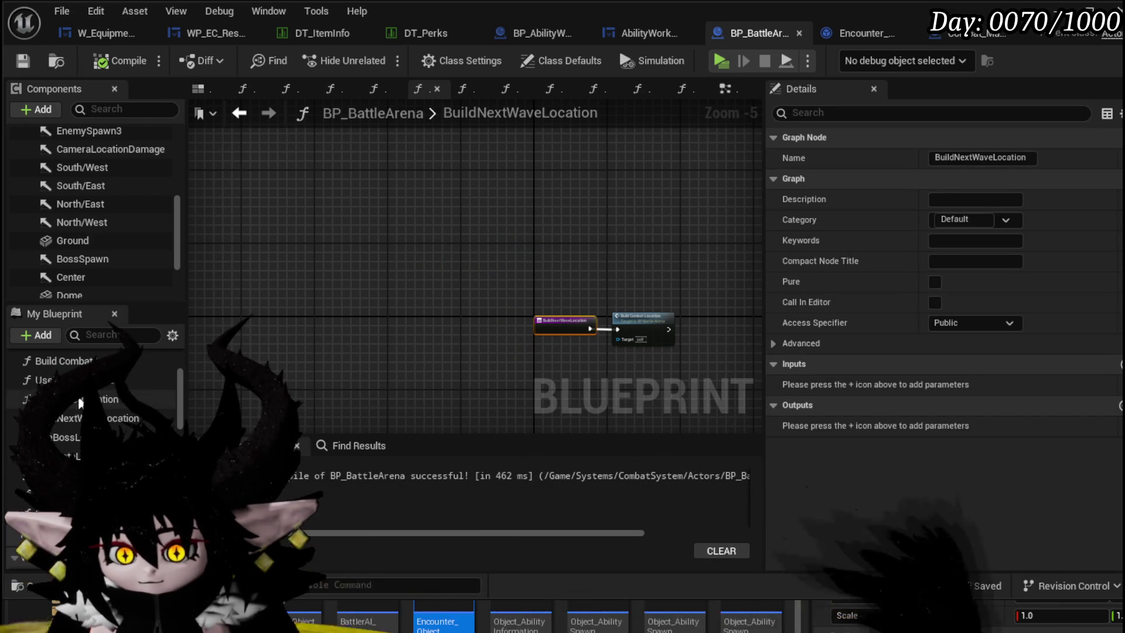
- Refresh the UseEnemyLocation node, clear its breakpoint, then compile and save
{"action": "double_click", "coordinate": [97, 379]}
{"action": "right_click", "coordinate": [264, 255]}
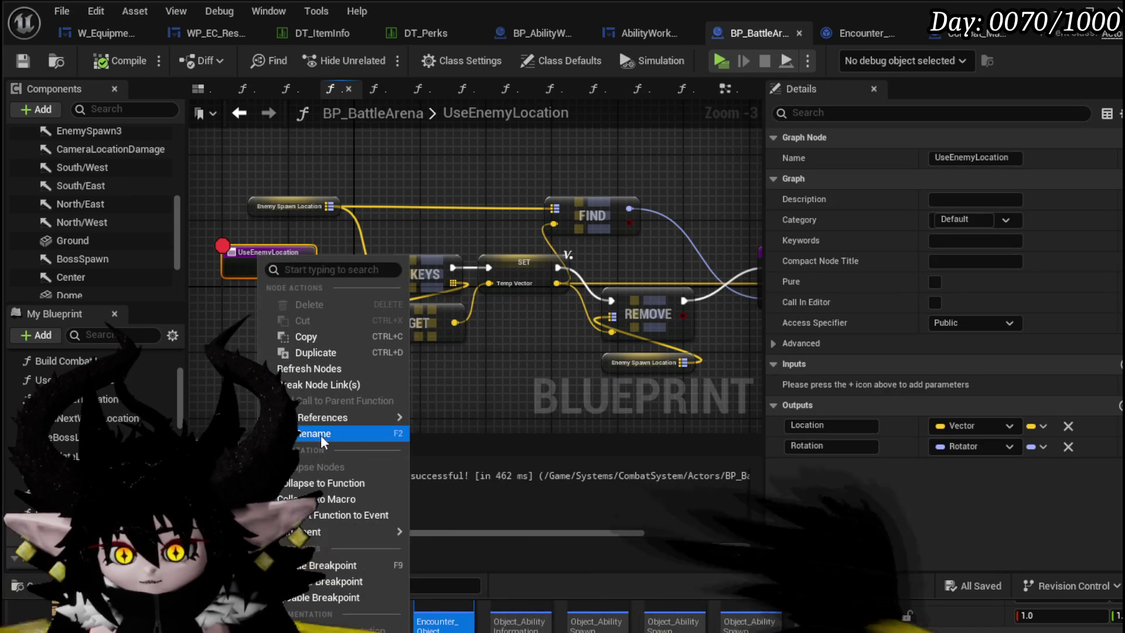
{"action": "left_click", "coordinate": [318, 372]}
{"action": "right_click", "coordinate": [266, 301]}
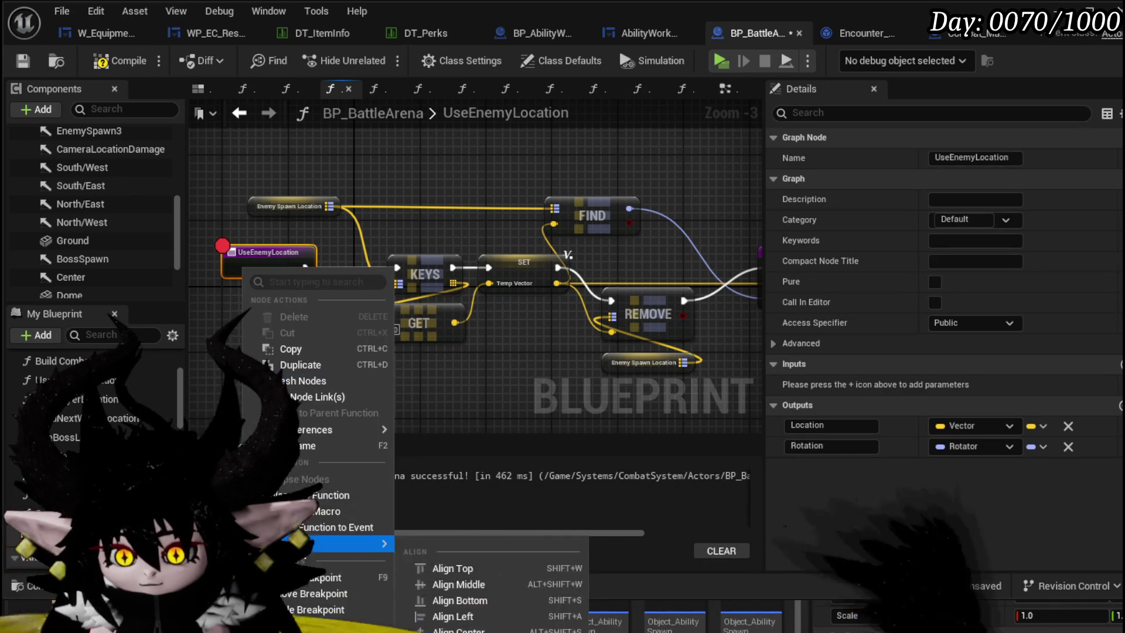
{"action": "key", "text": "Escape"}
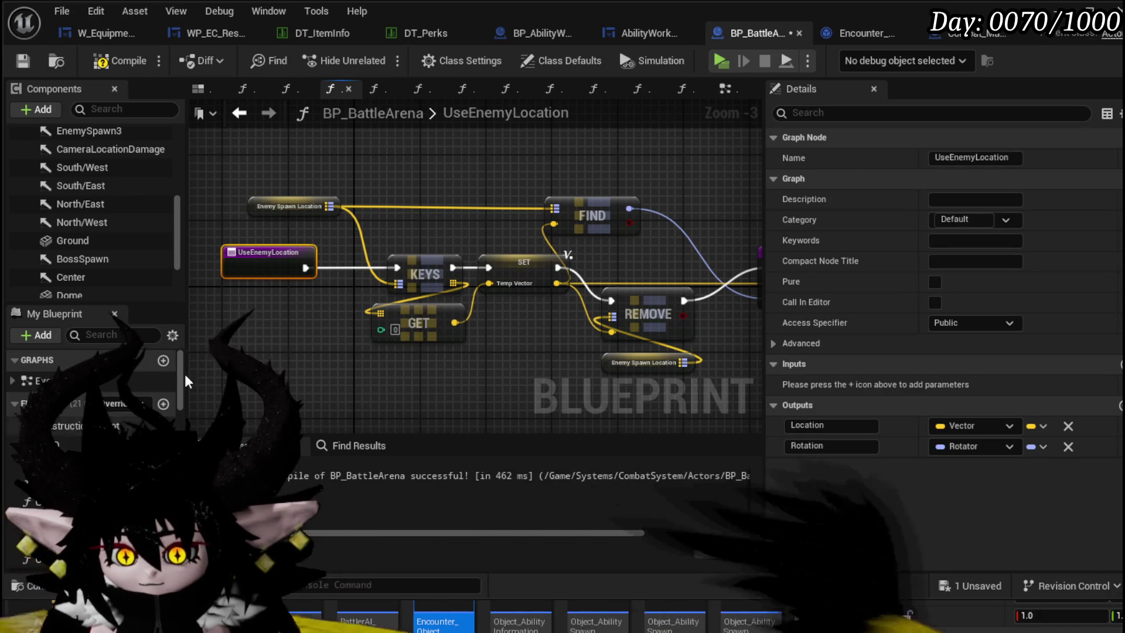
{"action": "left_click", "coordinate": [118, 61]}
{"action": "left_click", "coordinate": [25, 61]}
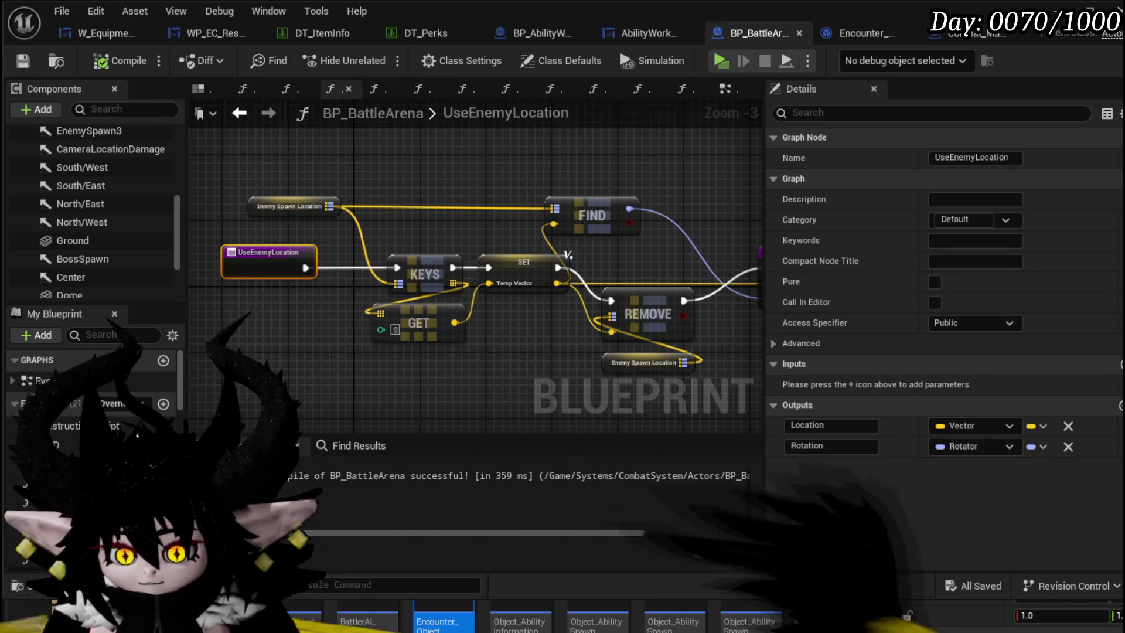
- Remove the breakpoint from the Build Combat Location entry node, recompile and save all
{"action": "left_click", "coordinate": [550, 89]}
{"action": "right_click", "coordinate": [356, 255]}
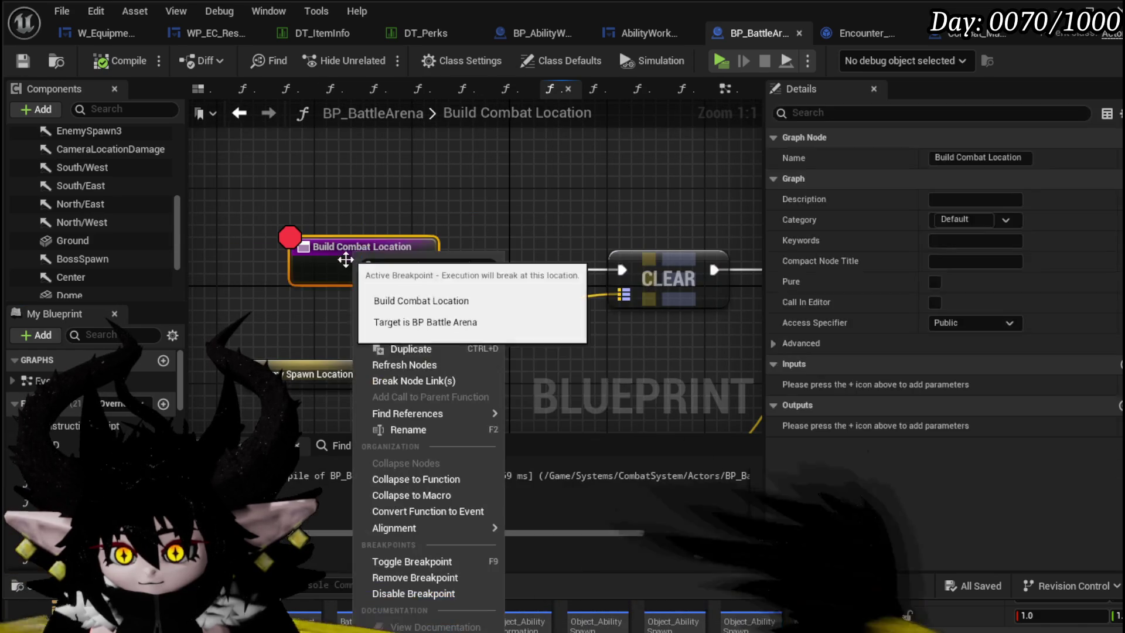
{"action": "left_click", "coordinate": [414, 576]}
{"action": "left_click", "coordinate": [128, 61]}
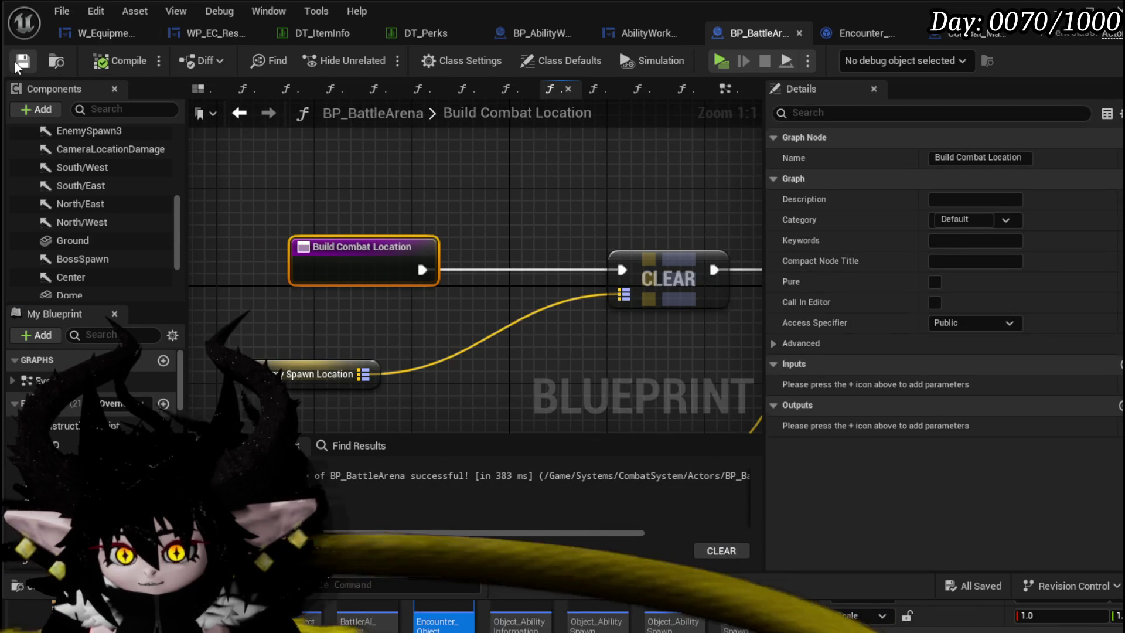
{"action": "scroll", "coordinate": [480, 175], "scroll_direction": "down", "scroll_amount": 5}
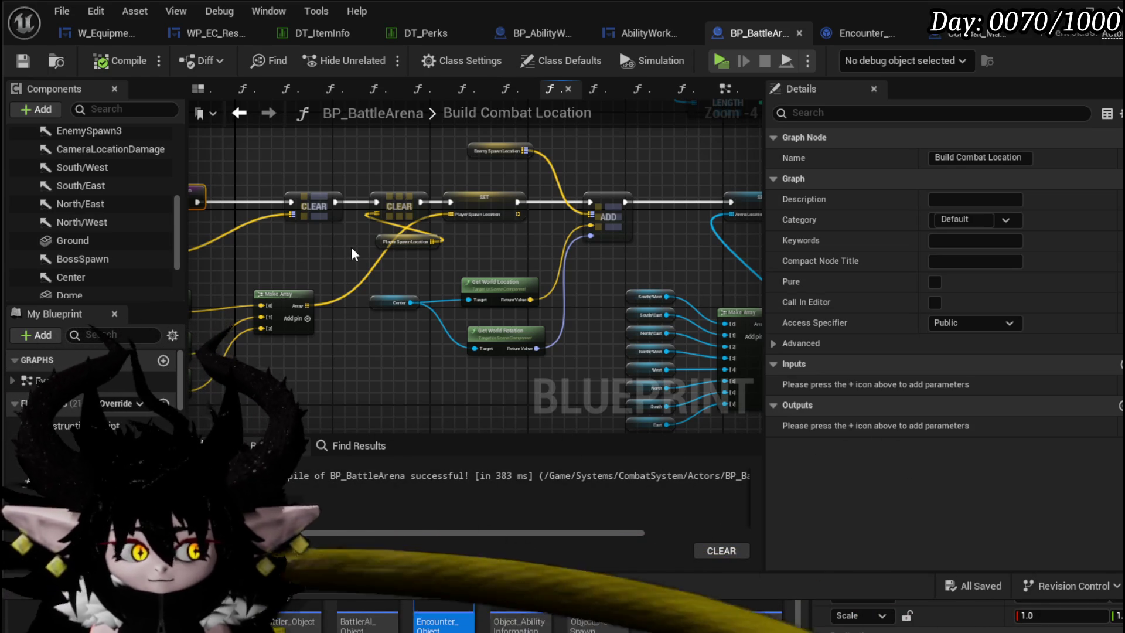
{"action": "left_click", "coordinate": [25, 62]}
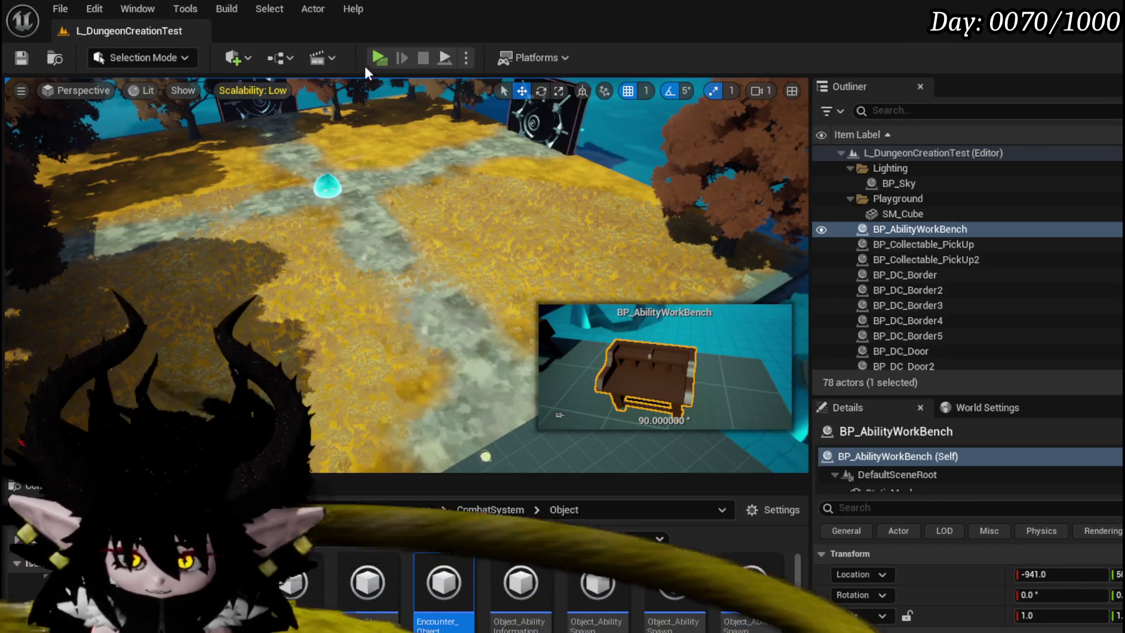
- Play-test the level in a new window, continue the battle, stop the session and save the level
{"action": "left_click", "coordinate": [379, 57]}
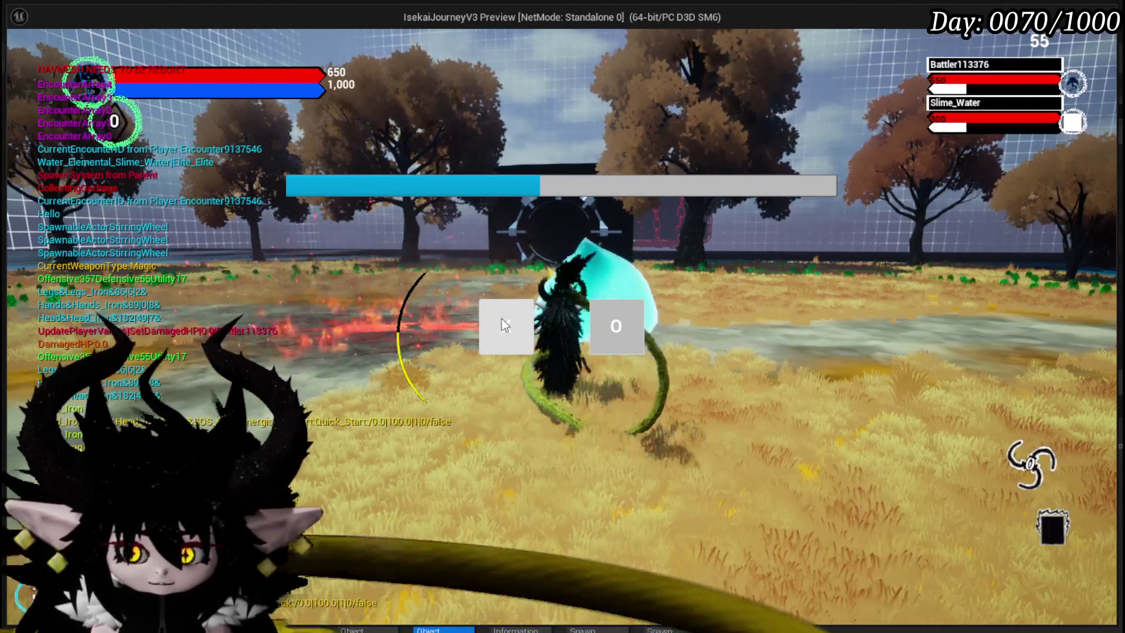
{"action": "left_click", "coordinate": [502, 319]}
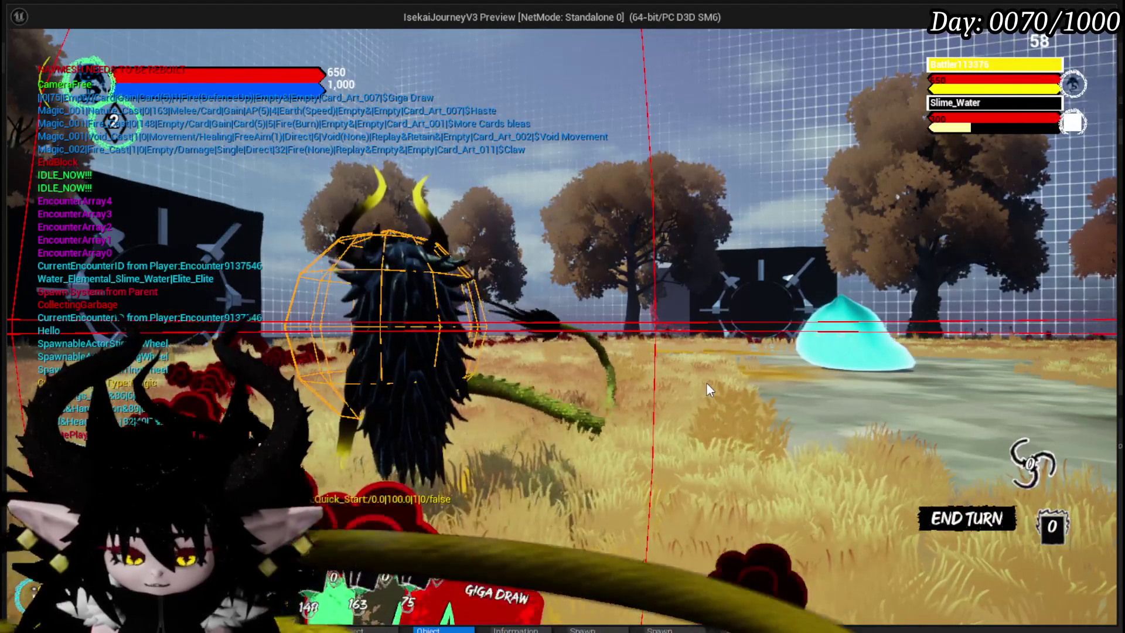
{"action": "key", "text": "F8"}
{"action": "key", "text": "Escape"}
{"action": "left_click", "coordinate": [24, 57]}
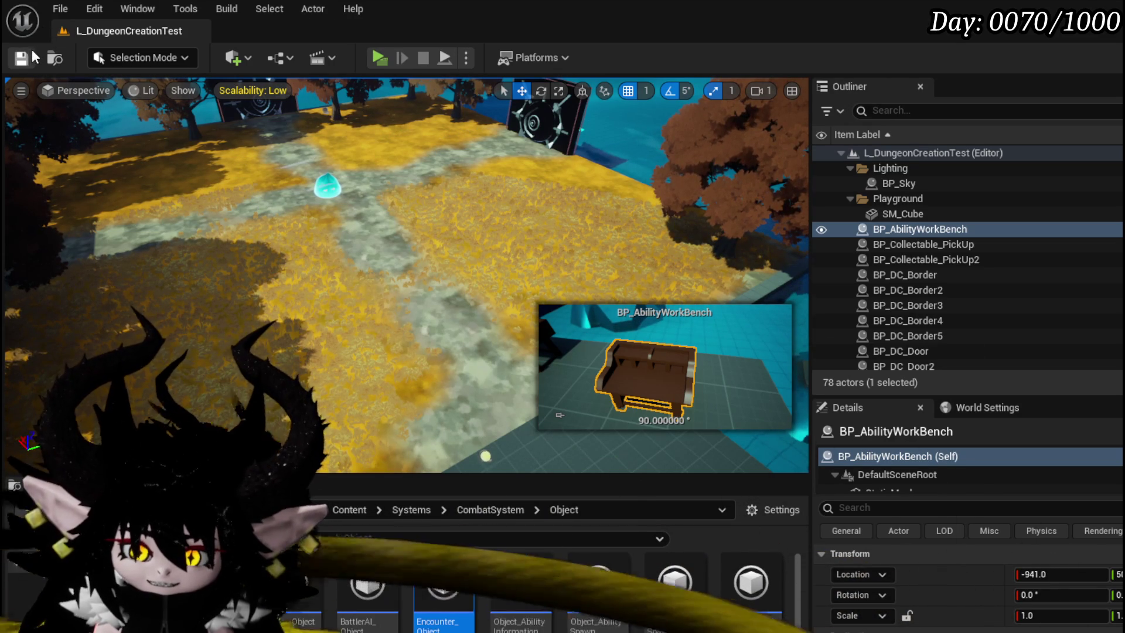
{"action": "key", "text": "ctrl+s"}
- Fly the level view around the arena, trees, gate and grid wall
{"action": "left_click_drag", "start_coordinate": [327, 194], "coordinate": [328, 282]}
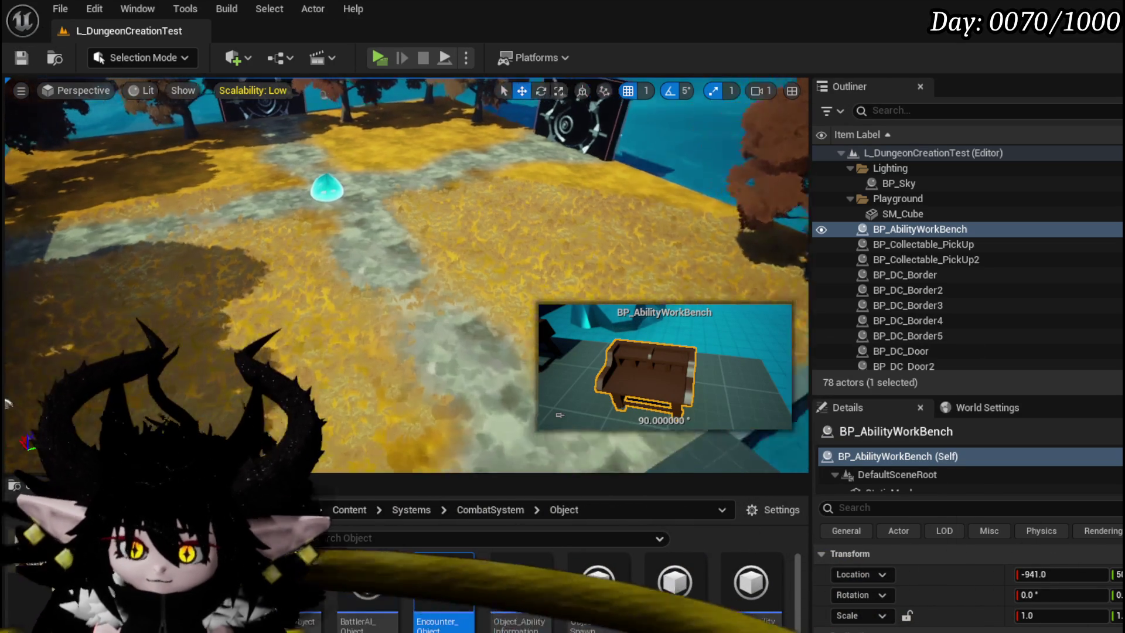
{"action": "left_click_drag", "start_coordinate": [405, 263], "coordinate": [334, 228]}
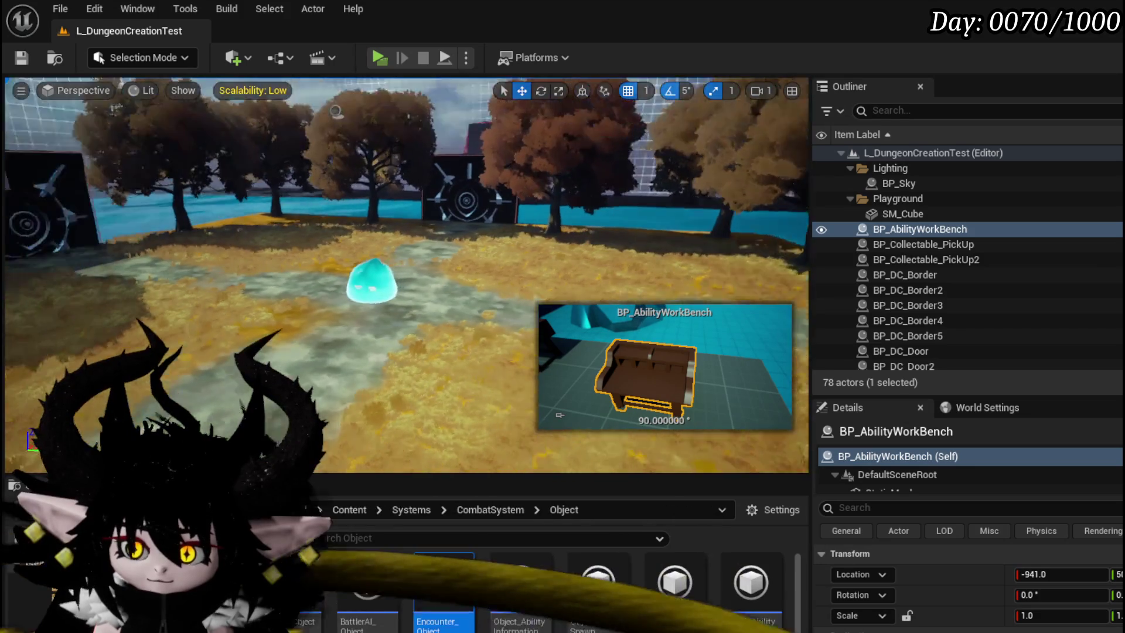
{"action": "left_click_drag", "start_coordinate": [405, 264], "coordinate": [352, 219]}
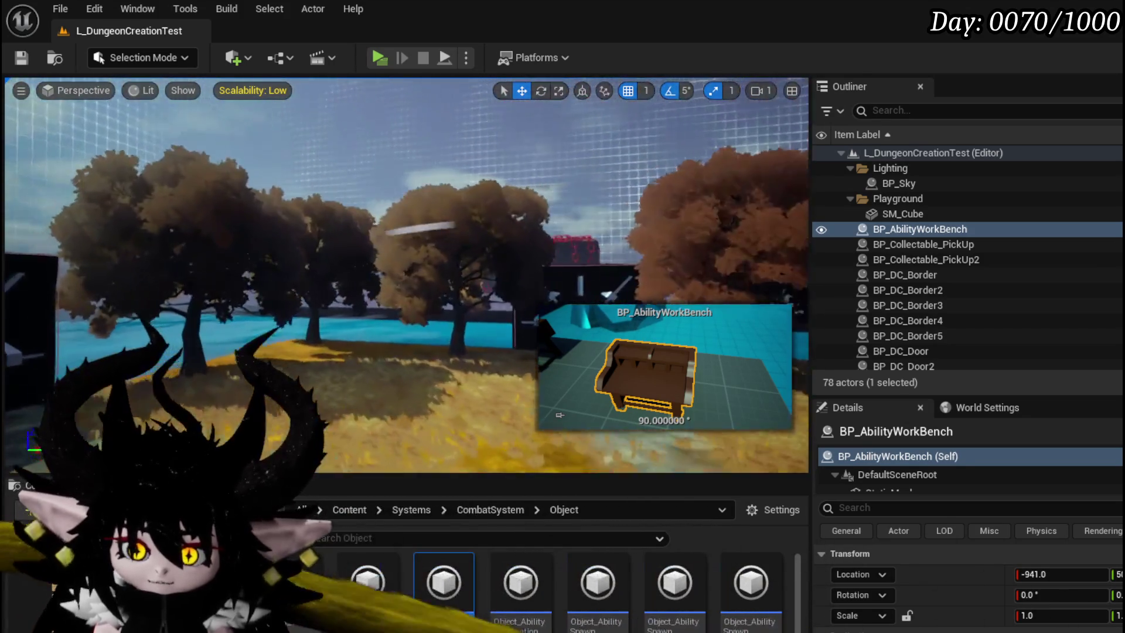
{"action": "mouse_move", "coordinate": [388, 264]}
{"action": "left_mouse_down"}
{"action": "mouse_move", "coordinate": [388, 208]}
{"action": "mouse_move", "coordinate": [378, 213]}
{"action": "left_mouse_up"}
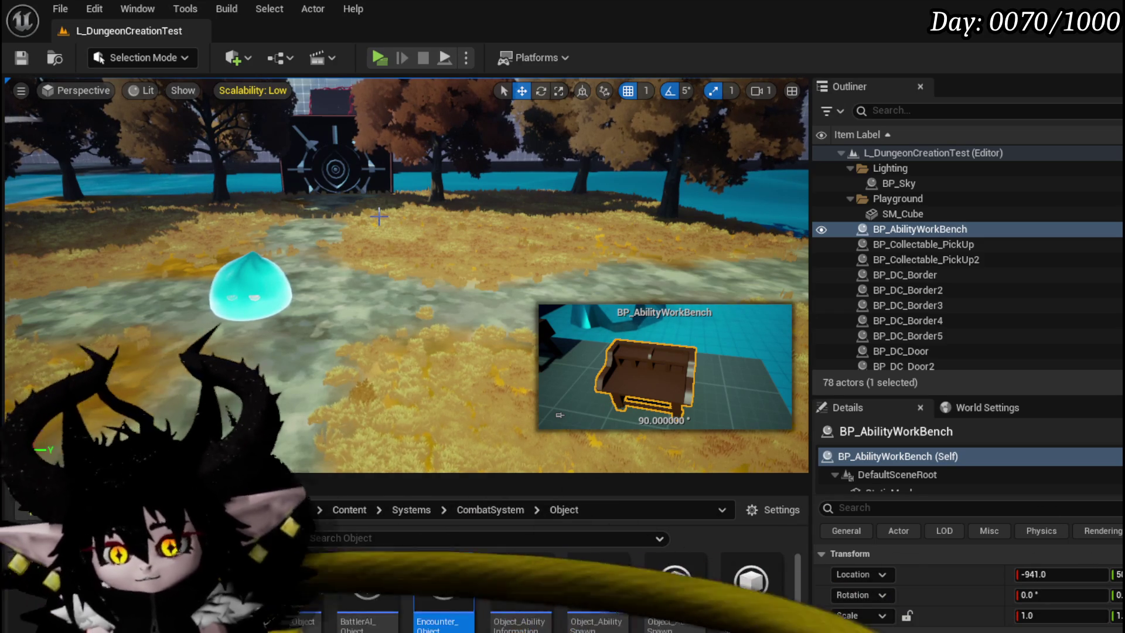
{"action": "left_click_drag", "start_coordinate": [386, 154], "coordinate": [422, 351]}
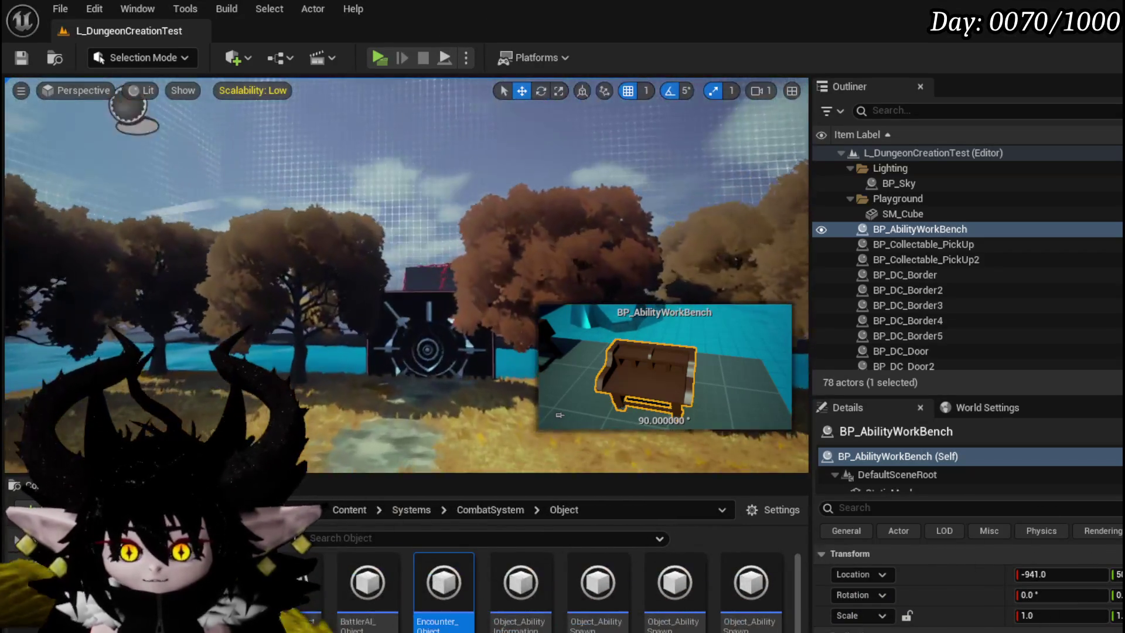
{"action": "mouse_move", "coordinate": [405, 265]}
{"action": "left_mouse_down"}
{"action": "mouse_move", "coordinate": [404, 282]}
{"action": "mouse_move", "coordinate": [401, 234]}
{"action": "left_mouse_up"}
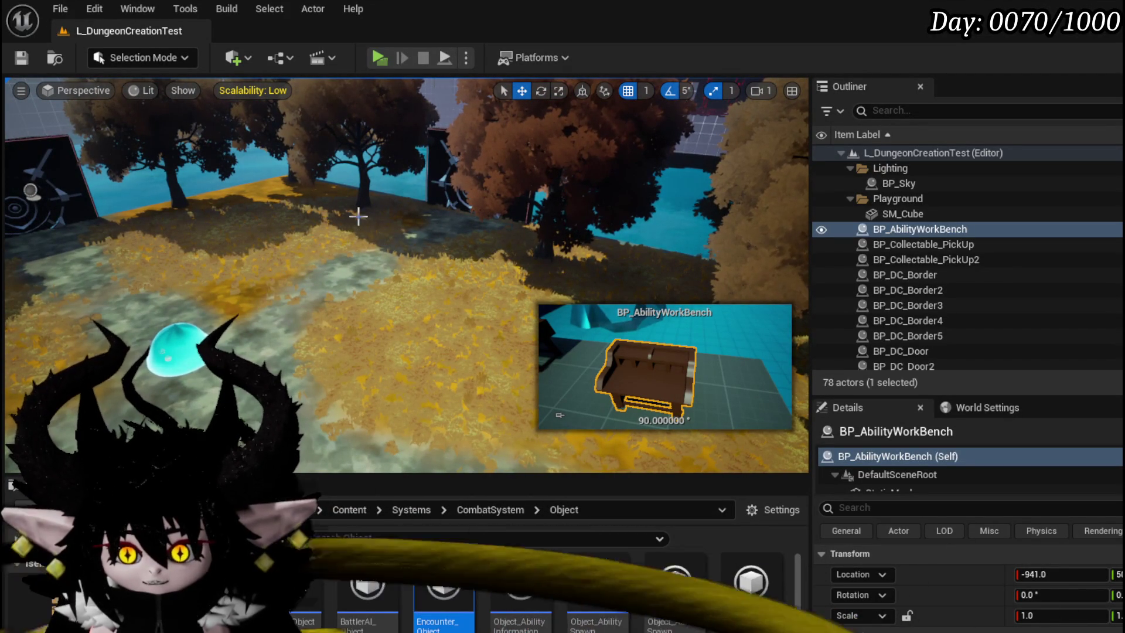
{"action": "mouse_move", "coordinate": [373, 254]}
{"action": "left_mouse_down"}
{"action": "mouse_move", "coordinate": [388, 229]}
{"action": "mouse_move", "coordinate": [385, 249]}
{"action": "left_mouse_up"}
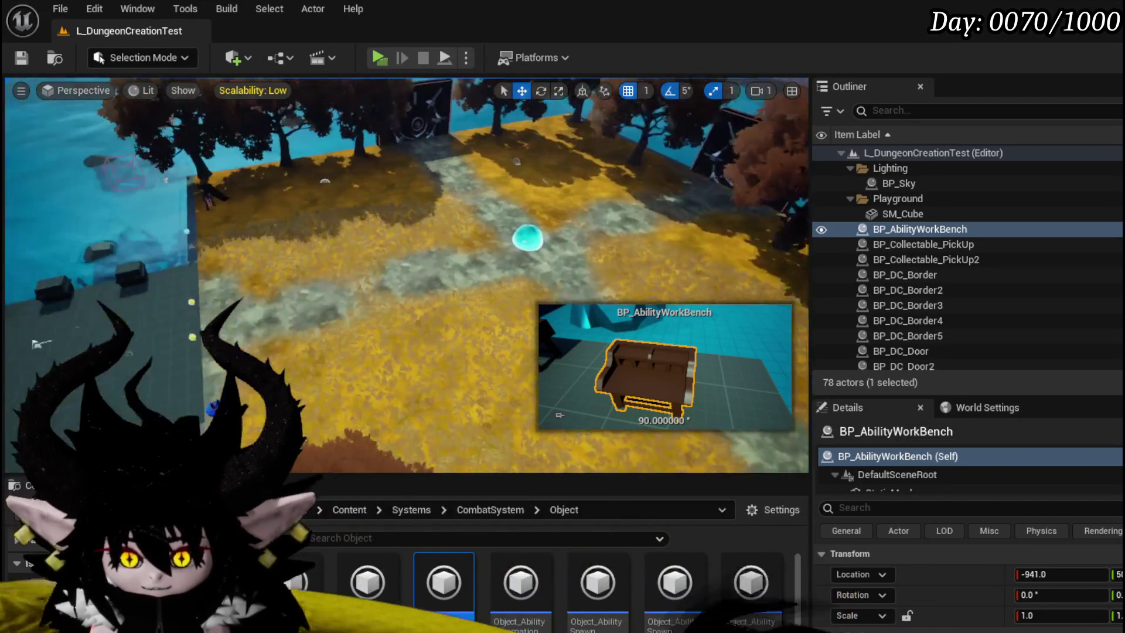
- Pan over the arena paths and trees, save the level again and tilt the view to the horizon
{"action": "left_click_drag", "start_coordinate": [316, 280], "coordinate": [316, 228]}
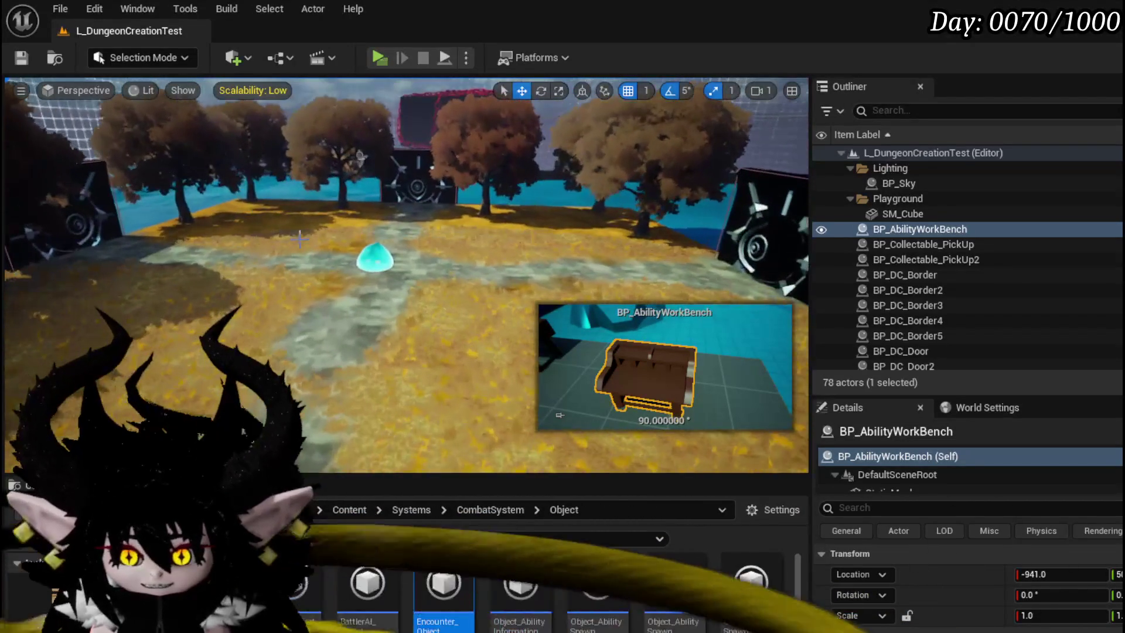
{"action": "mouse_move", "coordinate": [404, 264]}
{"action": "left_mouse_down"}
{"action": "mouse_move", "coordinate": [334, 334]}
{"action": "mouse_move", "coordinate": [265, 335]}
{"action": "left_mouse_up"}
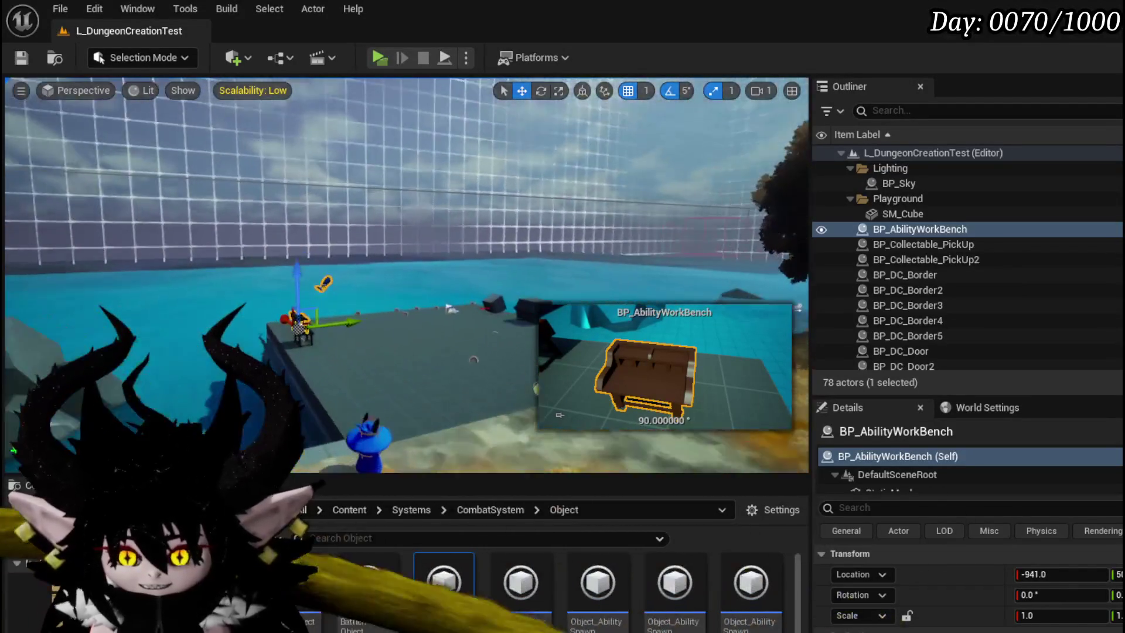
{"action": "left_click_drag", "start_coordinate": [404, 264], "coordinate": [352, 316]}
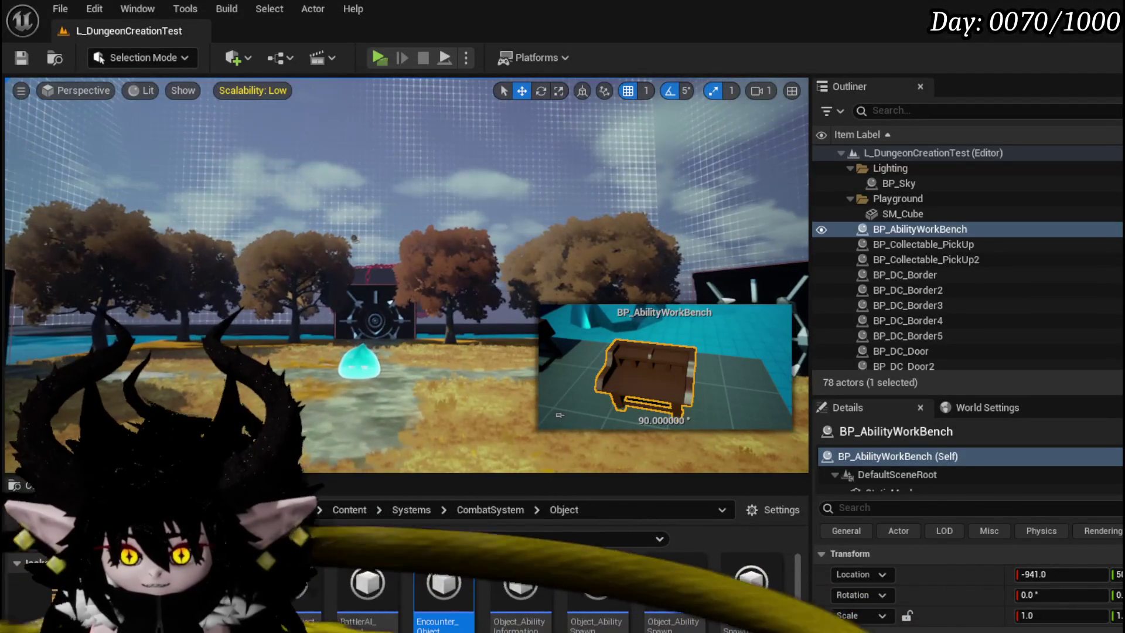
{"action": "left_click", "coordinate": [21, 58]}
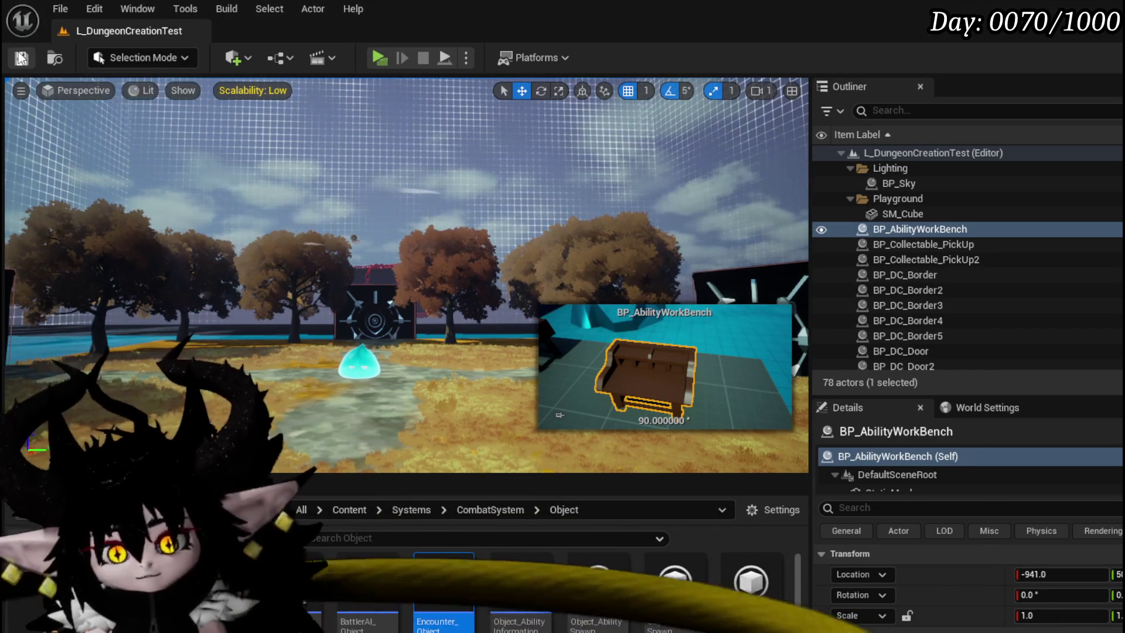
{"action": "key", "text": "ctrl+s"}
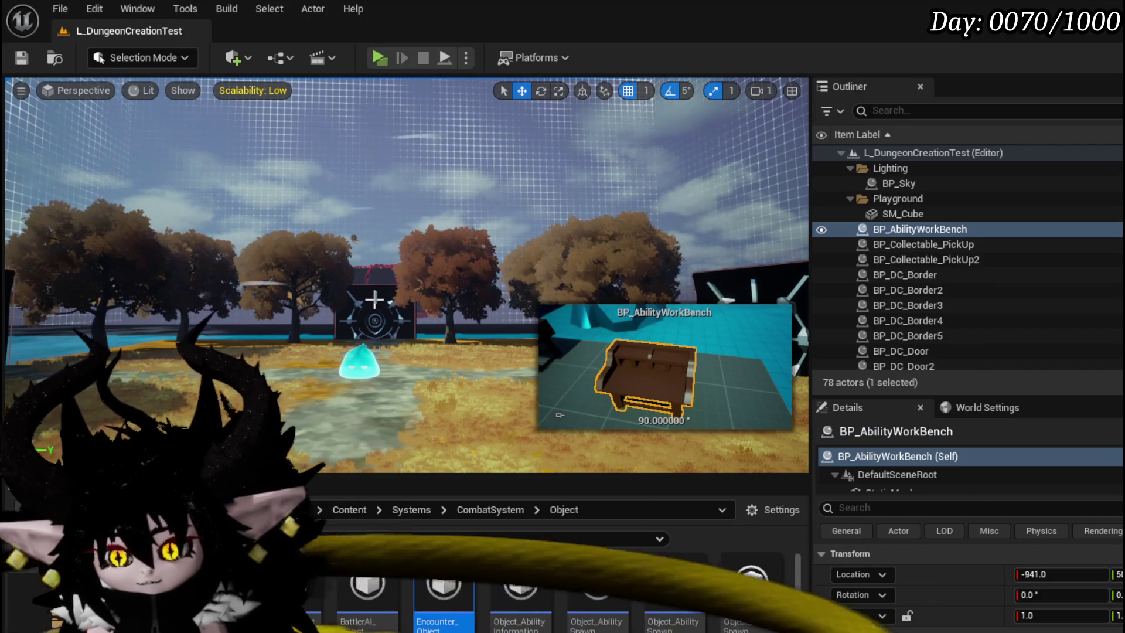
{"action": "left_click_drag", "start_coordinate": [373, 300], "coordinate": [405, 176]}
{"action": "left_click_drag", "start_coordinate": [378, 220], "coordinate": [368, 317]}
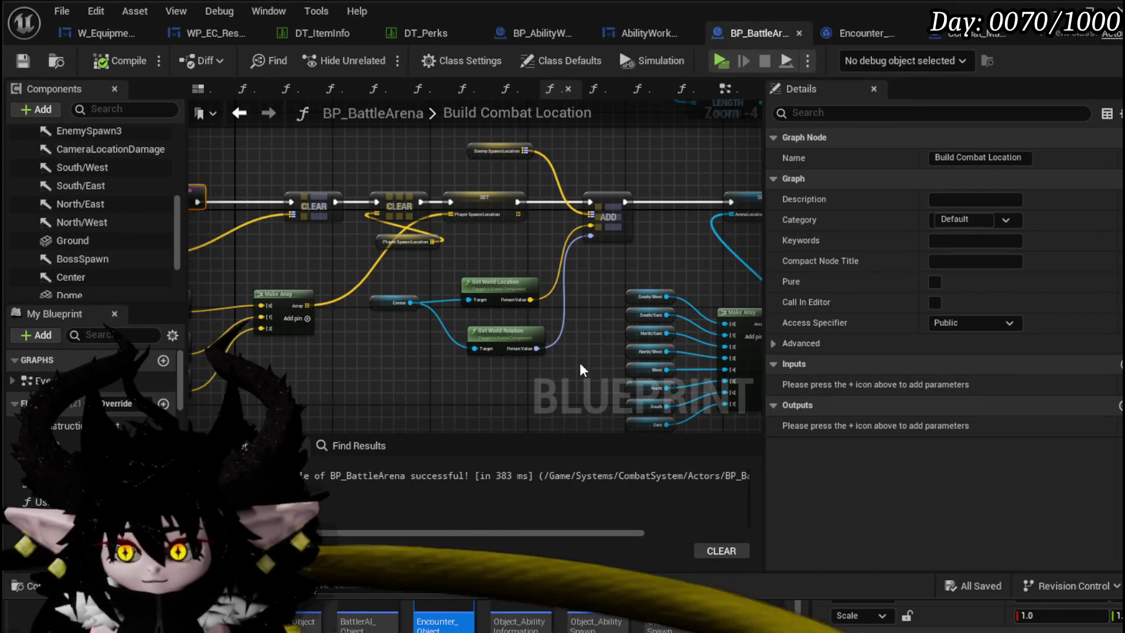
- Check Encounter_Object and Combat_Manager's SpawnActor node, close the blueprint window and start Play-in-Editor
{"action": "left_click", "coordinate": [866, 33]}
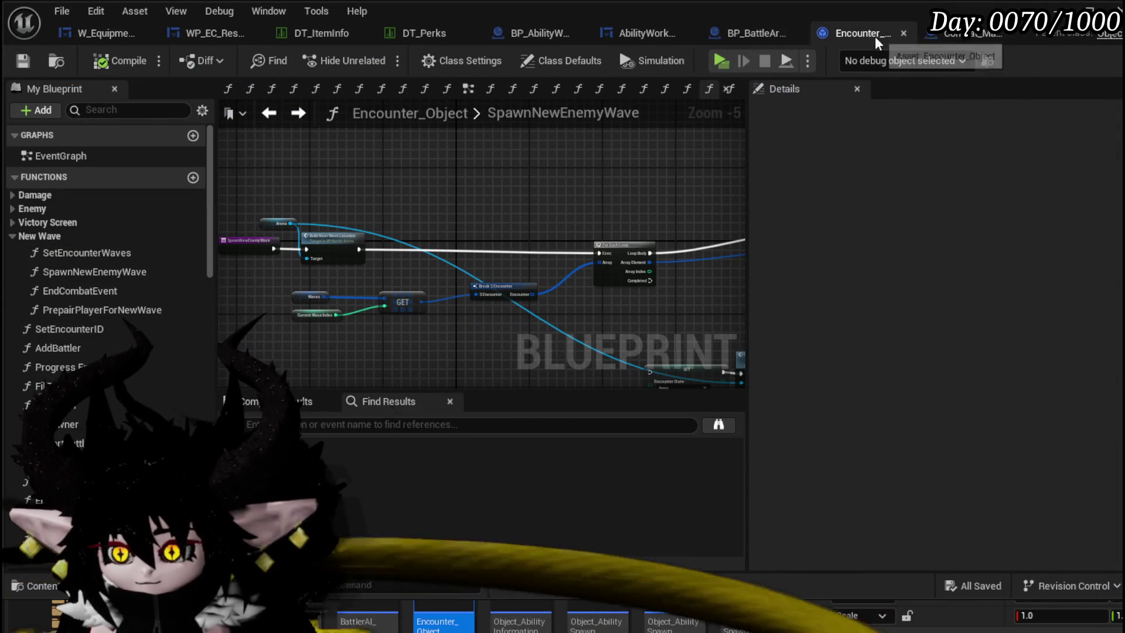
{"action": "left_click", "coordinate": [947, 36]}
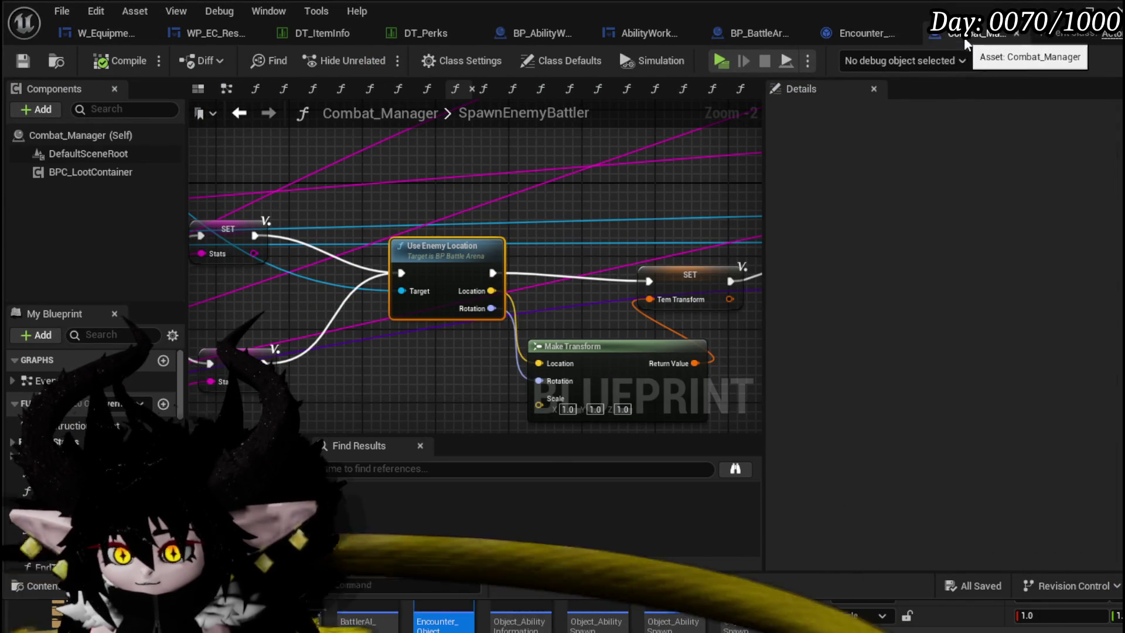
{"action": "left_click_drag", "start_coordinate": [651, 265], "coordinate": [466, 200]}
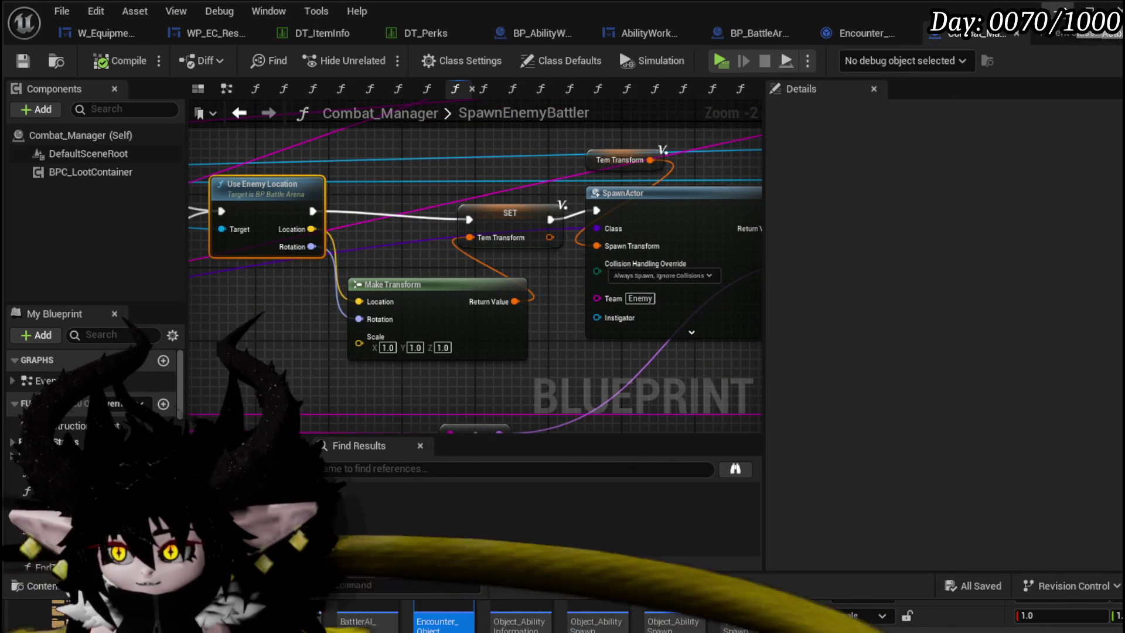
{"action": "key", "text": "ctrl+w"}
{"action": "key", "text": "alt+p"}
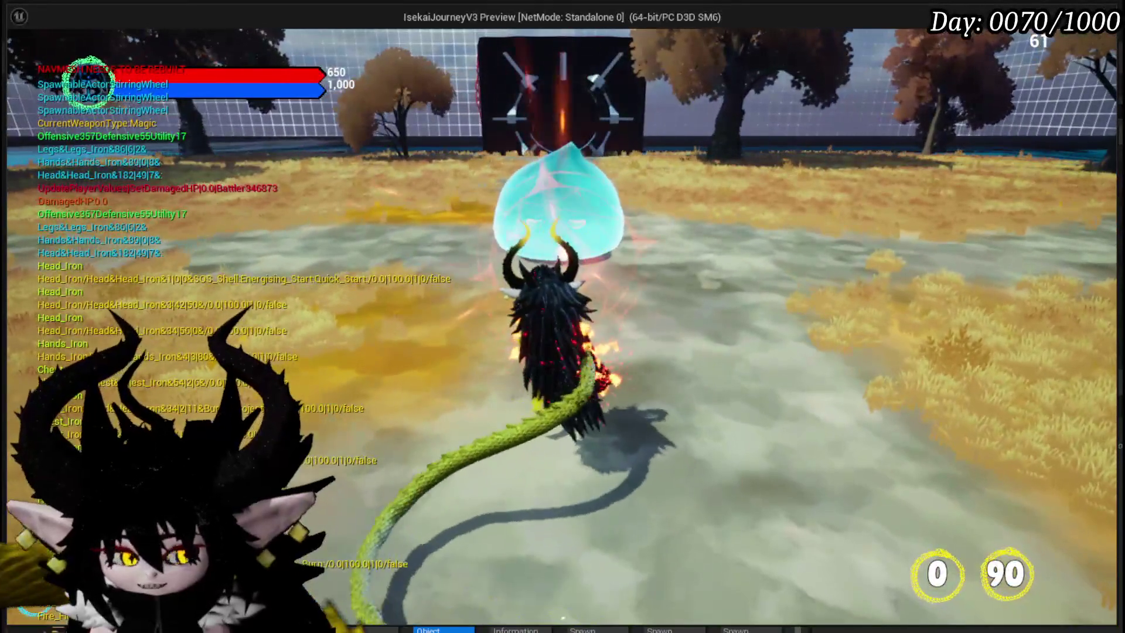
- Fight the slimes with cards including CLAW, end the play-test and save all packages
{"action": "left_click", "coordinate": [563, 317]}
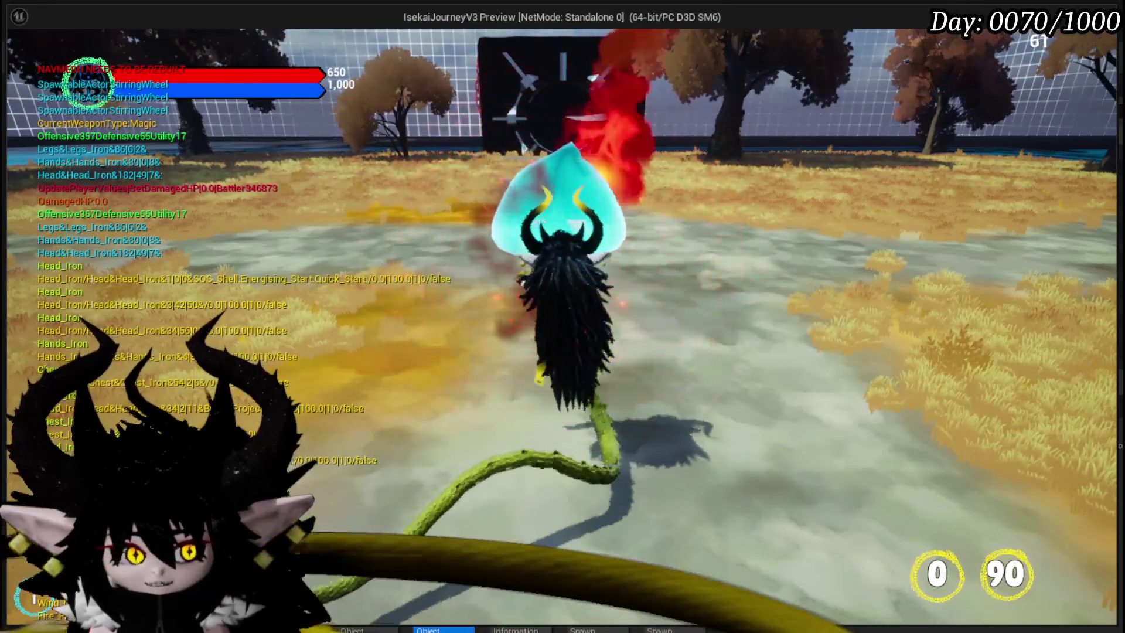
{"action": "key", "text": "w"}
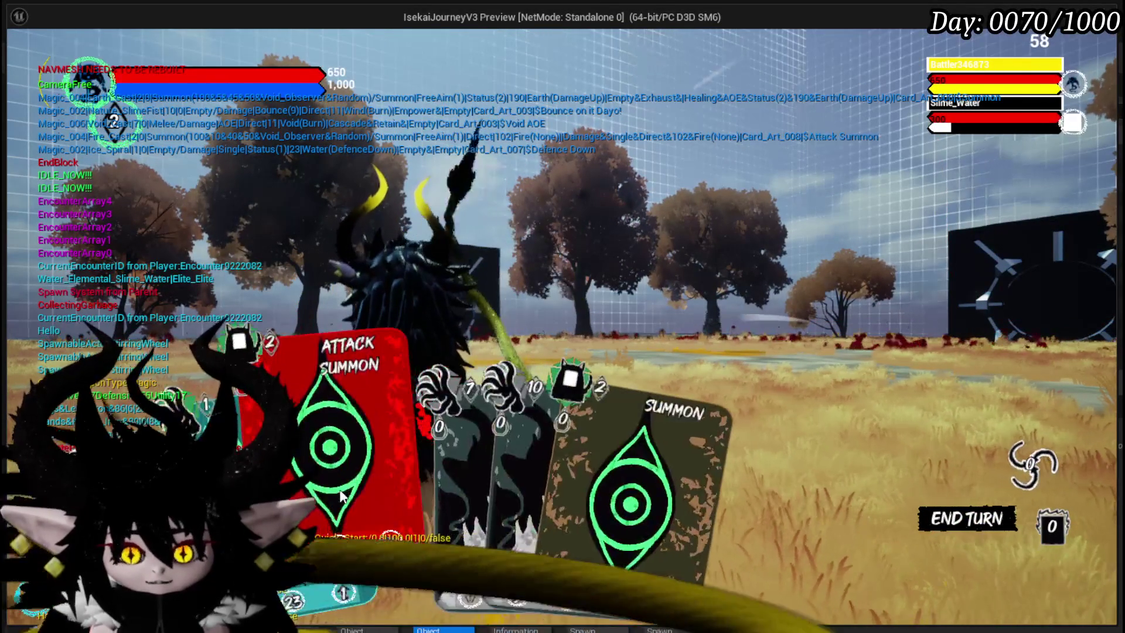
{"action": "mouse_move", "coordinate": [631, 493]}
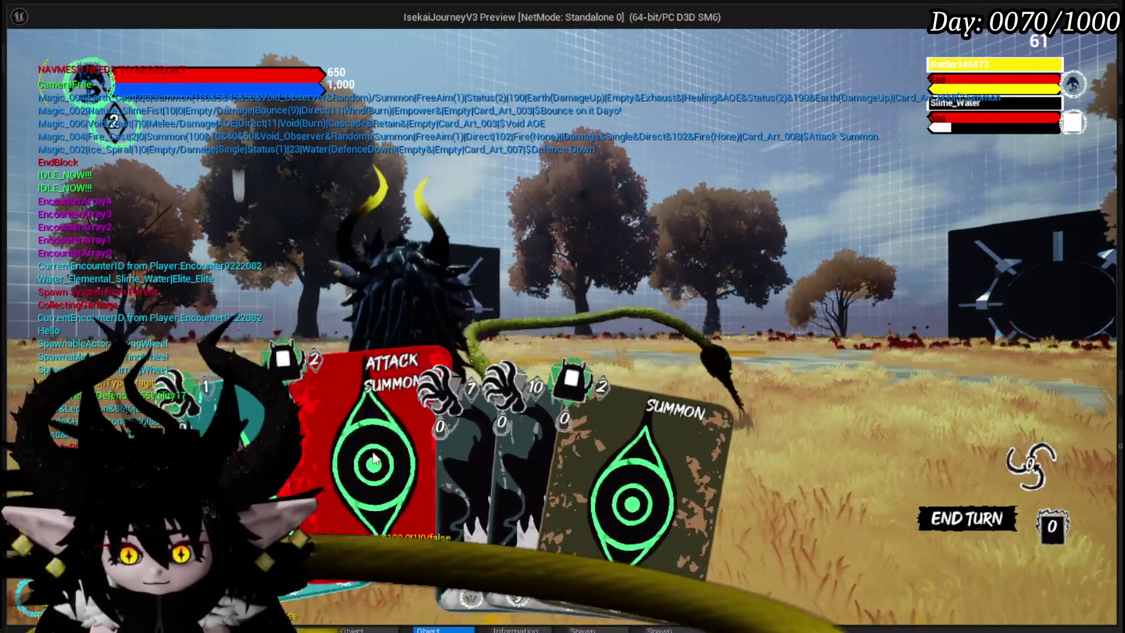
{"action": "left_click", "coordinate": [459, 448]}
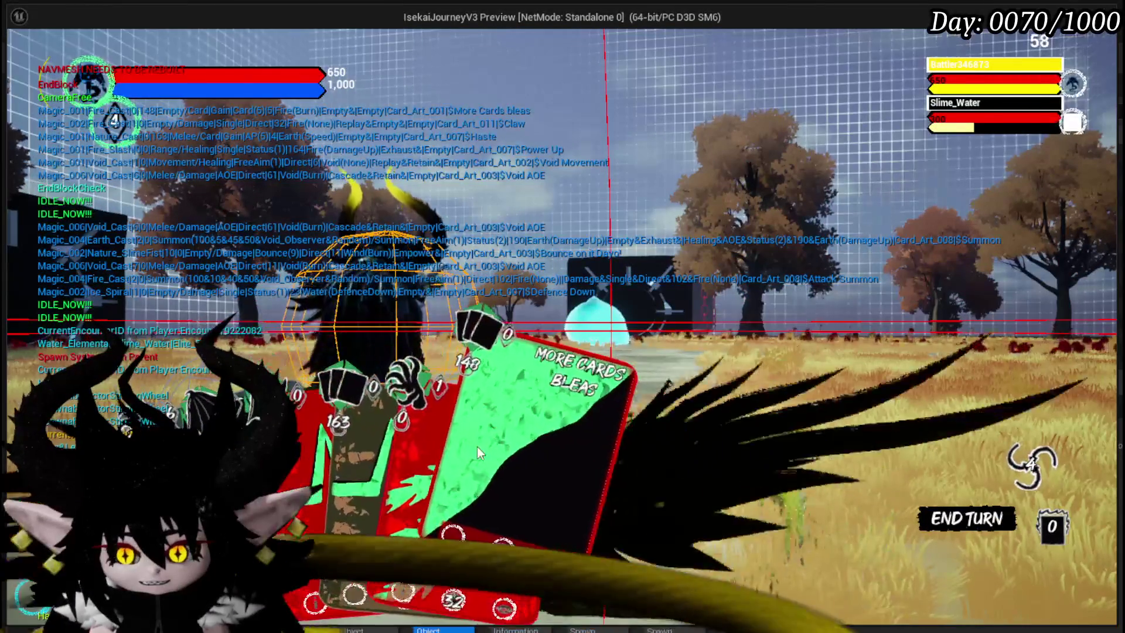
{"action": "left_click", "coordinate": [478, 422]}
{"action": "left_click", "coordinate": [561, 393]}
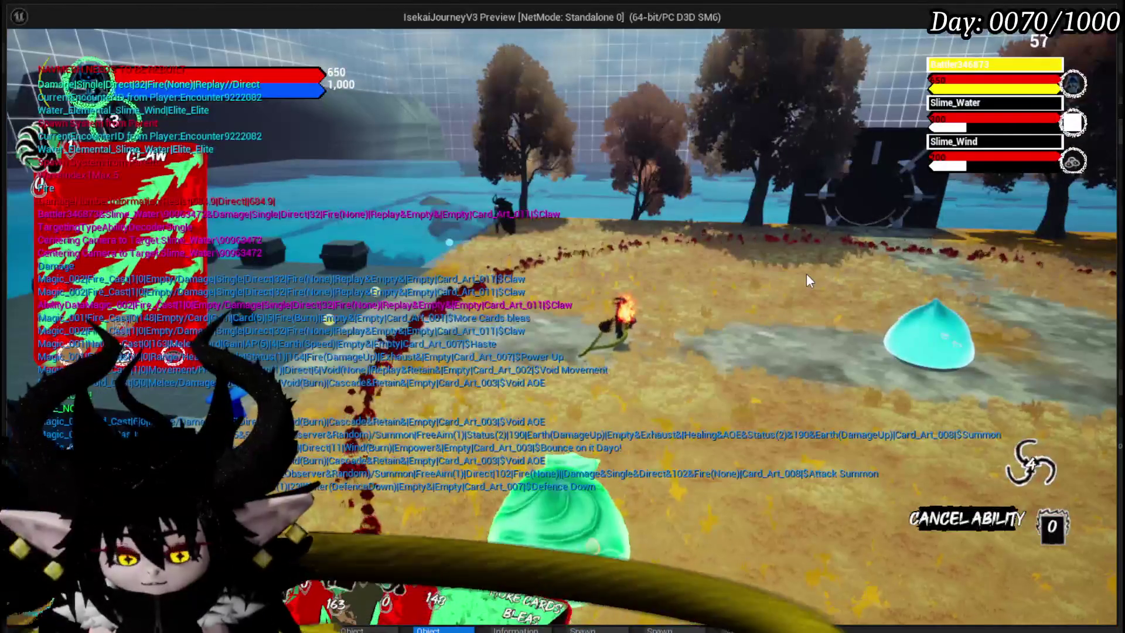
{"action": "key", "text": "Escape"}
{"action": "left_click", "coordinate": [22, 58]}
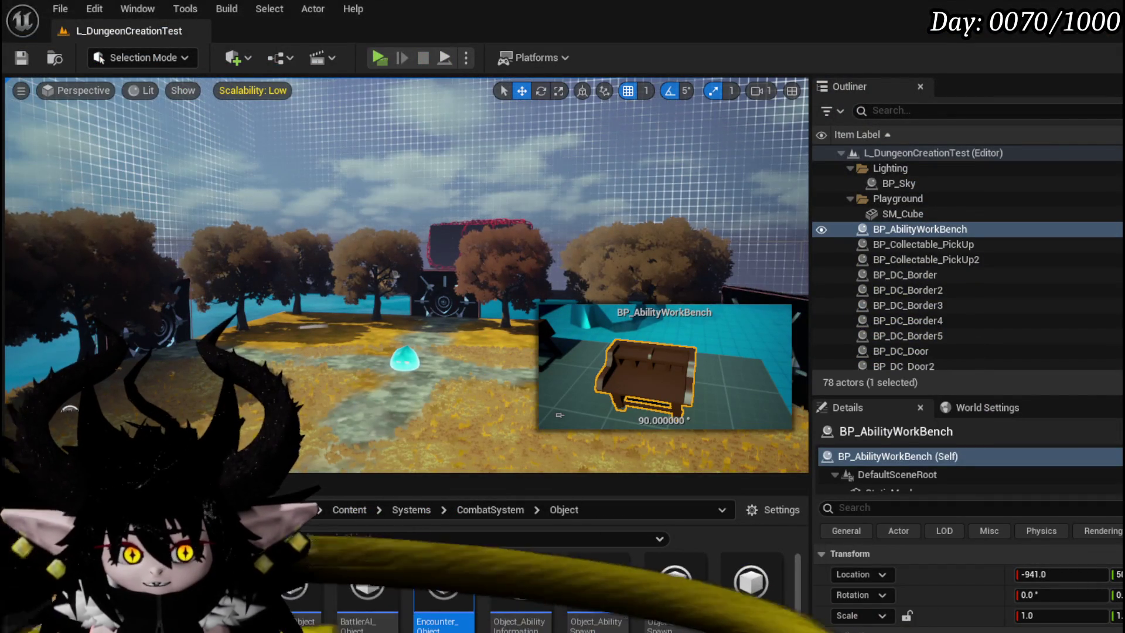
- Rearrange UseEnemyLocation's Enemy Spawn Location and FIND nodes around the Return Node
{"action": "key", "text": "alt+Tab"}
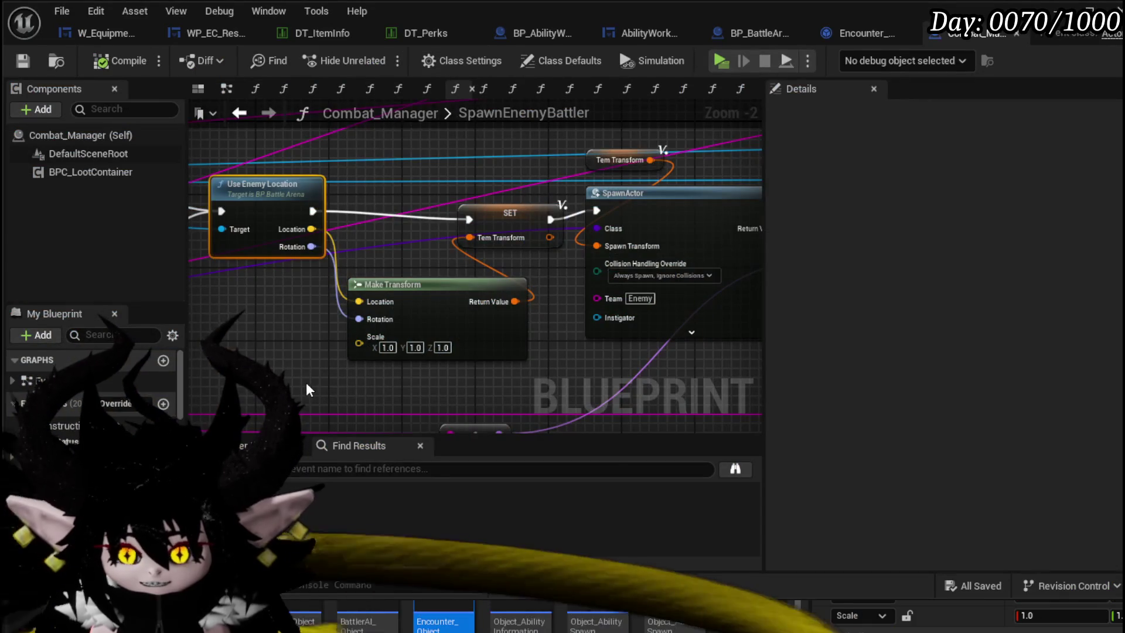
{"action": "double_click", "coordinate": [263, 187]}
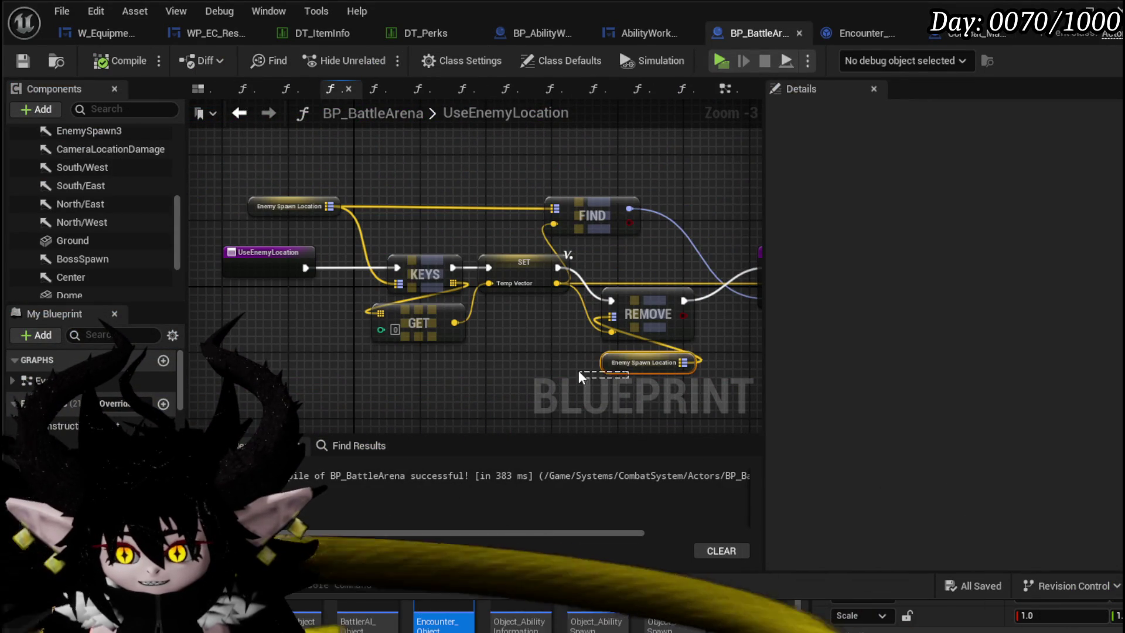
{"action": "left_click_drag", "start_coordinate": [616, 363], "coordinate": [528, 372]}
{"action": "left_click_drag", "start_coordinate": [620, 372], "coordinate": [484, 351]}
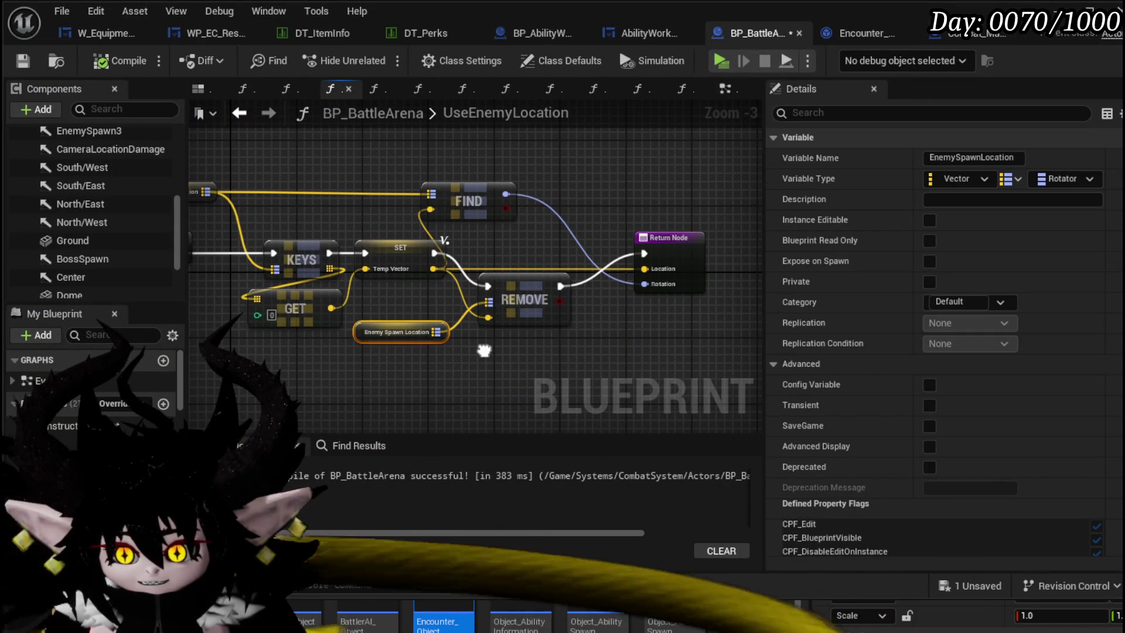
{"action": "mouse_move", "coordinate": [471, 201]}
{"action": "left_mouse_down"}
{"action": "mouse_move", "coordinate": [521, 208]}
{"action": "mouse_move", "coordinate": [541, 200]}
{"action": "left_mouse_up"}
{"action": "left_click_drag", "start_coordinate": [391, 191], "coordinate": [529, 210]}
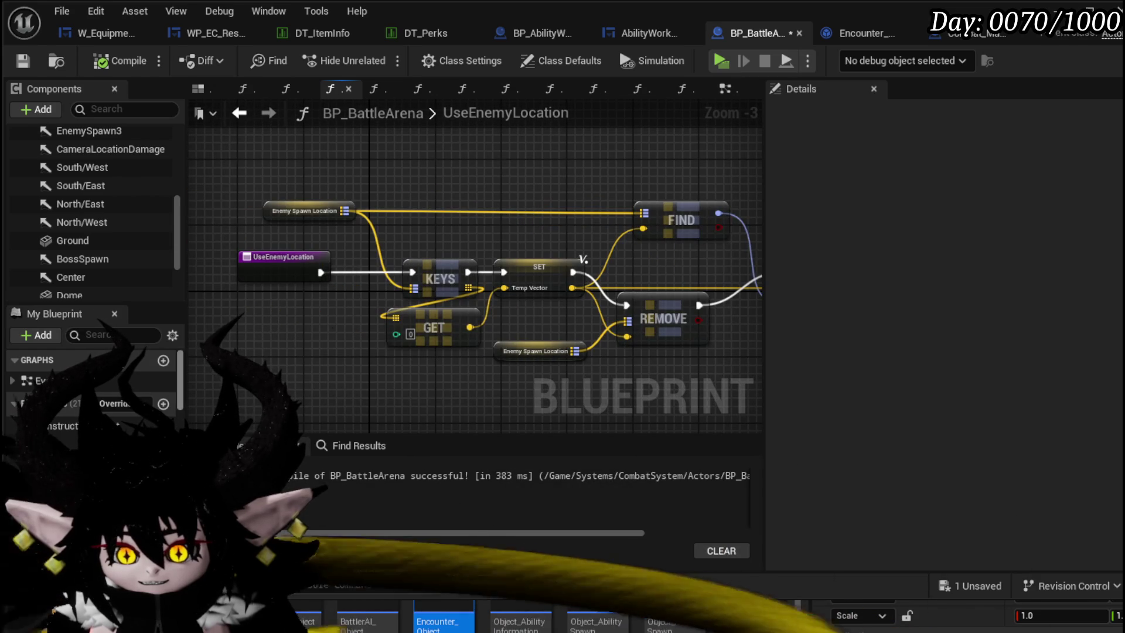
- Inspect the Center node in Build Combat Location, then look over the EventGraph's Server Add Wave logic
{"action": "left_click", "coordinate": [550, 88]}
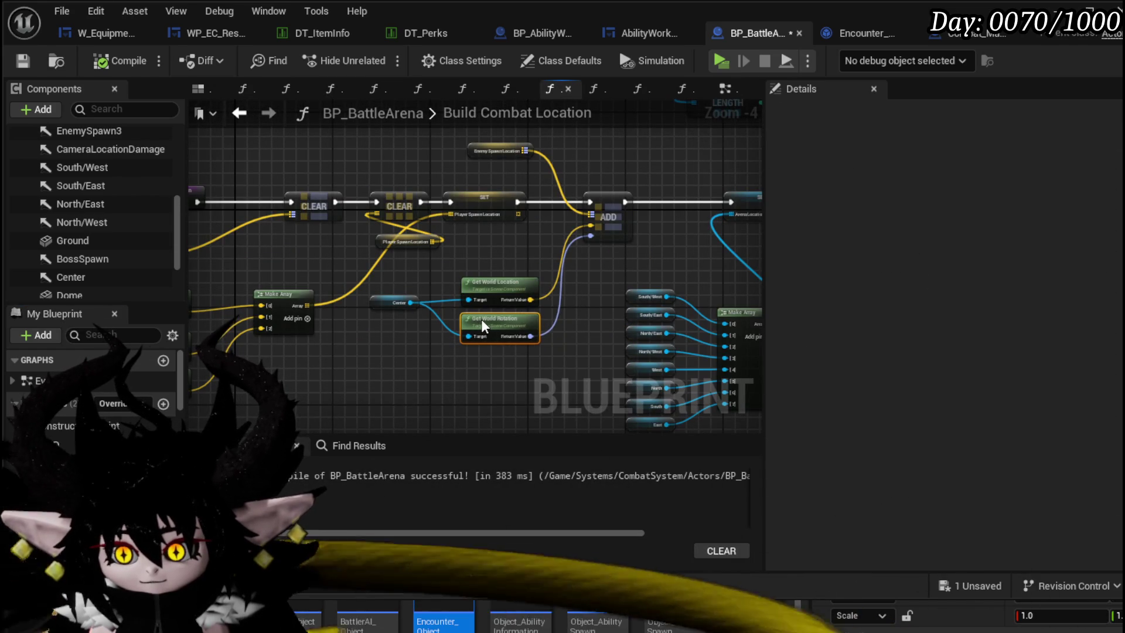
{"action": "scroll", "coordinate": [477, 291], "scroll_direction": "up", "scroll_amount": 1}
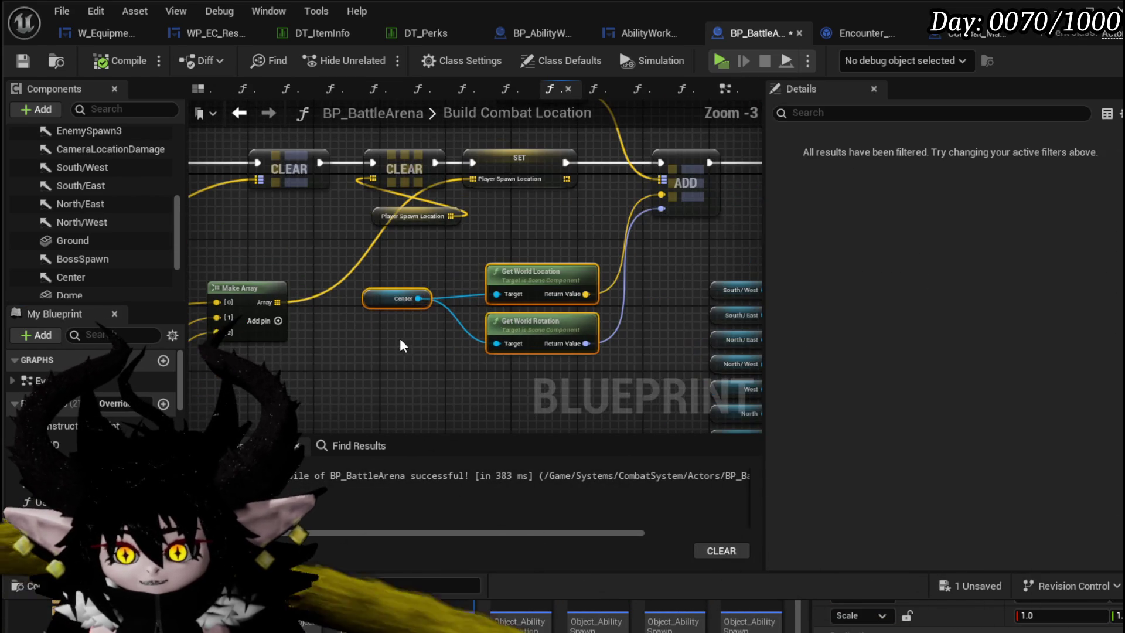
{"action": "left_click", "coordinate": [381, 308]}
{"action": "left_click_drag", "start_coordinate": [514, 345], "coordinate": [379, 342]}
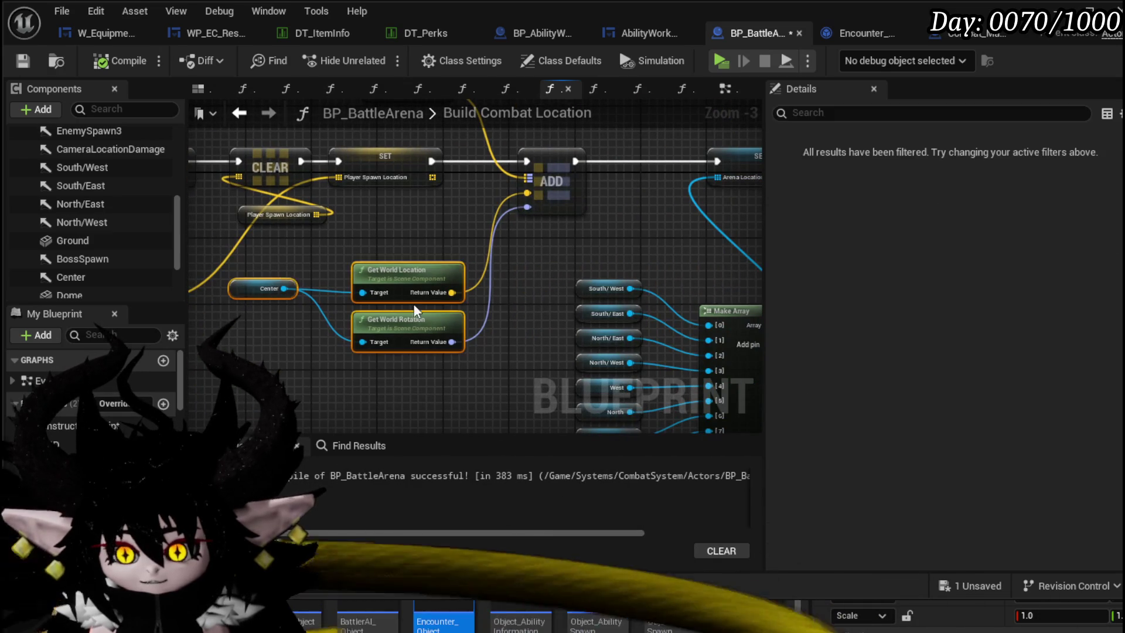
{"action": "mouse_move", "coordinate": [440, 255]}
{"action": "left_mouse_down"}
{"action": "mouse_move", "coordinate": [414, 319]}
{"action": "mouse_move", "coordinate": [446, 269]}
{"action": "left_mouse_up"}
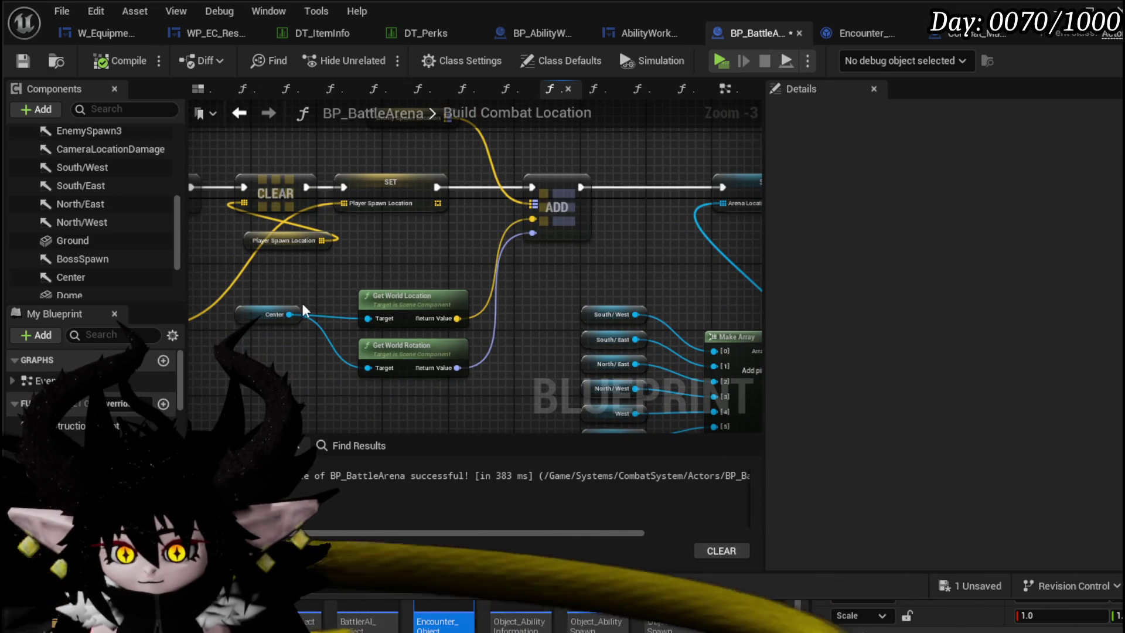
{"action": "left_click", "coordinate": [725, 88]}
{"action": "left_click_drag", "start_coordinate": [343, 238], "coordinate": [243, 208]}
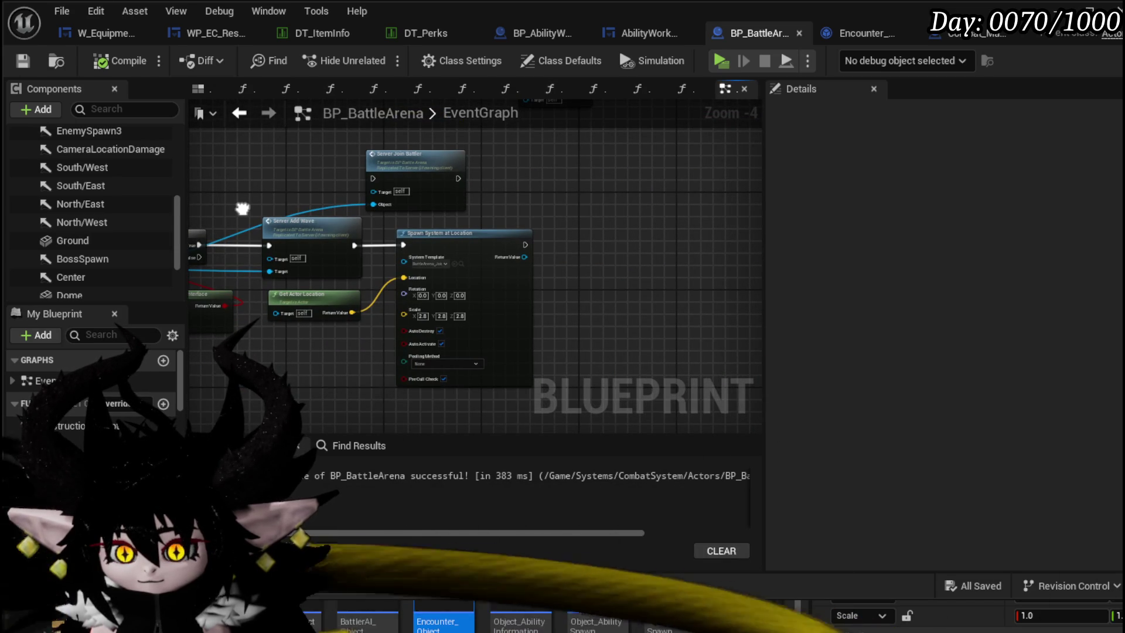
{"action": "left_click_drag", "start_coordinate": [243, 208], "coordinate": [441, 232]}
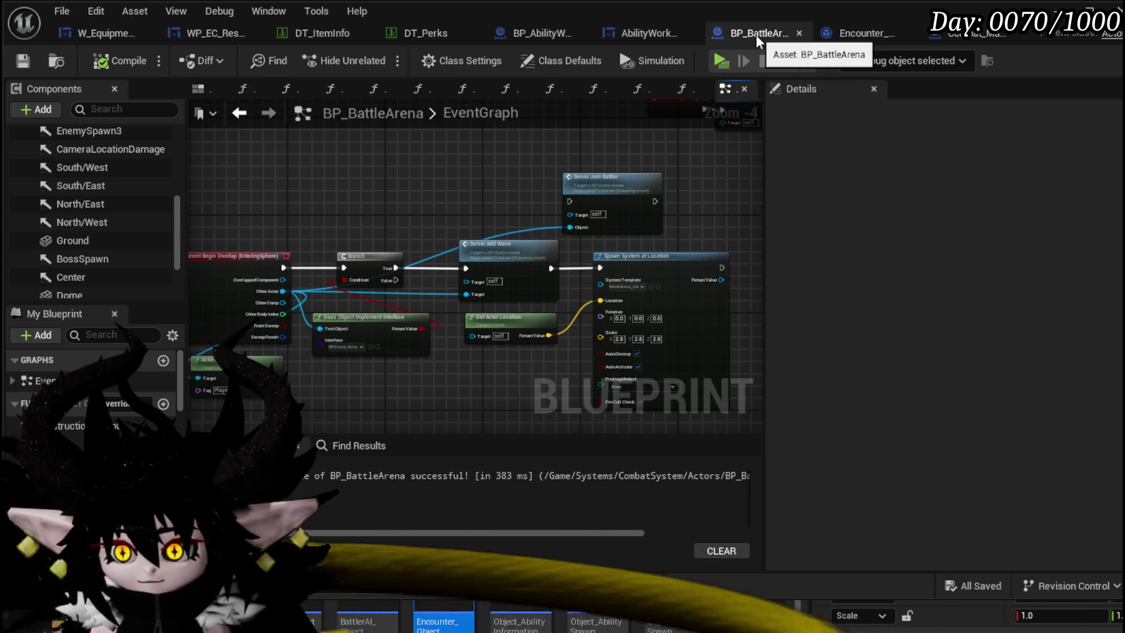
- Check the North/East arrow, Ground disc and Center arrow rotations in the viewport, then return to Build Combat Location
{"action": "left_click", "coordinate": [202, 89]}
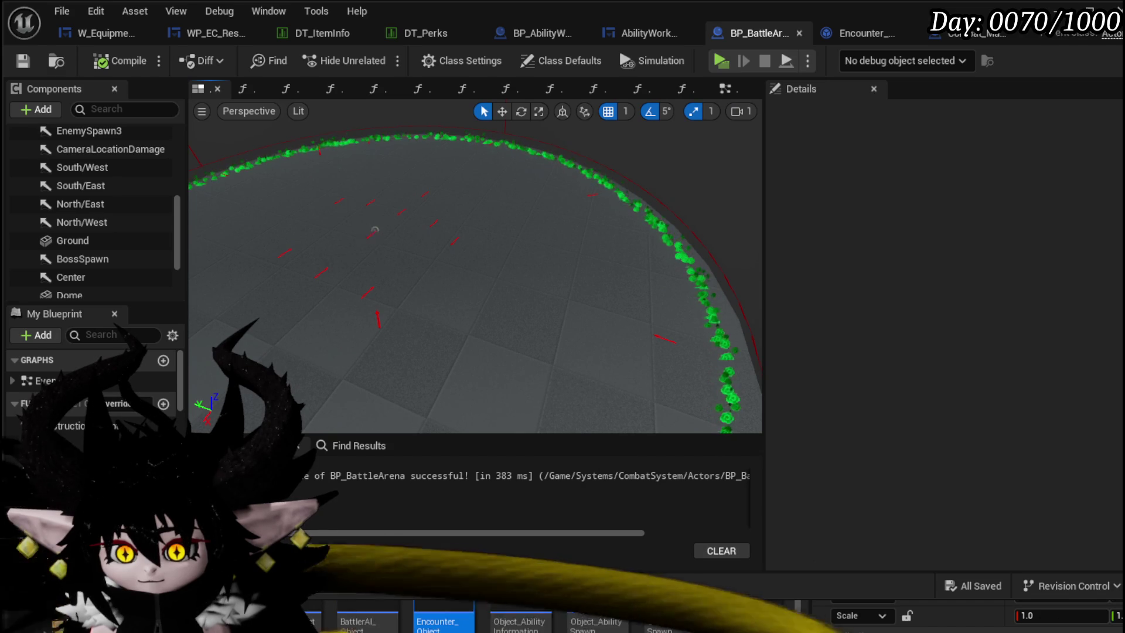
{"action": "left_click", "coordinate": [375, 229]}
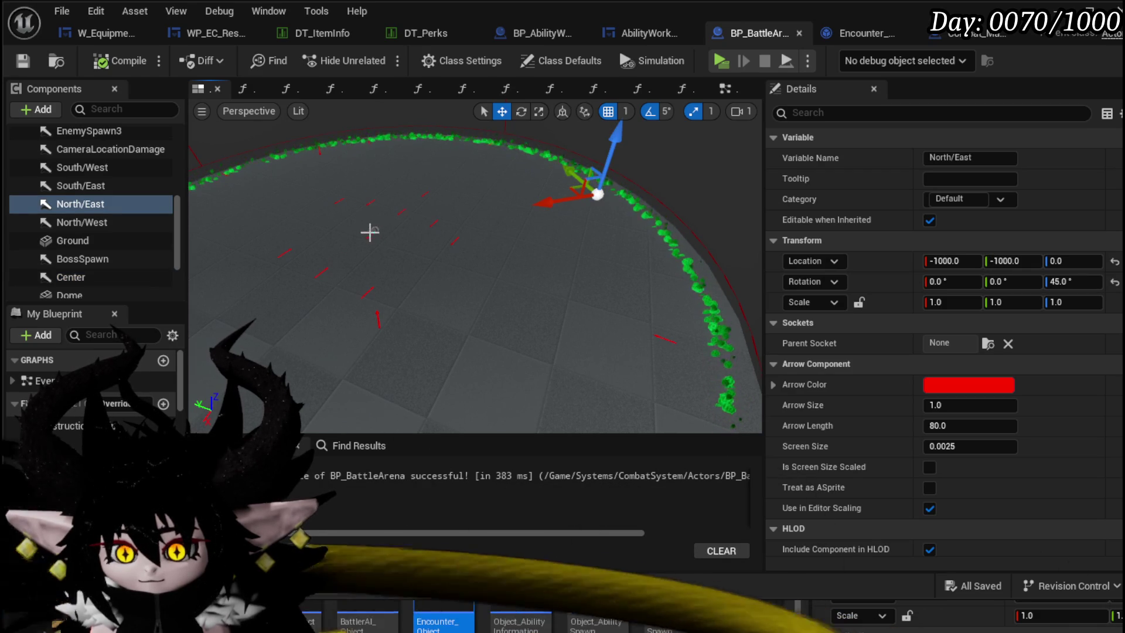
{"action": "left_click", "coordinate": [370, 233]}
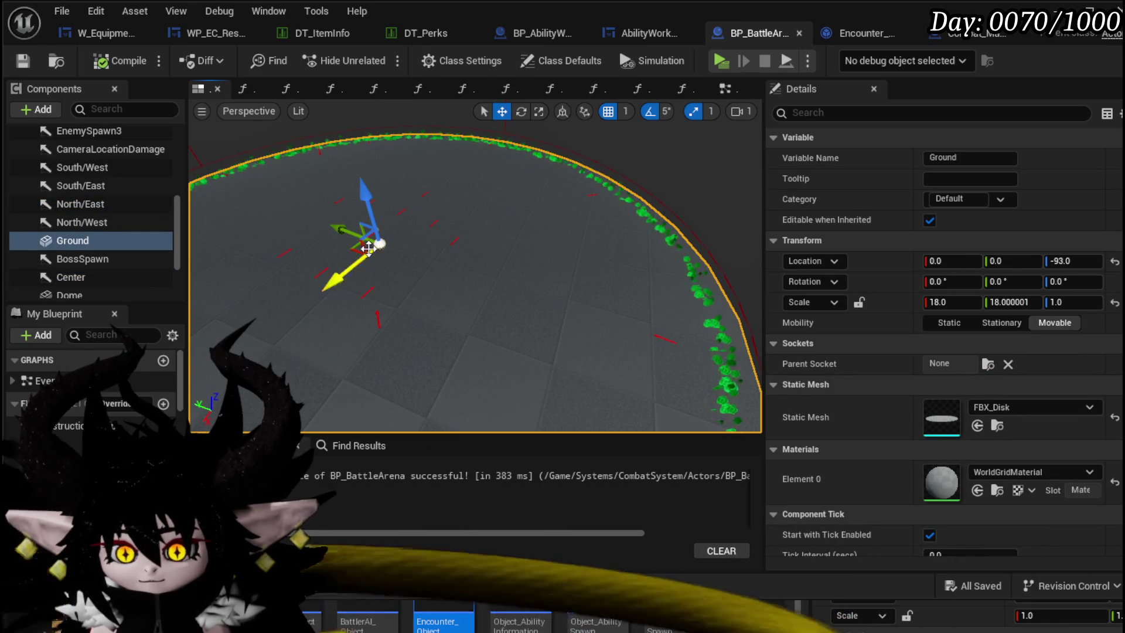
{"action": "scroll", "coordinate": [127, 196], "scroll_direction": "up", "scroll_amount": 5}
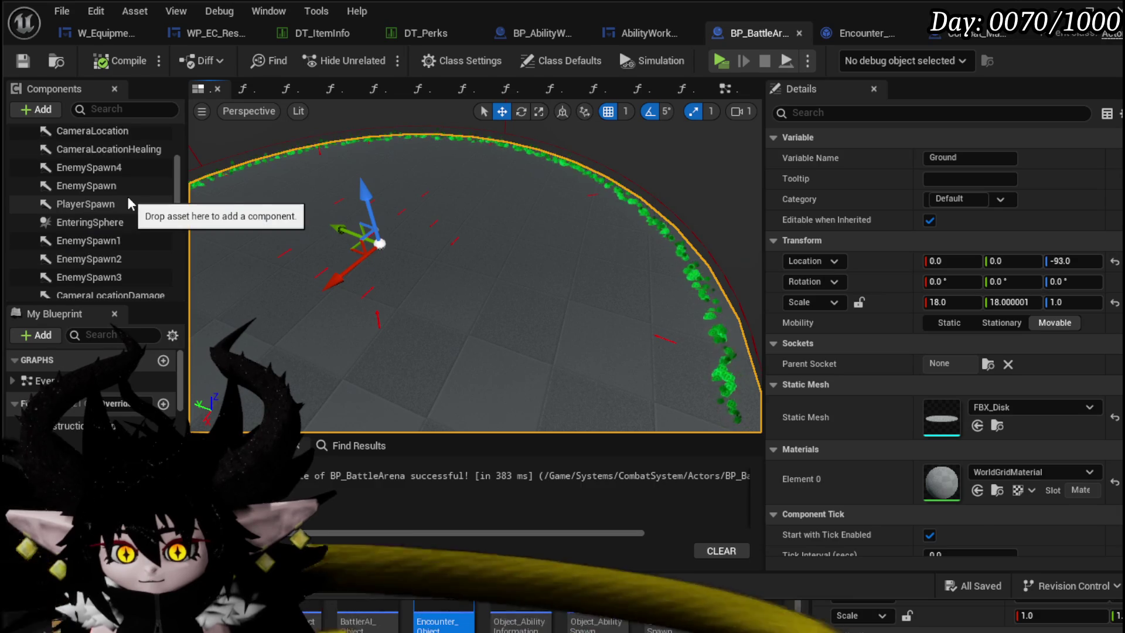
{"action": "scroll", "coordinate": [129, 188], "scroll_direction": "down", "scroll_amount": 3}
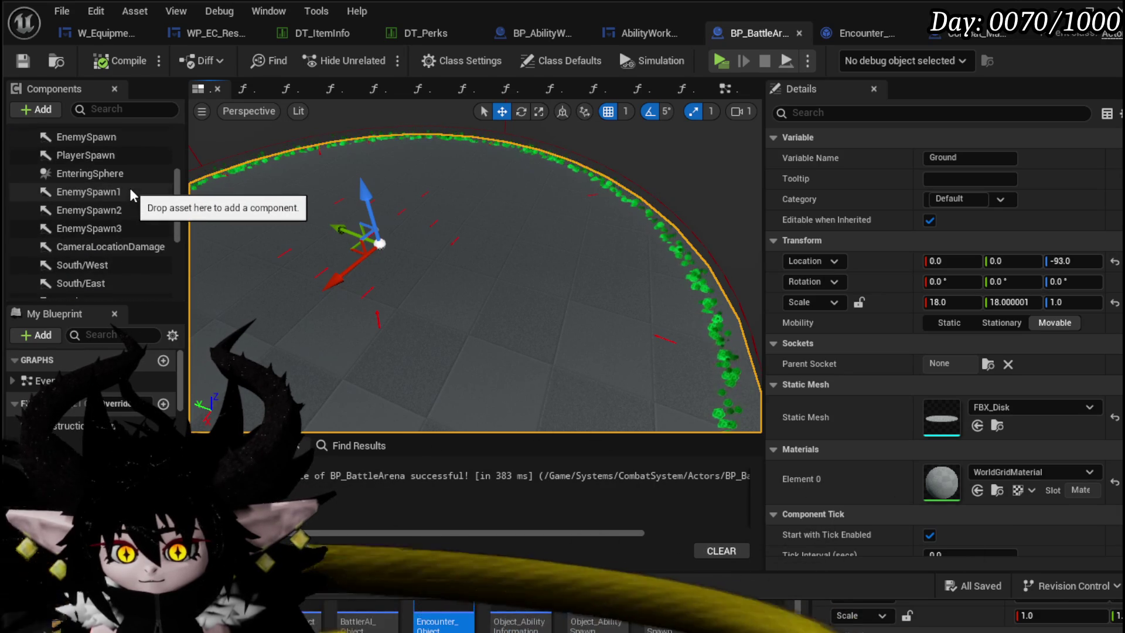
{"action": "scroll", "coordinate": [129, 187], "scroll_direction": "down", "scroll_amount": 3}
{"action": "scroll", "coordinate": [129, 187], "scroll_direction": "down", "scroll_amount": 2}
{"action": "left_click", "coordinate": [109, 228]}
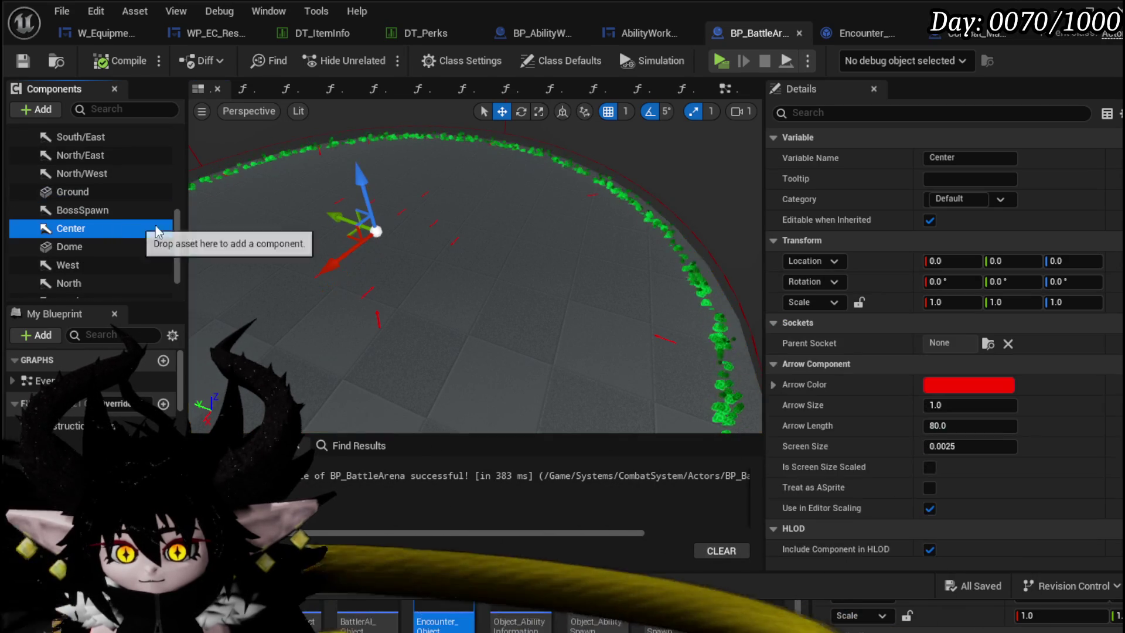
{"action": "mouse_move", "coordinate": [527, 263]}
{"action": "left_mouse_down"}
{"action": "mouse_move", "coordinate": [725, 237]}
{"action": "mouse_move", "coordinate": [673, 228]}
{"action": "left_mouse_up"}
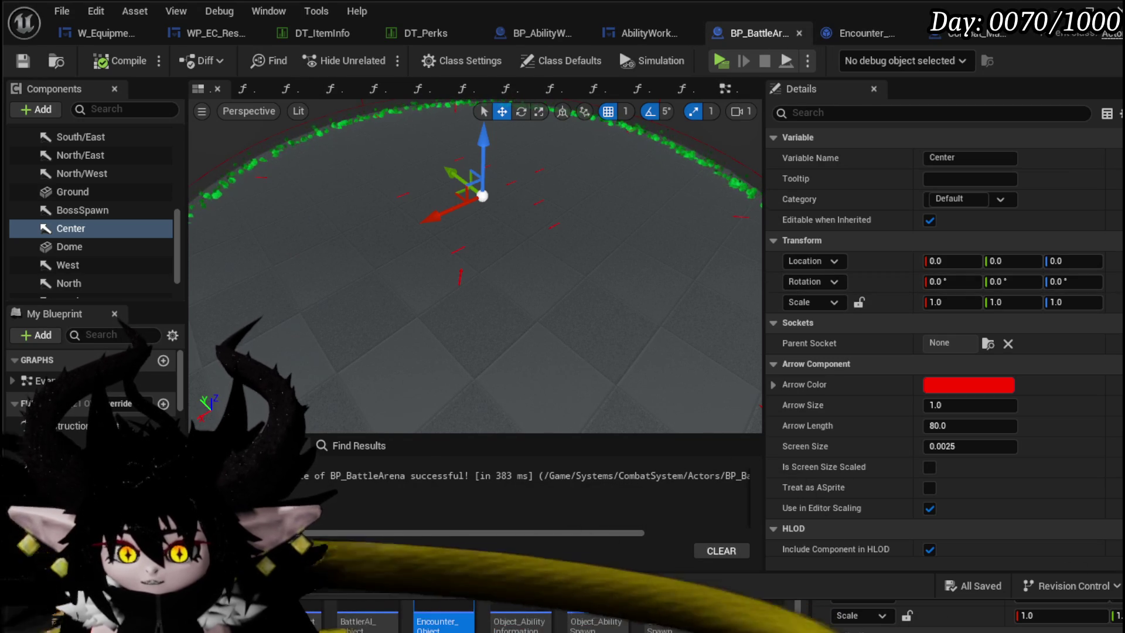
{"action": "left_click", "coordinate": [550, 89]}
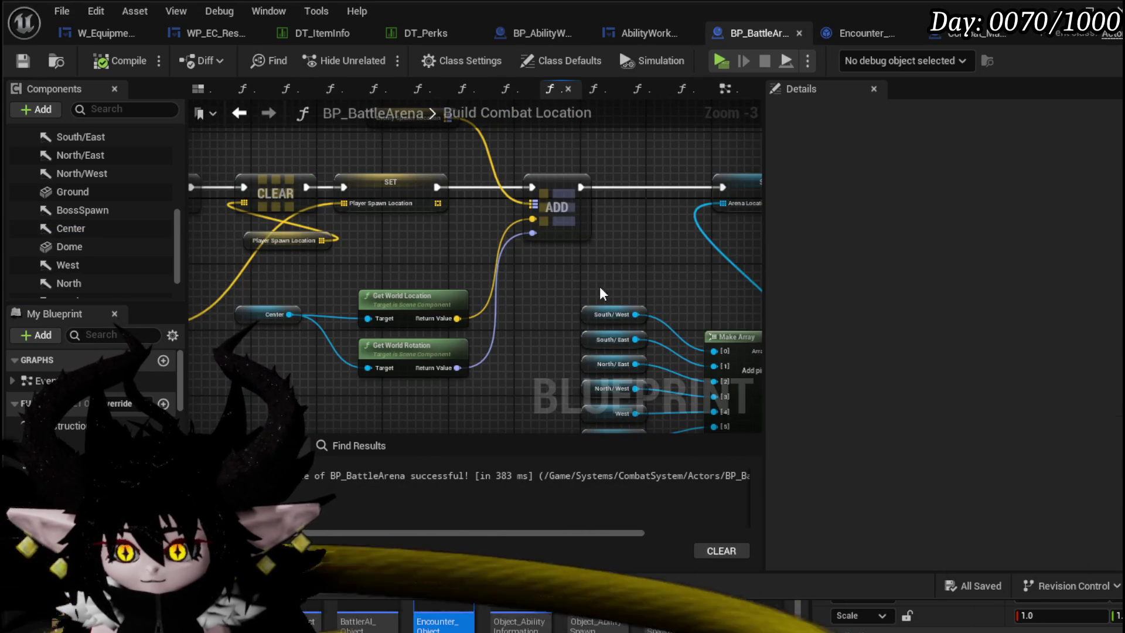
- Promote the GET arrow result to a local variable set in the loop, feeding Get World Location/Rotation
{"action": "mouse_move", "coordinate": [602, 293]}
{"action": "left_mouse_down"}
{"action": "mouse_move", "coordinate": [387, 243]}
{"action": "mouse_move", "coordinate": [217, 307]}
{"action": "mouse_move", "coordinate": [447, 188]}
{"action": "left_mouse_up"}
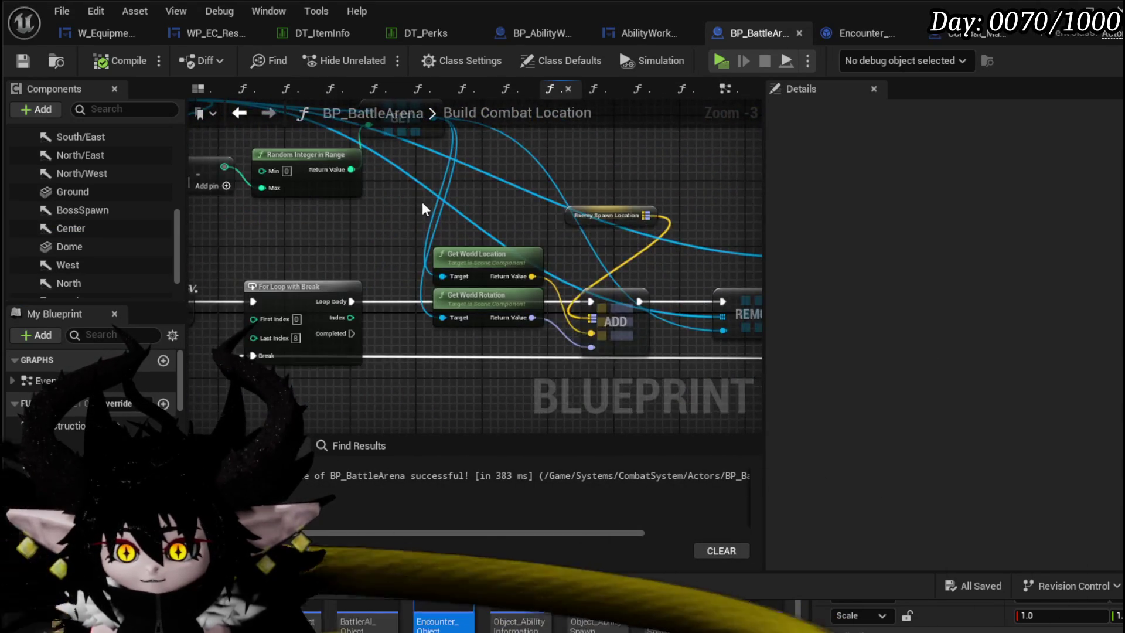
{"action": "scroll", "coordinate": [447, 188], "scroll_direction": "up", "scroll_amount": 1}
{"action": "right_click", "coordinate": [419, 182]}
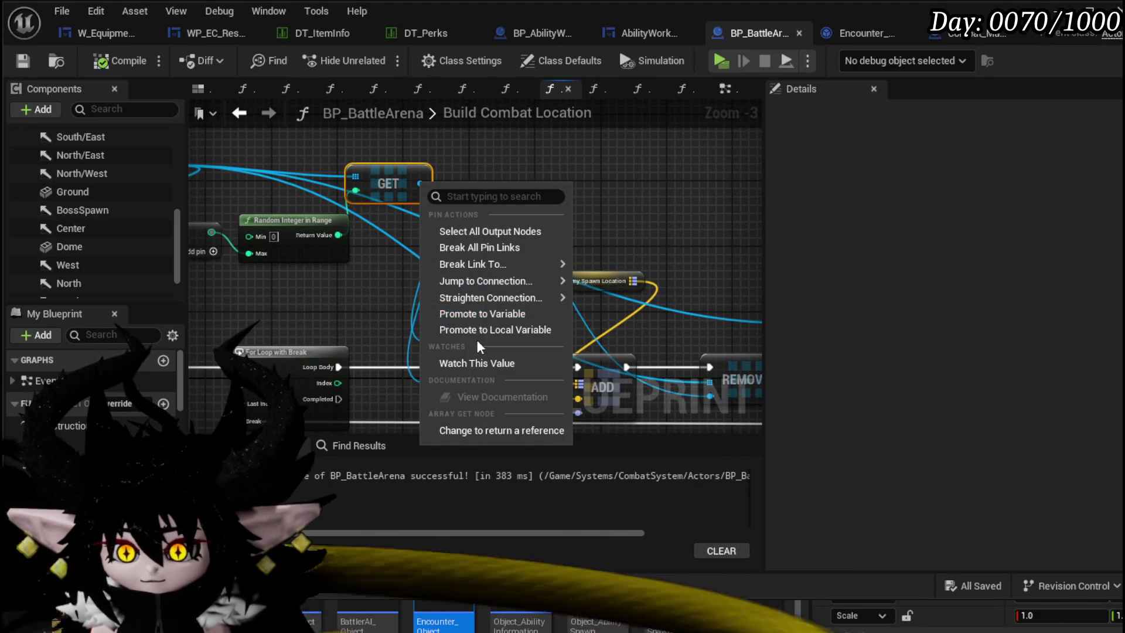
{"action": "left_click", "coordinate": [495, 330]}
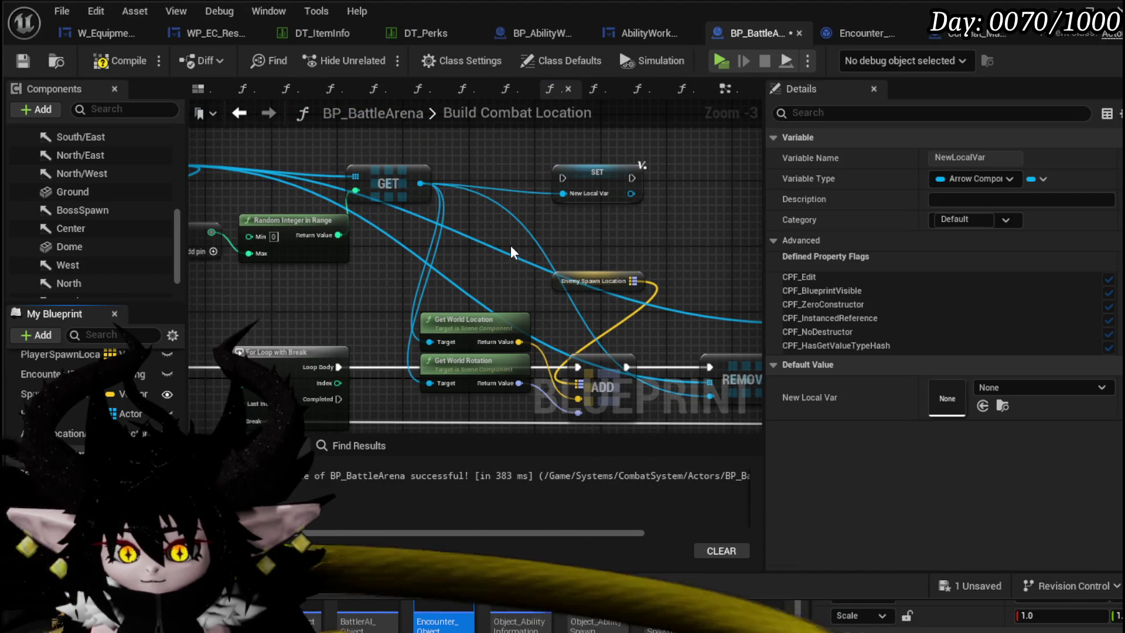
{"action": "left_click_drag", "start_coordinate": [618, 176], "coordinate": [613, 295]}
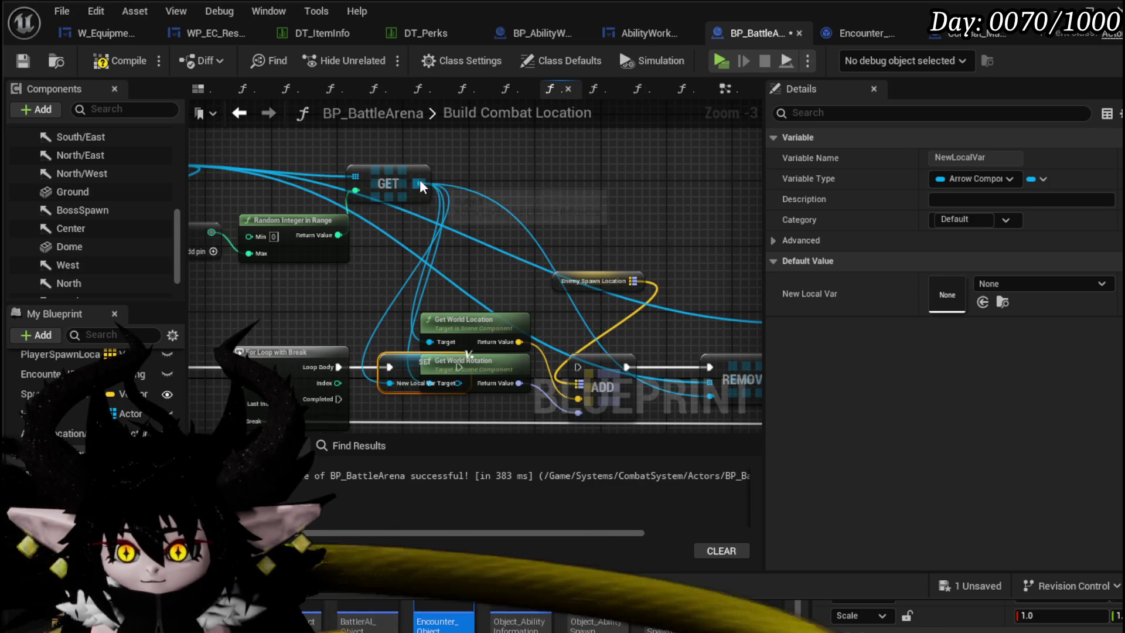
{"action": "left_click_drag", "start_coordinate": [421, 185], "coordinate": [429, 207]}
{"action": "left_click_drag", "start_coordinate": [458, 392], "coordinate": [459, 387]}
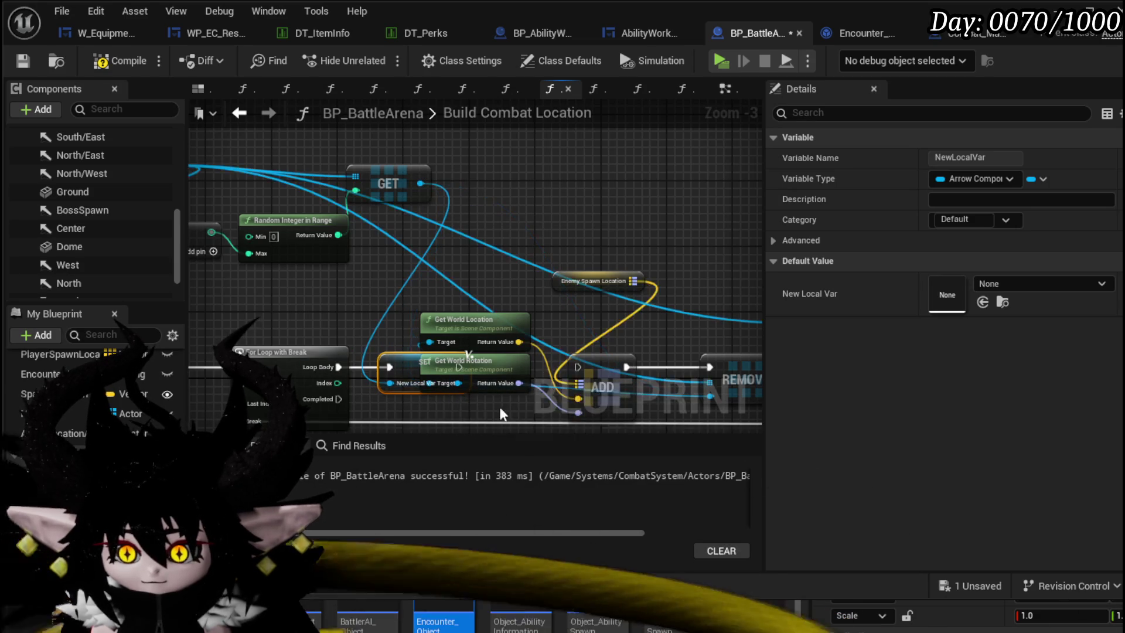
{"action": "mouse_move", "coordinate": [474, 325]}
{"action": "left_mouse_down"}
{"action": "mouse_move", "coordinate": [438, 422]}
{"action": "mouse_move", "coordinate": [409, 289]}
{"action": "left_mouse_up"}
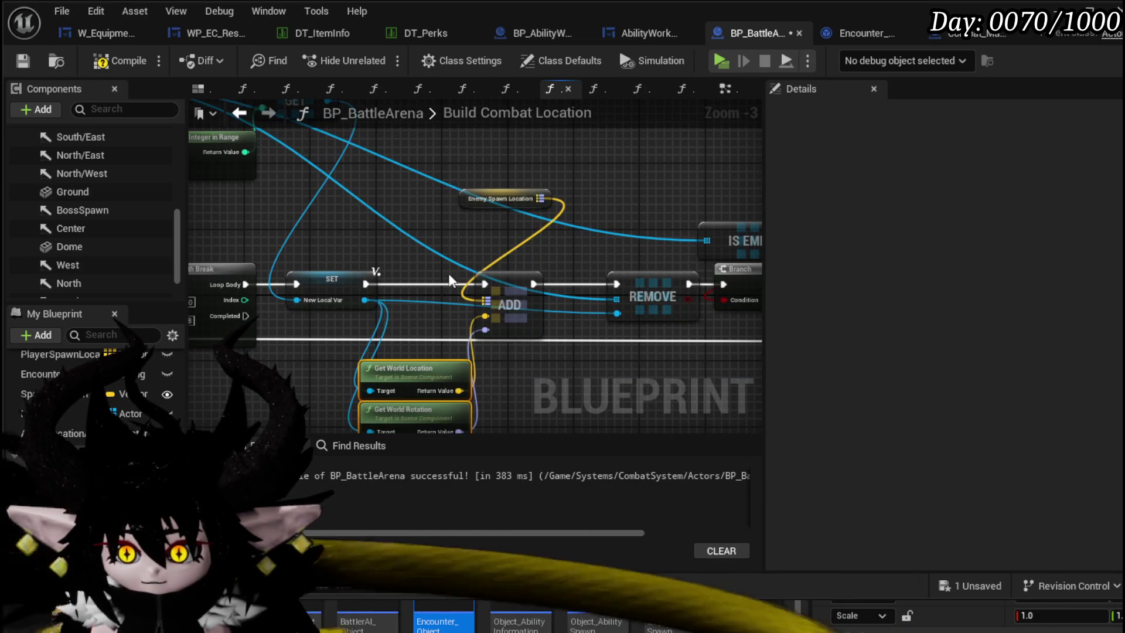
- Move the GET node nearer the loop and reposition the Enemy Spawn Location getter
{"action": "left_click_drag", "start_coordinate": [419, 251], "coordinate": [616, 334]}
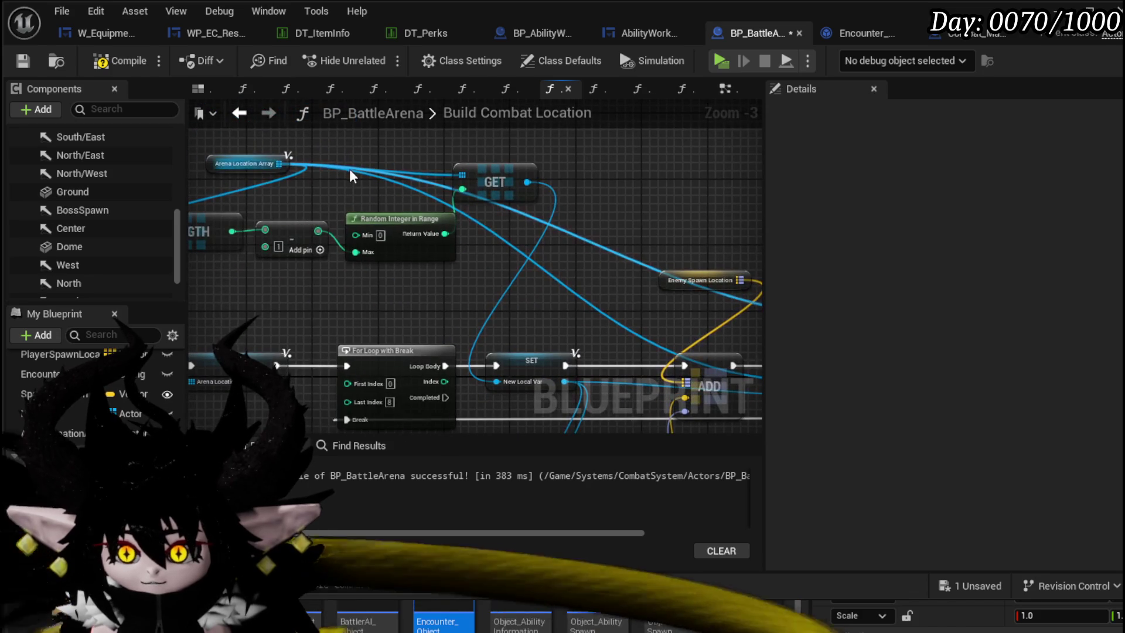
{"action": "mouse_move", "coordinate": [492, 176]}
{"action": "left_mouse_down"}
{"action": "mouse_move", "coordinate": [351, 167]}
{"action": "mouse_move", "coordinate": [278, 291]}
{"action": "left_mouse_up"}
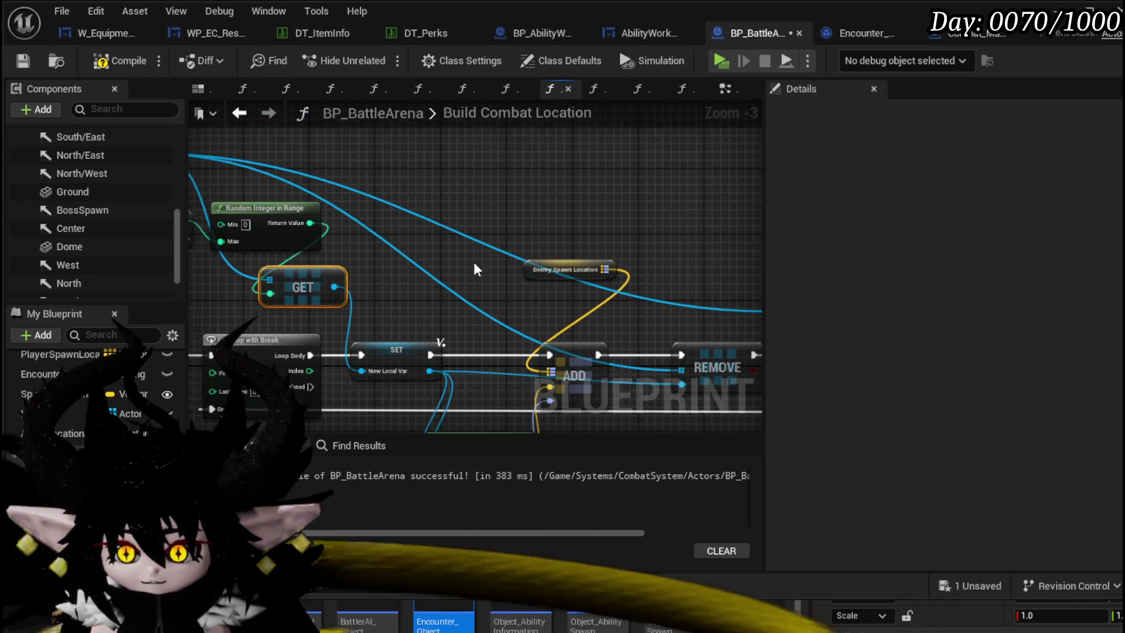
{"action": "left_click_drag", "start_coordinate": [474, 268], "coordinate": [327, 205]}
{"action": "left_click_drag", "start_coordinate": [393, 259], "coordinate": [390, 215]}
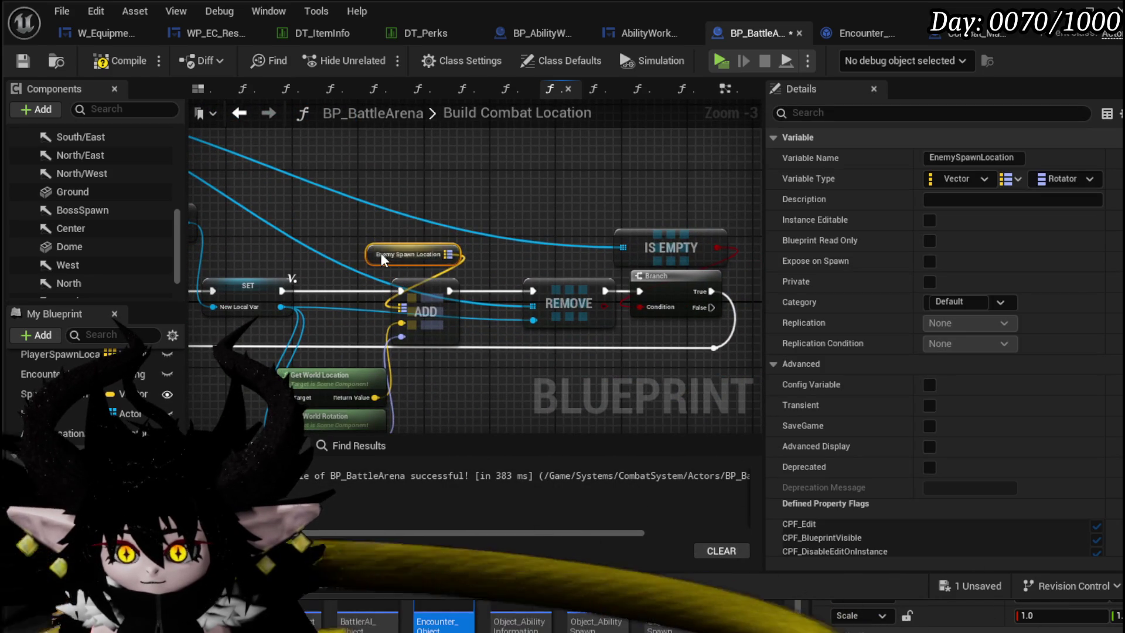
{"action": "left_click", "coordinate": [474, 211]}
{"action": "left_click_drag", "start_coordinate": [491, 216], "coordinate": [447, 187]}
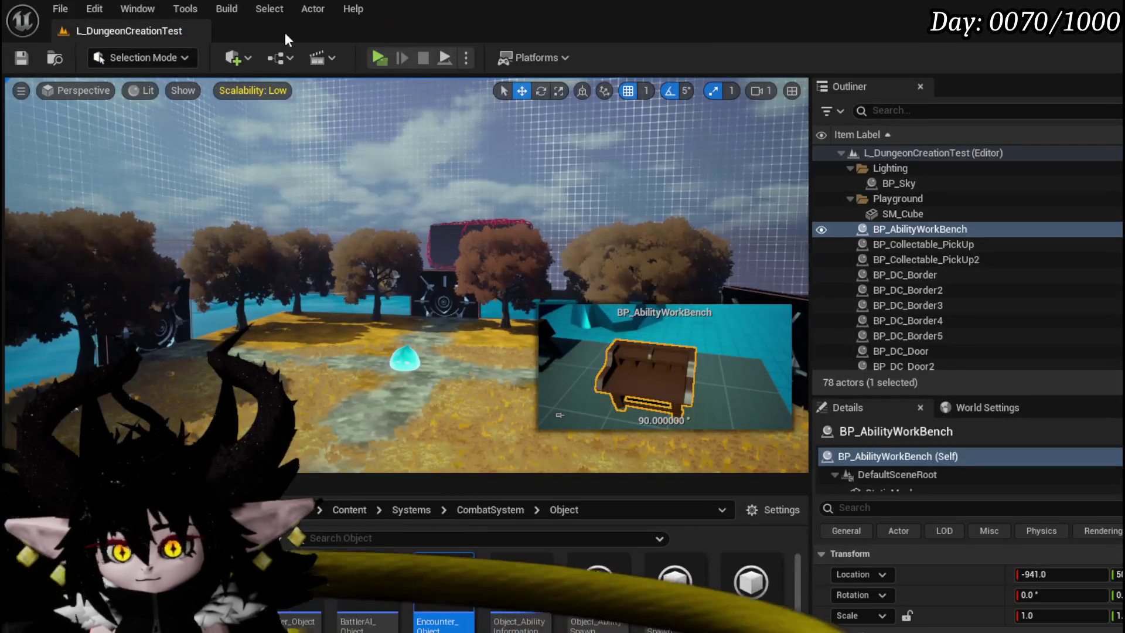
- Start a play-test, walk to the slime, enter the battle and play a card
{"action": "key", "text": "alt+p"}
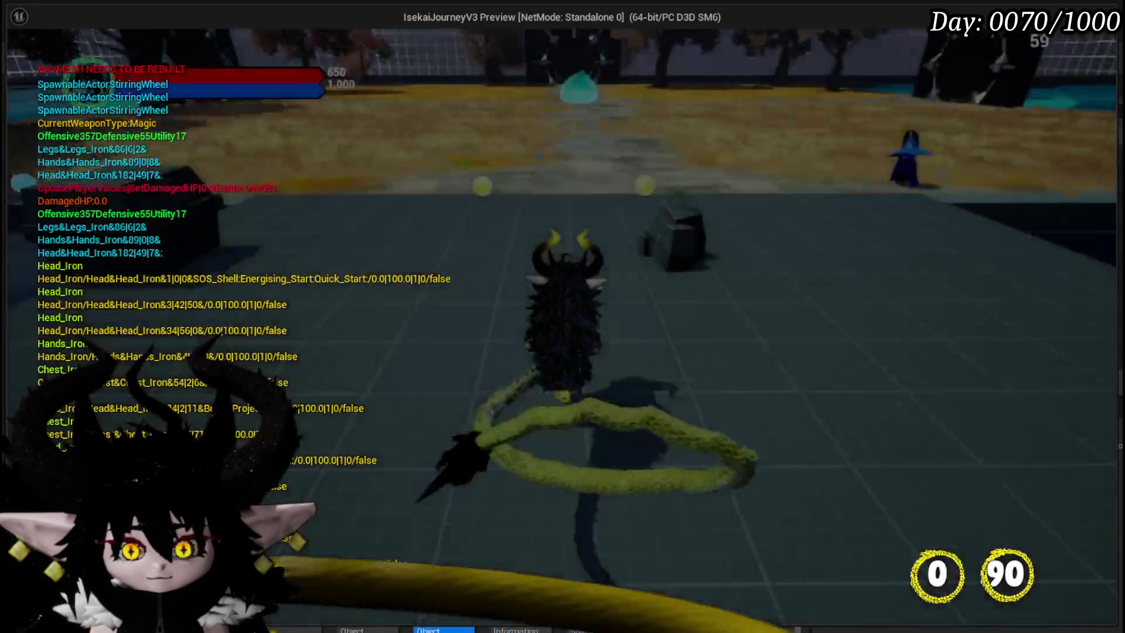
{"action": "key", "text": "w"}
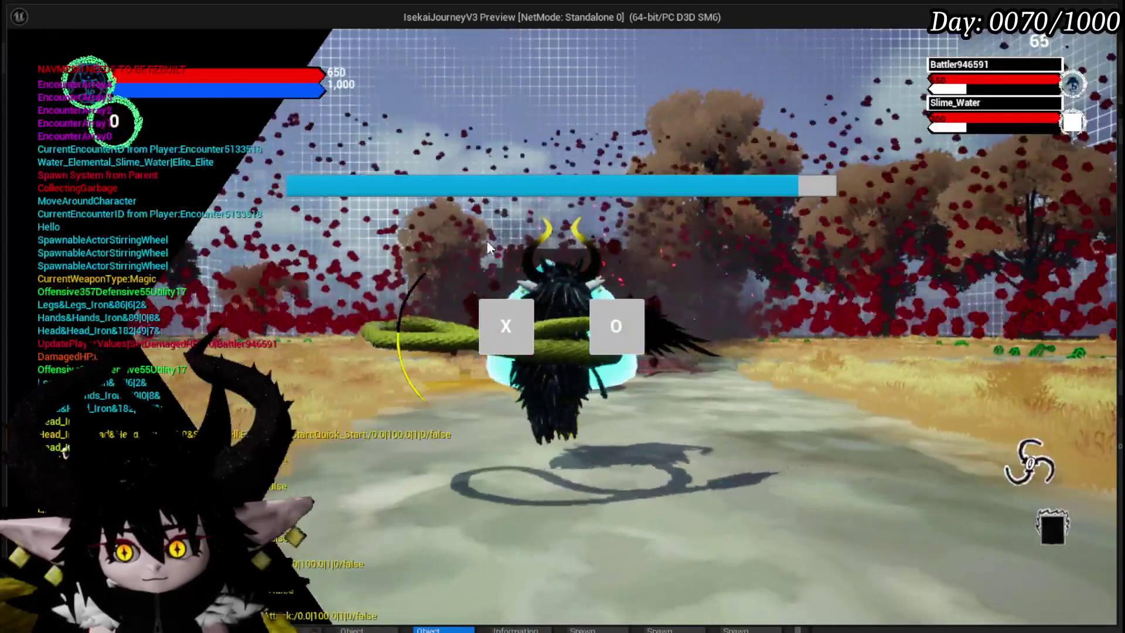
{"action": "left_click", "coordinate": [506, 327]}
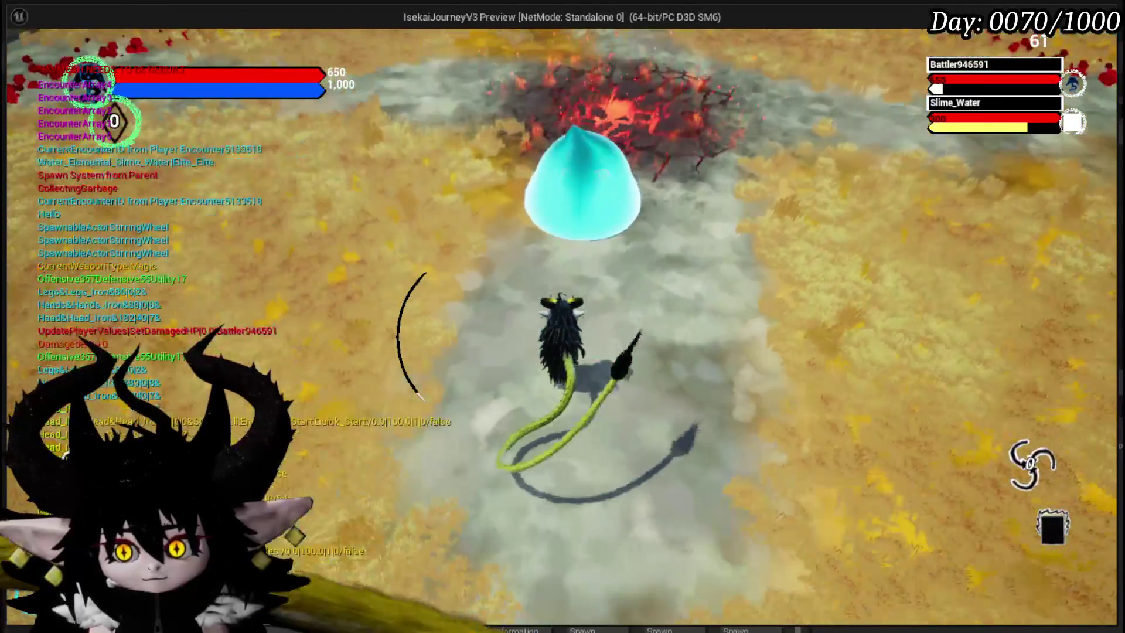
{"action": "left_click", "coordinate": [563, 316]}
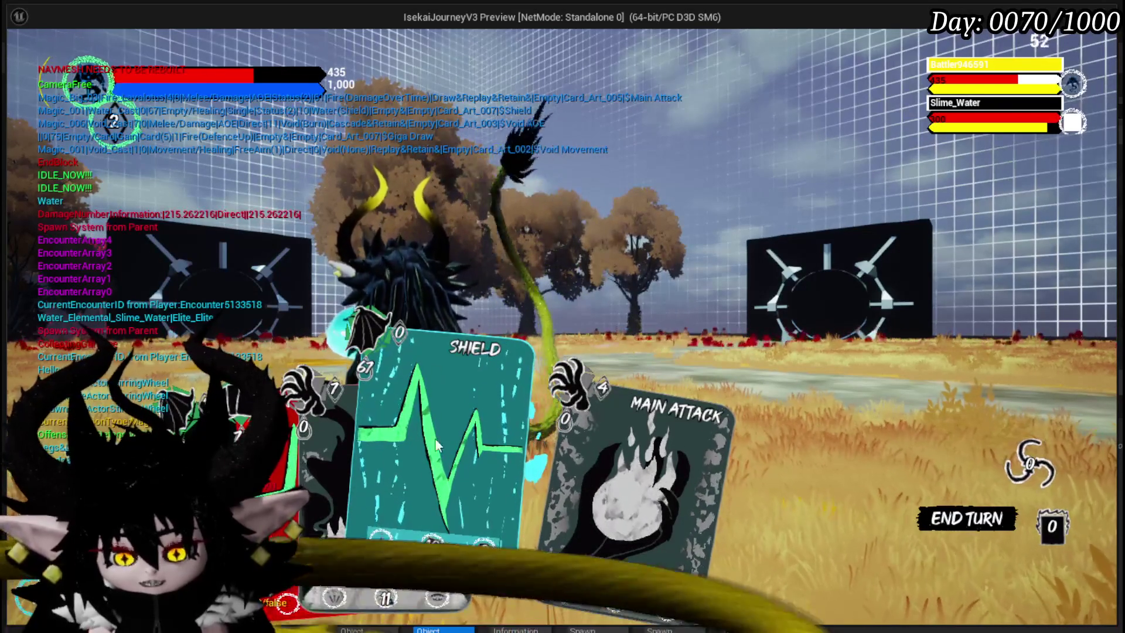
{"action": "scroll", "coordinate": [307, 430], "scroll_direction": "down", "scroll_amount": 2}
{"action": "left_click", "coordinate": [325, 409]}
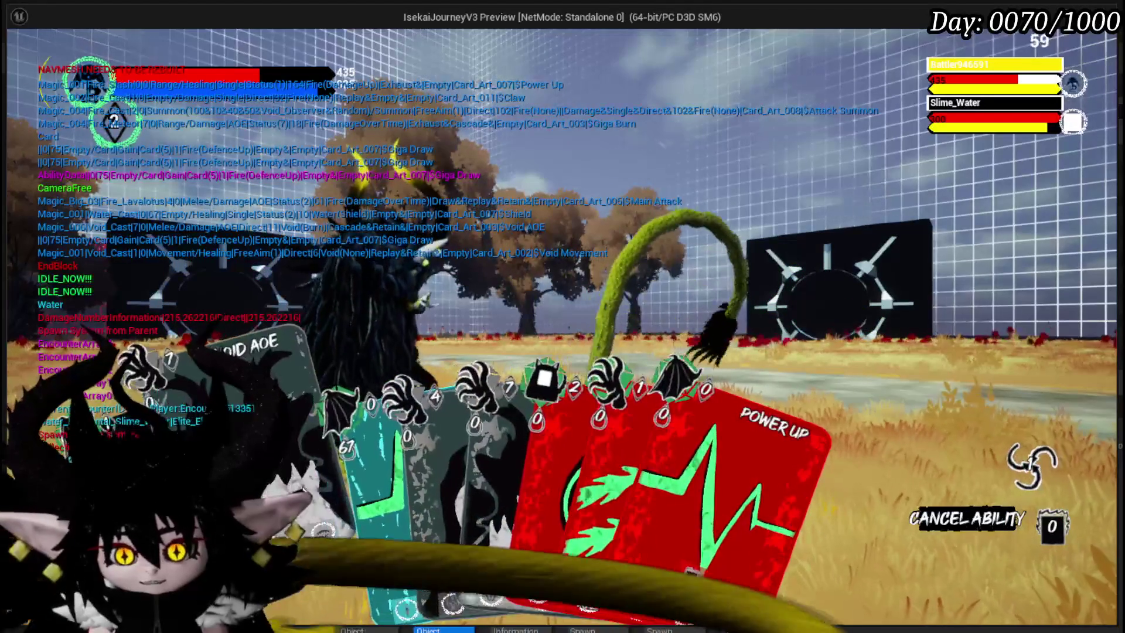
{"action": "scroll", "coordinate": [336, 486], "scroll_direction": "down", "scroll_amount": 1}
{"action": "scroll", "coordinate": [337, 487], "scroll_direction": "up", "scroll_amount": 1}
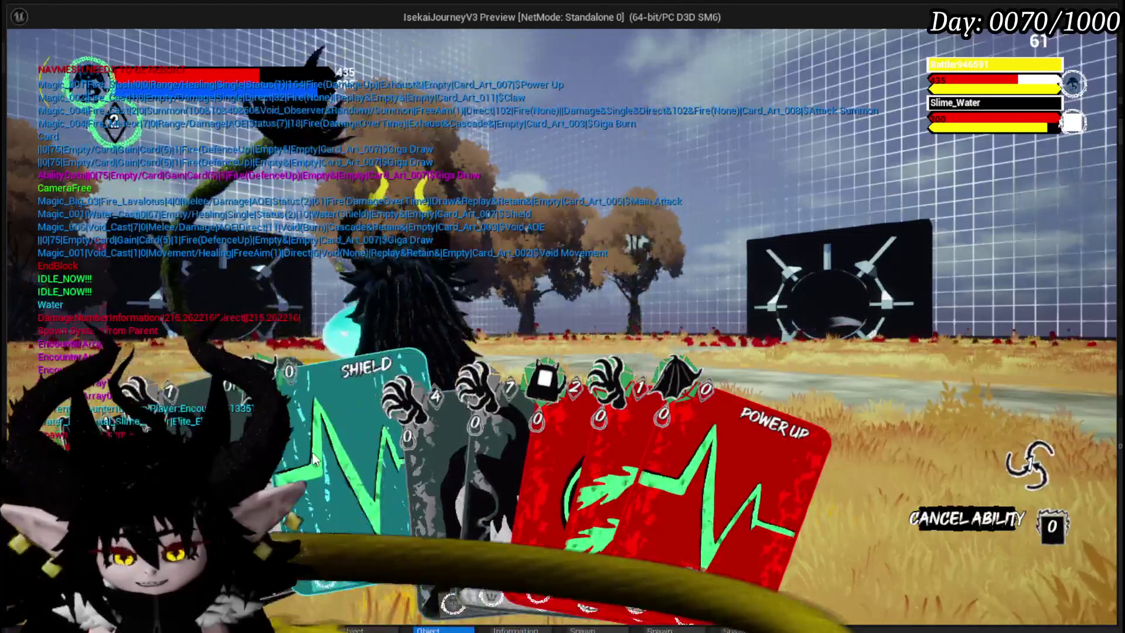
{"action": "scroll", "coordinate": [483, 452], "scroll_direction": "down", "scroll_amount": 1}
{"action": "scroll", "coordinate": [482, 451], "scroll_direction": "down", "scroll_amount": 1}
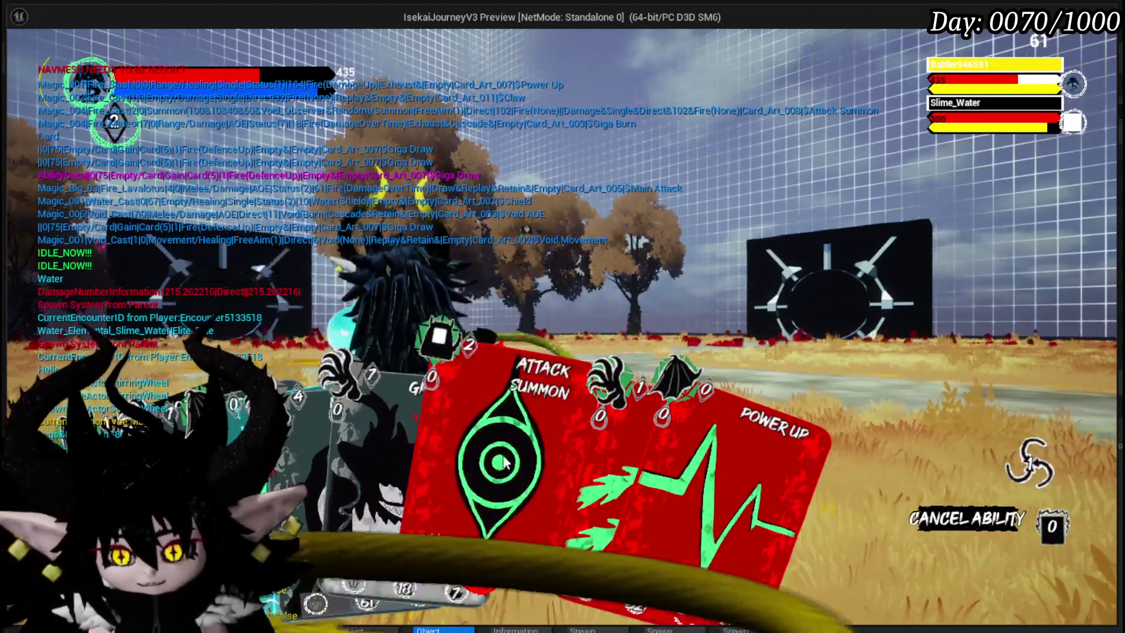
{"action": "scroll", "coordinate": [483, 451], "scroll_direction": "down", "scroll_amount": 1}
- Strike Slime_Water with the Claw card, end the play-test and save the level
{"action": "left_click", "coordinate": [492, 450]}
{"action": "left_click", "coordinate": [531, 453]}
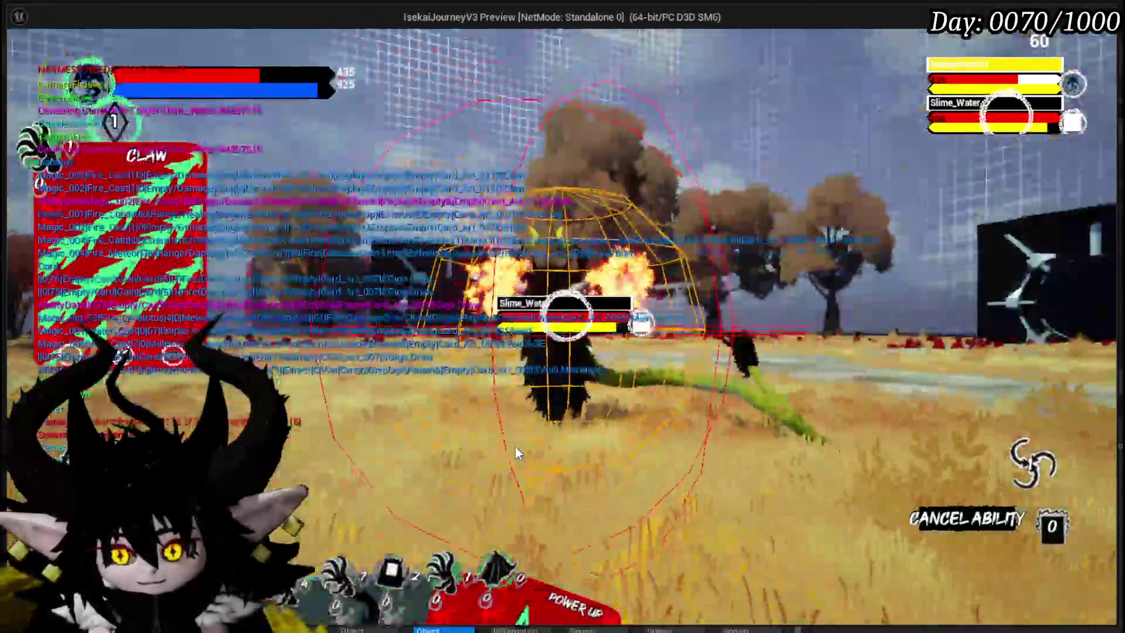
{"action": "left_click", "coordinate": [515, 446]}
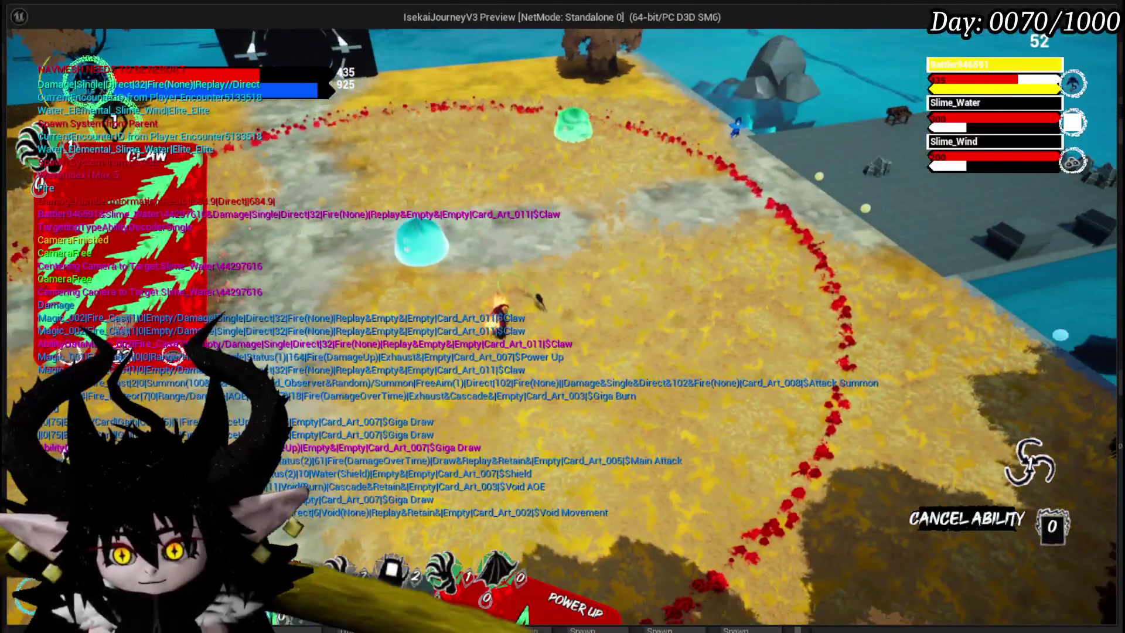
{"action": "left_click_drag", "start_coordinate": [536, 154], "coordinate": [474, 280]}
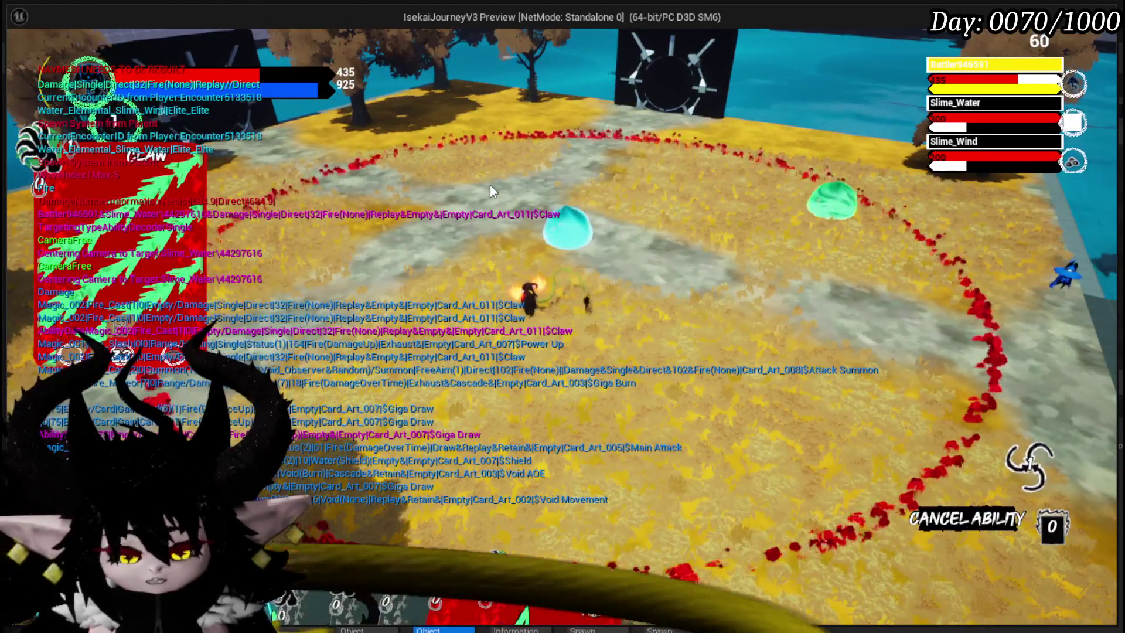
{"action": "key", "text": "Escape"}
{"action": "left_click", "coordinate": [37, 58]}
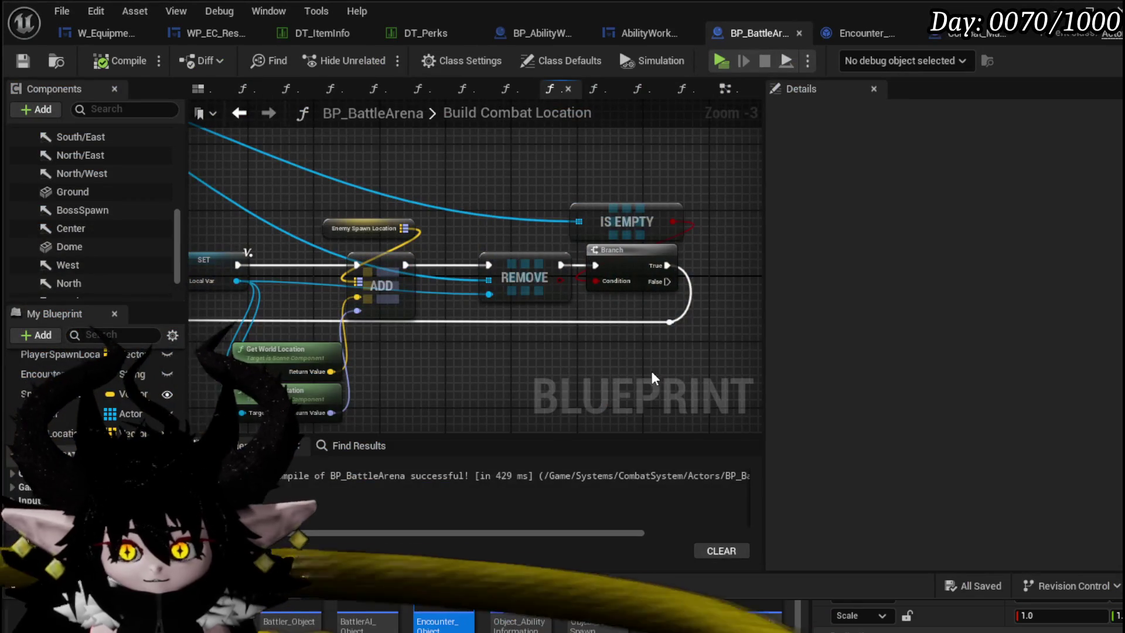
- Move the Enemy and Player Spawn Location getters above the execution line
{"action": "left_click_drag", "start_coordinate": [652, 379], "coordinate": [762, 353]}
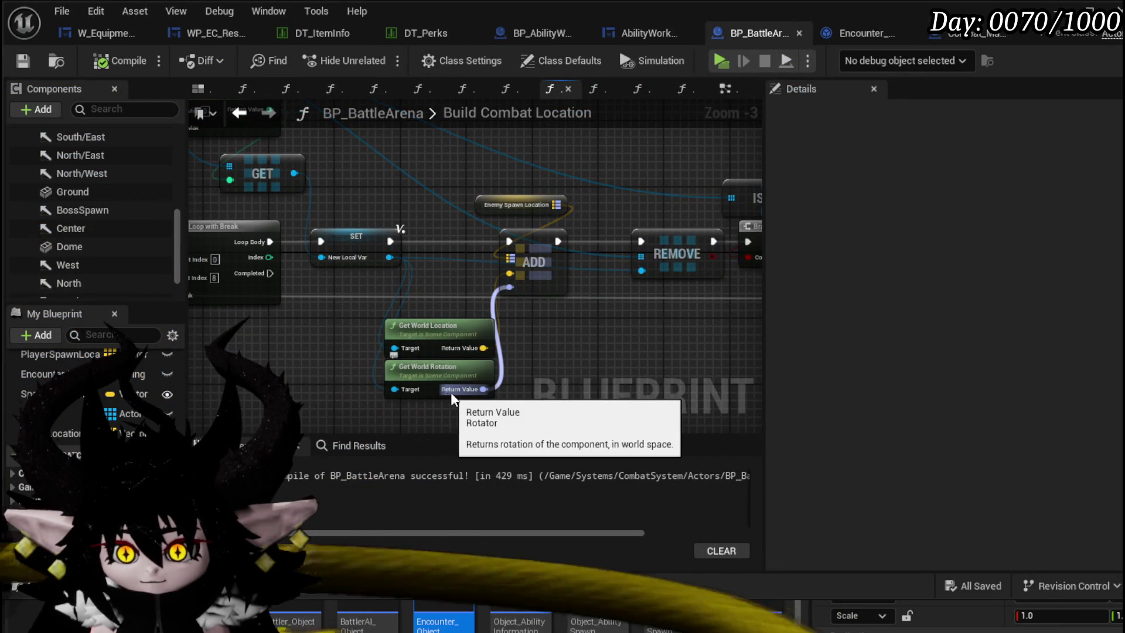
{"action": "left_click_drag", "start_coordinate": [453, 397], "coordinate": [469, 380]}
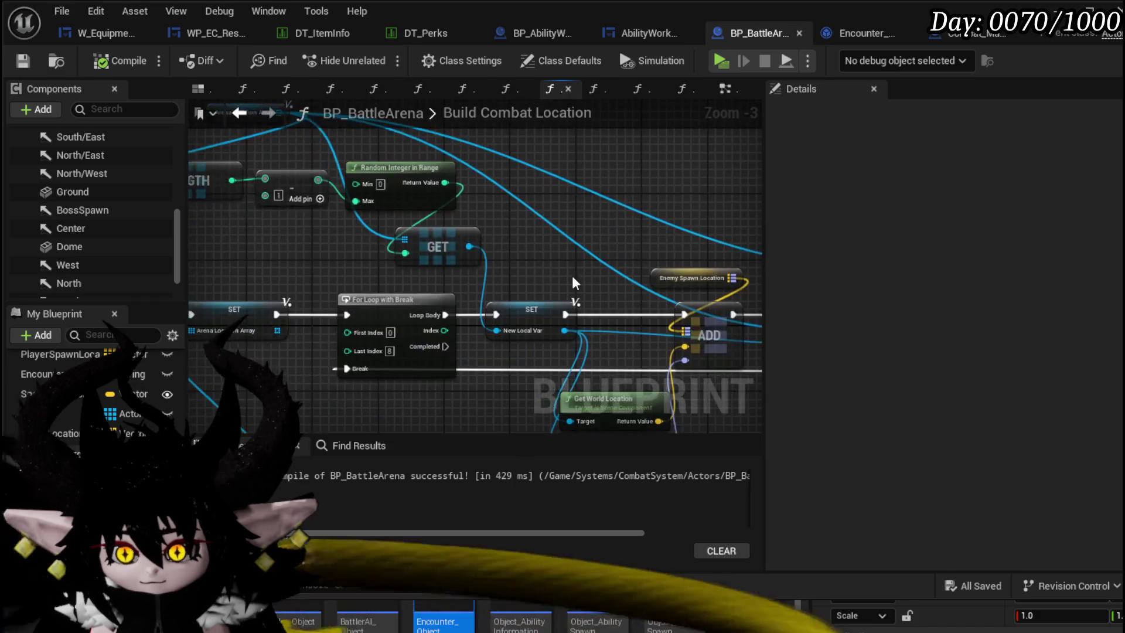
{"action": "scroll", "coordinate": [369, 255], "scroll_direction": "down", "scroll_amount": 2}
{"action": "mouse_move", "coordinate": [379, 263]}
{"action": "left_mouse_down"}
{"action": "mouse_move", "coordinate": [522, 204]}
{"action": "mouse_move", "coordinate": [739, 229]}
{"action": "mouse_move", "coordinate": [498, 247]}
{"action": "left_mouse_up"}
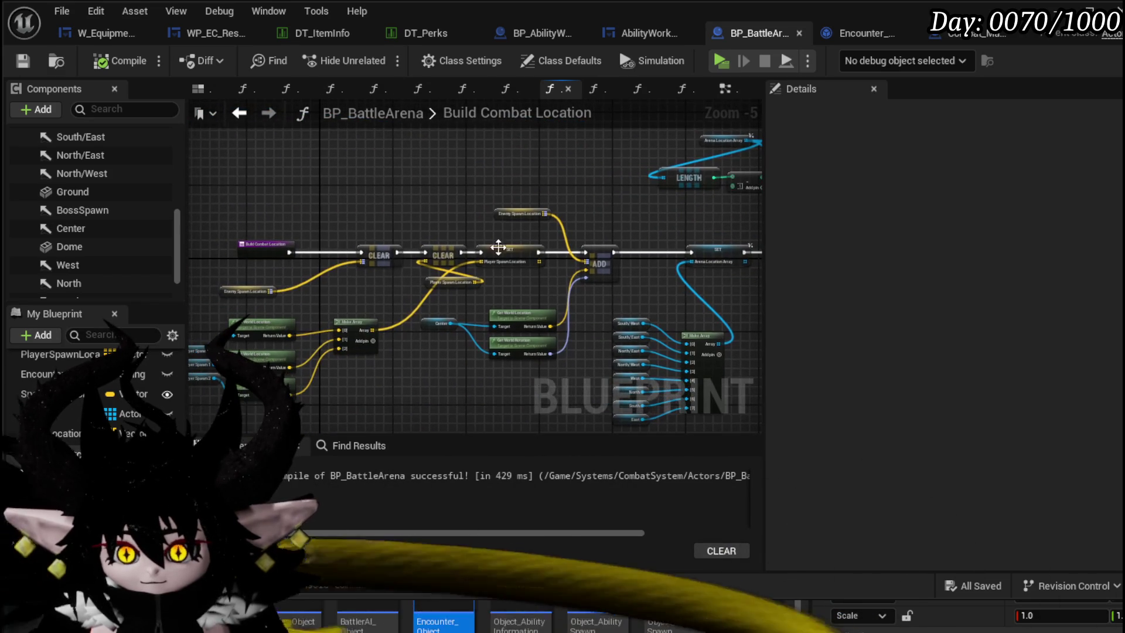
{"action": "left_click_drag", "start_coordinate": [239, 292], "coordinate": [388, 213]}
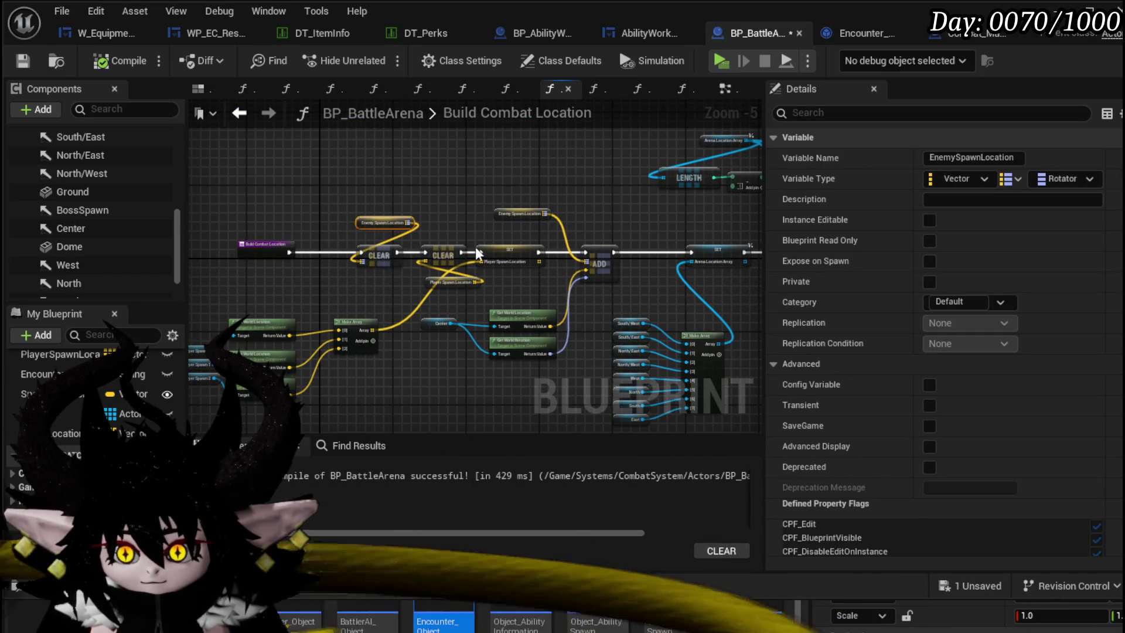
{"action": "left_click_drag", "start_coordinate": [455, 282], "coordinate": [452, 231]}
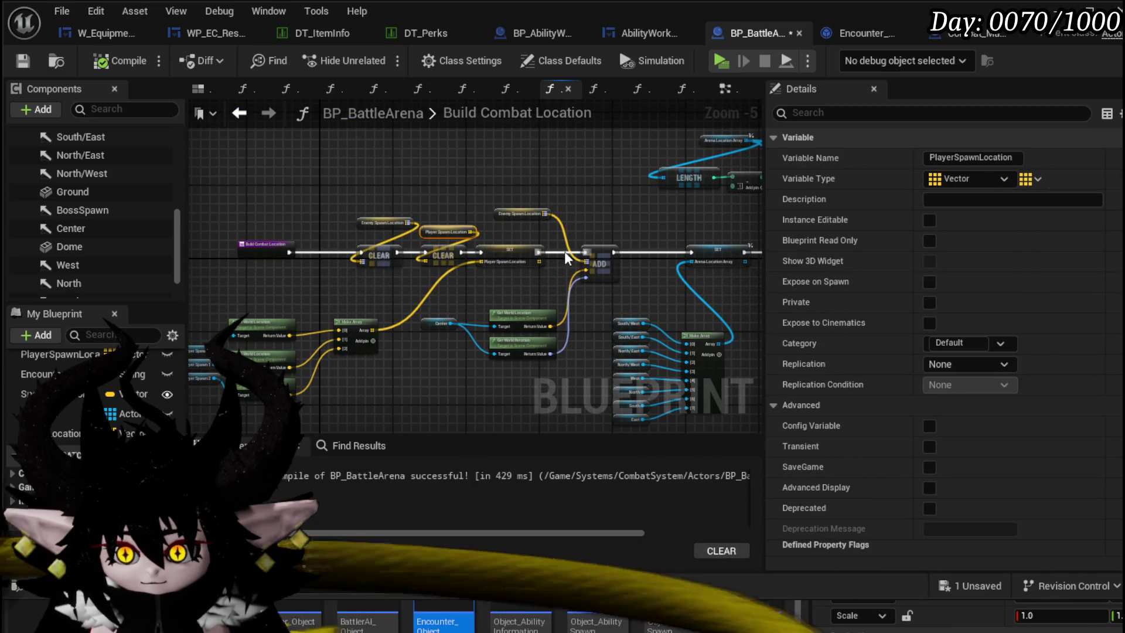
{"action": "scroll", "coordinate": [569, 259], "scroll_direction": "up", "scroll_amount": 2}
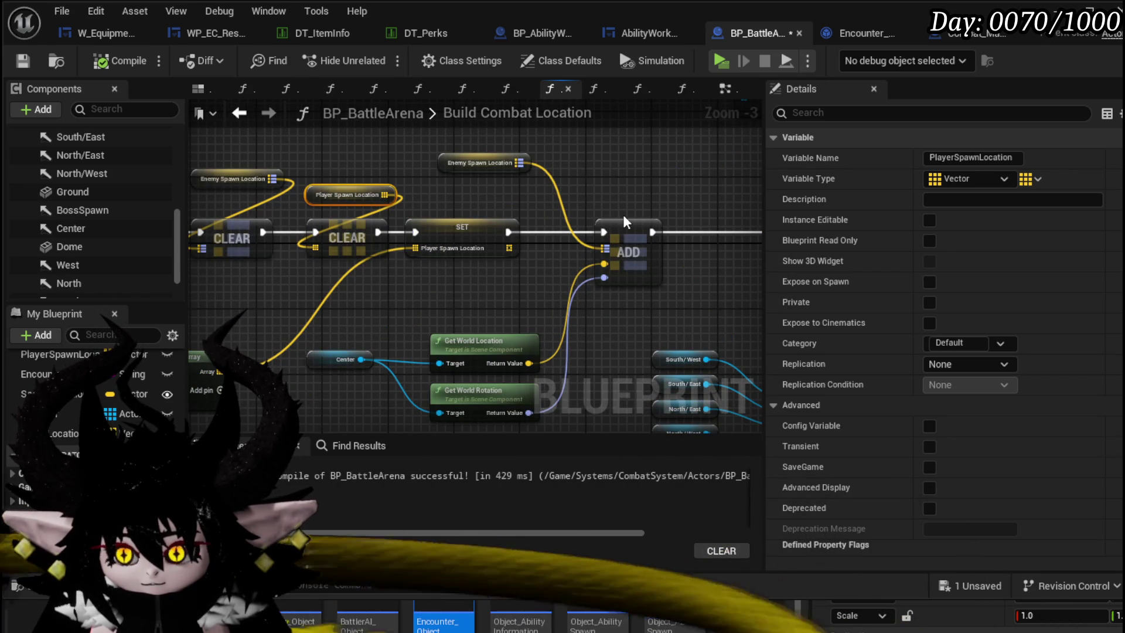
- Put a breakpoint on the ADD node
{"action": "right_click", "coordinate": [627, 237]}
{"action": "key", "text": "Escape"}
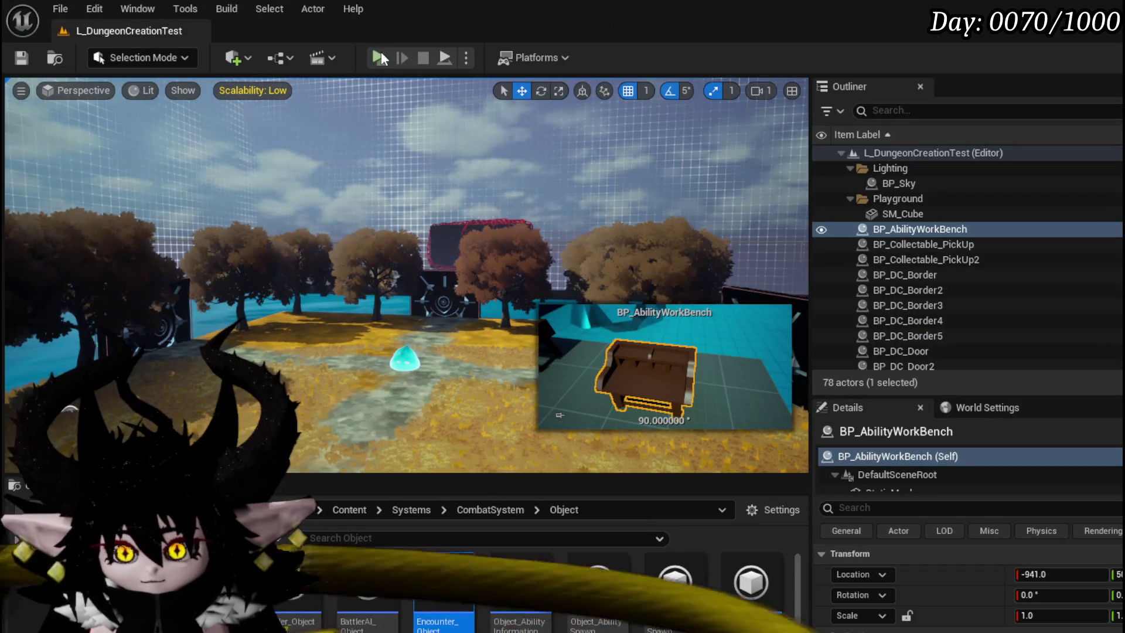
- Play the level, run across the arena and attack the slime to trigger the breakpoint
{"action": "left_click", "coordinate": [382, 62]}
{"action": "key", "text": "w"}
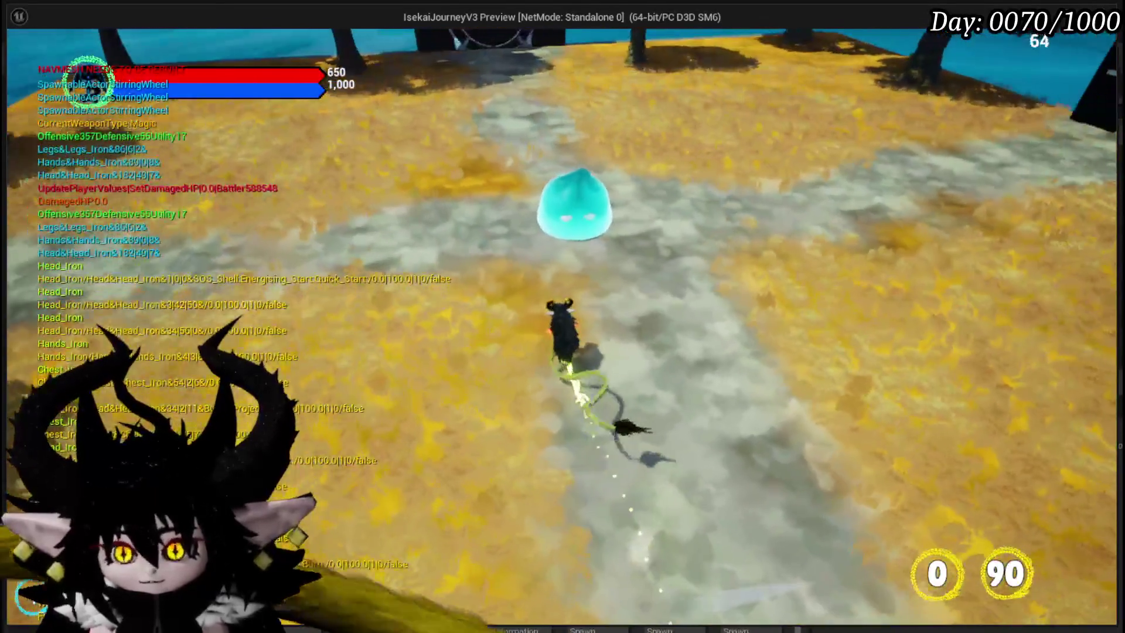
{"action": "left_click_drag", "start_coordinate": [563, 317], "coordinate": [703, 316]}
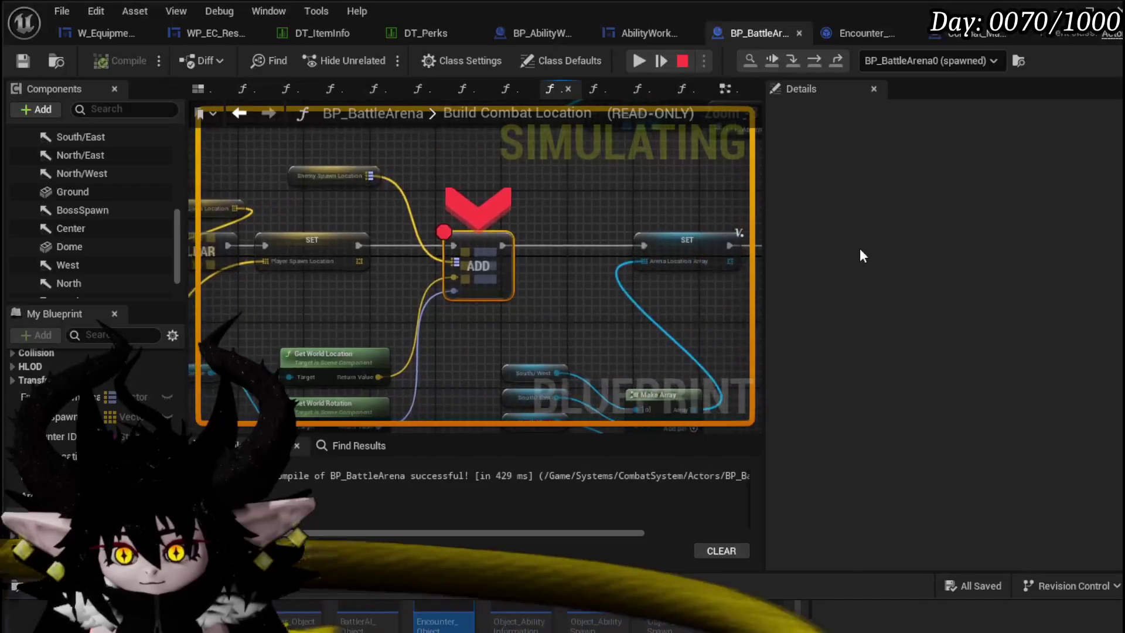
{"action": "mouse_move", "coordinate": [438, 301]}
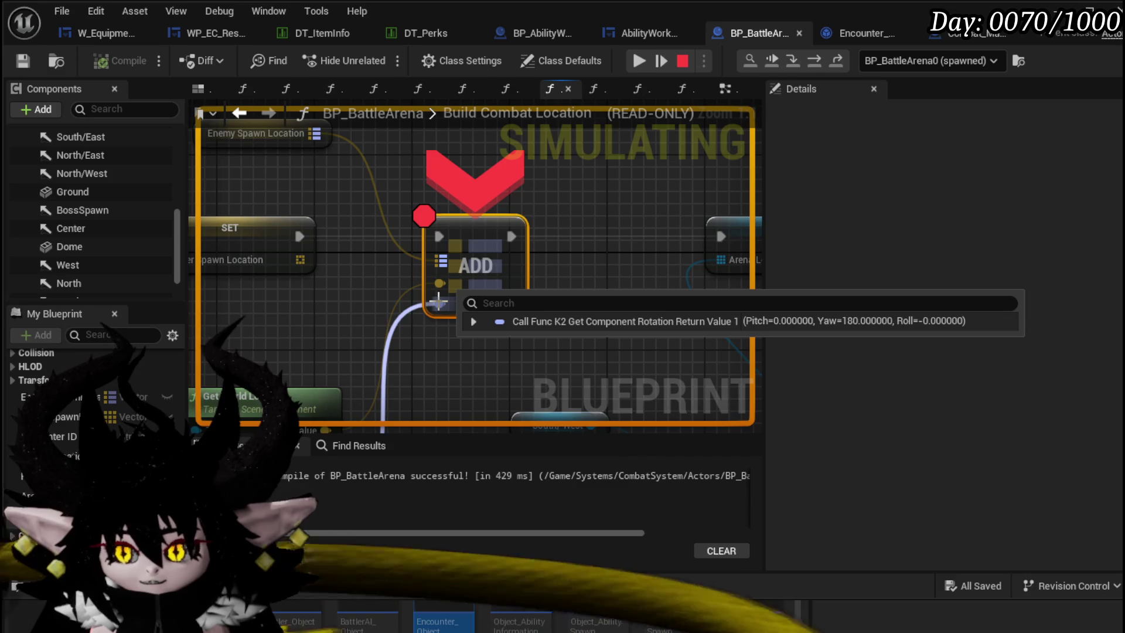
- Inspect the rotation at the paused ADD node (180° yaw), resume, then end the play test
{"action": "left_click_drag", "start_coordinate": [476, 354], "coordinate": [686, 194]}
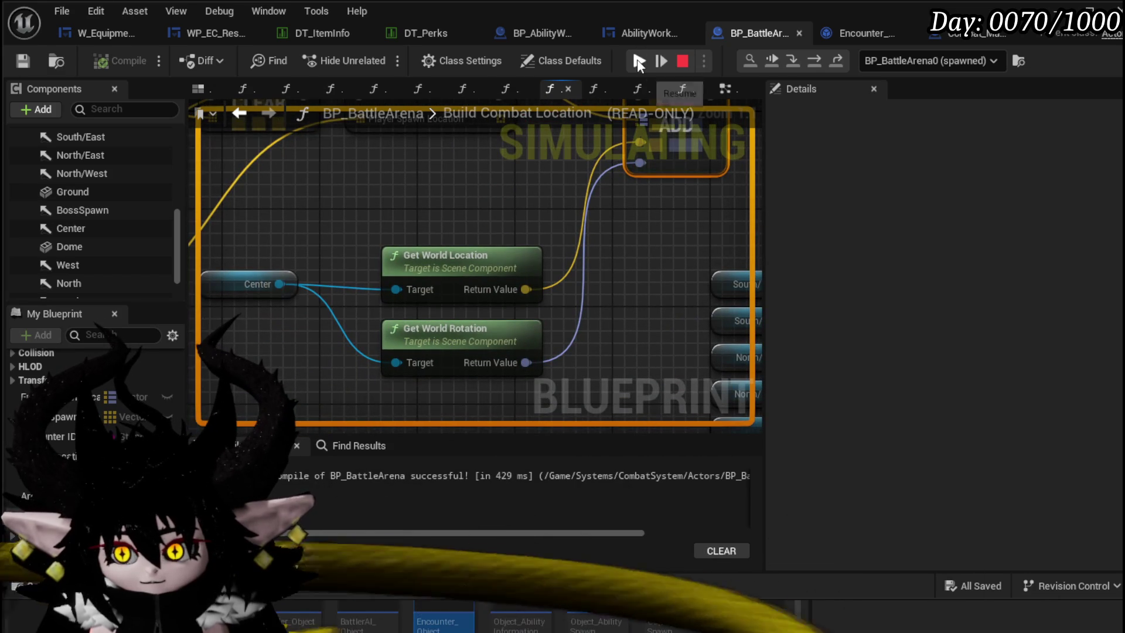
{"action": "left_click", "coordinate": [637, 59]}
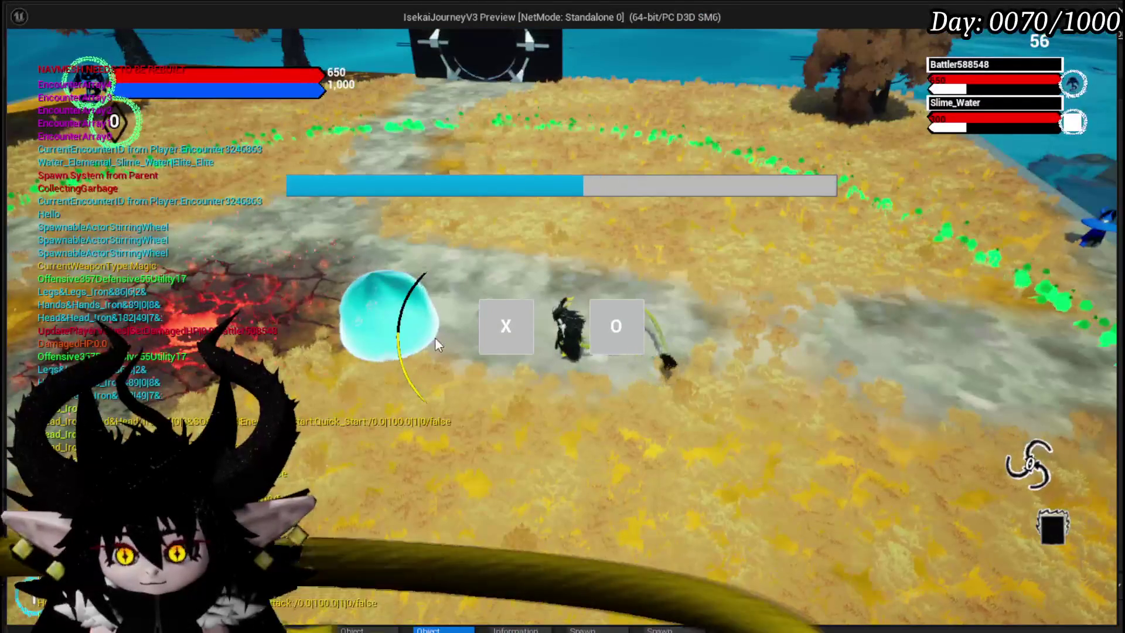
{"action": "key", "text": "alt+Tab"}
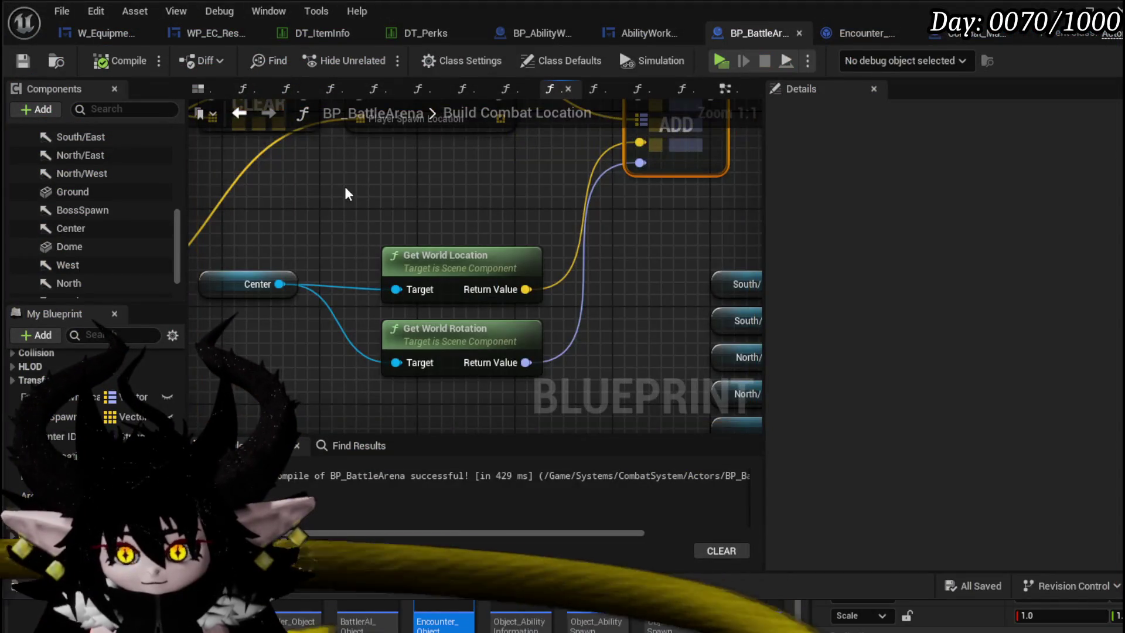
{"action": "scroll", "coordinate": [345, 194], "scroll_direction": "down", "scroll_amount": 3}
- Inspect the Center arrow component, the default scene root and the class defaults
{"action": "left_click_drag", "start_coordinate": [325, 211], "coordinate": [260, 255]}
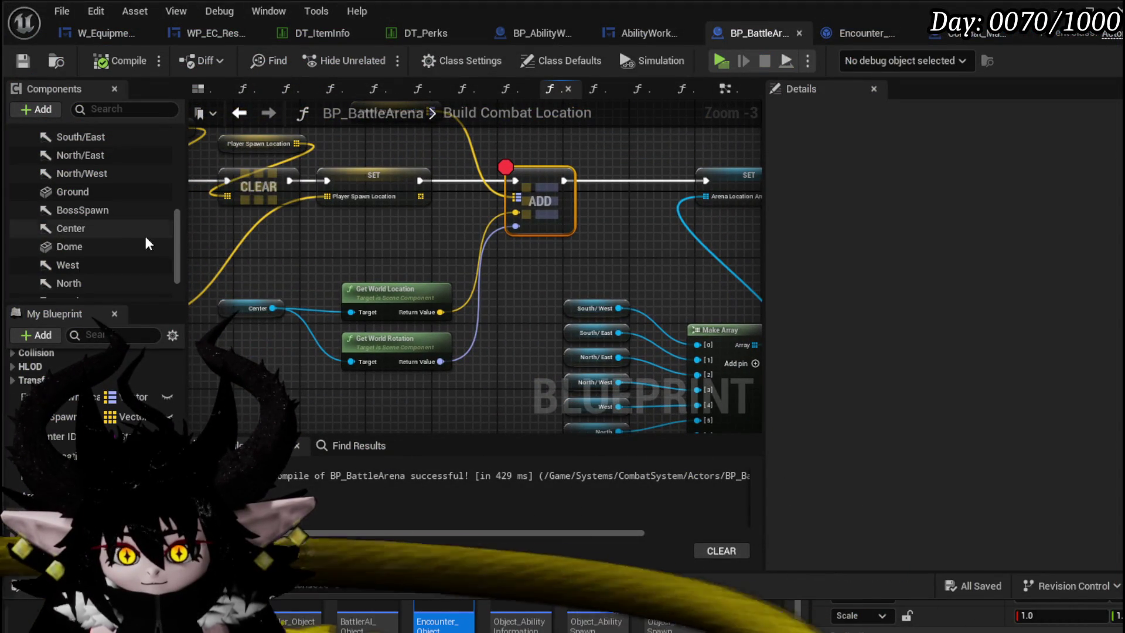
{"action": "scroll", "coordinate": [99, 263], "scroll_direction": "down", "scroll_amount": 2}
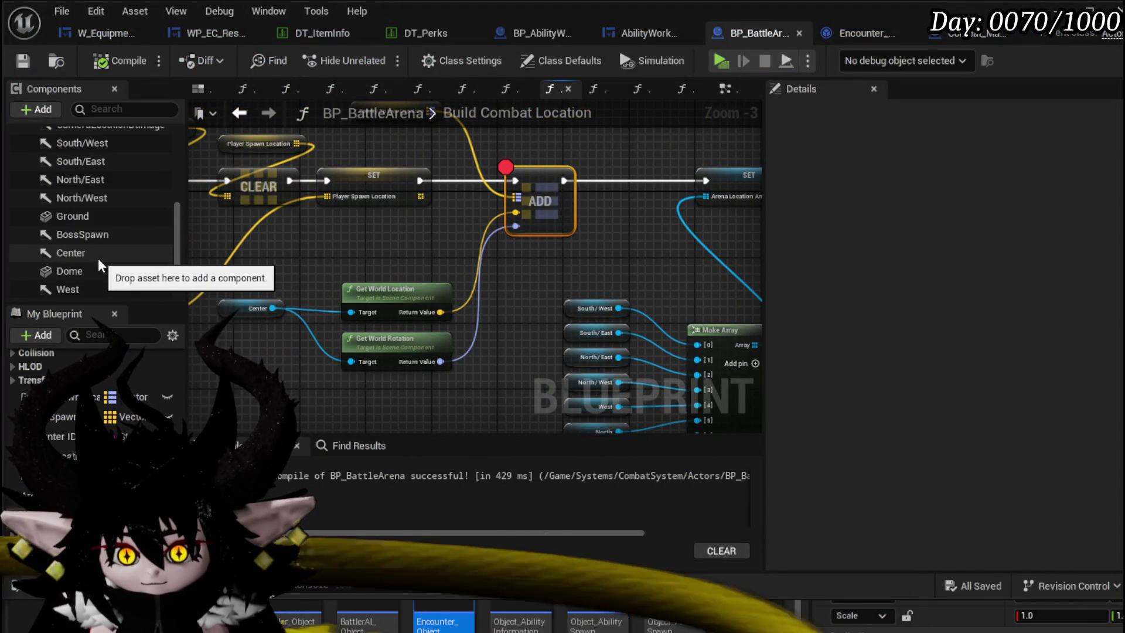
{"action": "left_click", "coordinate": [100, 255]}
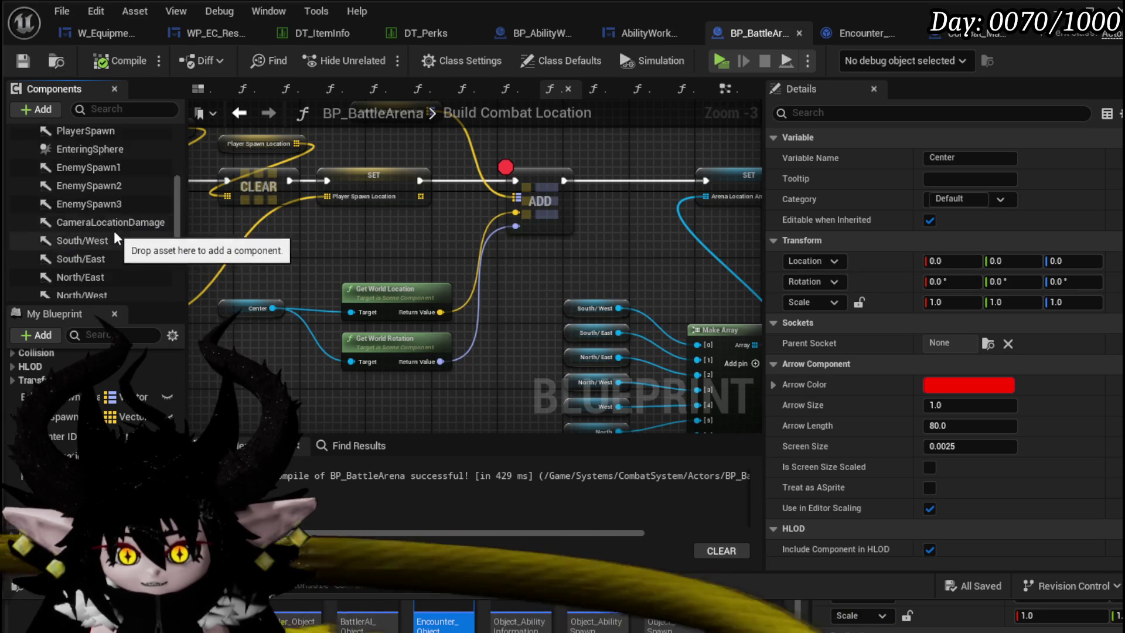
{"action": "scroll", "coordinate": [88, 202], "scroll_direction": "up", "scroll_amount": 5}
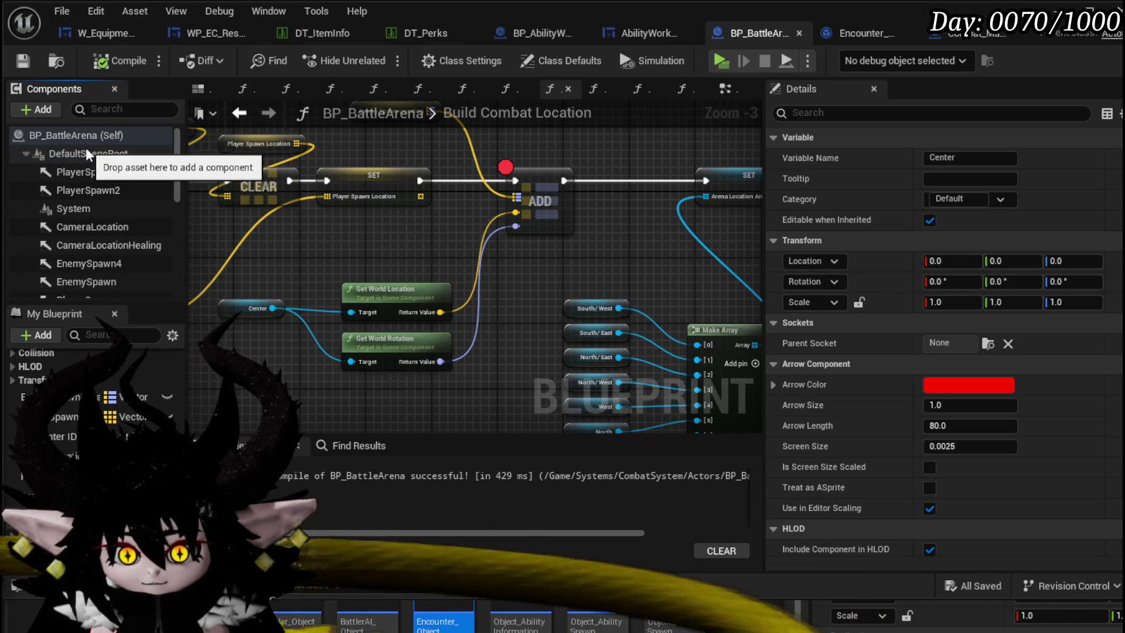
{"action": "left_click", "coordinate": [89, 155]}
{"action": "left_click", "coordinate": [88, 136]}
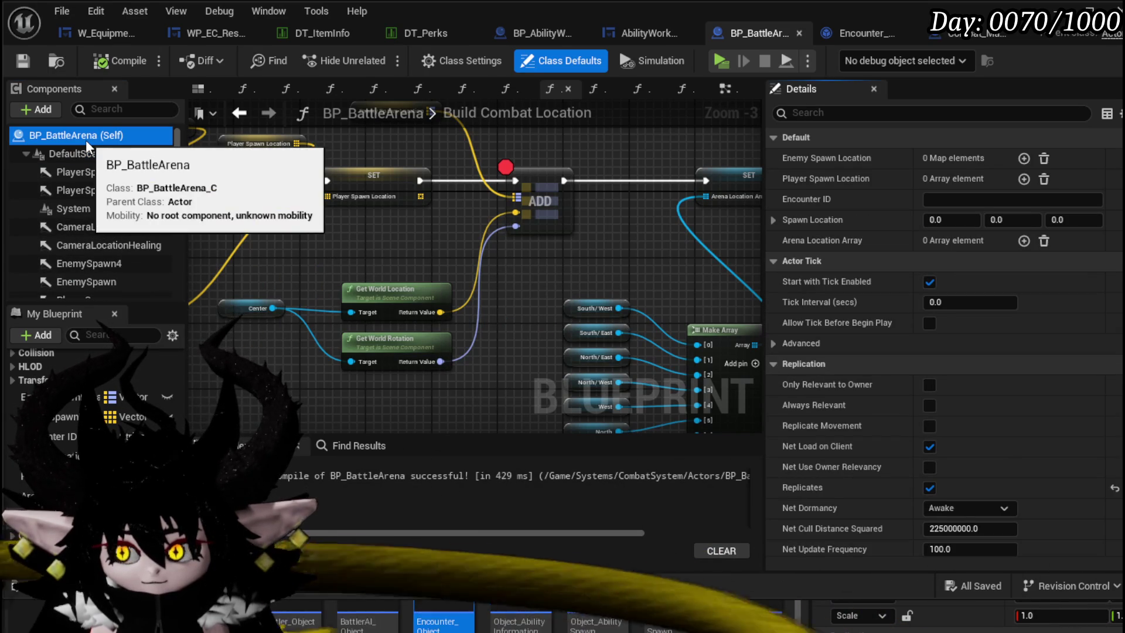
{"action": "scroll", "coordinate": [105, 211], "scroll_direction": "down", "scroll_amount": 5}
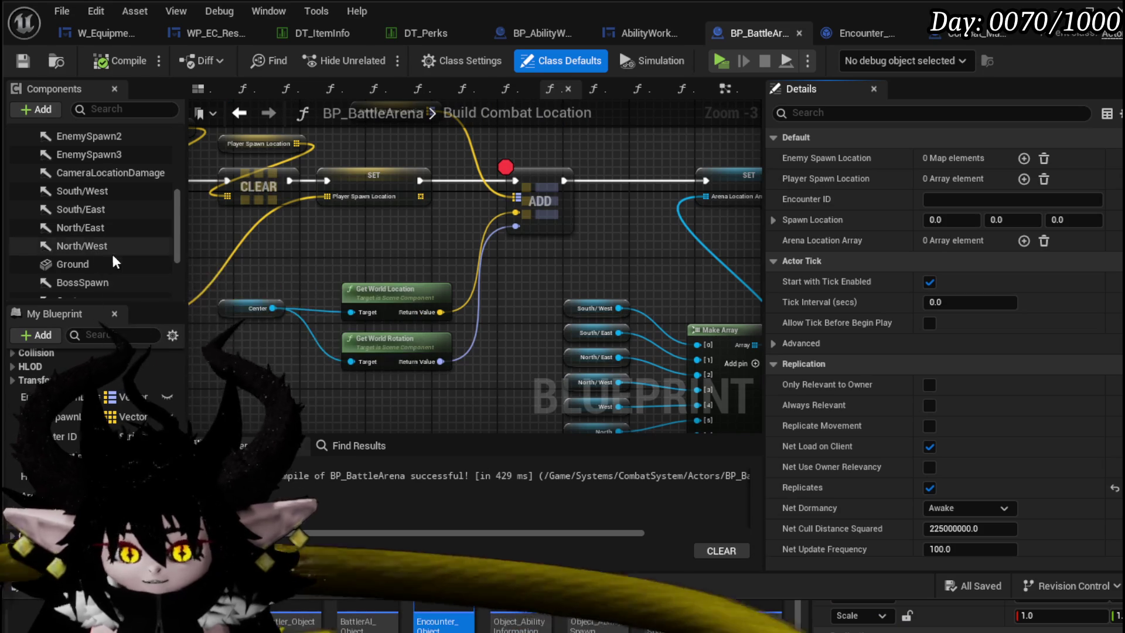
- Remove the breakpoint from the first ADD node
{"action": "left_click_drag", "start_coordinate": [444, 263], "coordinate": [672, 294]}
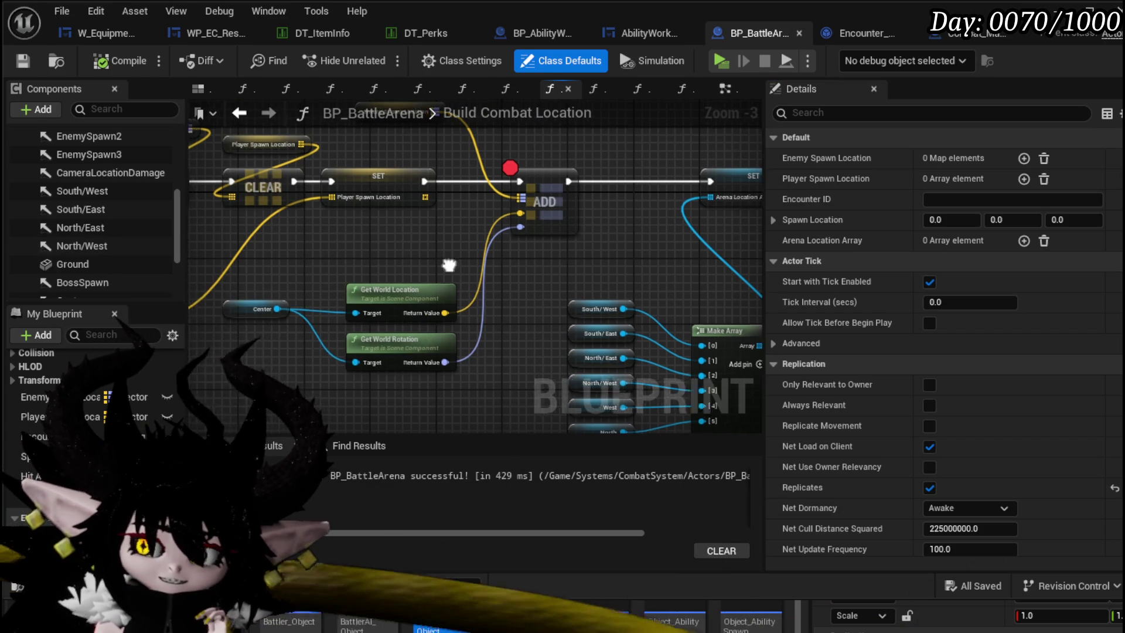
{"action": "left_click_drag", "start_coordinate": [514, 265], "coordinate": [634, 274]}
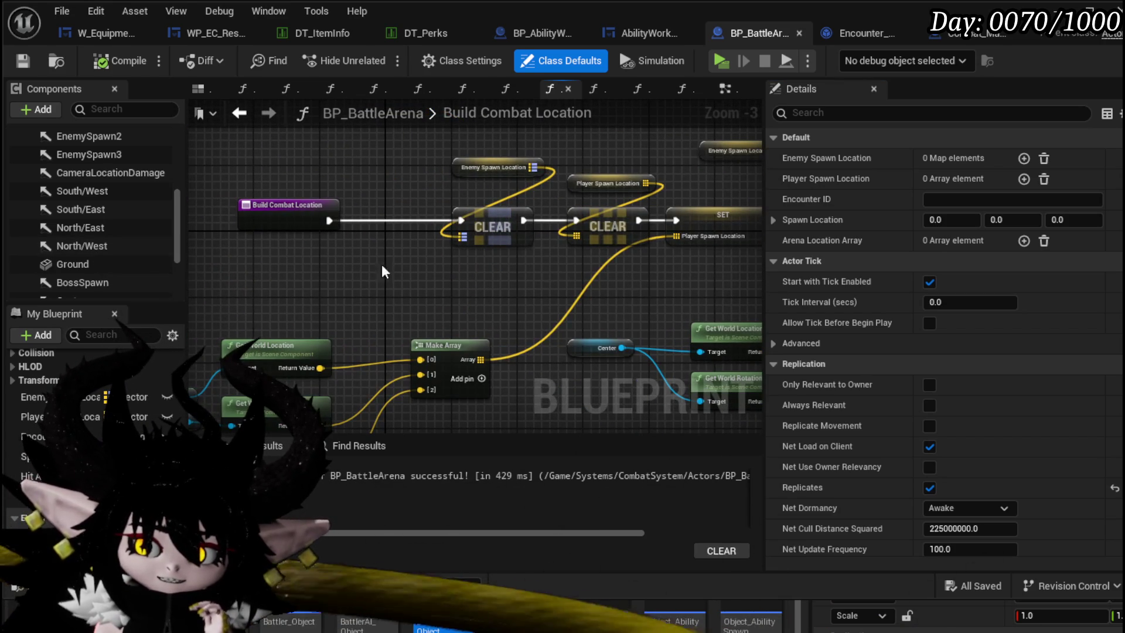
{"action": "left_click_drag", "start_coordinate": [436, 306], "coordinate": [651, 167]}
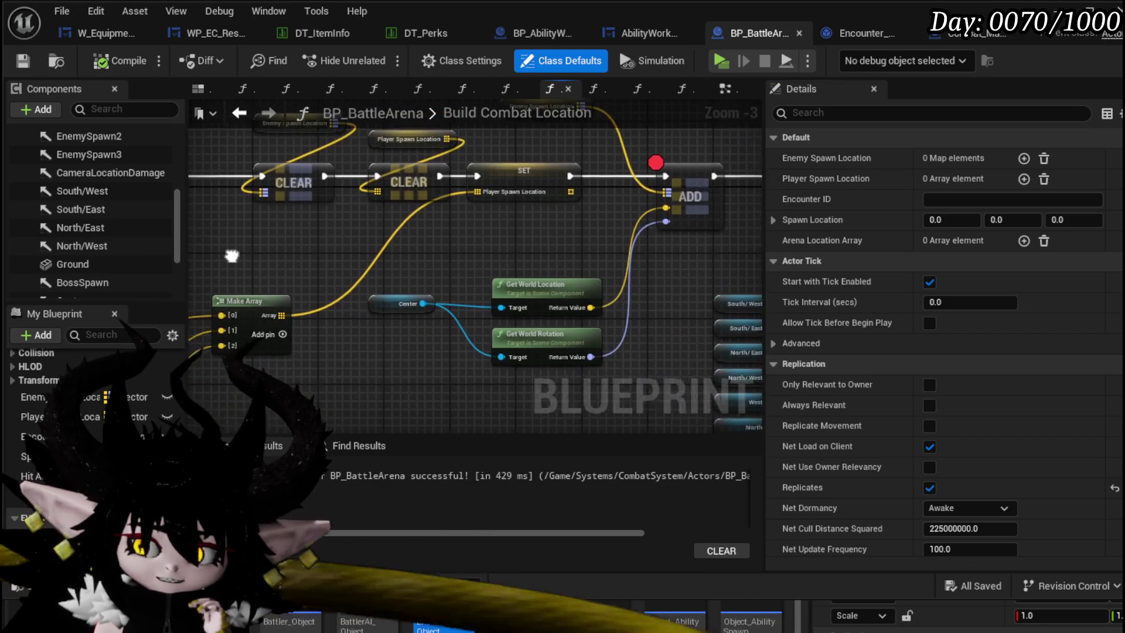
{"action": "scroll", "coordinate": [577, 231], "scroll_direction": "up", "scroll_amount": 1}
{"action": "mouse_move", "coordinate": [528, 264]}
{"action": "left_mouse_down"}
{"action": "mouse_move", "coordinate": [578, 231]}
{"action": "mouse_move", "coordinate": [214, 243]}
{"action": "left_mouse_up"}
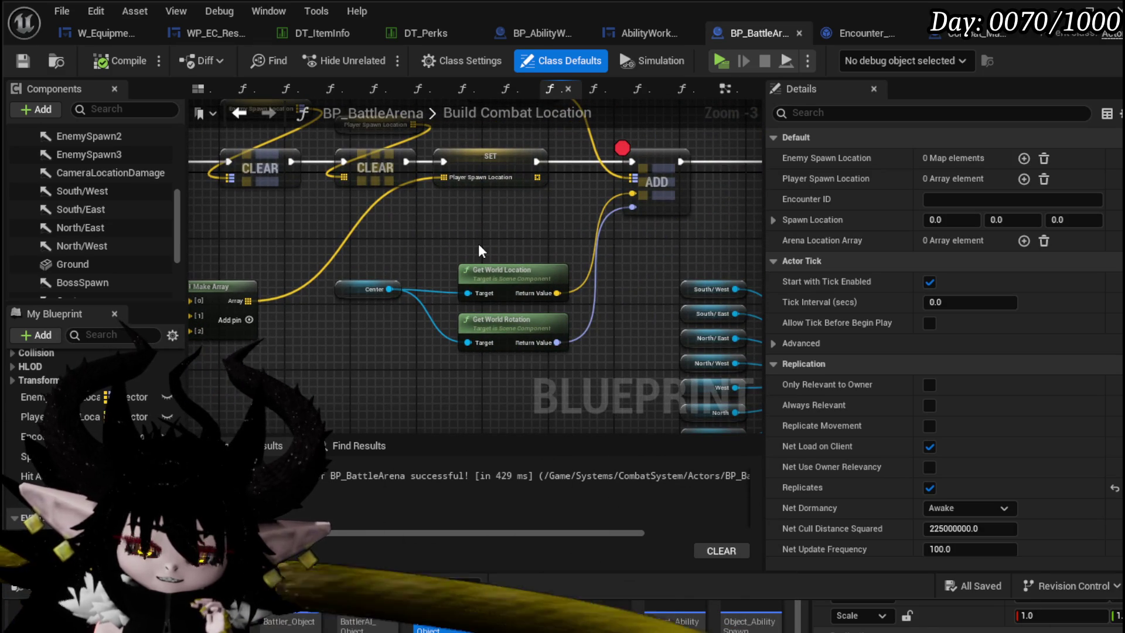
{"action": "left_click_drag", "start_coordinate": [479, 244], "coordinate": [161, 284]}
{"action": "left_click_drag", "start_coordinate": [282, 260], "coordinate": [272, 257]}
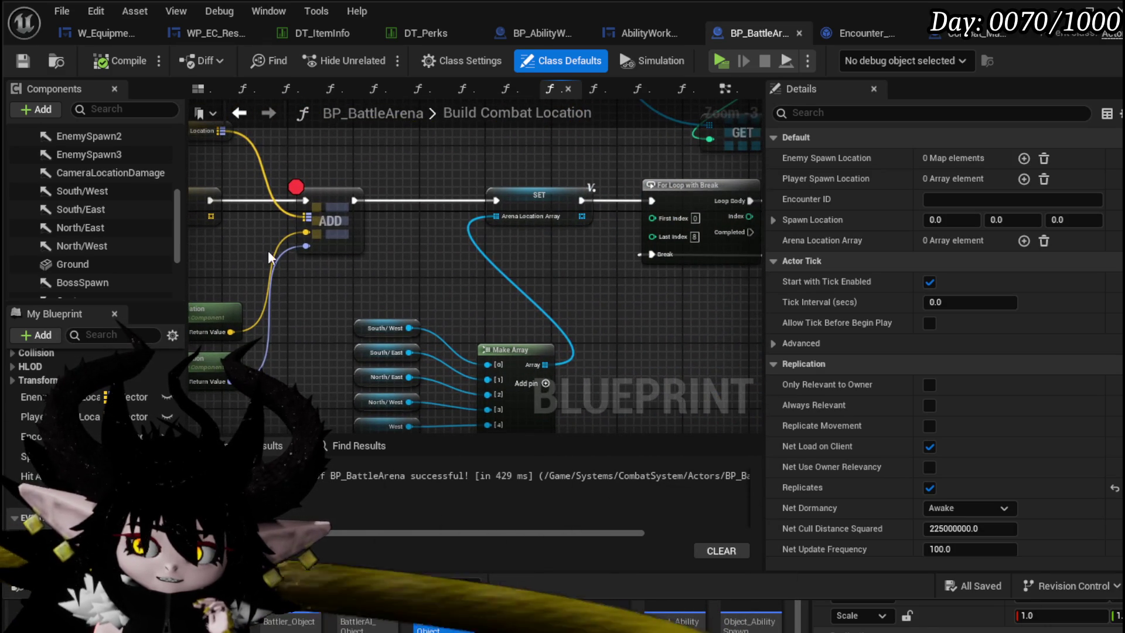
{"action": "right_click", "coordinate": [326, 212]}
{"action": "left_click", "coordinate": [378, 508]}
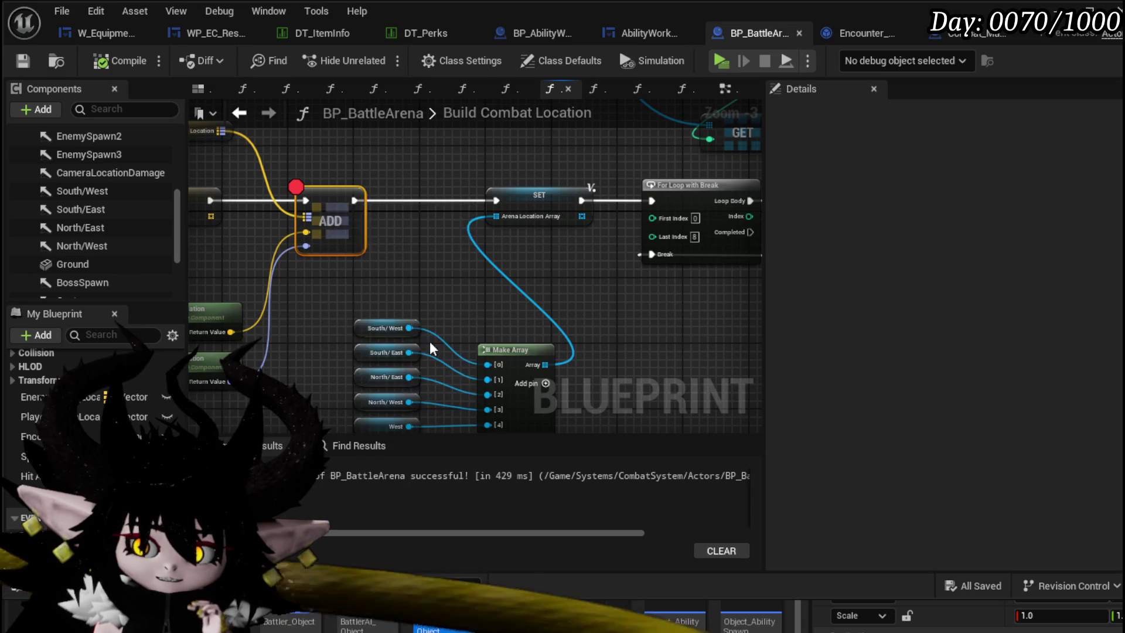
{"action": "scroll", "coordinate": [380, 288], "scroll_direction": "down", "scroll_amount": 3}
- Add a breakpoint on the ADD node inside the spawn loop
{"action": "mouse_move", "coordinate": [422, 264]}
{"action": "left_mouse_down"}
{"action": "mouse_move", "coordinate": [380, 289]}
{"action": "mouse_move", "coordinate": [127, 264]}
{"action": "left_mouse_up"}
{"action": "left_click_drag", "start_coordinate": [264, 264], "coordinate": [536, 284]}
{"action": "right_click", "coordinate": [354, 260]}
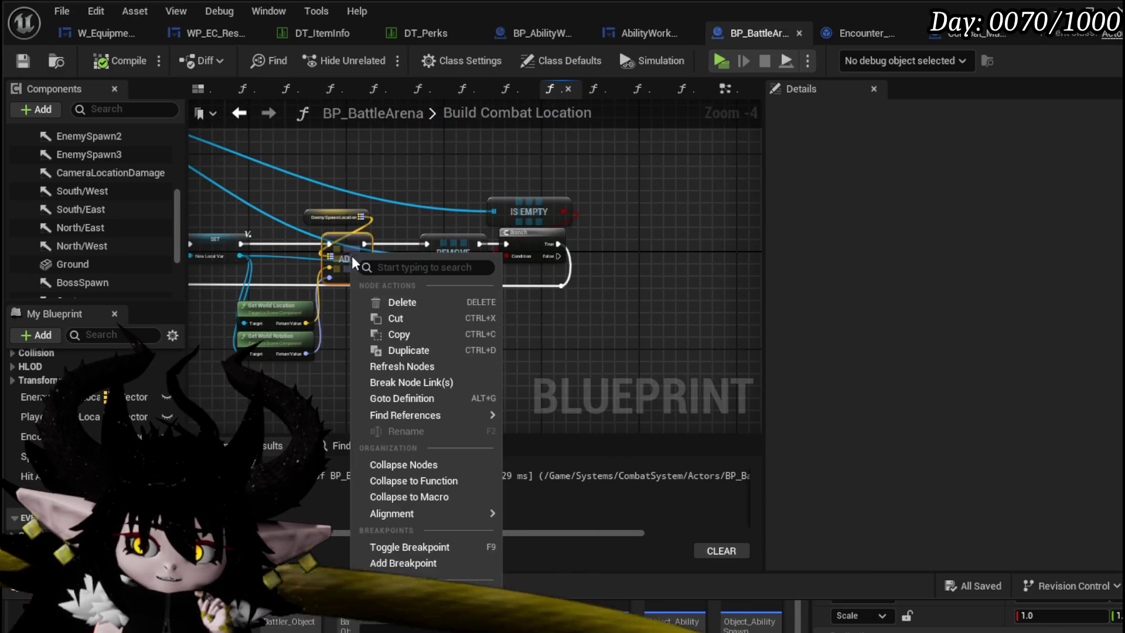
{"action": "left_click", "coordinate": [439, 564]}
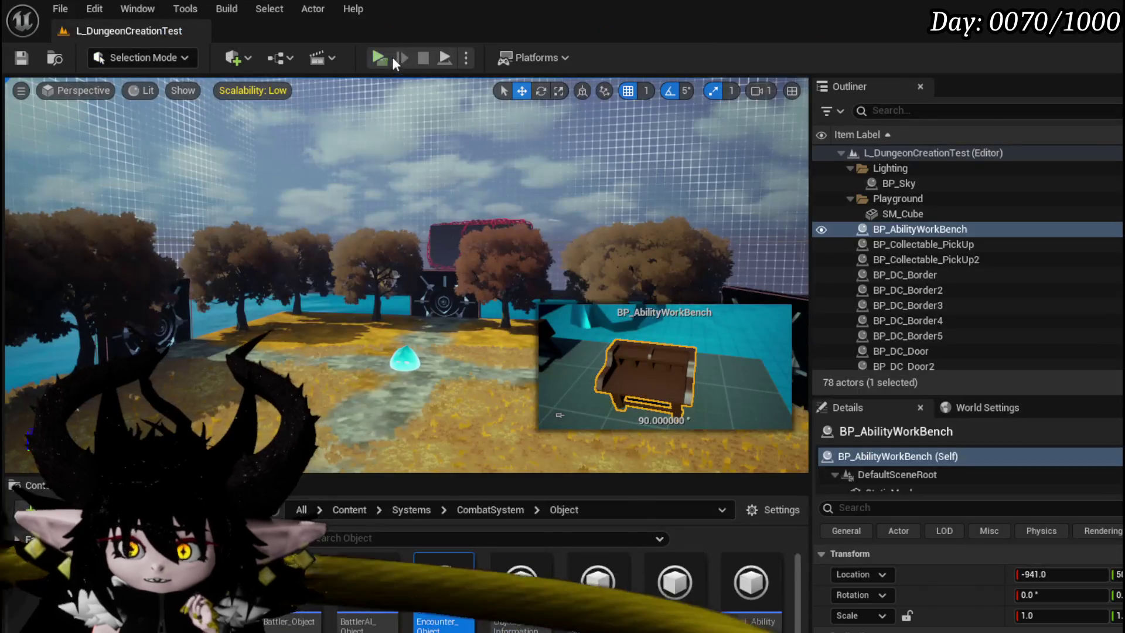
- Play again and attack the slime to hit the loop breakpoint
{"action": "key", "text": "alt+p"}
{"action": "key", "text": "w"}
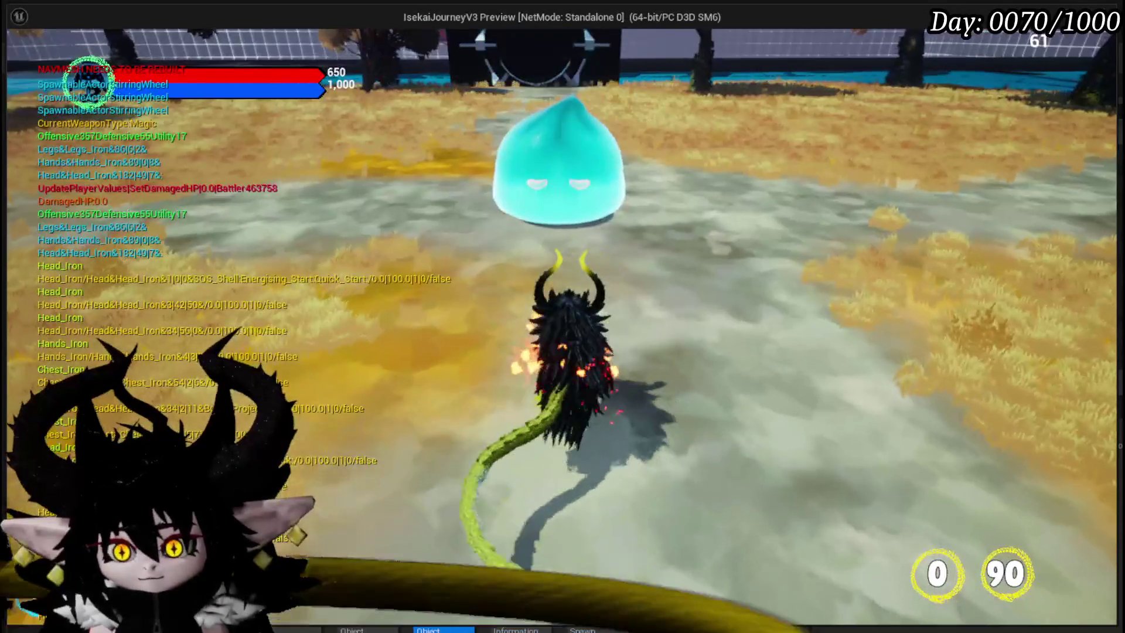
{"action": "left_click", "coordinate": [564, 317]}
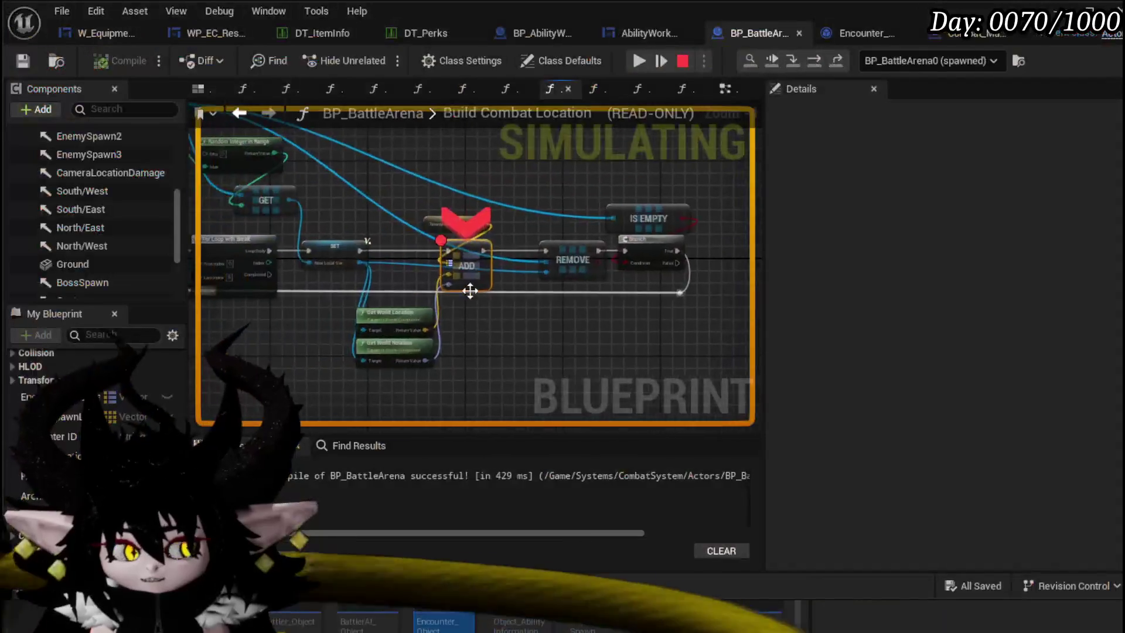
{"action": "scroll", "coordinate": [451, 338], "scroll_direction": "down", "scroll_amount": 3}
- Read the -45° yaw rotation and Make Array inputs at the paused ADD node, then resume
{"action": "left_click_drag", "start_coordinate": [402, 305], "coordinate": [378, 343]}
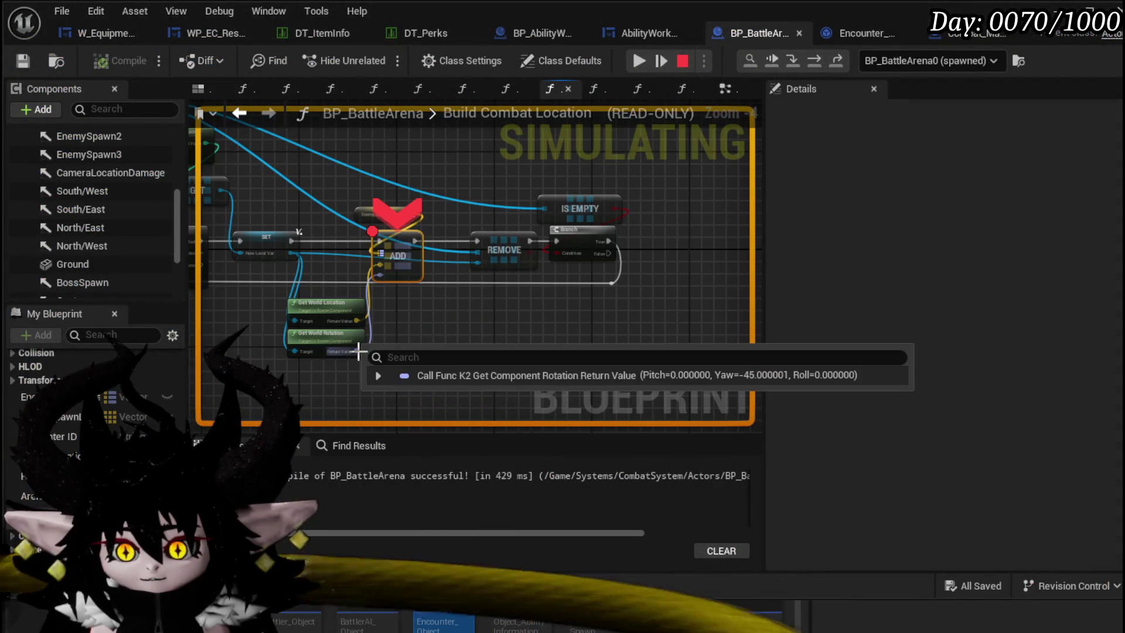
{"action": "scroll", "coordinate": [398, 311], "scroll_direction": "up", "scroll_amount": 2}
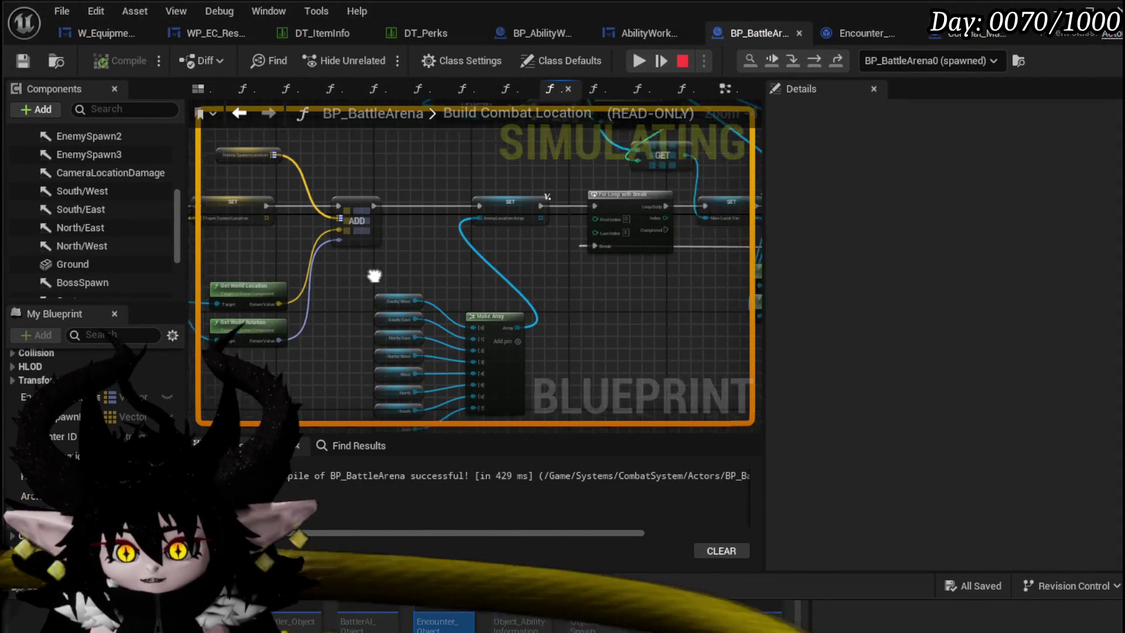
{"action": "key", "text": "F10"}
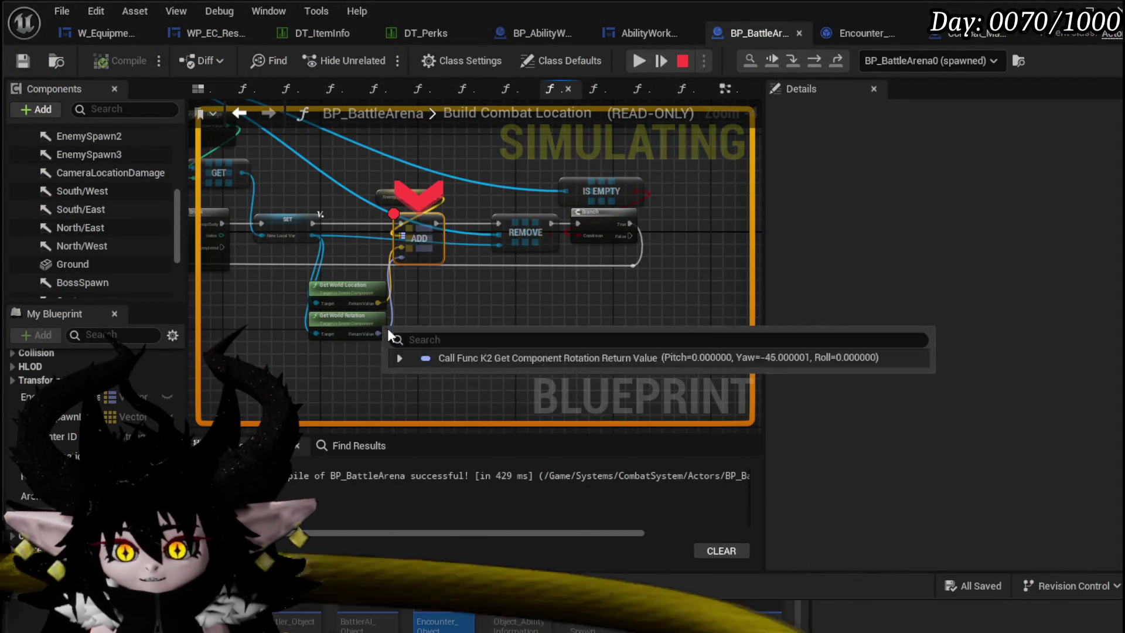
{"action": "mouse_move", "coordinate": [377, 335]}
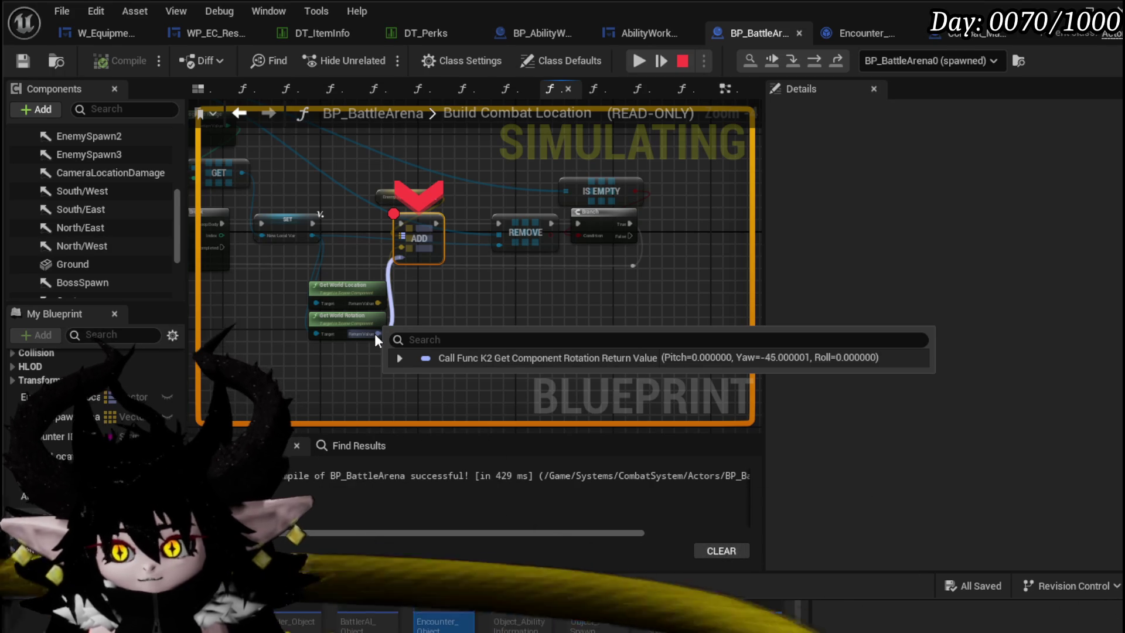
{"action": "mouse_move", "coordinate": [463, 321]}
{"action": "left_mouse_down"}
{"action": "mouse_move", "coordinate": [498, 321]}
{"action": "mouse_move", "coordinate": [354, 349]}
{"action": "left_mouse_up"}
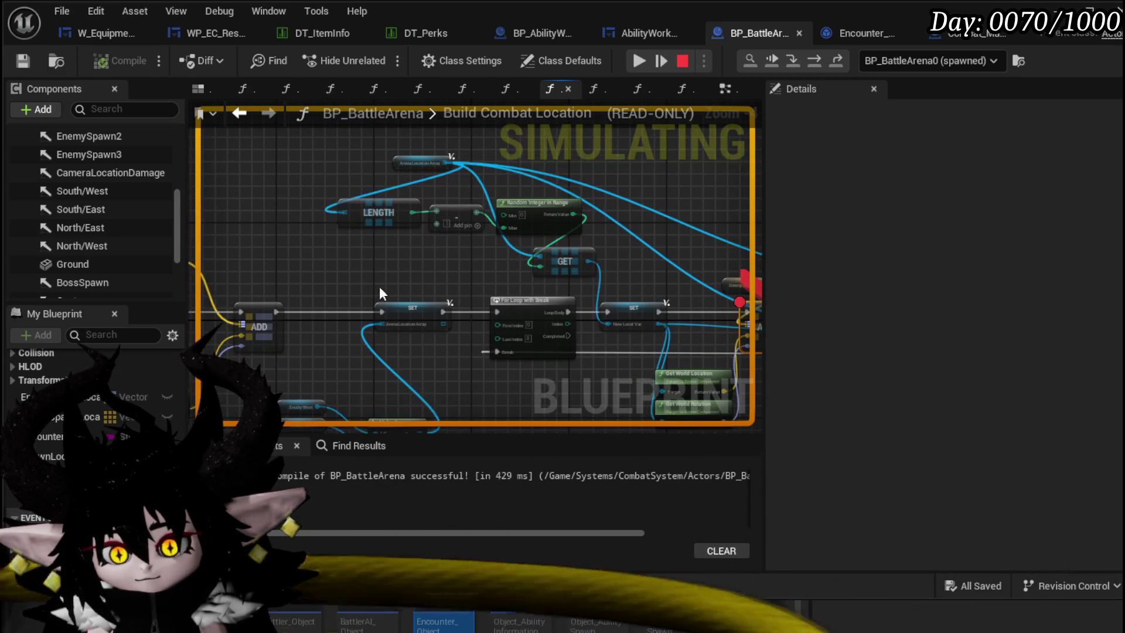
{"action": "left_click_drag", "start_coordinate": [379, 285], "coordinate": [382, 127]}
{"action": "scroll", "coordinate": [325, 336], "scroll_direction": "up", "scroll_amount": 2}
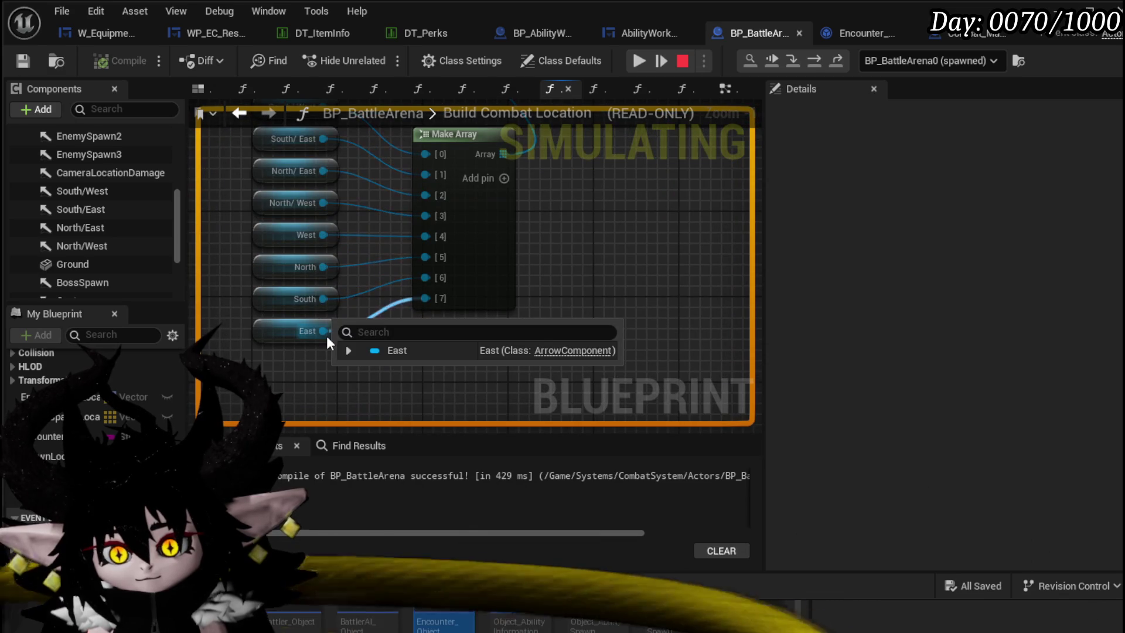
{"action": "scroll", "coordinate": [655, 253], "scroll_direction": "down", "scroll_amount": 3}
{"action": "left_click_drag", "start_coordinate": [654, 252], "coordinate": [487, 313]}
{"action": "scroll", "coordinate": [405, 324], "scroll_direction": "up", "scroll_amount": 1}
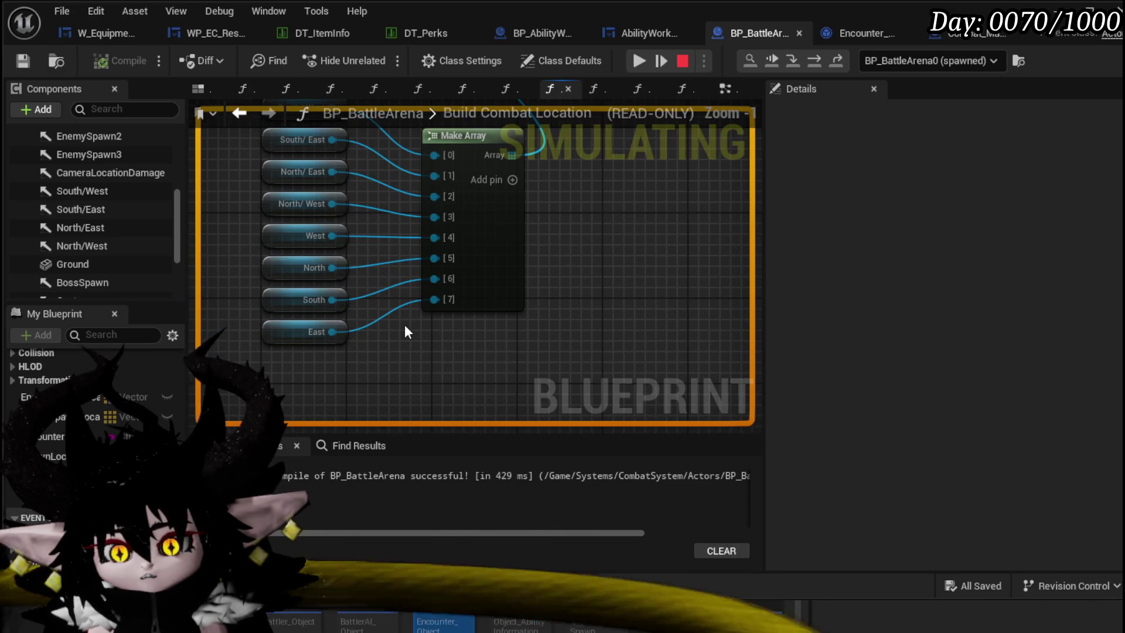
{"action": "mouse_move", "coordinate": [404, 324]}
{"action": "left_mouse_down"}
{"action": "mouse_move", "coordinate": [335, 271]}
{"action": "mouse_move", "coordinate": [269, 382]}
{"action": "left_mouse_up"}
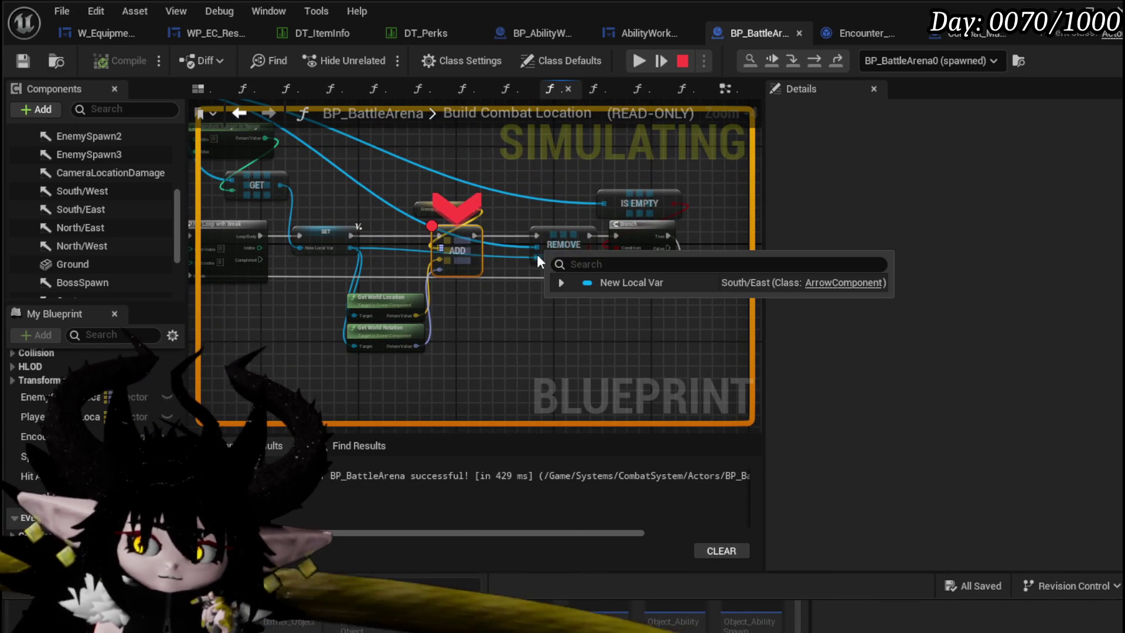
{"action": "left_click", "coordinate": [639, 60]}
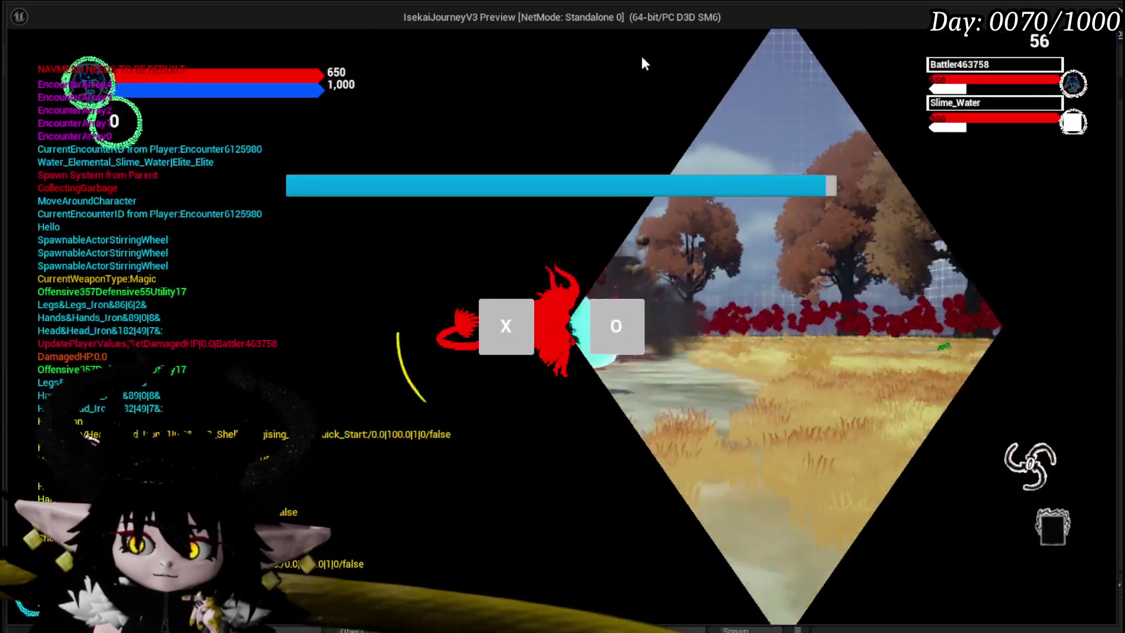
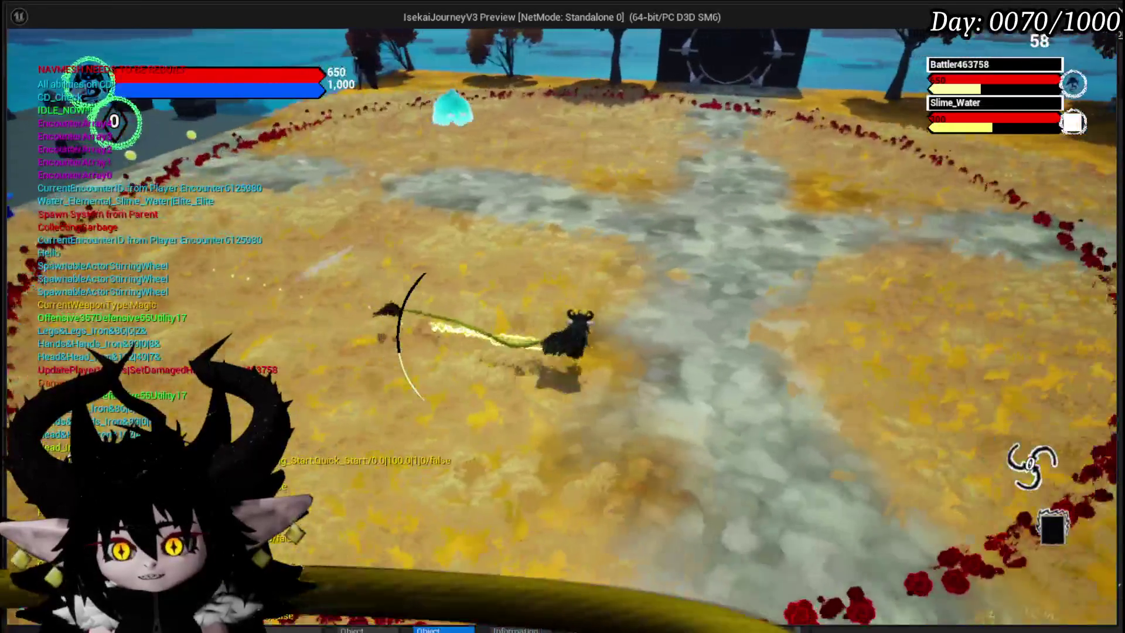
- End the play session and return to Combat_Manager's SpawnEnemyBattler function graph
{"action": "key", "text": "Escape"}
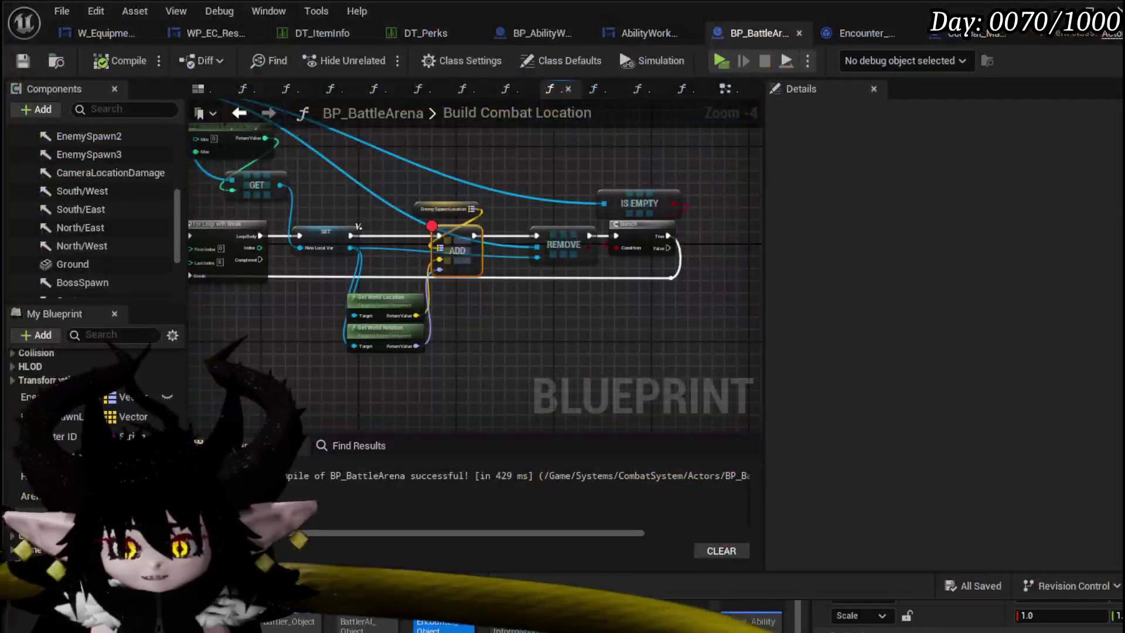
{"action": "left_click", "coordinate": [242, 112]}
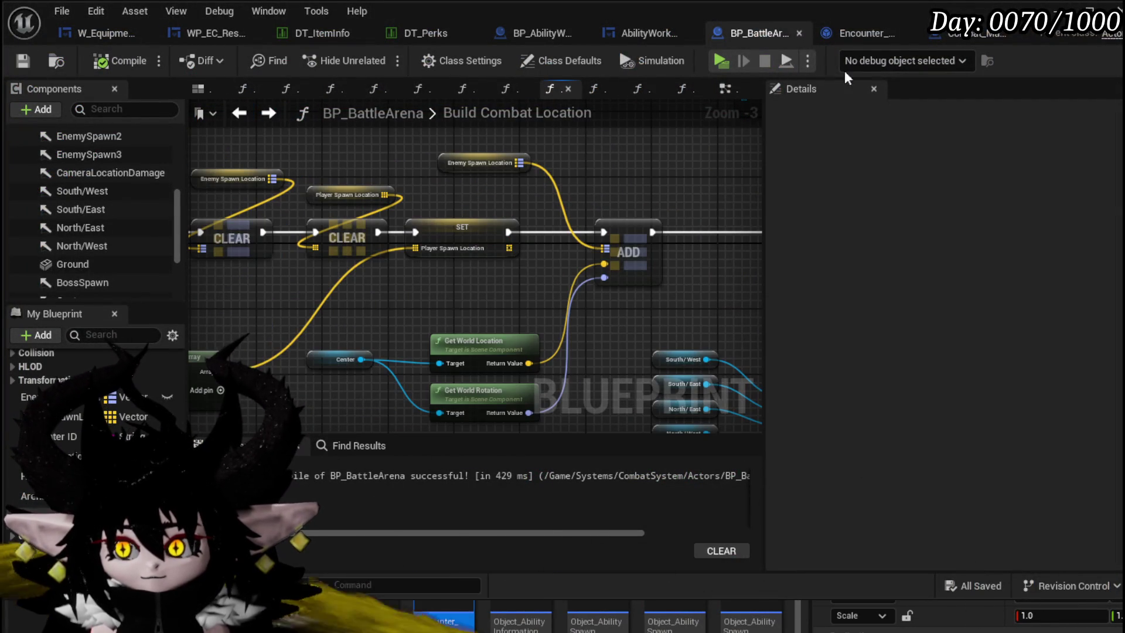
{"action": "left_click", "coordinate": [954, 37]}
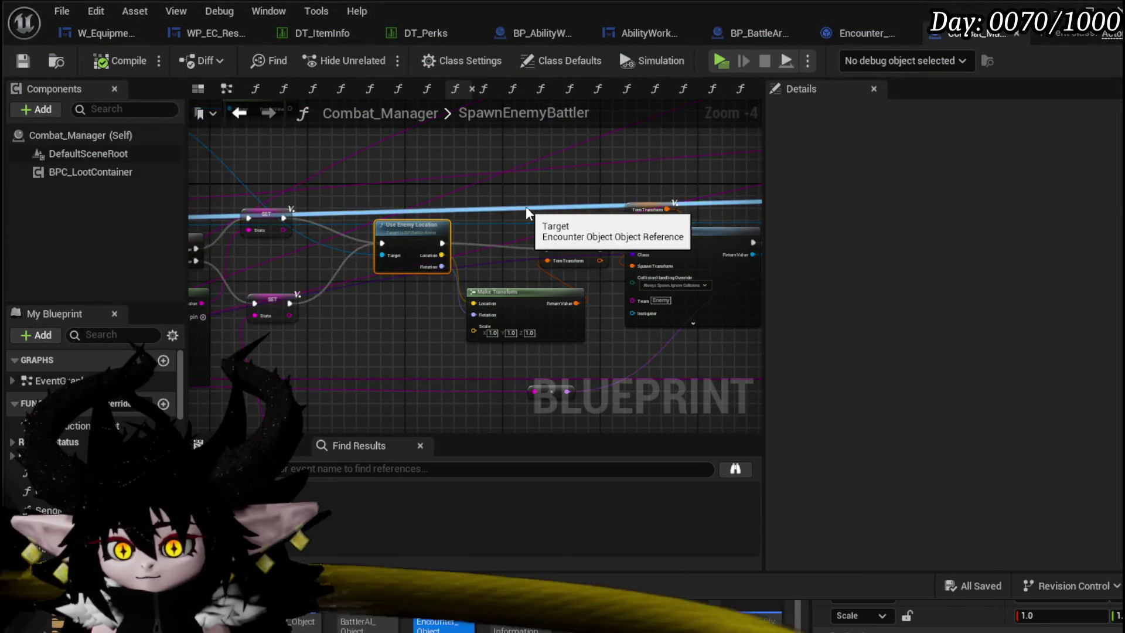
{"action": "scroll", "coordinate": [528, 212], "scroll_direction": "up", "scroll_amount": 3}
- Move the Tem Transform and Make Transform nodes left and review the Move to Combat Location node
{"action": "mouse_move", "coordinate": [562, 246]}
{"action": "left_mouse_down"}
{"action": "mouse_move", "coordinate": [511, 225]}
{"action": "mouse_move", "coordinate": [511, 210]}
{"action": "left_mouse_up"}
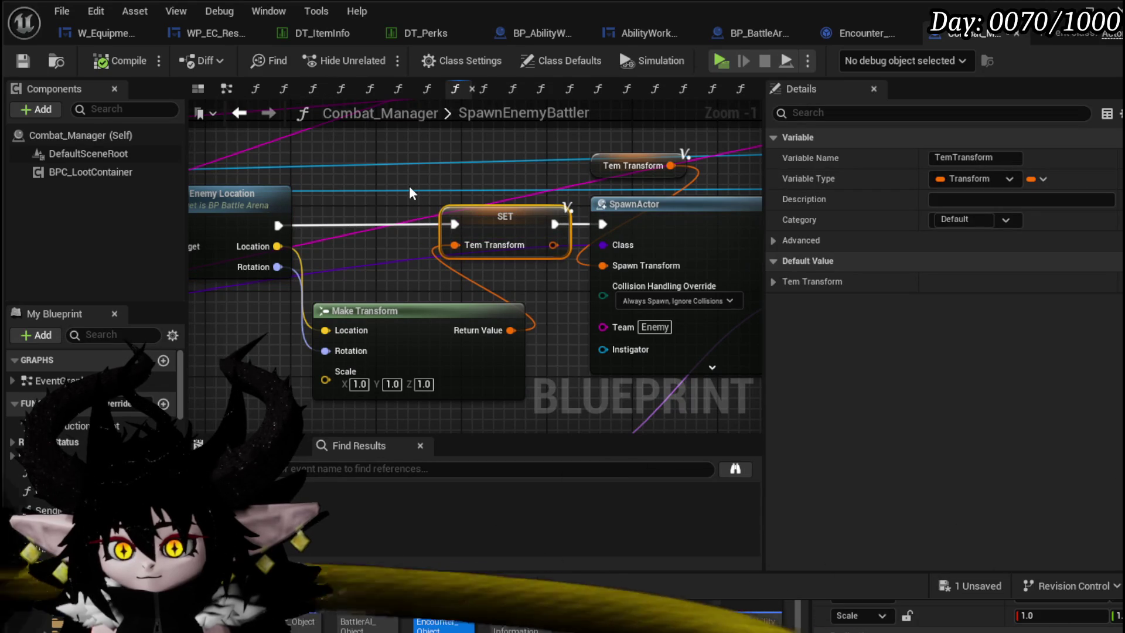
{"action": "left_click_drag", "start_coordinate": [616, 167], "coordinate": [477, 166]}
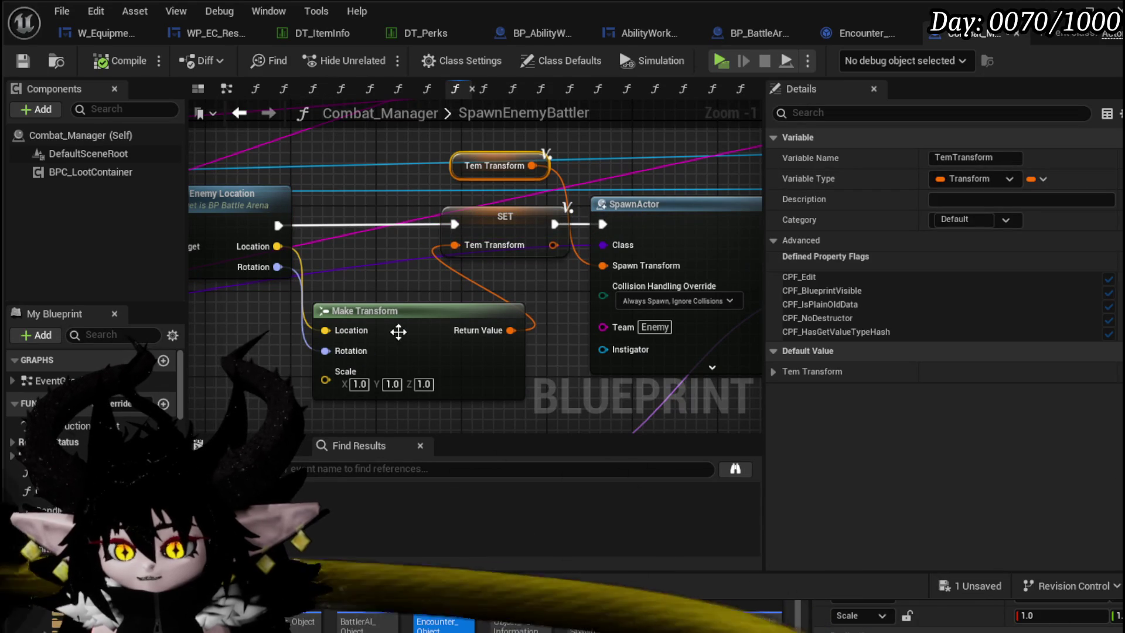
{"action": "left_click_drag", "start_coordinate": [399, 332], "coordinate": [348, 323]}
{"action": "left_click_drag", "start_coordinate": [546, 317], "coordinate": [420, 300]}
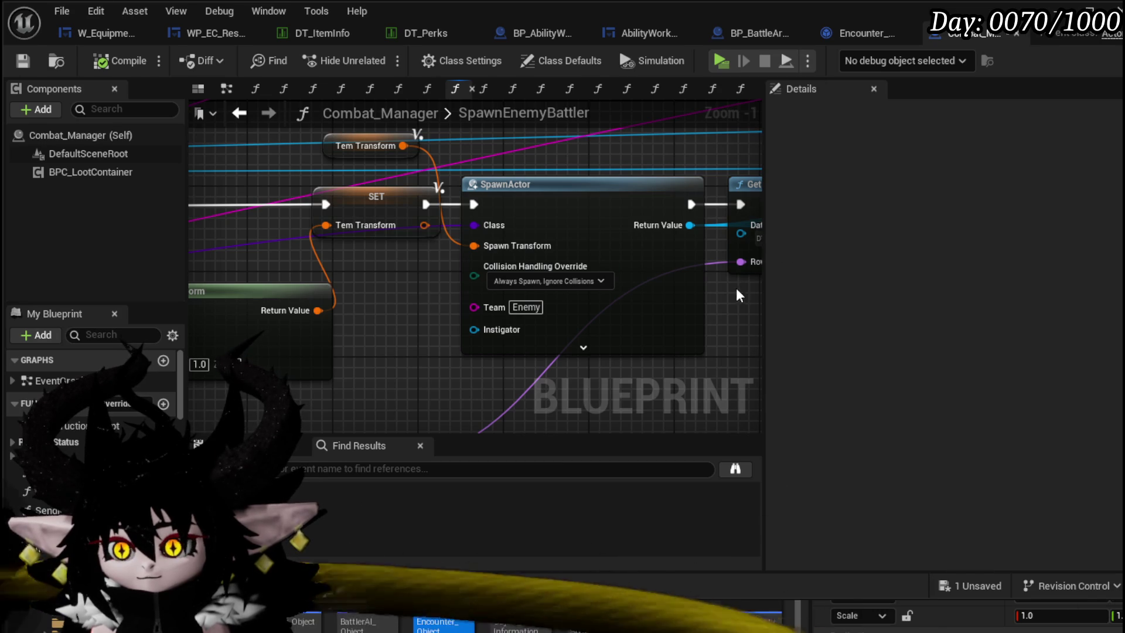
{"action": "scroll", "coordinate": [736, 287], "scroll_direction": "down", "scroll_amount": 3}
{"action": "mouse_move", "coordinate": [540, 316]}
{"action": "left_mouse_down"}
{"action": "mouse_move", "coordinate": [265, 303]}
{"action": "mouse_move", "coordinate": [652, 227]}
{"action": "mouse_move", "coordinate": [358, 214]}
{"action": "mouse_move", "coordinate": [510, 230]}
{"action": "mouse_move", "coordinate": [338, 254]}
{"action": "left_mouse_up"}
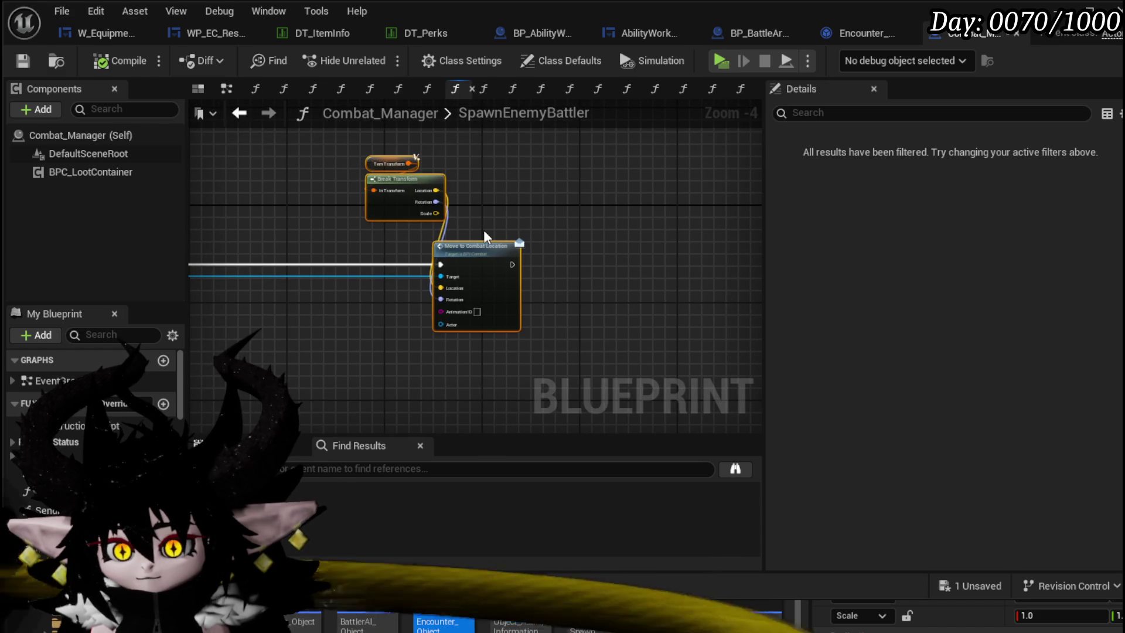
{"action": "scroll", "coordinate": [480, 224], "scroll_direction": "up", "scroll_amount": 3}
{"action": "left_click_drag", "start_coordinate": [489, 221], "coordinate": [507, 179]}
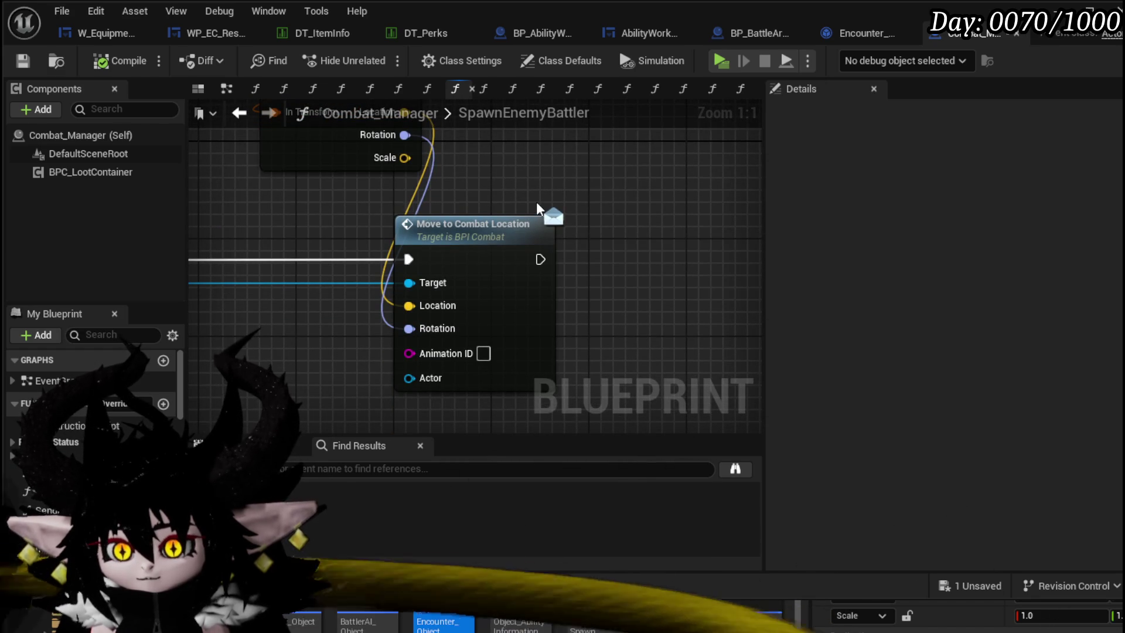
{"action": "scroll", "coordinate": [537, 202], "scroll_direction": "down", "scroll_amount": 3}
{"action": "left_click_drag", "start_coordinate": [536, 201], "coordinate": [617, 227]}
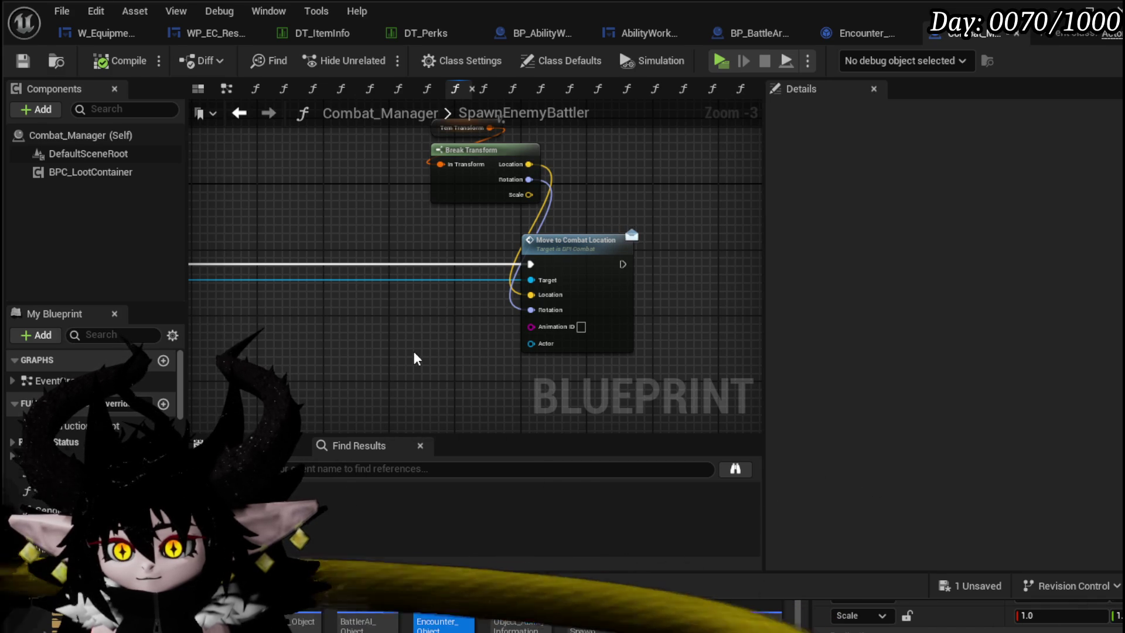
{"action": "scroll", "coordinate": [390, 340], "scroll_direction": "down", "scroll_amount": 3}
{"action": "scroll", "coordinate": [572, 301], "scroll_direction": "down", "scroll_amount": 2}
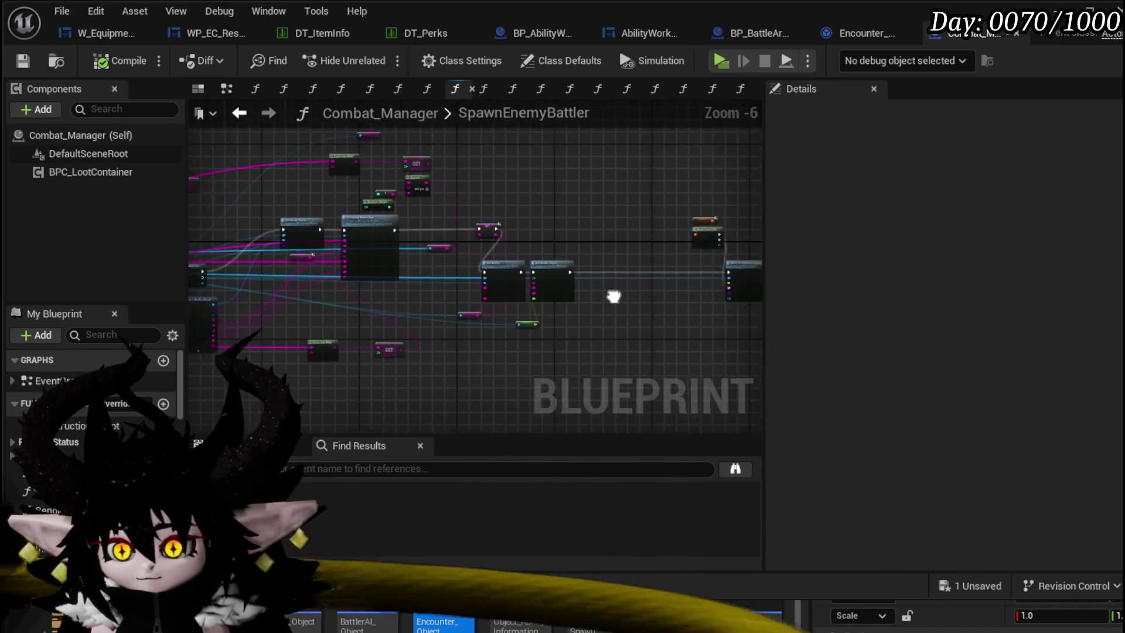
{"action": "scroll", "coordinate": [572, 301], "scroll_direction": "up", "scroll_amount": 3}
- Survey the SpawnEnemyBattler graph and save the Combat_Manager blueprint
{"action": "left_click", "coordinate": [425, 269]}
{"action": "scroll", "coordinate": [427, 266], "scroll_direction": "down", "scroll_amount": 3}
{"action": "left_click_drag", "start_coordinate": [572, 282], "coordinate": [727, 237]}
{"action": "scroll", "coordinate": [326, 299], "scroll_direction": "up", "scroll_amount": 3}
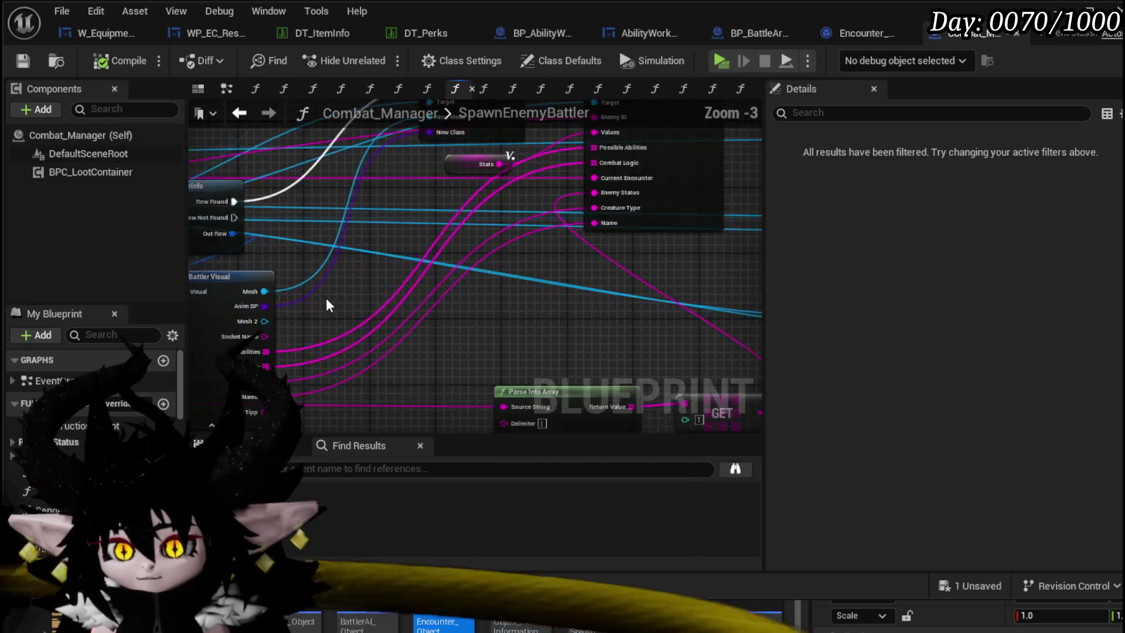
{"action": "left_click_drag", "start_coordinate": [378, 304], "coordinate": [659, 327]}
{"action": "left_click", "coordinate": [451, 321]}
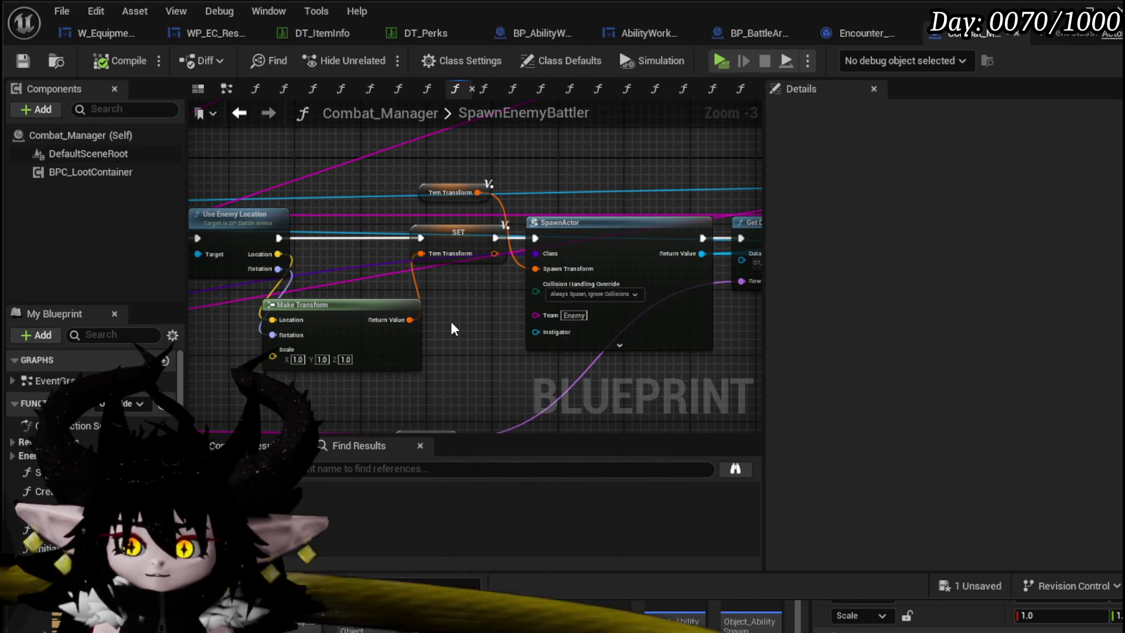
{"action": "left_click", "coordinate": [25, 59]}
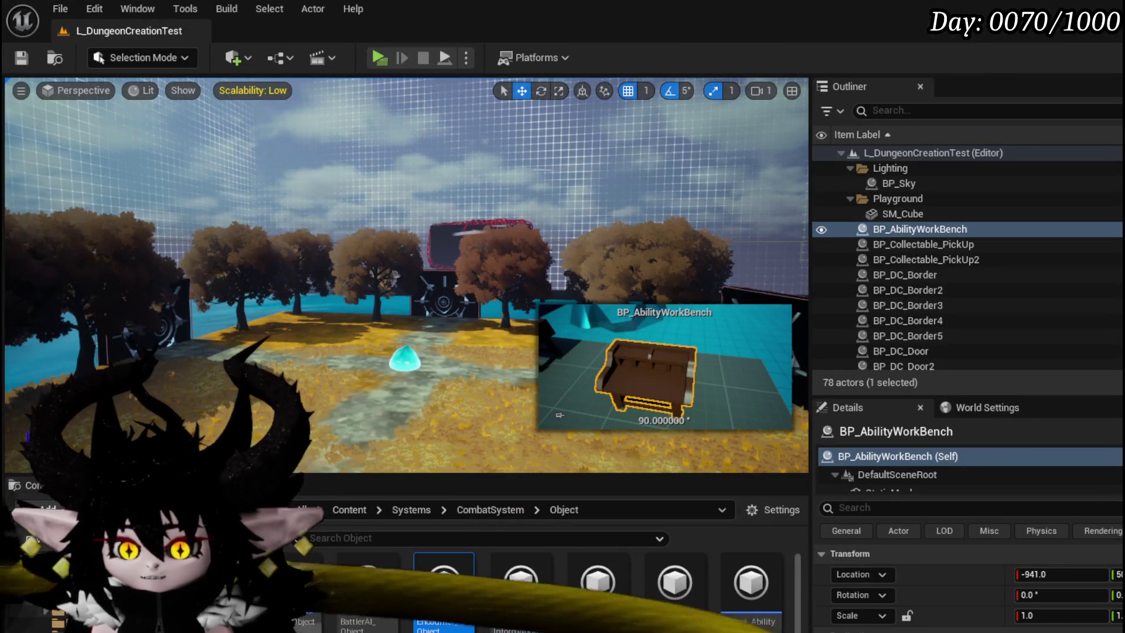
- Open BP_EnemyBattler from CombatSystem/Actors and search it for 'location' references
{"action": "left_click", "coordinate": [175, 572]}
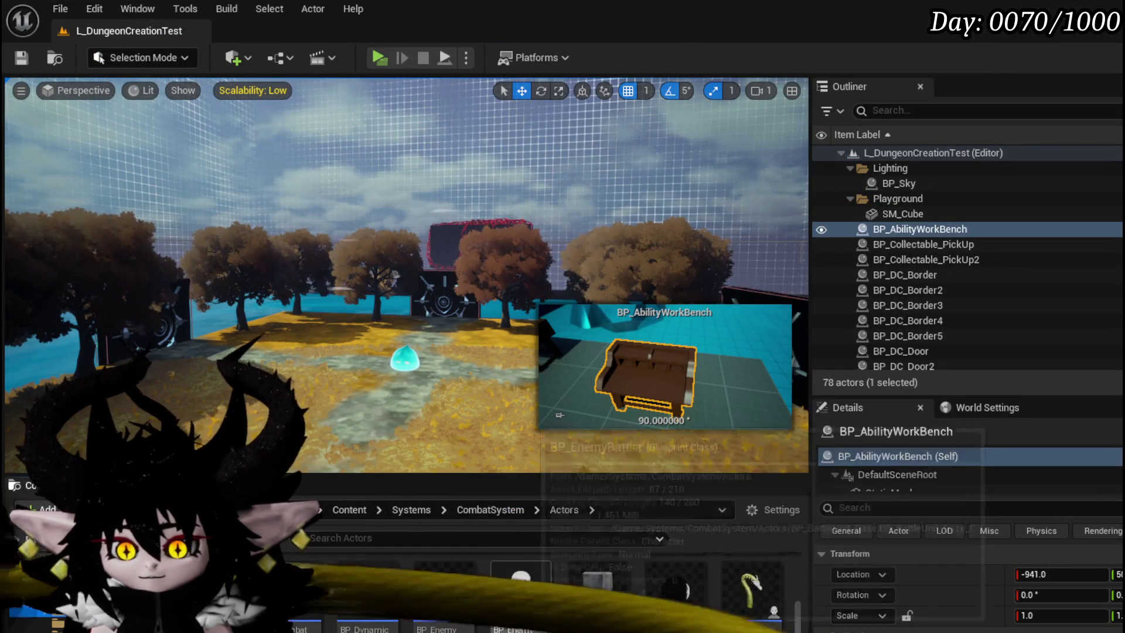
{"action": "scroll", "coordinate": [599, 607], "scroll_direction": "down", "scroll_amount": 3}
{"action": "double_click", "coordinate": [520, 589]}
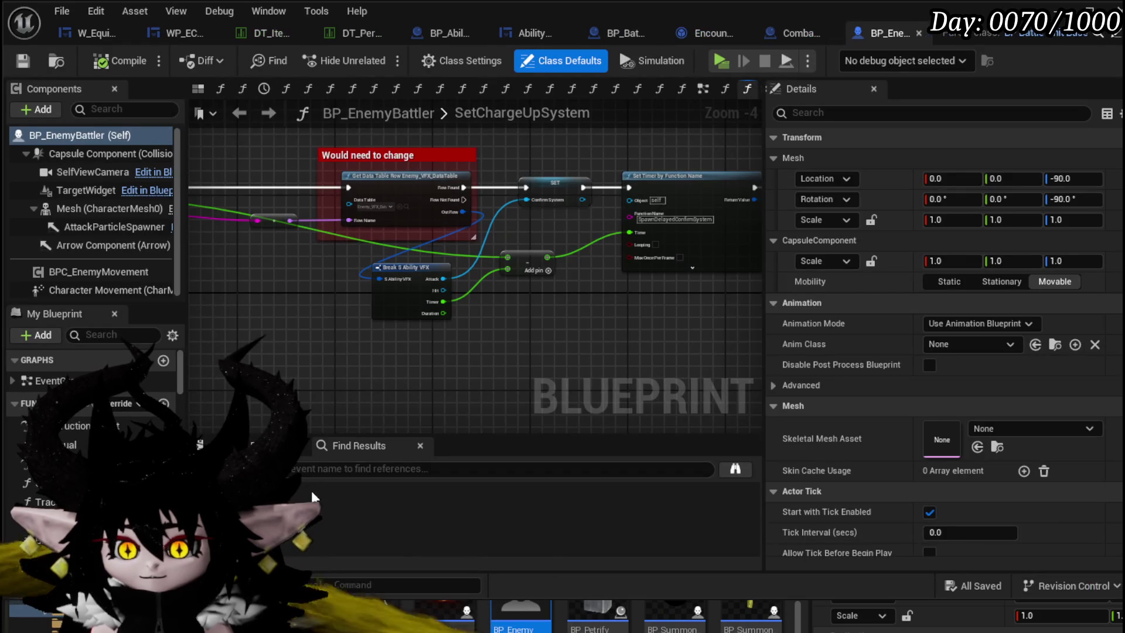
{"action": "left_click", "coordinate": [290, 472]}
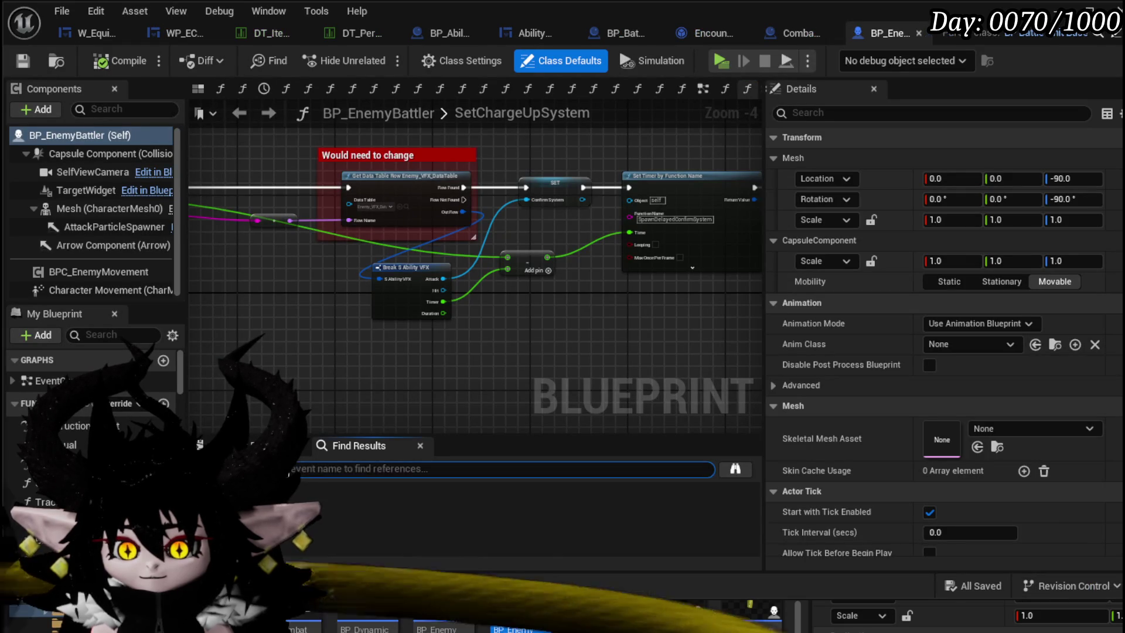
{"action": "type", "text": "location"}
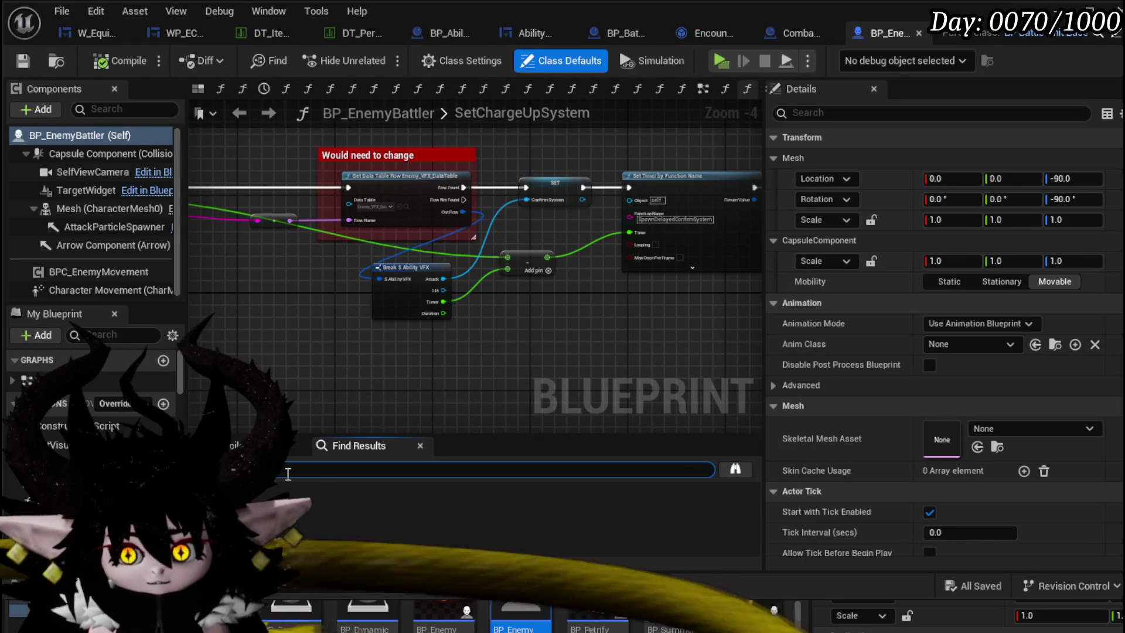
{"action": "key", "text": "Return"}
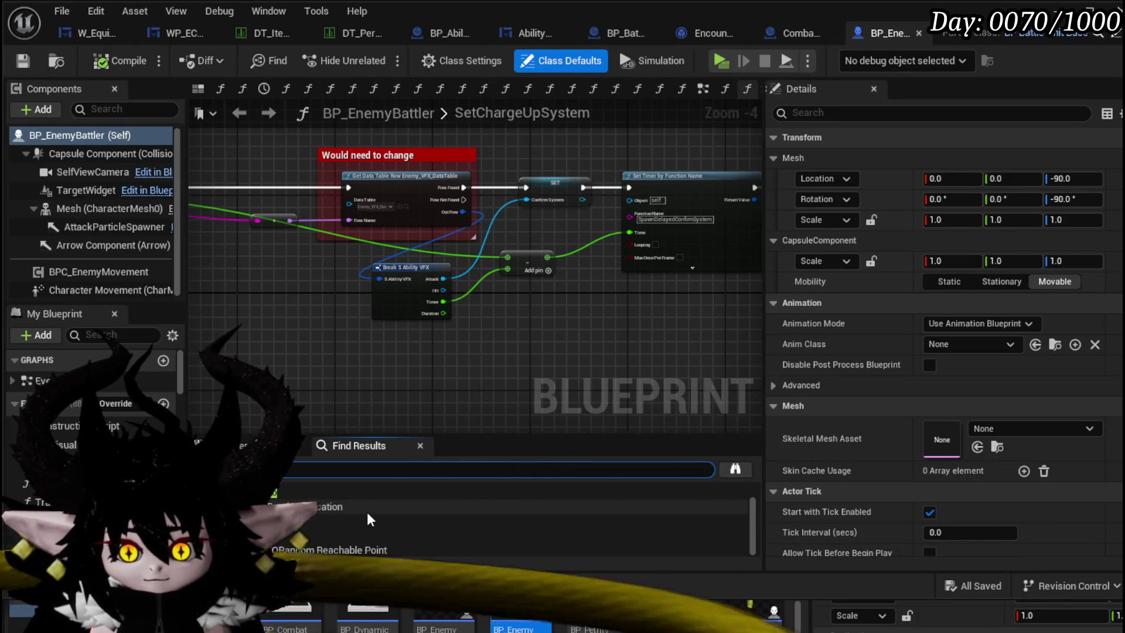
- Check the Move to Combat Location node in Combat_Manager, revisit BP_EnemyBattler, and return to the level editor
{"action": "left_click", "coordinate": [883, 33]}
{"action": "scroll", "coordinate": [648, 216], "scroll_direction": "down", "scroll_amount": 4}
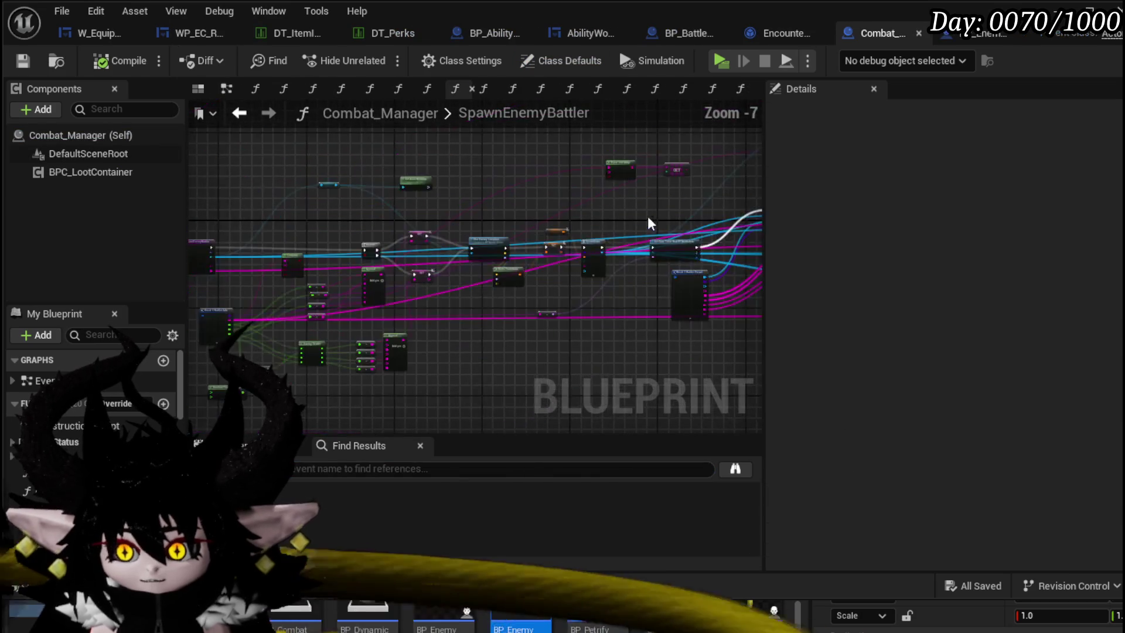
{"action": "scroll", "coordinate": [548, 228], "scroll_direction": "up", "scroll_amount": 4}
{"action": "left_click_drag", "start_coordinate": [548, 249], "coordinate": [344, 237]}
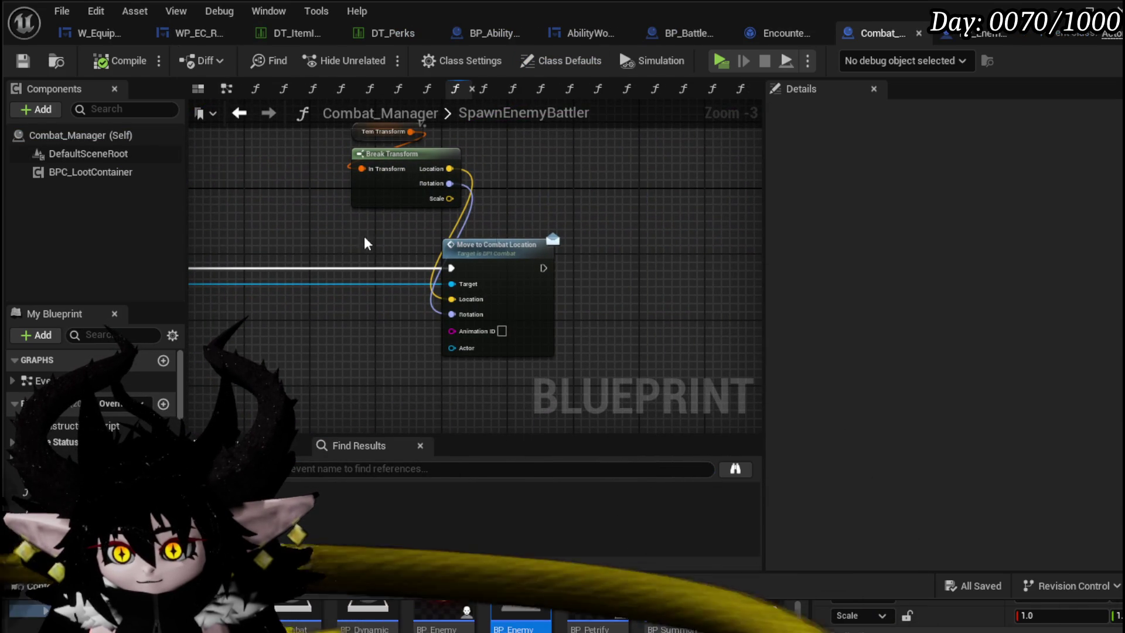
{"action": "left_click", "coordinate": [961, 32]}
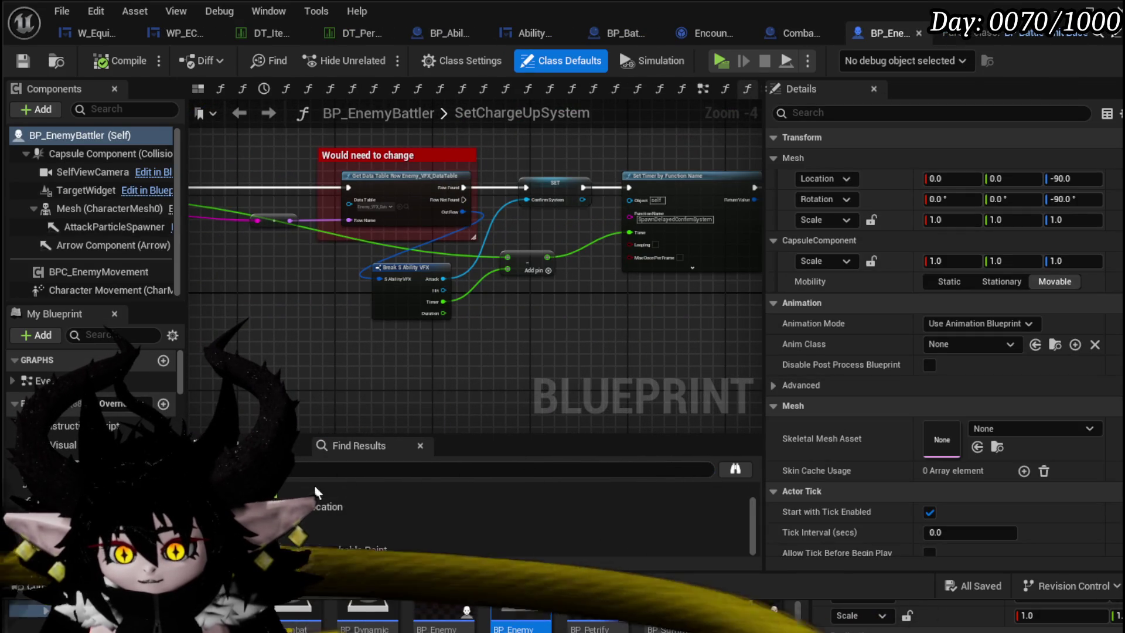
{"action": "left_click", "coordinate": [296, 473]}
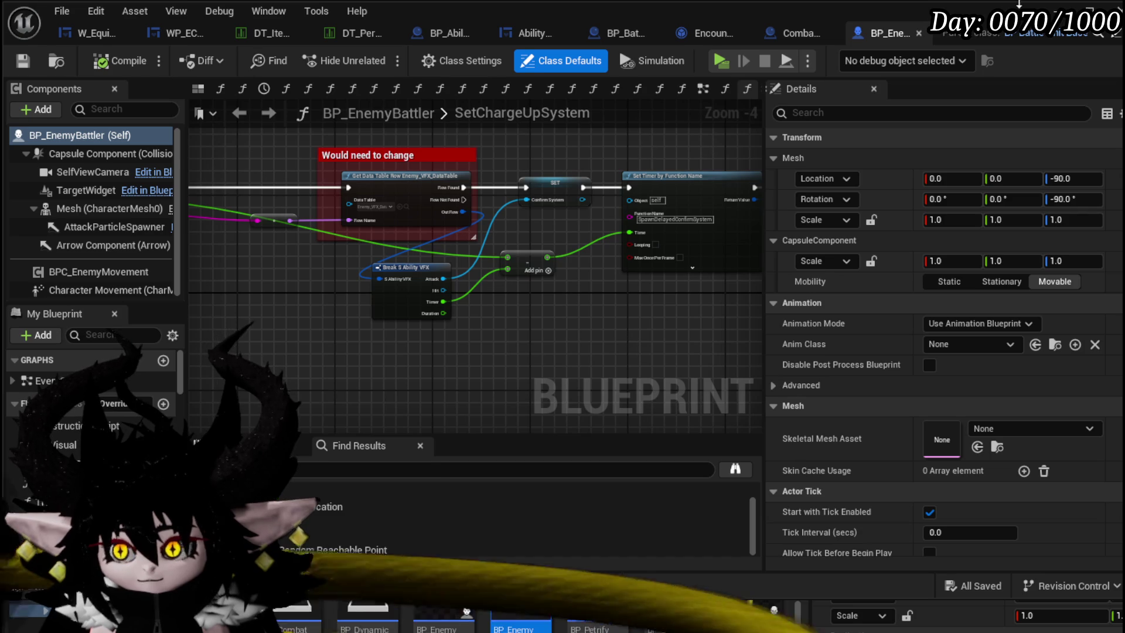
{"action": "key", "text": "alt+Tab"}
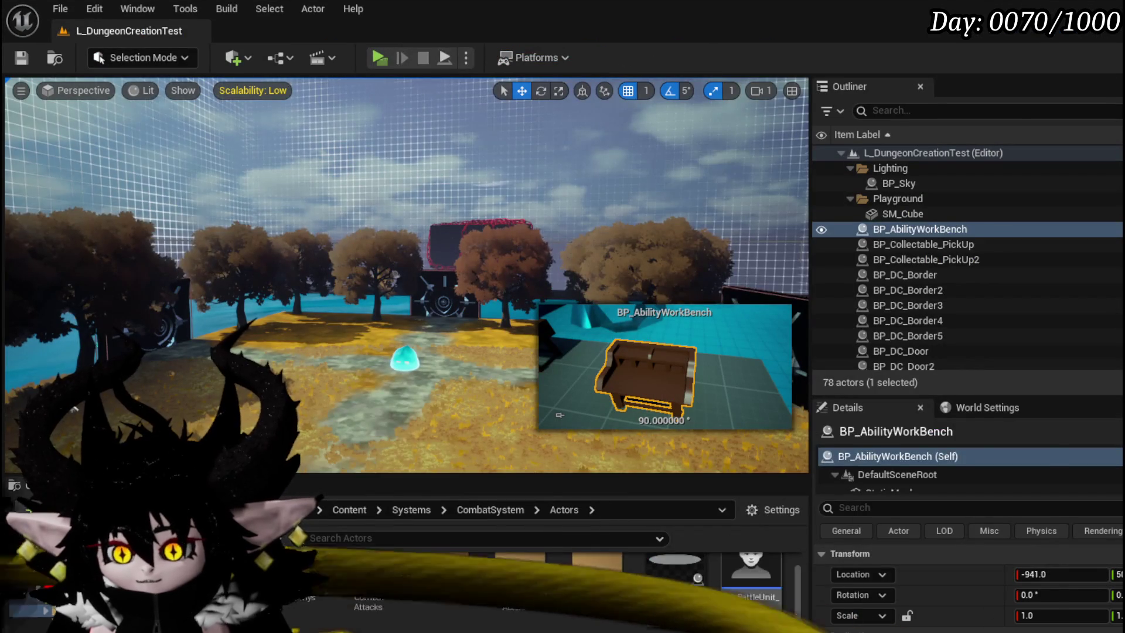
- Open BP_BattleUnit_Base and search it for the Move To Player comment
{"action": "double_click", "coordinate": [752, 597]}
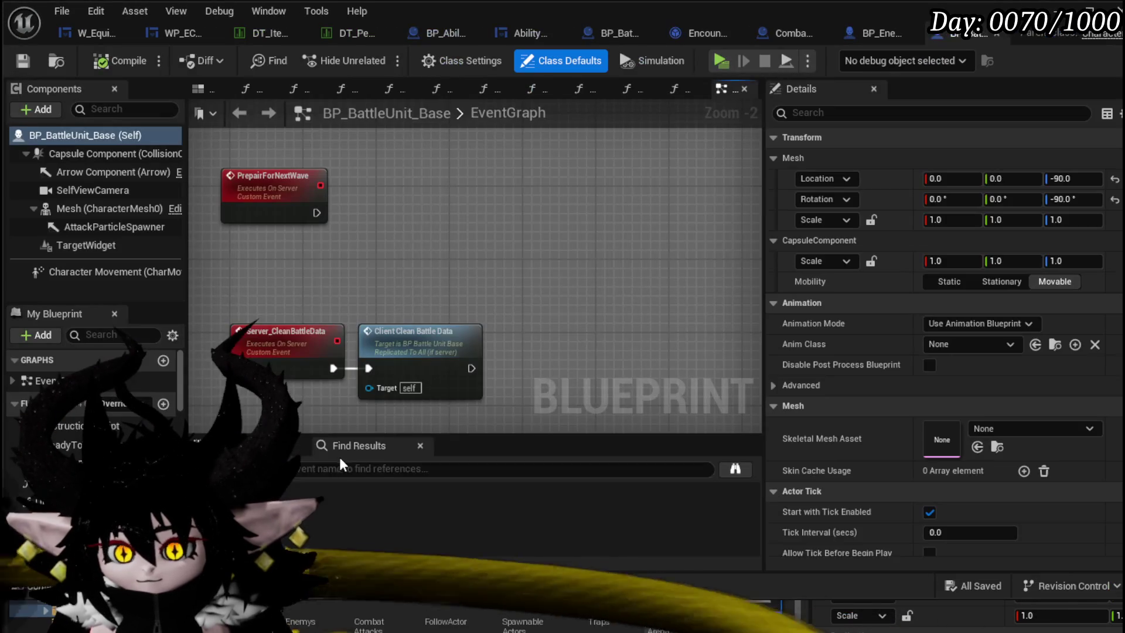
{"action": "left_click", "coordinate": [334, 469]}
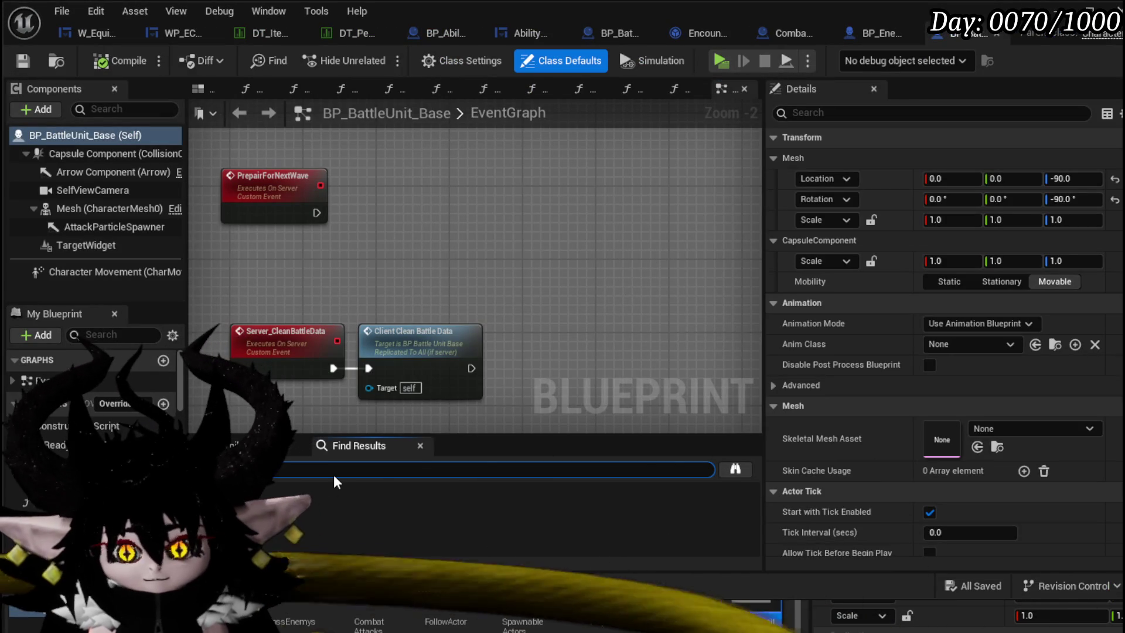
{"action": "type", "text": "Move To Player"}
{"action": "key", "text": "Return"}
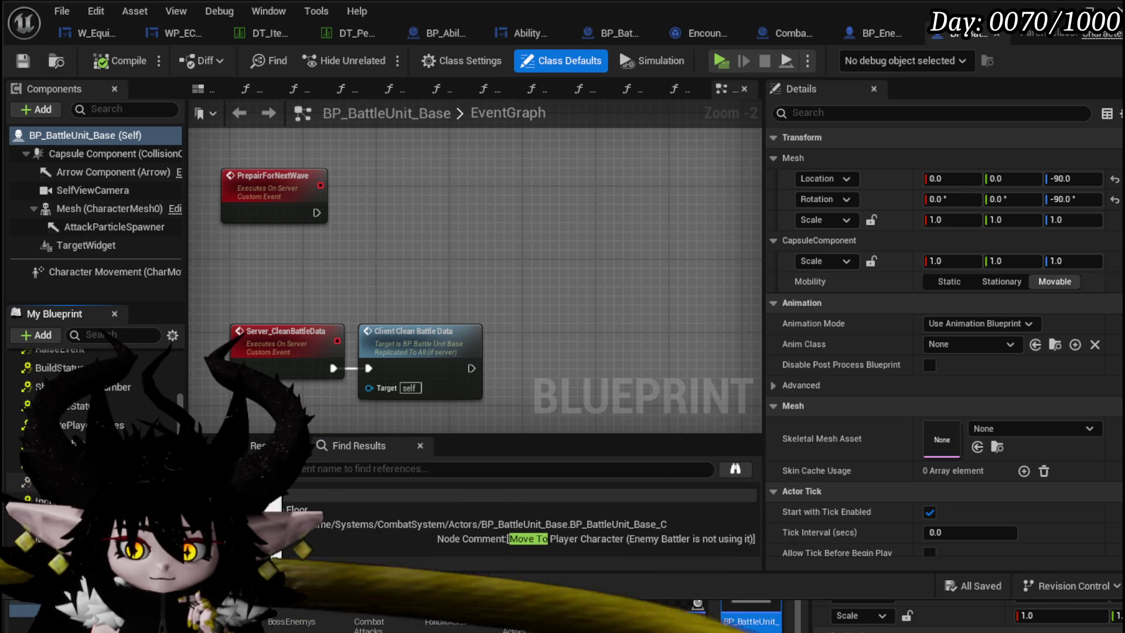
- Delete the MoveToCombatLocation event from BP_BattleUnit_Base and save the blueprint
{"action": "left_click", "coordinate": [579, 300]}
{"action": "key", "text": "Delete"}
{"action": "key", "text": "ctrl+z"}
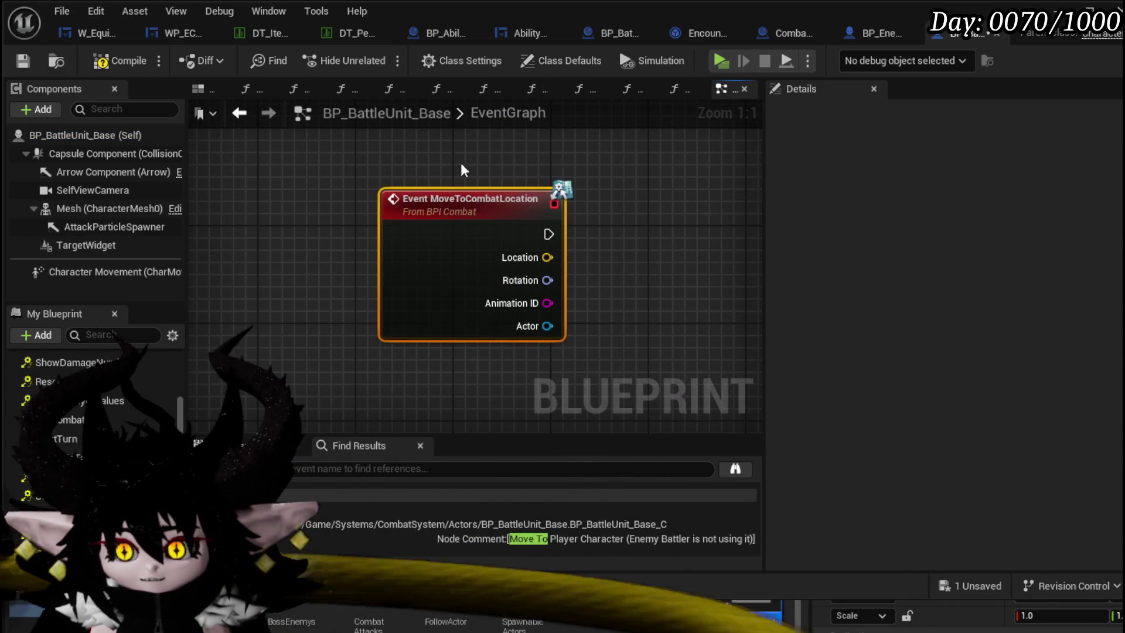
{"action": "key", "text": "Delete"}
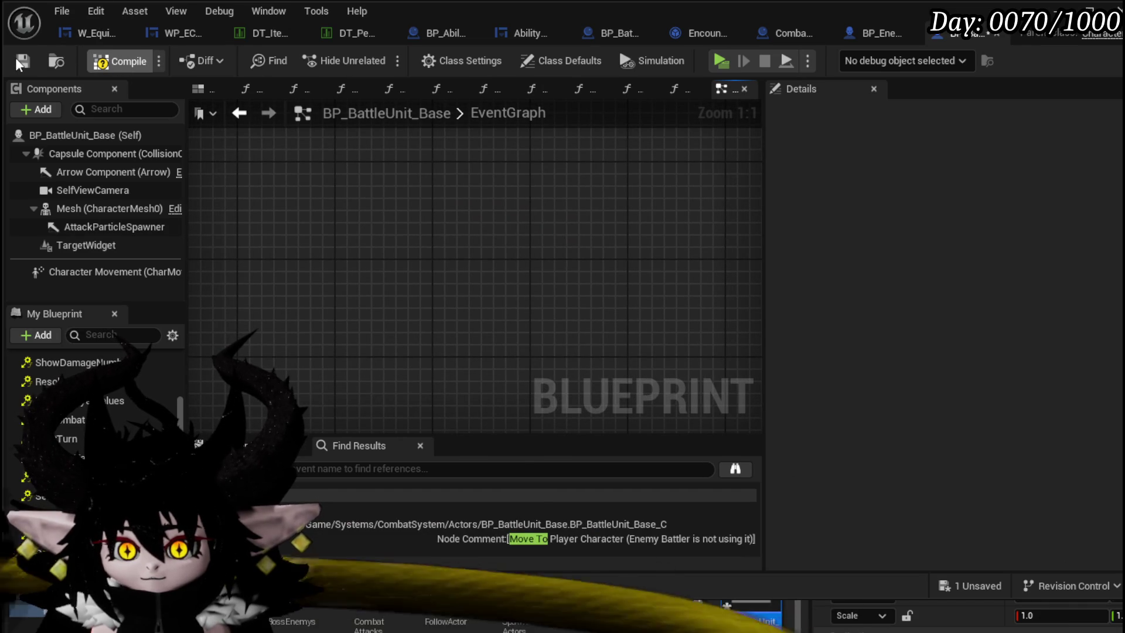
{"action": "left_click", "coordinate": [22, 61]}
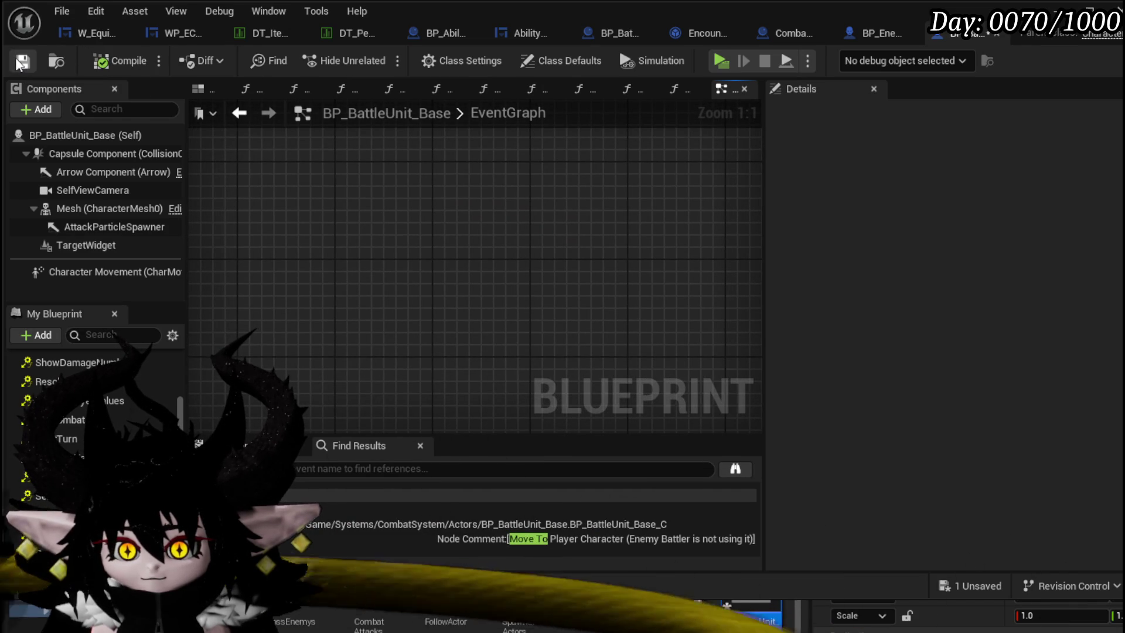
{"action": "left_click", "coordinate": [984, 35]}
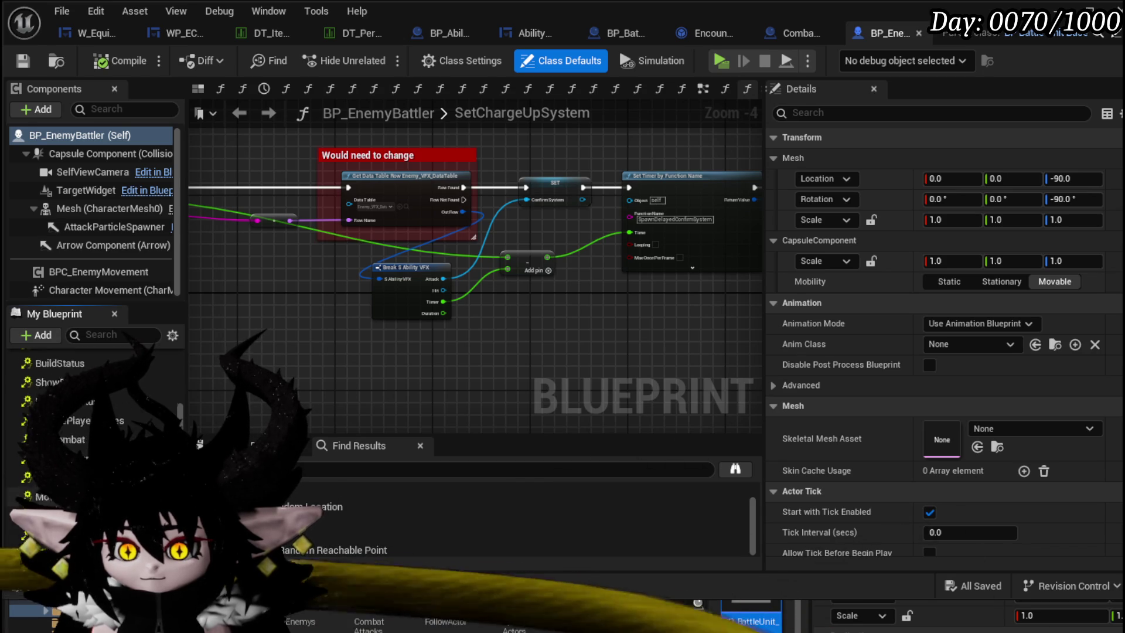
- Delete the MoveToCombatLocation event from BP_EnemyBattler's EventGraph
{"action": "left_click", "coordinate": [54, 472]}
{"action": "double_click", "coordinate": [52, 473]}
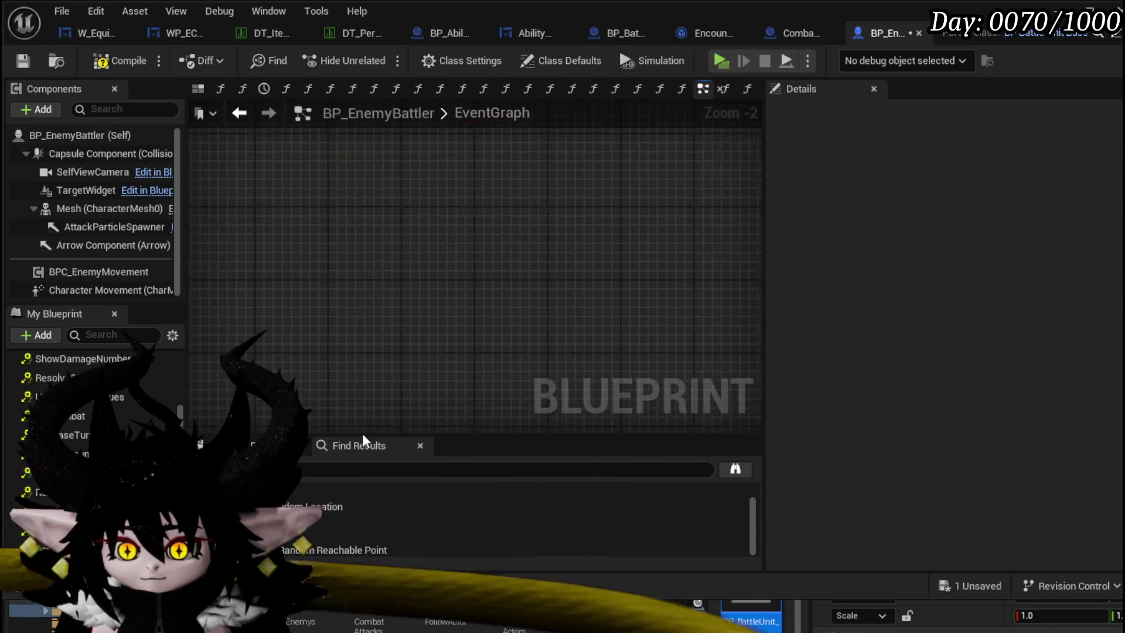
{"action": "key", "text": "Delete"}
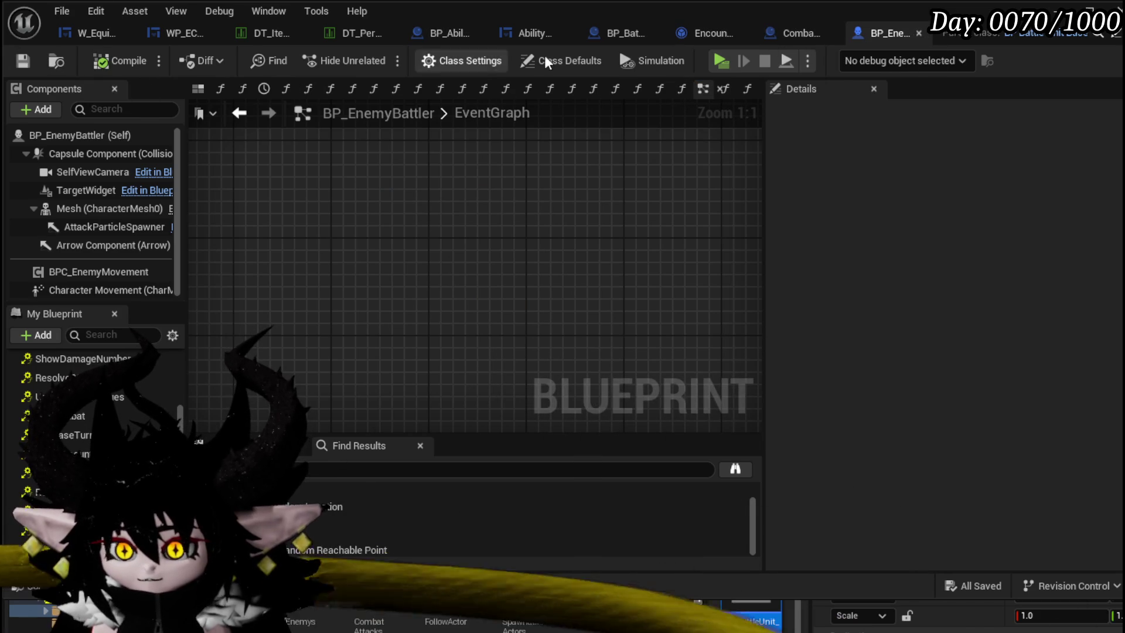
- Remove the Move to Combat Location call nodes from SpawnEnemyBattler and save Combat_Manager
{"action": "left_click", "coordinate": [802, 36]}
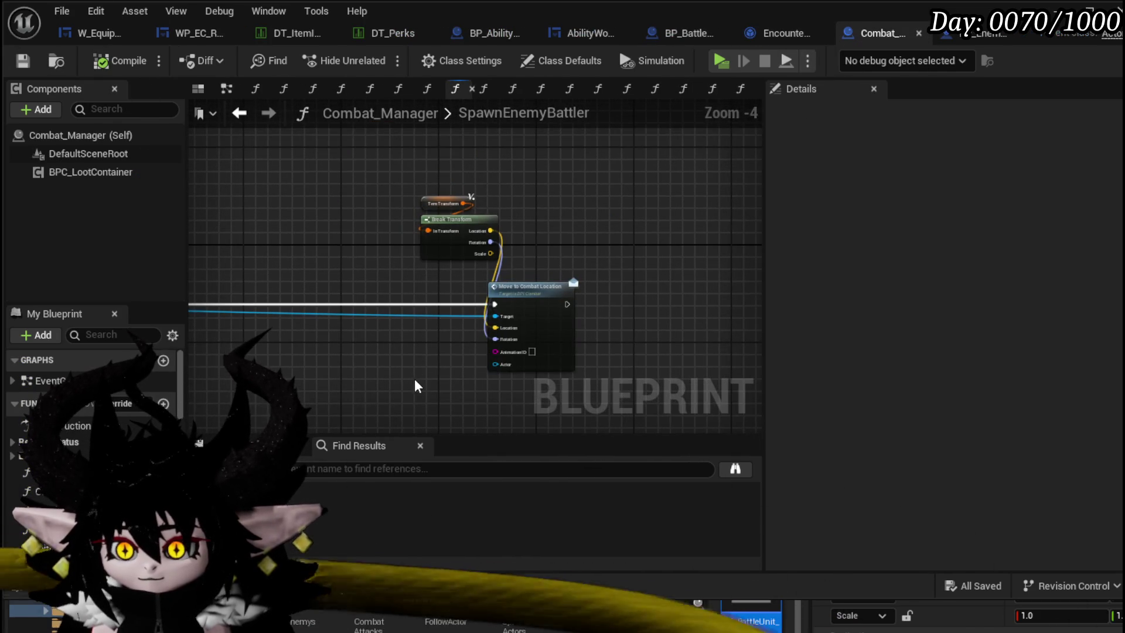
{"action": "left_click_drag", "start_coordinate": [417, 385], "coordinate": [616, 163]}
{"action": "key", "text": "Delete"}
{"action": "left_click_drag", "start_coordinate": [357, 260], "coordinate": [639, 229]}
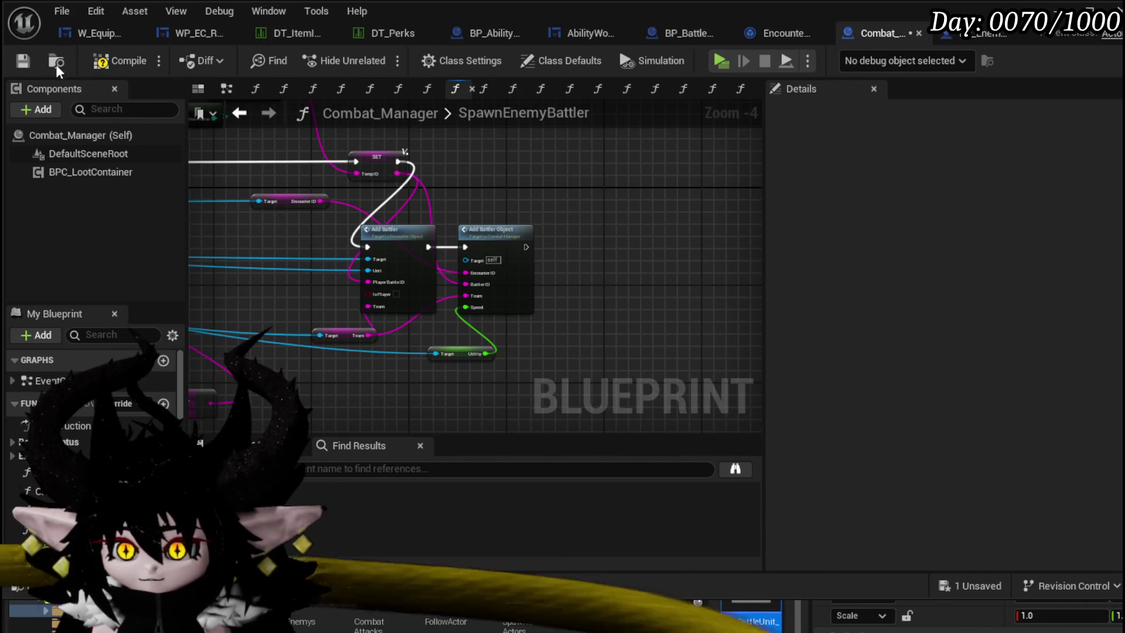
{"action": "left_click", "coordinate": [24, 61]}
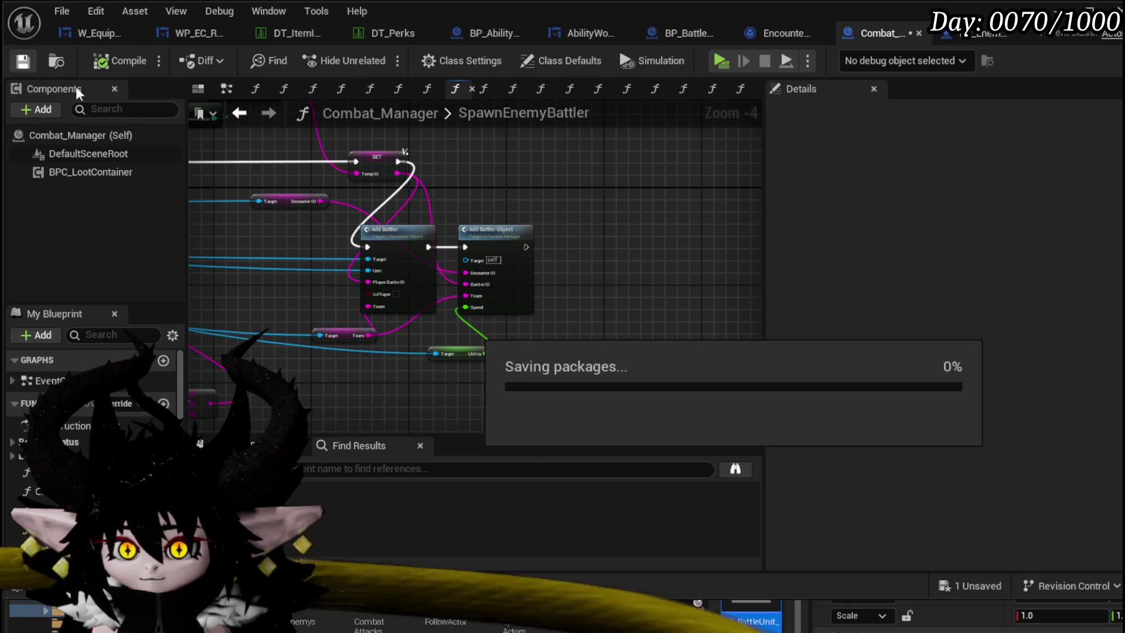
{"action": "mouse_move", "coordinate": [546, 256]}
{"action": "left_mouse_down"}
{"action": "mouse_move", "coordinate": [363, 253]}
{"action": "mouse_move", "coordinate": [501, 259]}
{"action": "left_mouse_up"}
{"action": "scroll", "coordinate": [413, 260], "scroll_direction": "up", "scroll_amount": 3}
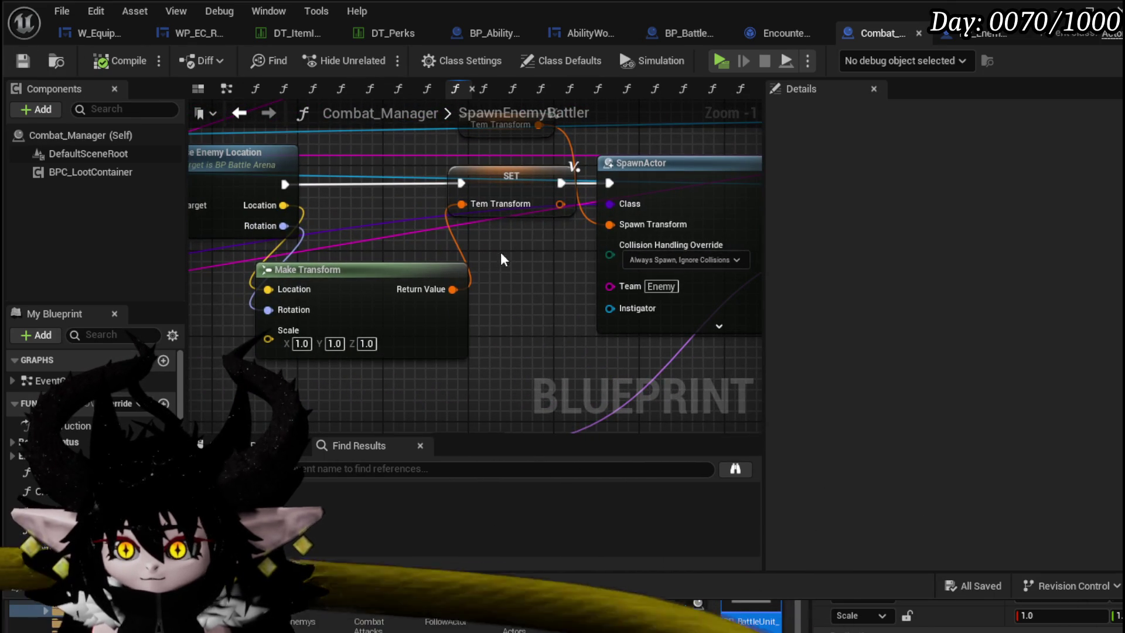
- Split SpawnActor's Spawn Transform pin and wire the enemy Location and Rotation directly into it
{"action": "left_click_drag", "start_coordinate": [373, 289], "coordinate": [290, 299]}
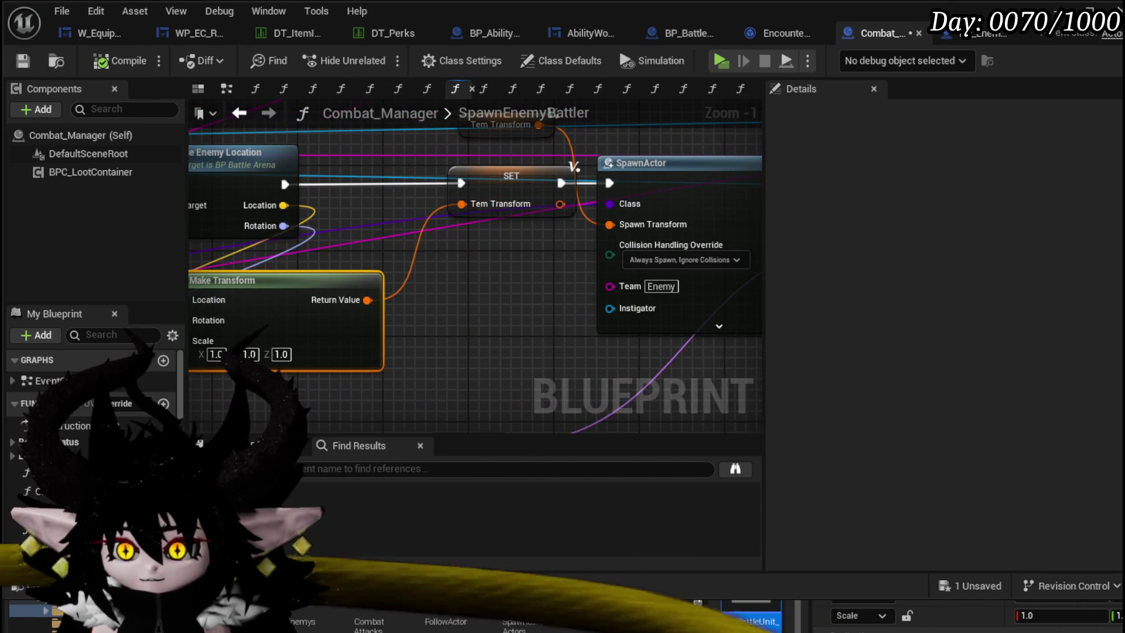
{"action": "right_click", "coordinate": [528, 264]}
{"action": "left_click_drag", "start_coordinate": [580, 234], "coordinate": [629, 234]}
{"action": "left_click", "coordinate": [643, 232]}
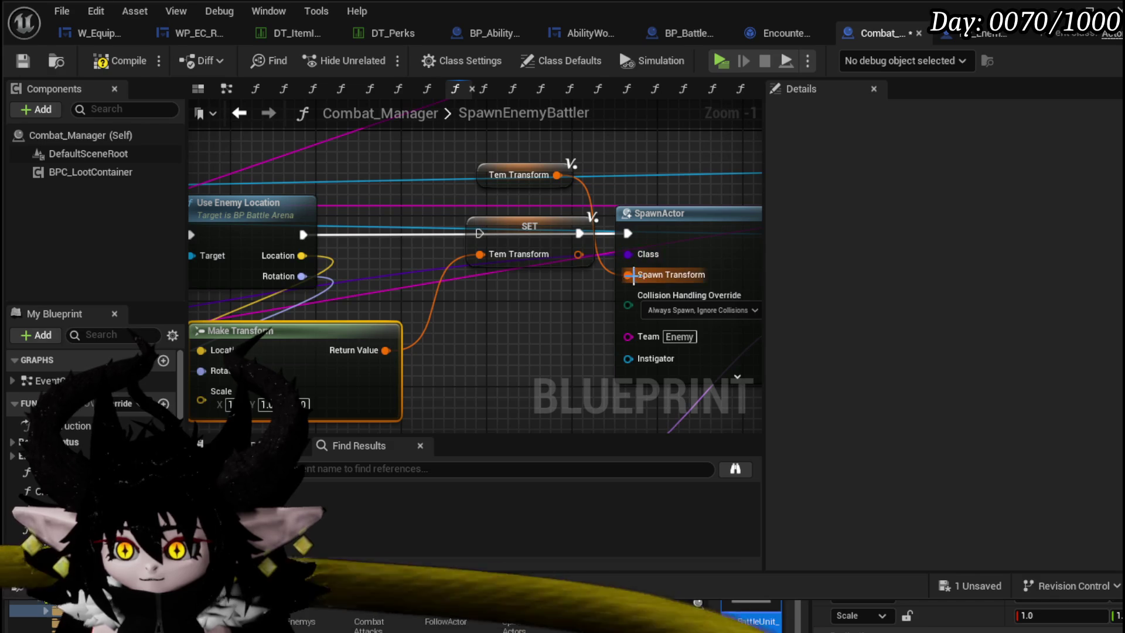
{"action": "right_click", "coordinate": [630, 275]}
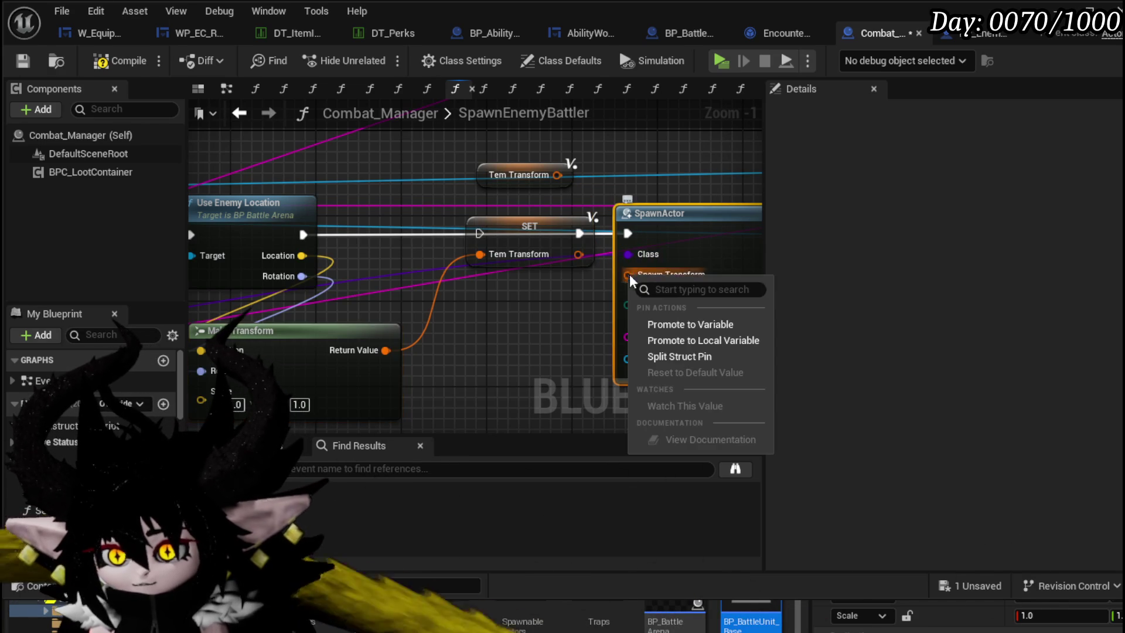
{"action": "left_click", "coordinate": [680, 356]}
{"action": "mouse_move", "coordinate": [302, 255]}
{"action": "left_mouse_down"}
{"action": "mouse_move", "coordinate": [521, 290]}
{"action": "mouse_move", "coordinate": [628, 282]}
{"action": "left_mouse_up"}
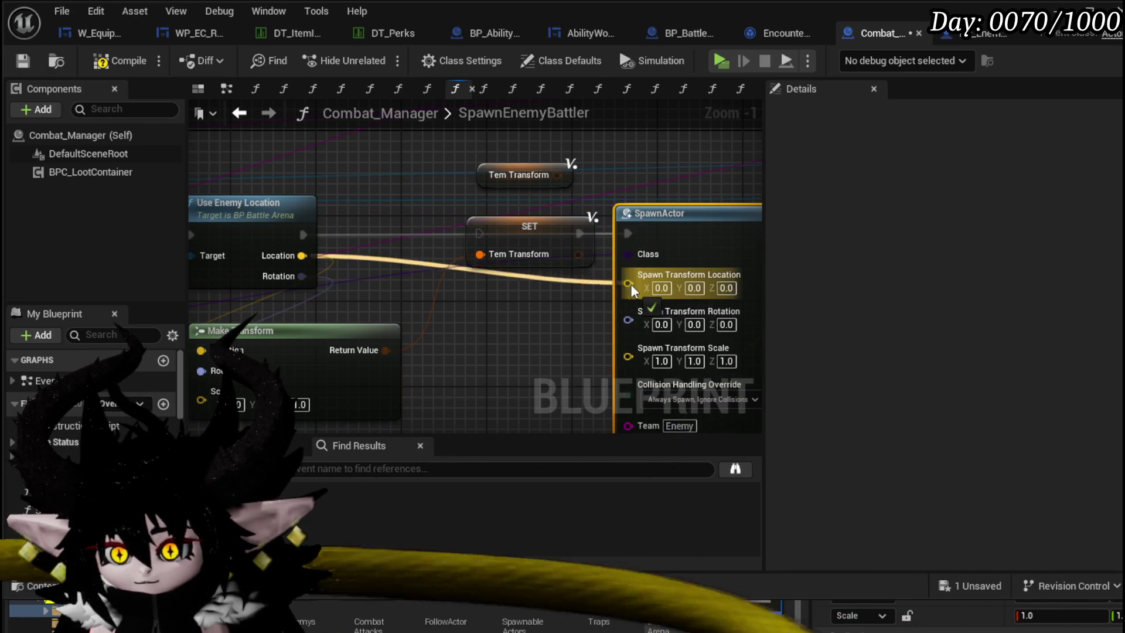
{"action": "left_click_drag", "start_coordinate": [302, 276], "coordinate": [628, 295]}
{"action": "scroll", "coordinate": [574, 328], "scroll_direction": "down", "scroll_amount": 1}
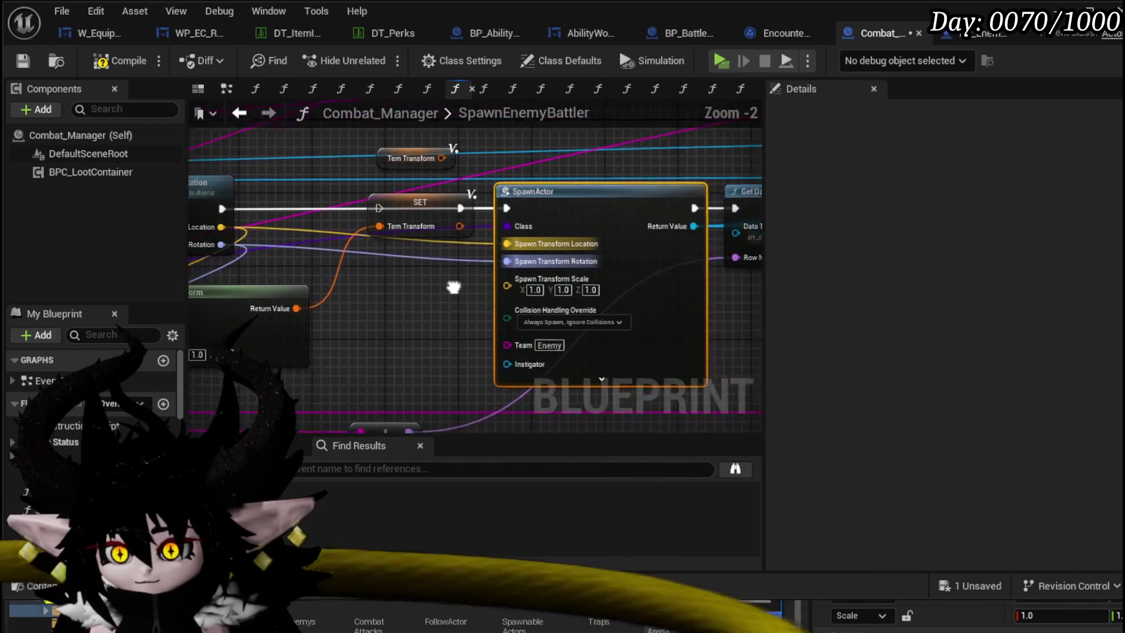
- Delete the SET and Tem Transform nodes and save the Combat_Manager blueprint
{"action": "mouse_move", "coordinate": [528, 316]}
{"action": "left_mouse_down"}
{"action": "mouse_move", "coordinate": [403, 285]}
{"action": "mouse_move", "coordinate": [416, 294]}
{"action": "left_mouse_up"}
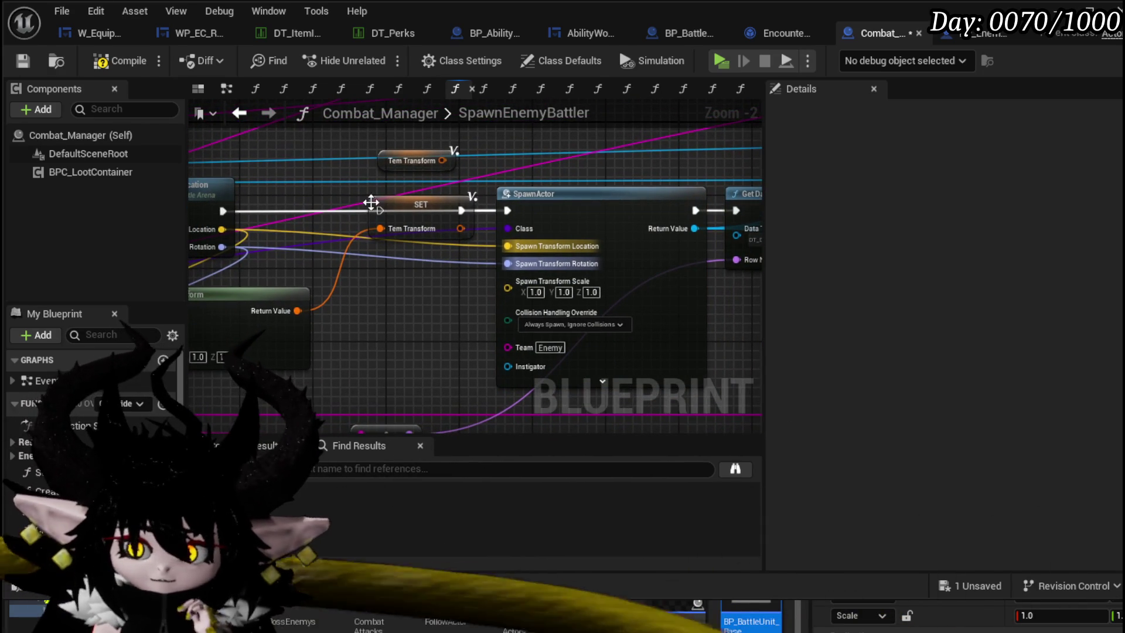
{"action": "left_click", "coordinate": [408, 219]}
{"action": "left_click", "coordinate": [435, 161], "text": "shift"}
{"action": "key", "text": "Delete"}
{"action": "scroll", "coordinate": [402, 284], "scroll_direction": "down", "scroll_amount": 2}
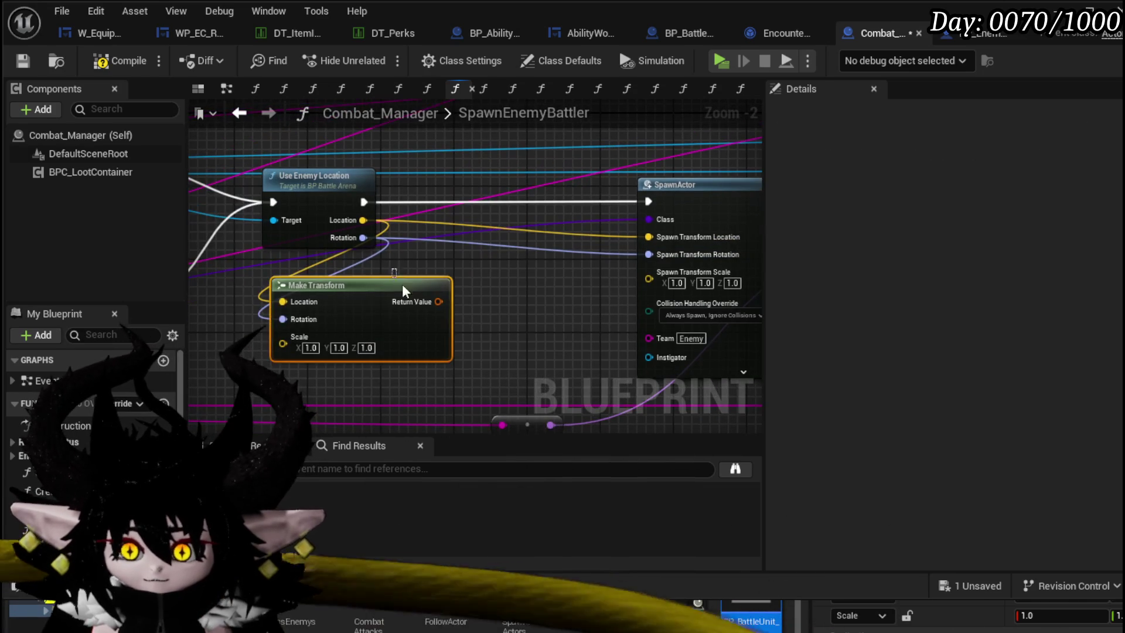
{"action": "mouse_move", "coordinate": [401, 284]}
{"action": "left_mouse_down"}
{"action": "mouse_move", "coordinate": [696, 268]}
{"action": "mouse_move", "coordinate": [527, 263]}
{"action": "left_mouse_up"}
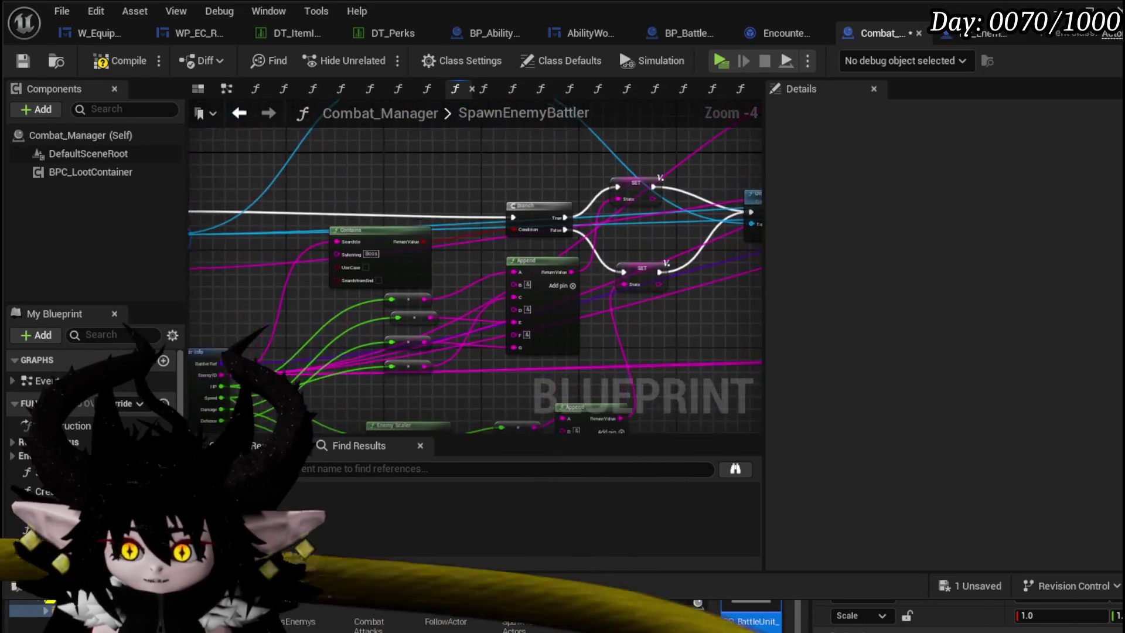
{"action": "mouse_move", "coordinate": [413, 176]}
{"action": "left_mouse_down"}
{"action": "mouse_move", "coordinate": [527, 229]}
{"action": "mouse_move", "coordinate": [340, 233]}
{"action": "left_mouse_up"}
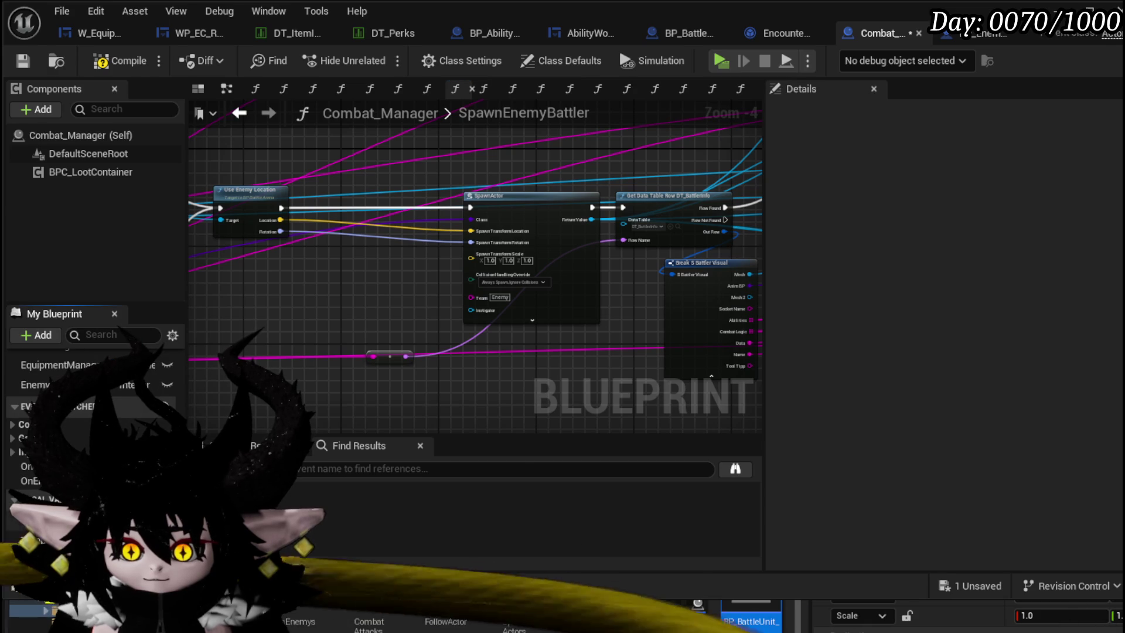
{"action": "left_click", "coordinate": [23, 61]}
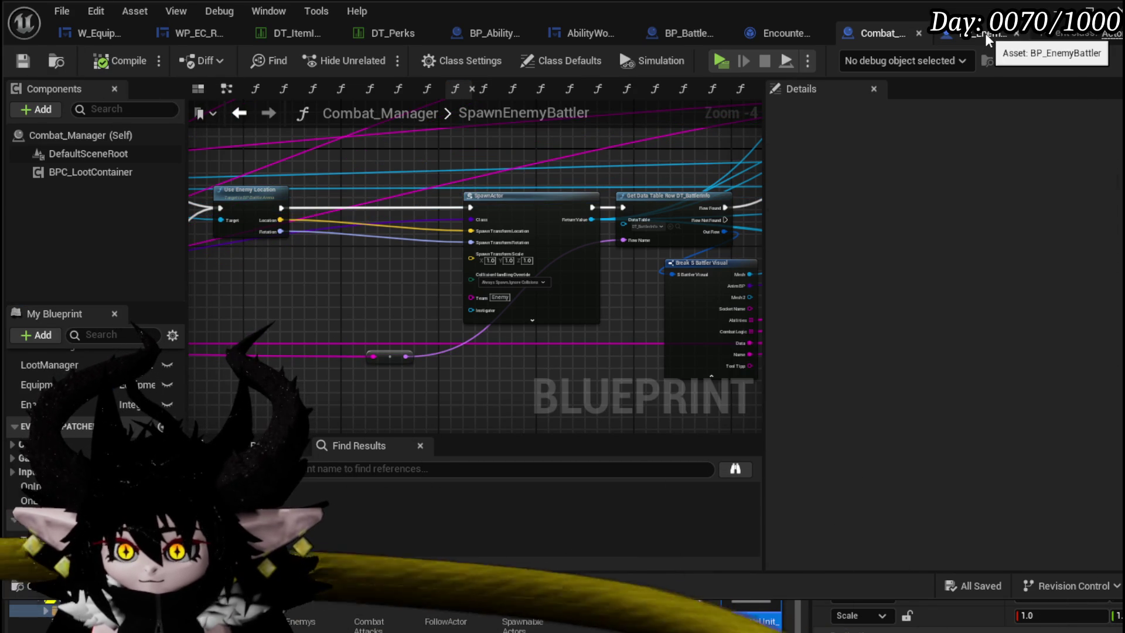
{"action": "left_click", "coordinate": [986, 33]}
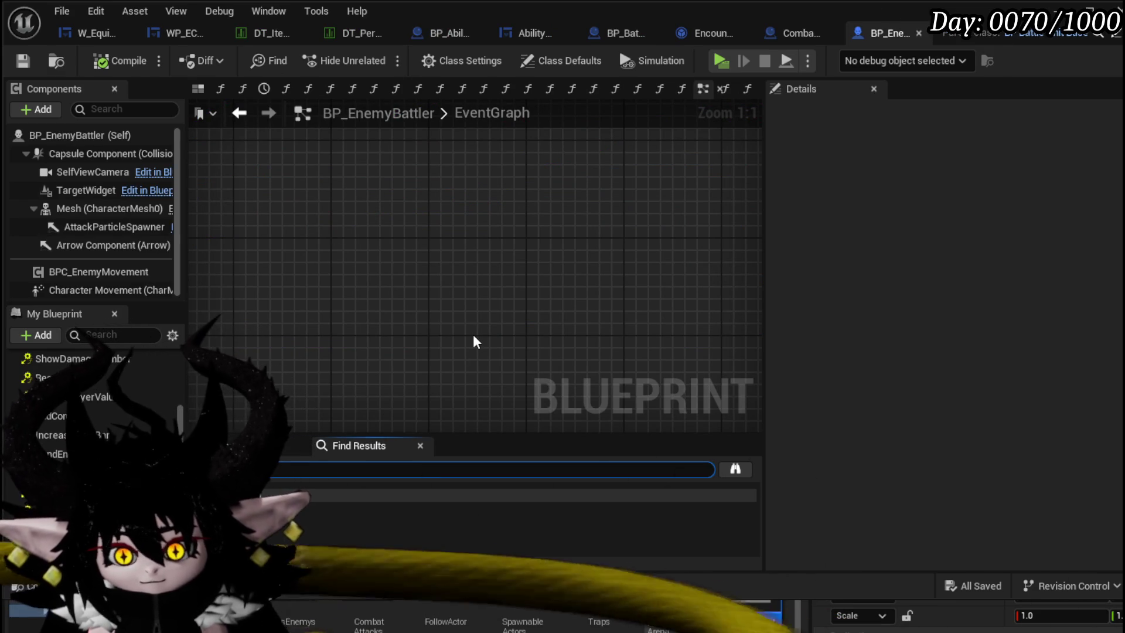
- Look through BP_EnemyBattler's EventGraph from RotateActor to Set World Scale 3D and save all blueprints
{"action": "left_click", "coordinate": [537, 509]}
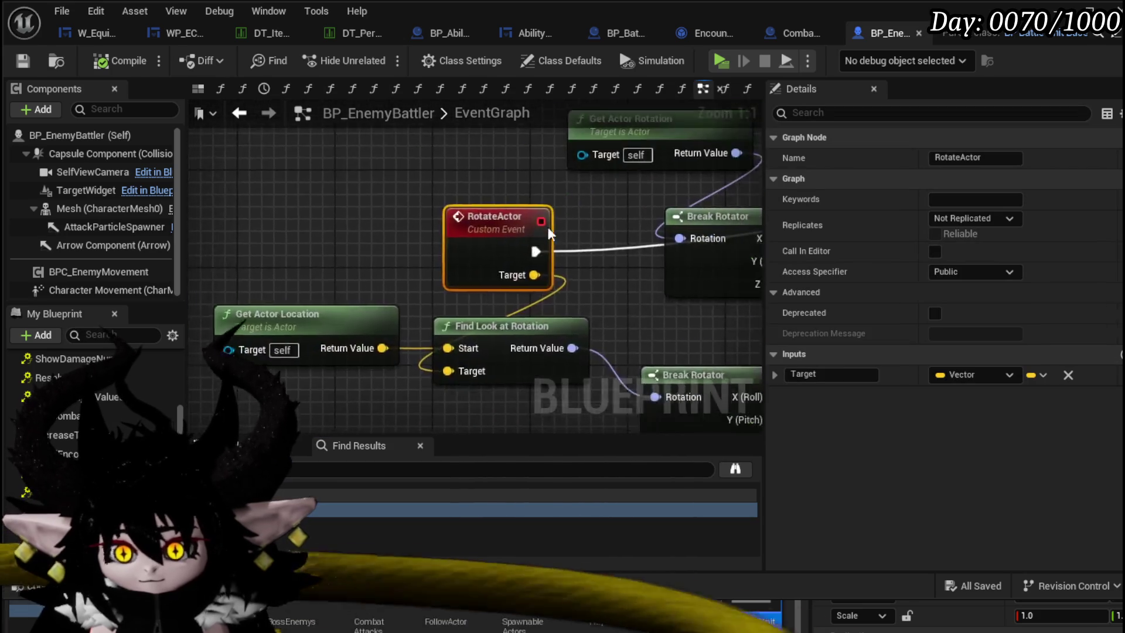
{"action": "scroll", "coordinate": [317, 273], "scroll_direction": "down", "scroll_amount": 3}
{"action": "mouse_move", "coordinate": [317, 273]}
{"action": "left_mouse_down"}
{"action": "mouse_move", "coordinate": [468, 261]}
{"action": "mouse_move", "coordinate": [335, 234]}
{"action": "left_mouse_up"}
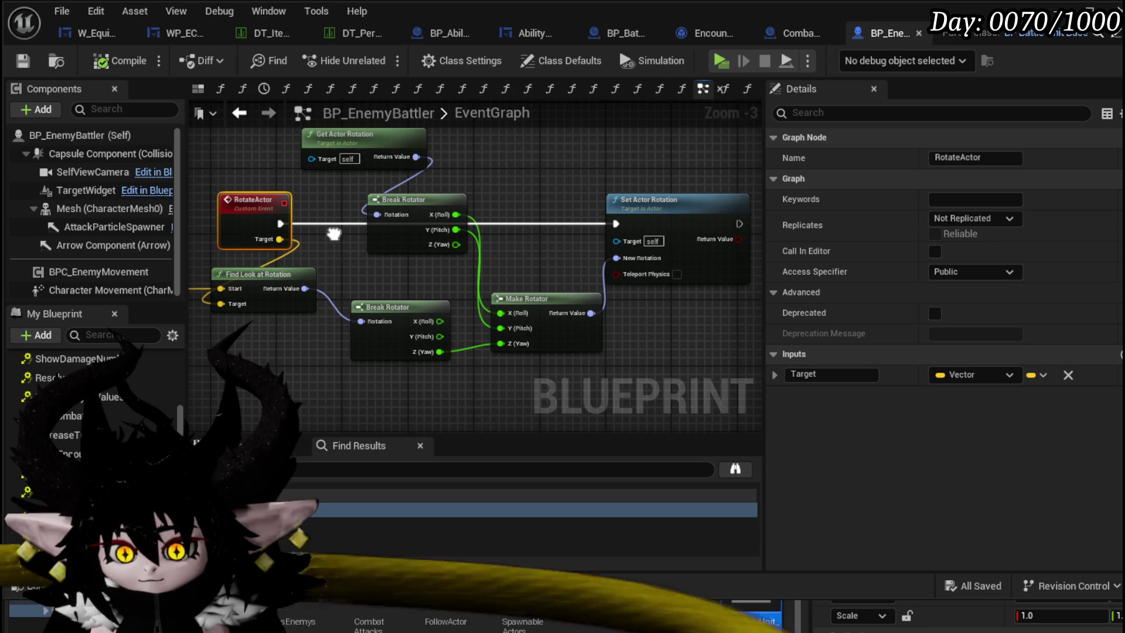
{"action": "scroll", "coordinate": [334, 233], "scroll_direction": "down", "scroll_amount": 7}
{"action": "scroll", "coordinate": [333, 234], "scroll_direction": "down", "scroll_amount": 2}
{"action": "scroll", "coordinate": [389, 228], "scroll_direction": "up", "scroll_amount": 4}
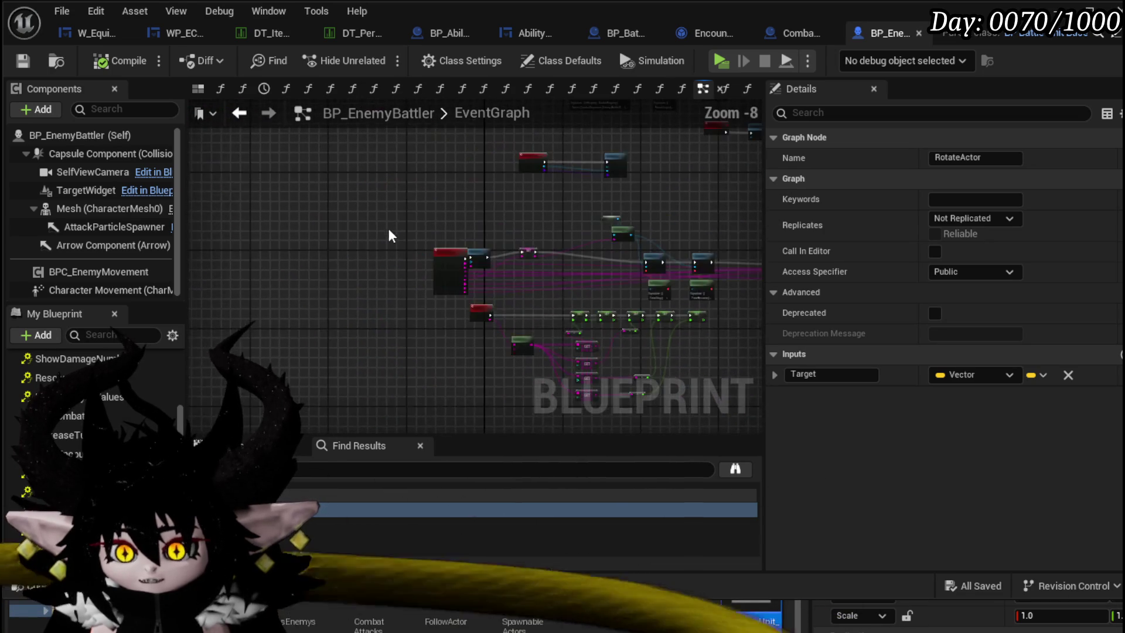
{"action": "scroll", "coordinate": [390, 230], "scroll_direction": "up", "scroll_amount": 4}
{"action": "left_click_drag", "start_coordinate": [454, 228], "coordinate": [357, 326]}
{"action": "scroll", "coordinate": [356, 326], "scroll_direction": "down", "scroll_amount": 2}
{"action": "scroll", "coordinate": [324, 287], "scroll_direction": "up", "scroll_amount": 3}
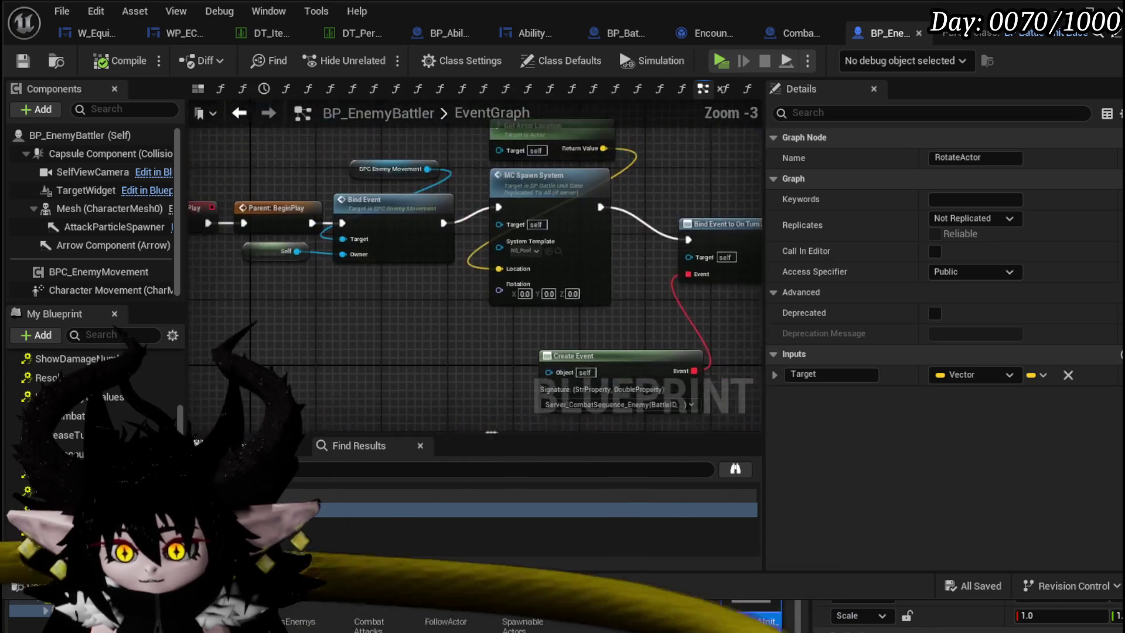
{"action": "mouse_move", "coordinate": [491, 433]}
{"action": "left_mouse_down"}
{"action": "mouse_move", "coordinate": [549, 429]}
{"action": "mouse_move", "coordinate": [369, 378]}
{"action": "left_mouse_up"}
{"action": "scroll", "coordinate": [370, 378], "scroll_direction": "down", "scroll_amount": 2}
{"action": "scroll", "coordinate": [311, 357], "scroll_direction": "up", "scroll_amount": 2}
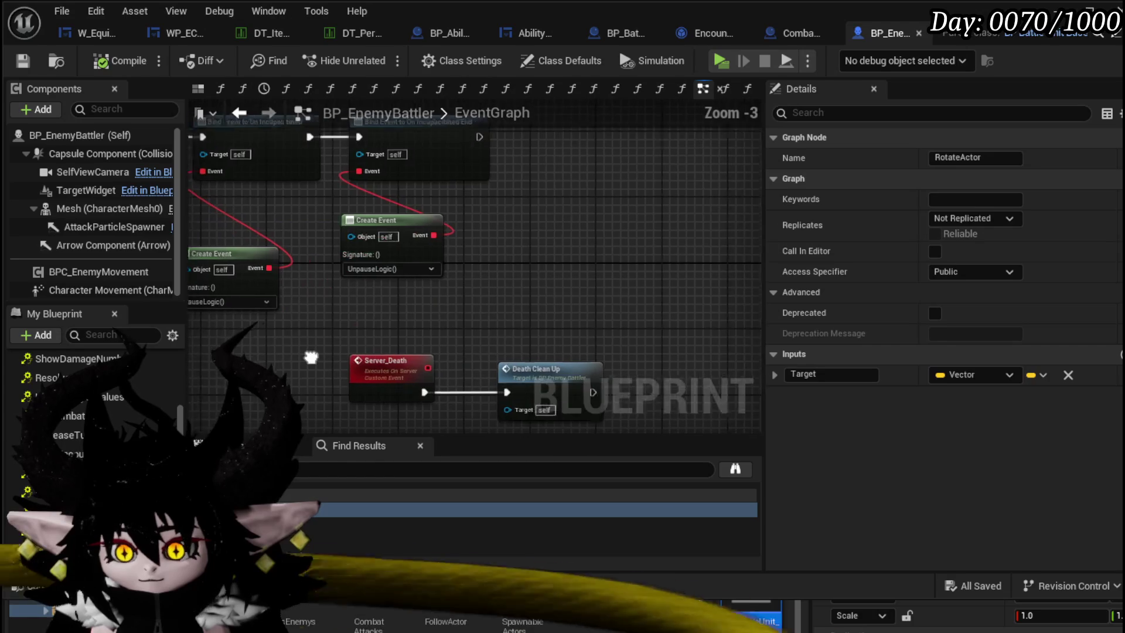
{"action": "mouse_move", "coordinate": [310, 358]}
{"action": "left_mouse_down"}
{"action": "mouse_move", "coordinate": [459, 252]}
{"action": "mouse_move", "coordinate": [493, 186]}
{"action": "left_mouse_up"}
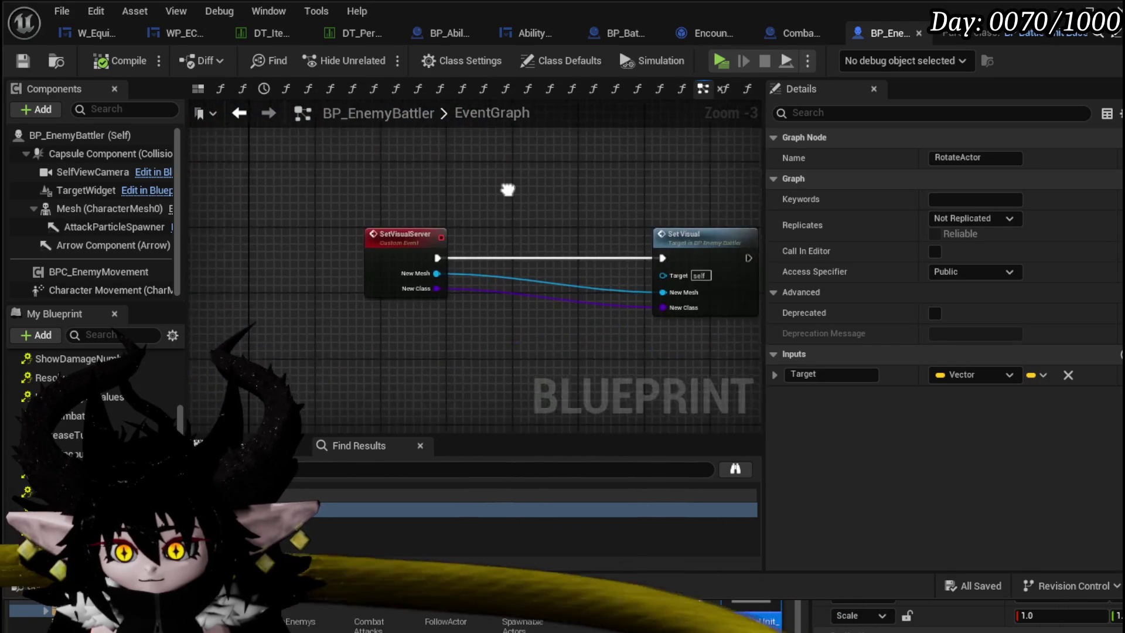
{"action": "scroll", "coordinate": [422, 263], "scroll_direction": "down", "scroll_amount": 2}
{"action": "mouse_move", "coordinate": [423, 264]}
{"action": "left_mouse_down"}
{"action": "mouse_move", "coordinate": [493, 167]}
{"action": "mouse_move", "coordinate": [247, 176]}
{"action": "left_mouse_up"}
{"action": "scroll", "coordinate": [410, 166], "scroll_direction": "up", "scroll_amount": 2}
{"action": "scroll", "coordinate": [409, 167], "scroll_direction": "down", "scroll_amount": 2}
{"action": "left_click_drag", "start_coordinate": [619, 189], "coordinate": [259, 214]}
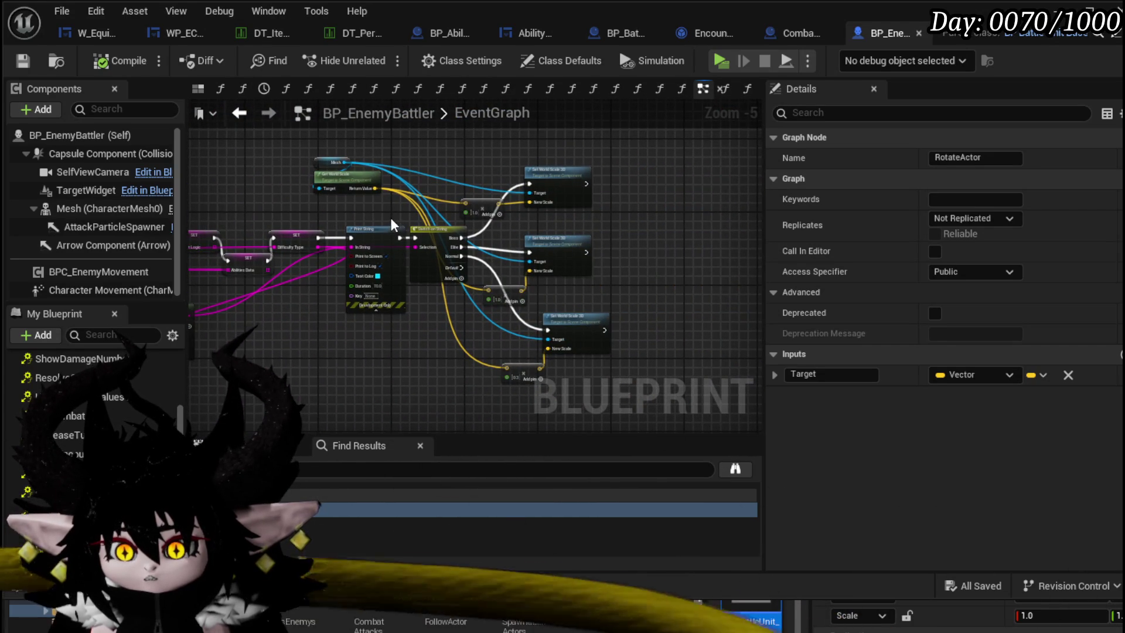
{"action": "scroll", "coordinate": [391, 218], "scroll_direction": "down", "scroll_amount": 2}
{"action": "left_click_drag", "start_coordinate": [440, 220], "coordinate": [577, 313]}
{"action": "scroll", "coordinate": [576, 313], "scroll_direction": "up", "scroll_amount": 3}
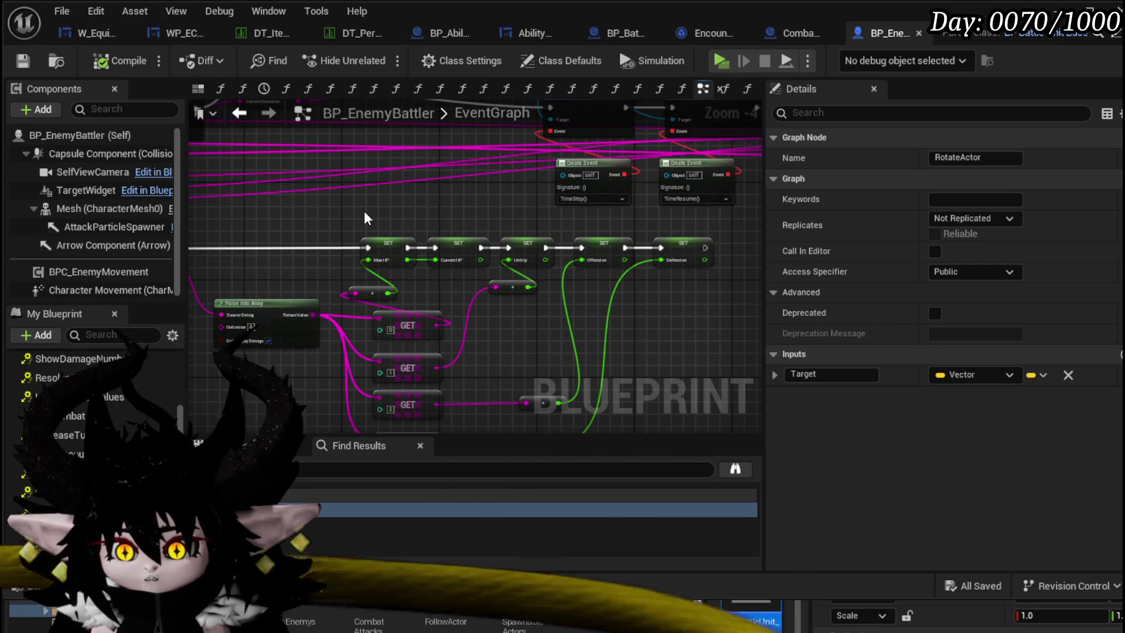
{"action": "scroll", "coordinate": [364, 211], "scroll_direction": "down", "scroll_amount": 3}
{"action": "scroll", "coordinate": [334, 202], "scroll_direction": "down", "scroll_amount": 3}
{"action": "mouse_move", "coordinate": [334, 229]}
{"action": "left_mouse_down"}
{"action": "mouse_move", "coordinate": [296, 180]}
{"action": "mouse_move", "coordinate": [536, 255]}
{"action": "left_mouse_up"}
{"action": "scroll", "coordinate": [481, 216], "scroll_direction": "up", "scroll_amount": 3}
{"action": "scroll", "coordinate": [615, 158], "scroll_direction": "down", "scroll_amount": 3}
{"action": "mouse_move", "coordinate": [616, 159]}
{"action": "left_mouse_down"}
{"action": "mouse_move", "coordinate": [597, 204]}
{"action": "mouse_move", "coordinate": [376, 244]}
{"action": "left_mouse_up"}
{"action": "key", "text": "ctrl+s"}
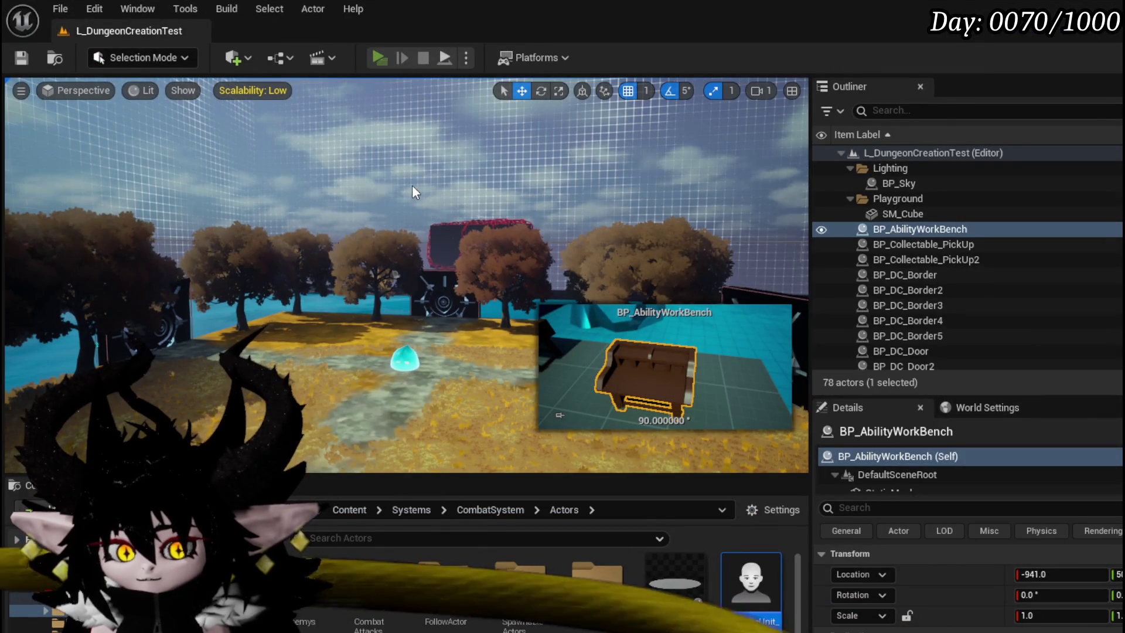
- Start a play session, run to the blue slime and attack it to trigger the encounter
{"action": "key", "text": "alt+p"}
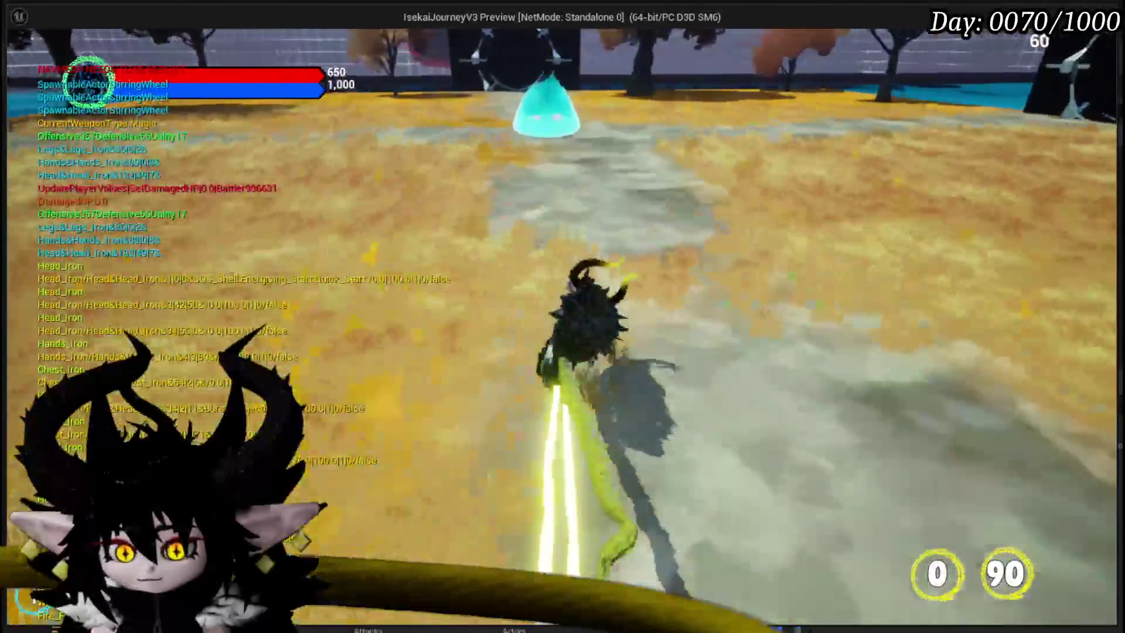
{"action": "key", "text": "w"}
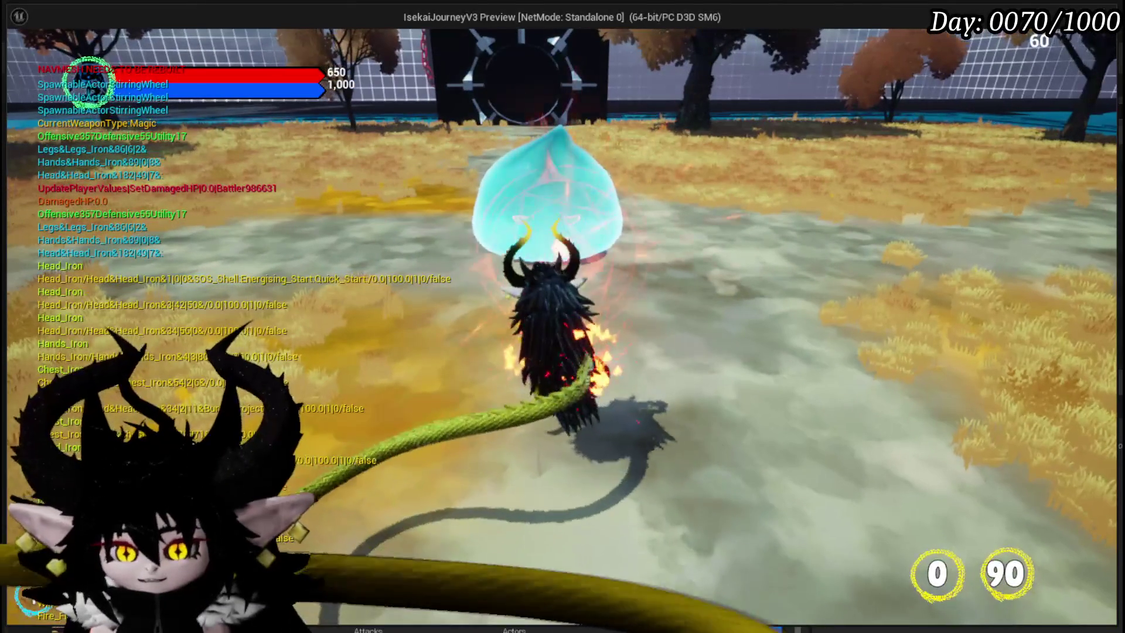
{"action": "left_click", "coordinate": [563, 316]}
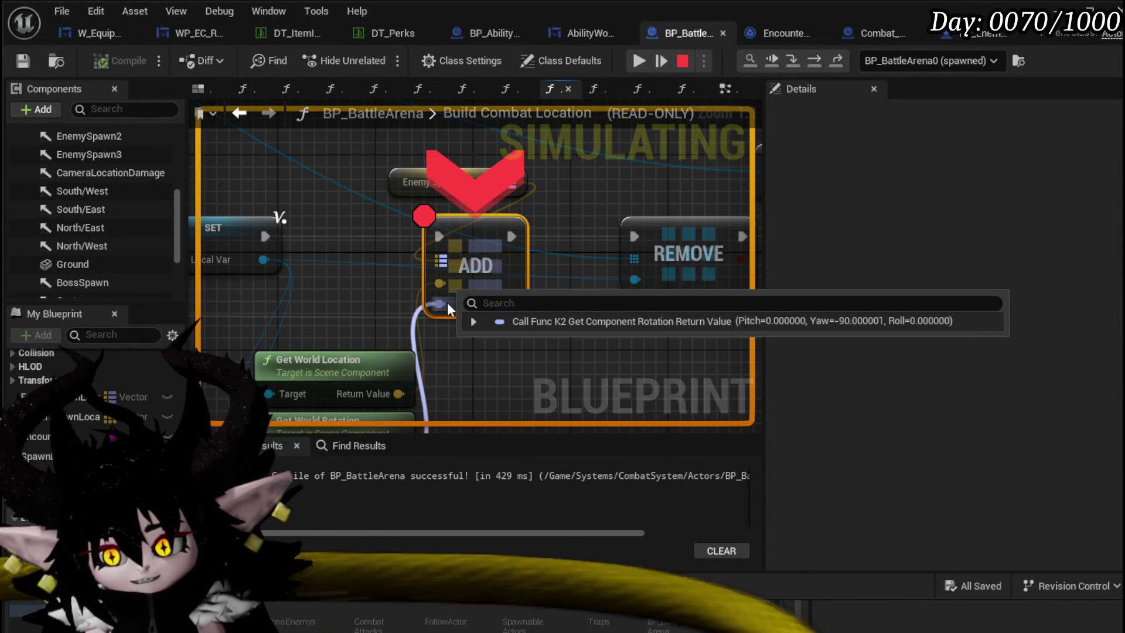
{"action": "scroll", "coordinate": [447, 303], "scroll_direction": "down", "scroll_amount": 2}
{"action": "scroll", "coordinate": [378, 279], "scroll_direction": "down", "scroll_amount": 2}
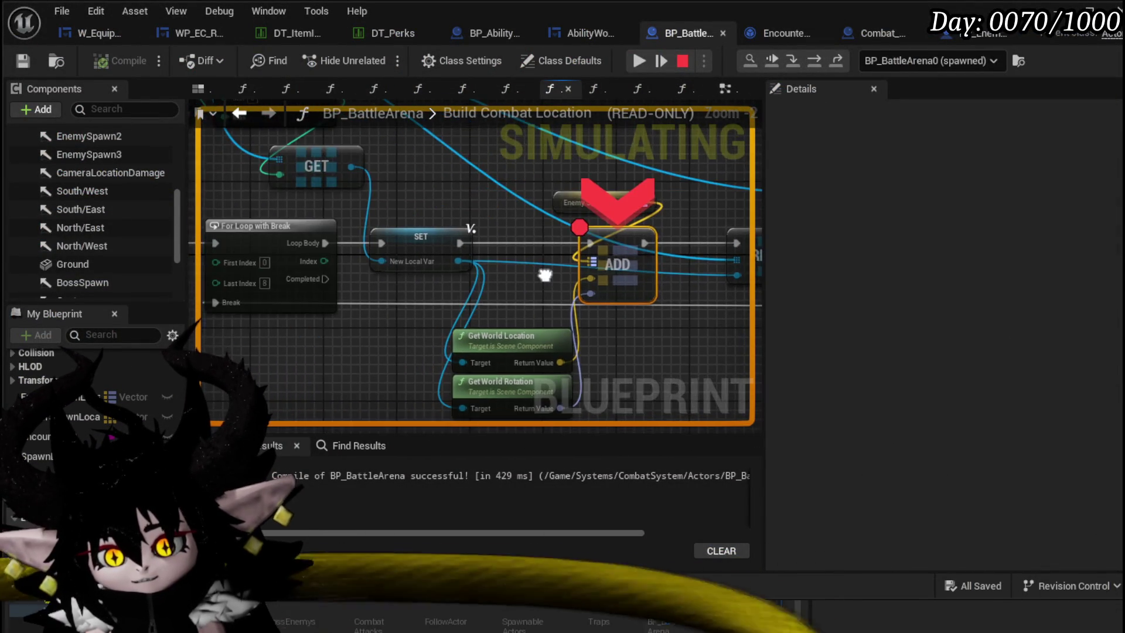
{"action": "scroll", "coordinate": [377, 278], "scroll_direction": "up", "scroll_amount": 3}
- Inspect the ADD node in Build Combat Location and resume the paused game
{"action": "mouse_move", "coordinate": [377, 278]}
{"action": "left_mouse_down"}
{"action": "mouse_move", "coordinate": [458, 222]}
{"action": "mouse_move", "coordinate": [627, 340]}
{"action": "mouse_move", "coordinate": [557, 306]}
{"action": "left_mouse_up"}
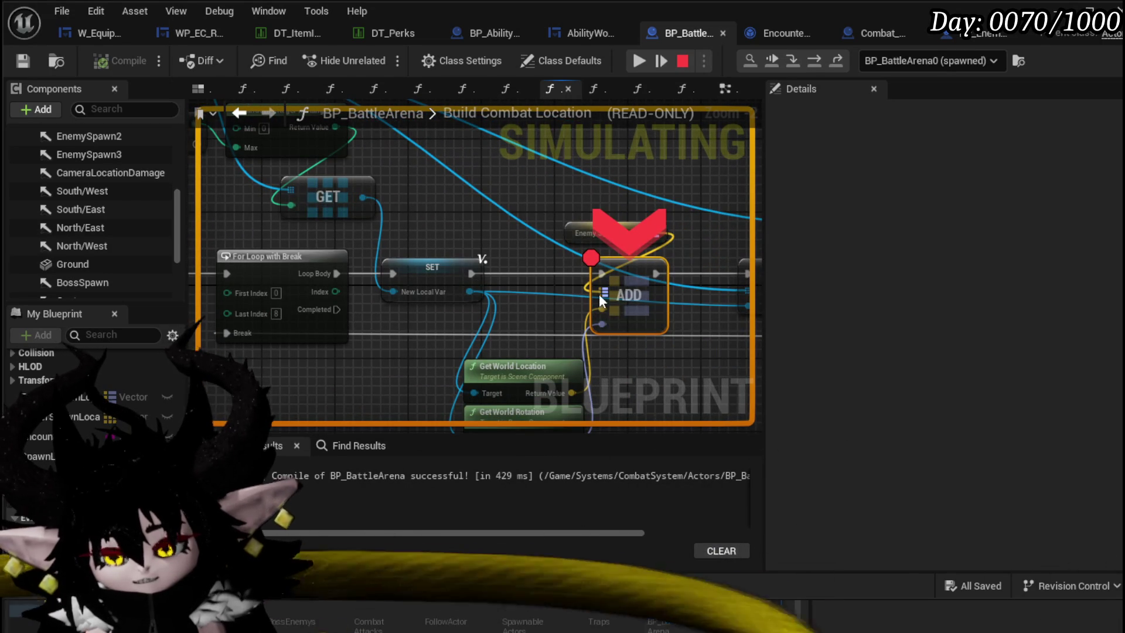
{"action": "left_click", "coordinate": [639, 61]}
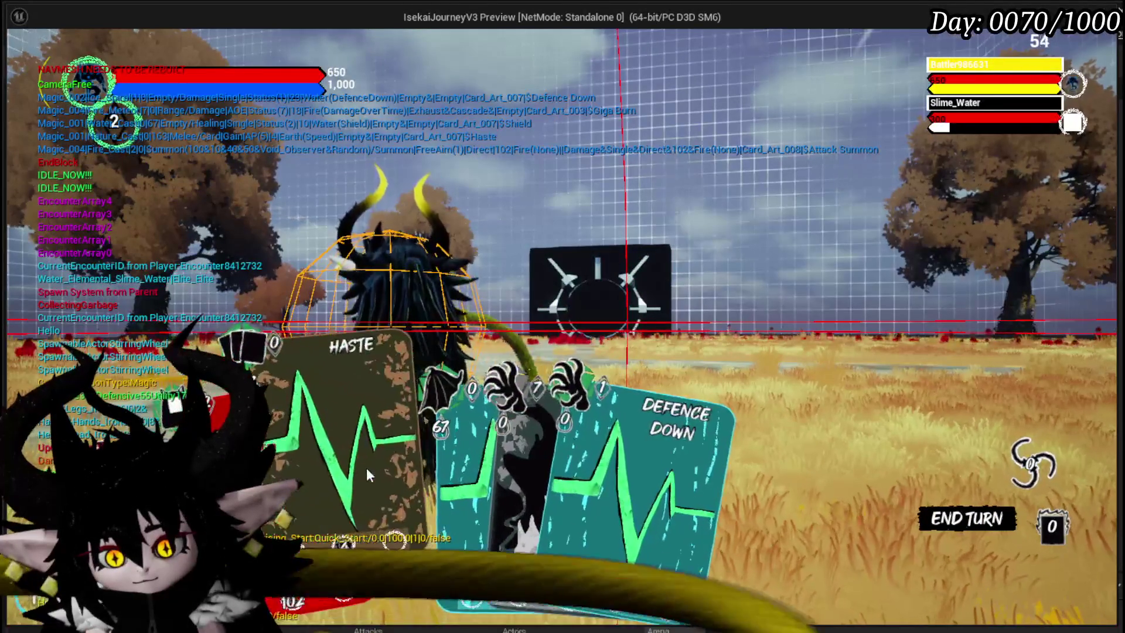
- Play the HASTE card and pick the CLAW card, pausing again at the breakpoint
{"action": "left_click_drag", "start_coordinate": [367, 467], "coordinate": [1081, 343]}
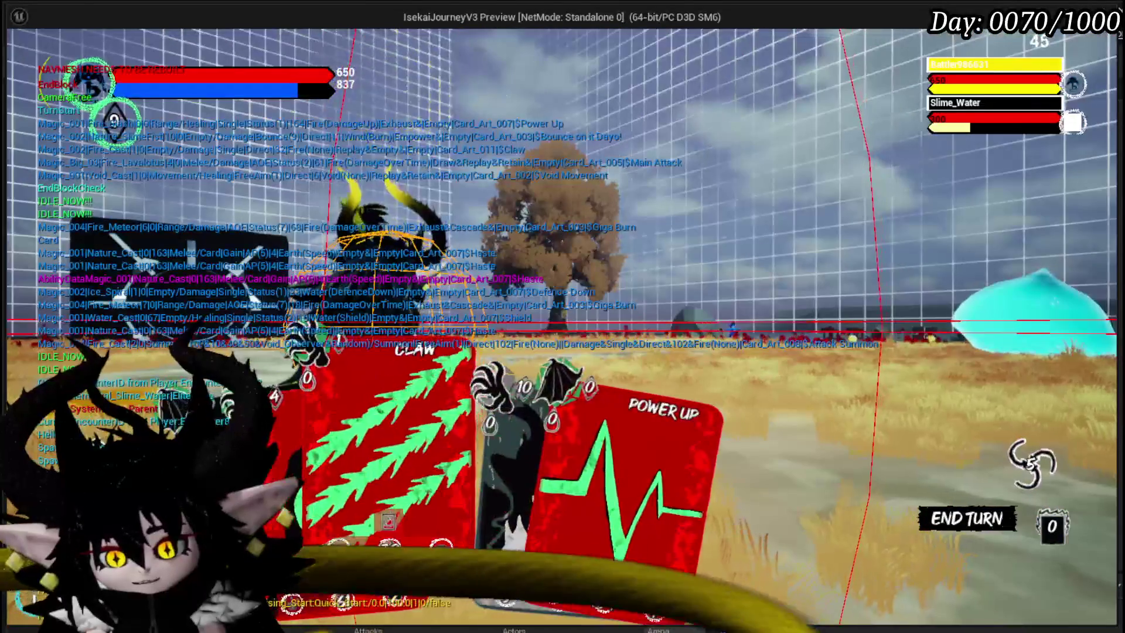
{"action": "left_click", "coordinate": [396, 422]}
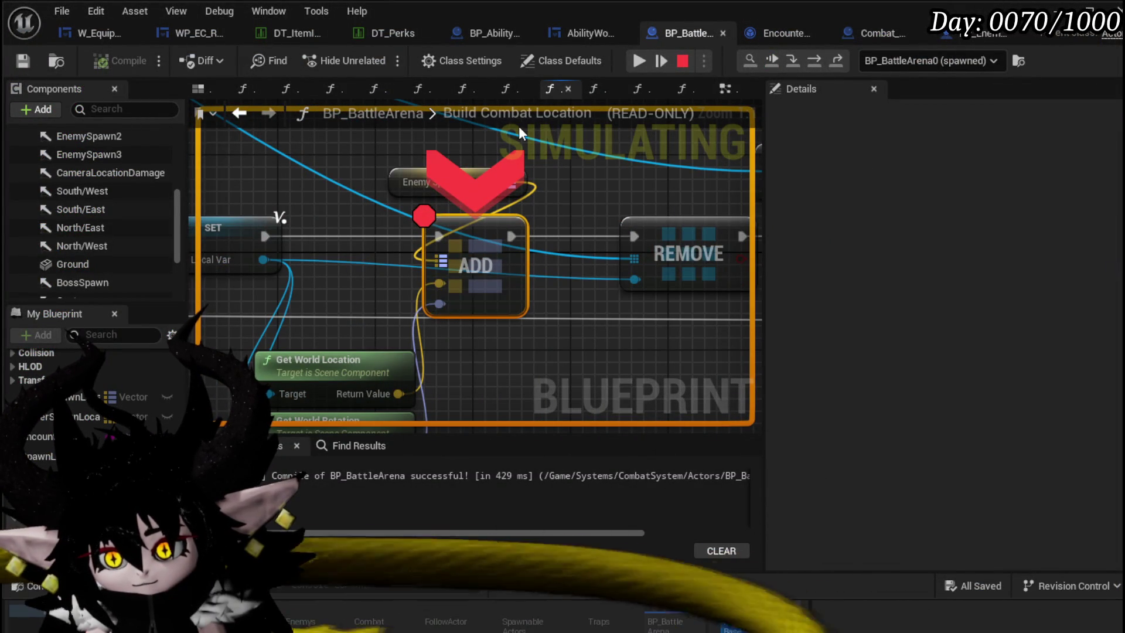
{"action": "scroll", "coordinate": [386, 175], "scroll_direction": "down", "scroll_amount": 3}
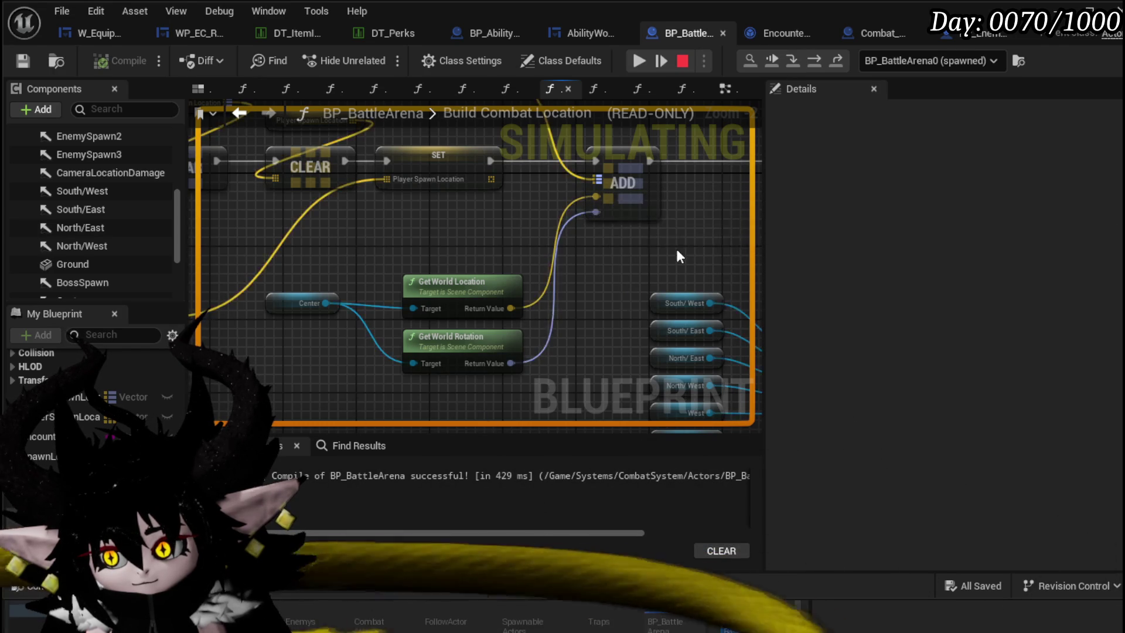
{"action": "scroll", "coordinate": [563, 247], "scroll_direction": "down", "scroll_amount": 3}
{"action": "scroll", "coordinate": [539, 279], "scroll_direction": "down", "scroll_amount": 3}
{"action": "scroll", "coordinate": [540, 280], "scroll_direction": "up", "scroll_amount": 3}
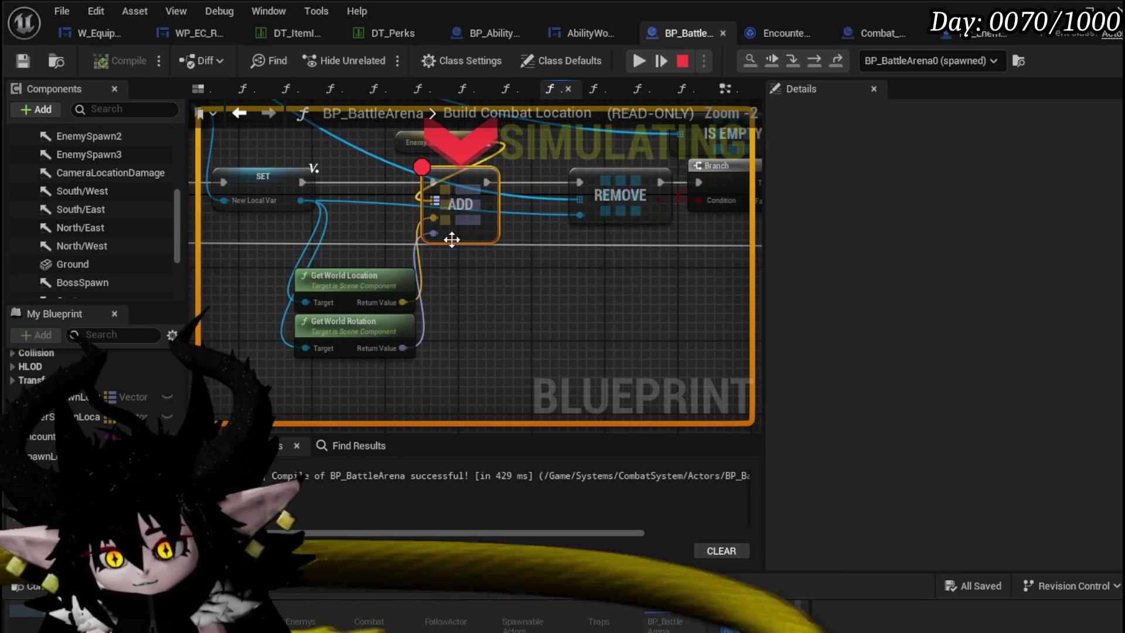
{"action": "scroll", "coordinate": [493, 299], "scroll_direction": "down", "scroll_amount": 2}
{"action": "scroll", "coordinate": [616, 334], "scroll_direction": "down", "scroll_amount": 2}
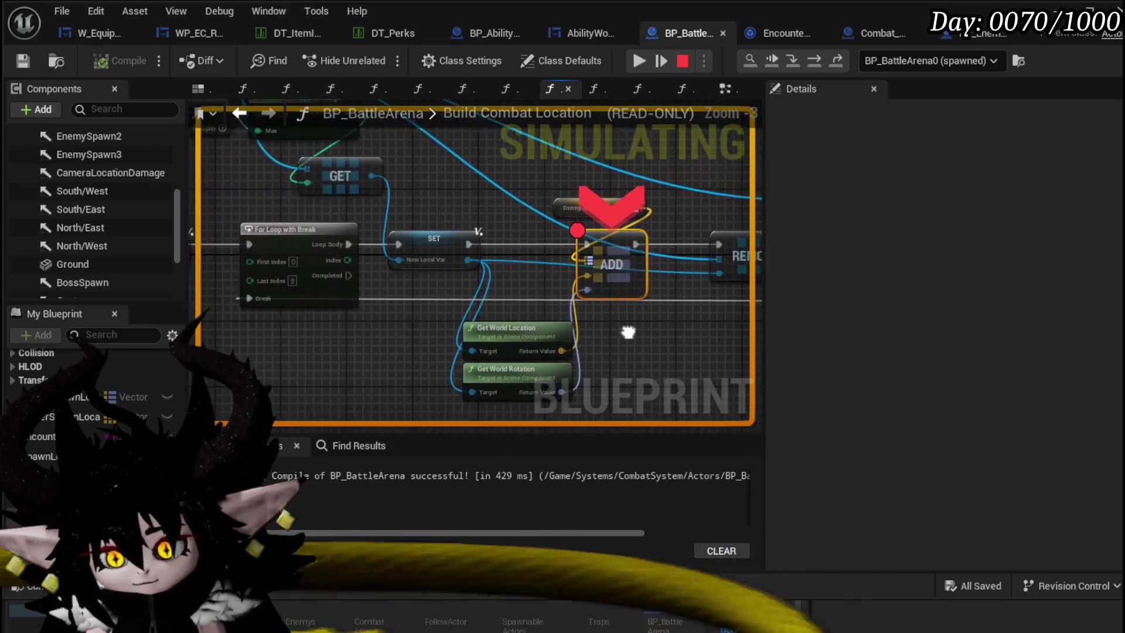
- Resume execution past the ADD breakpoint so the battle continues
{"action": "left_click", "coordinate": [640, 61]}
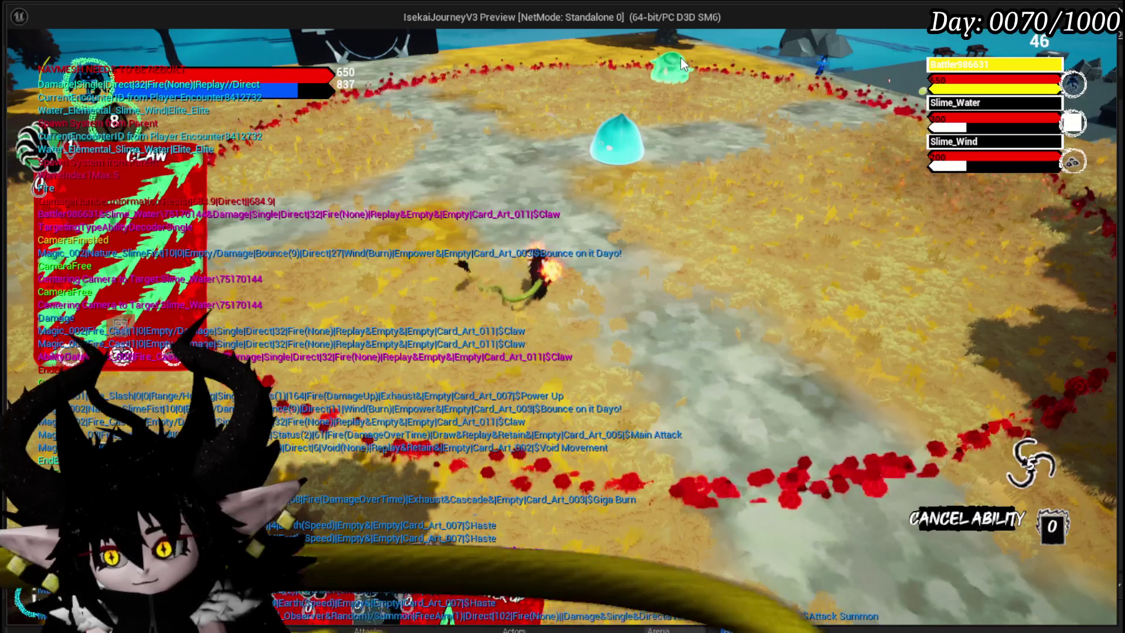
- Stop the play session and pan across BP_BattleArena's Build Combat Location graph
{"action": "key", "text": "Escape"}
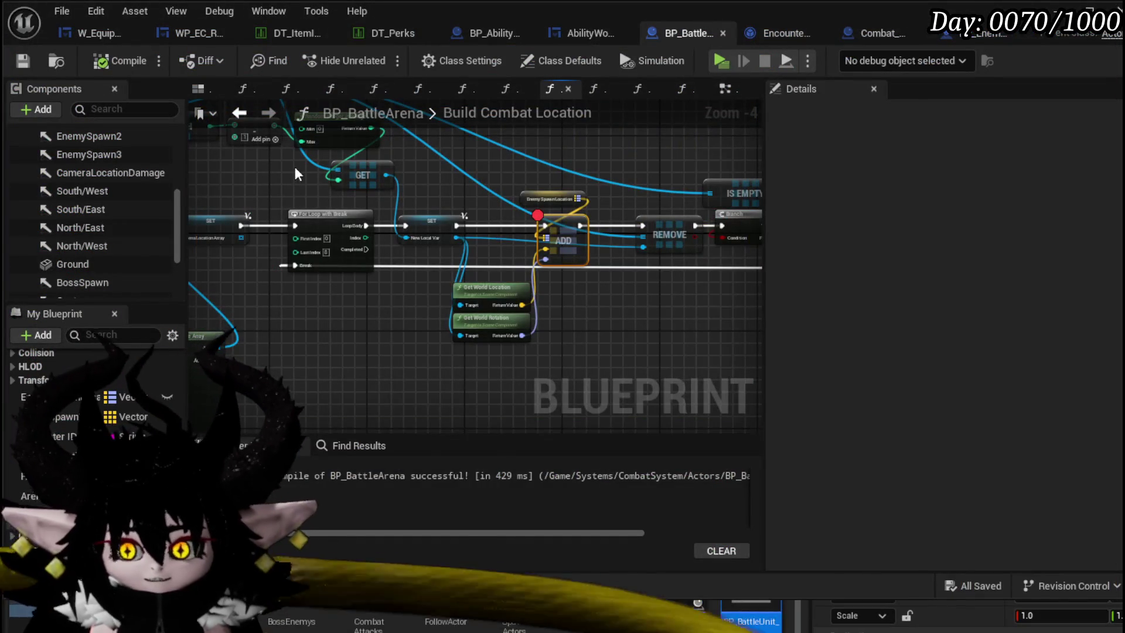
{"action": "left_click_drag", "start_coordinate": [439, 216], "coordinate": [612, 212]}
{"action": "left_click_drag", "start_coordinate": [457, 290], "coordinate": [654, 282]}
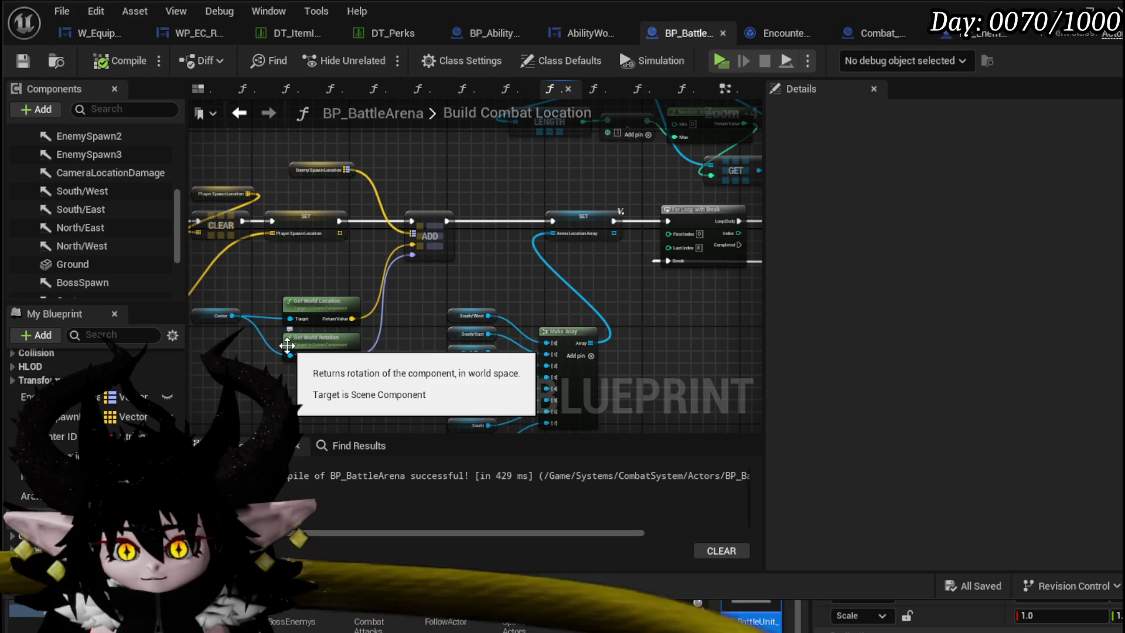
- Save Combat_Manager, start a new play session and bring up the equipment panel
{"action": "left_click", "coordinate": [869, 36]}
{"action": "right_click", "coordinate": [528, 216]}
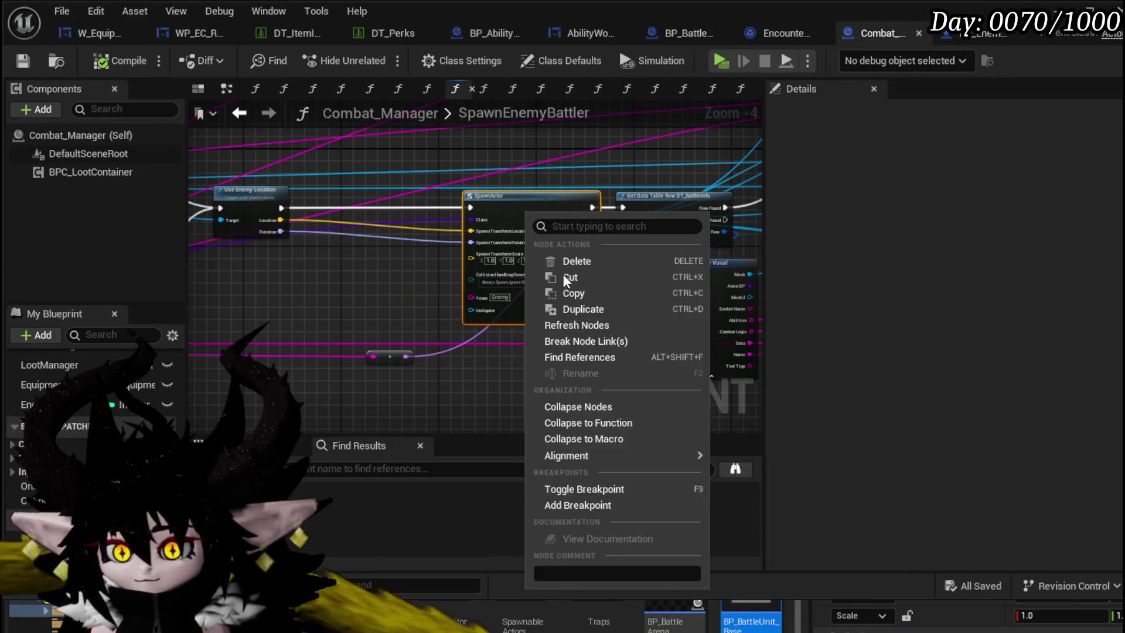
{"action": "left_click", "coordinate": [594, 525]}
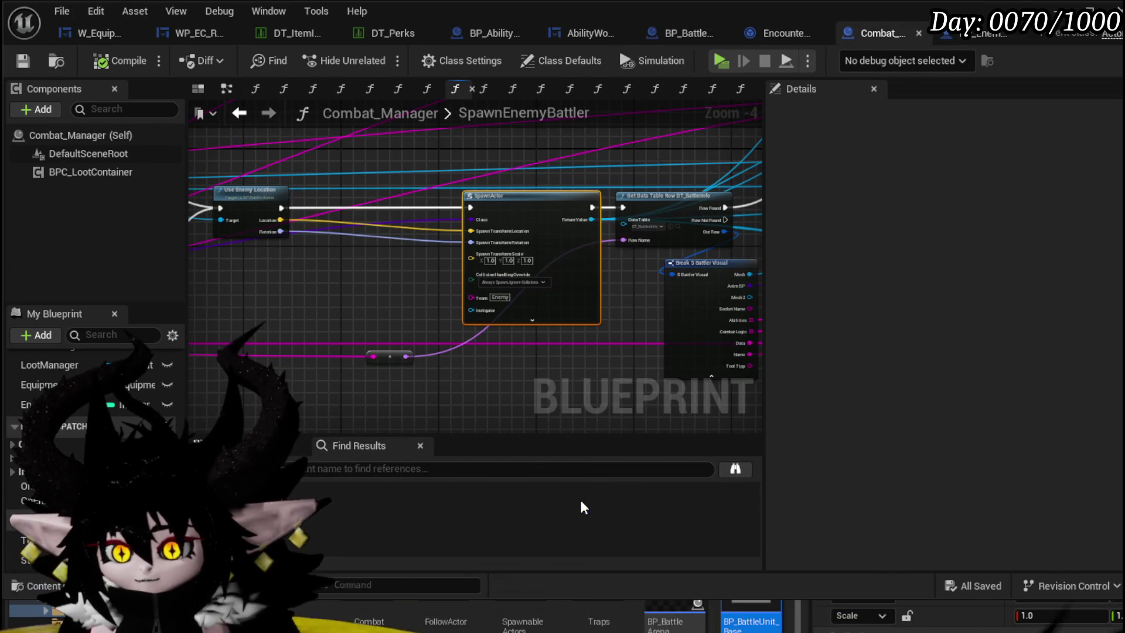
{"action": "left_click", "coordinate": [56, 61]}
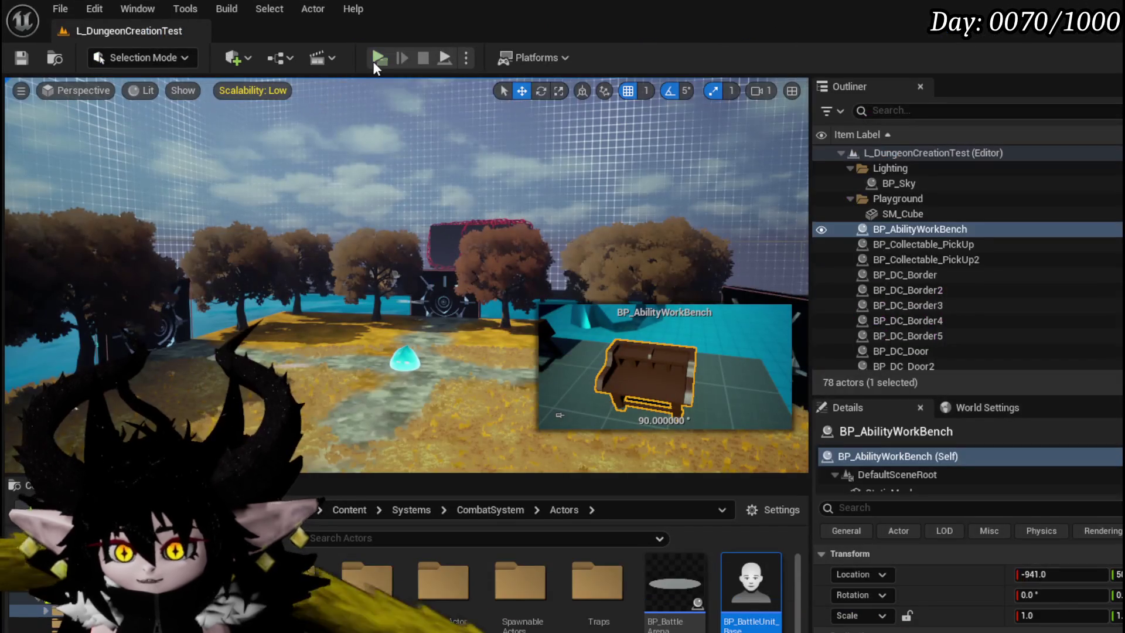
{"action": "left_click", "coordinate": [379, 58]}
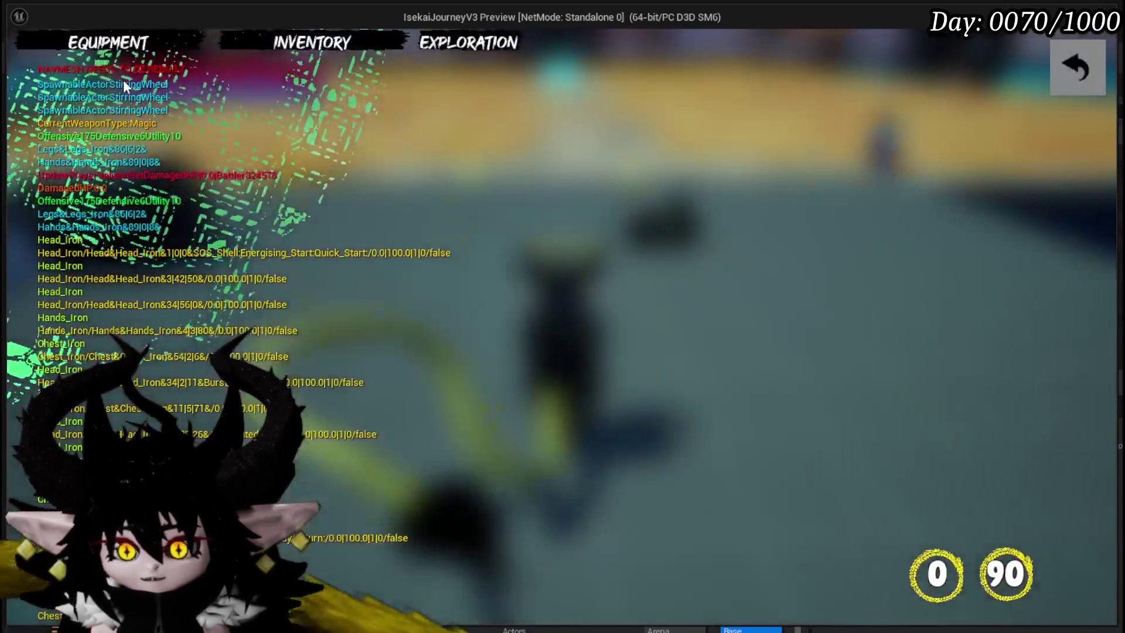
{"action": "left_click", "coordinate": [114, 45]}
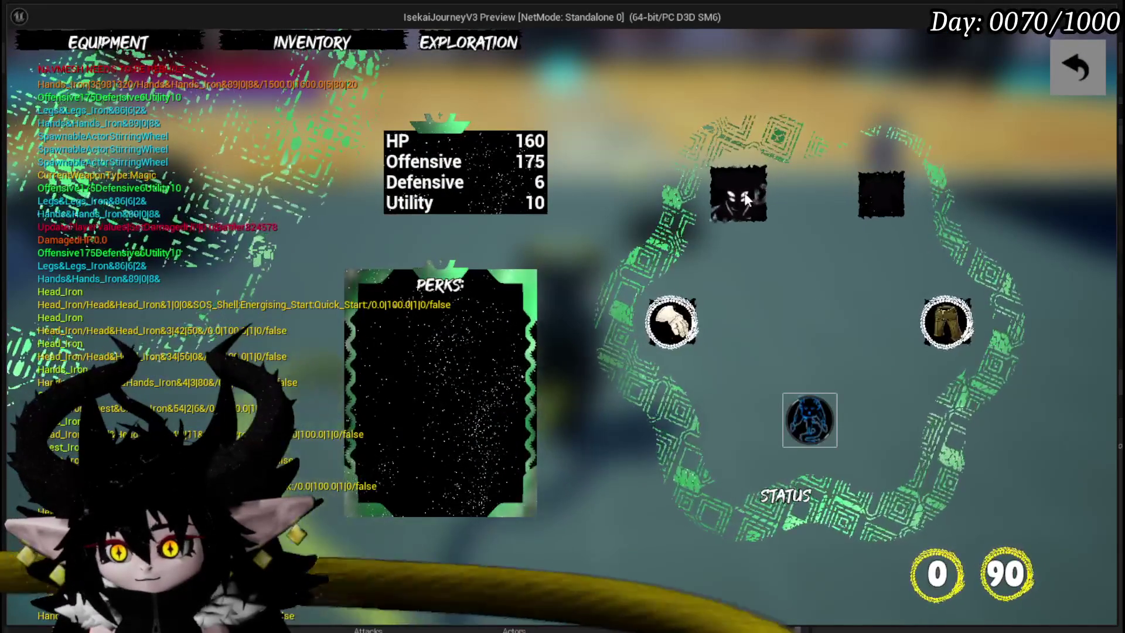
- Equip the iron helmet in the head slot via the Perk-filtered inventory
{"action": "left_click", "coordinate": [739, 195]}
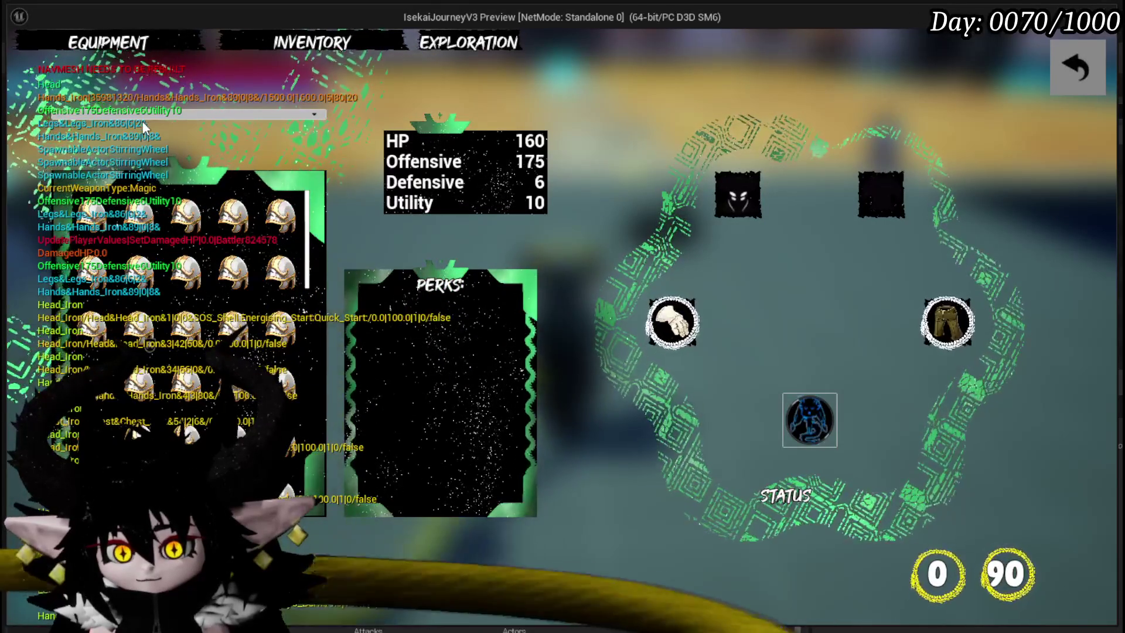
{"action": "left_click", "coordinate": [144, 116]}
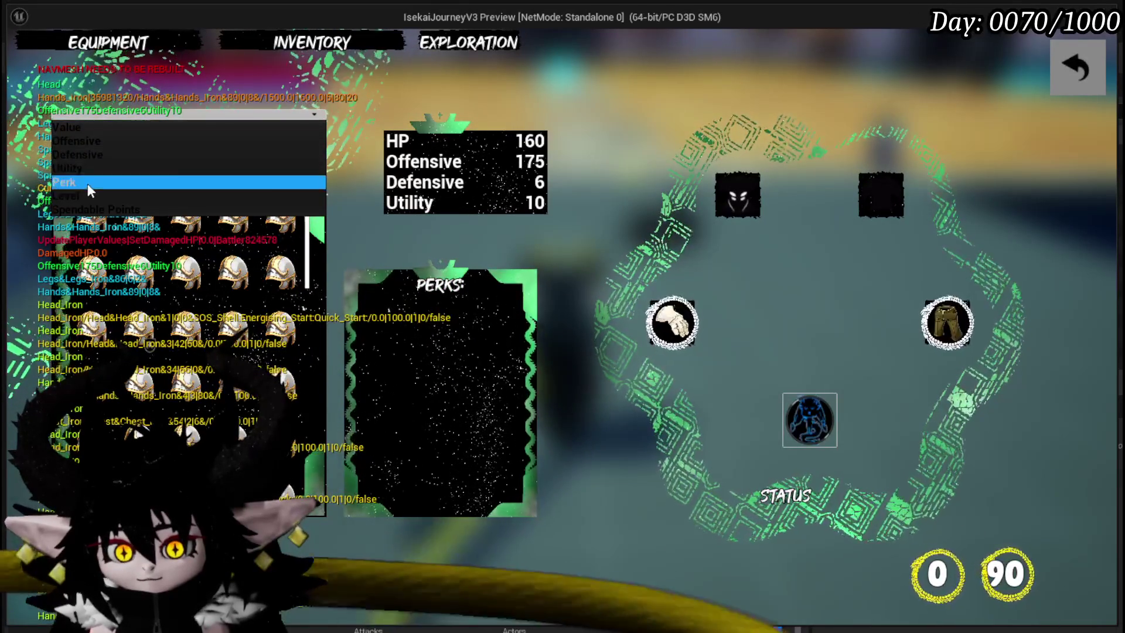
{"action": "left_click", "coordinate": [87, 184]}
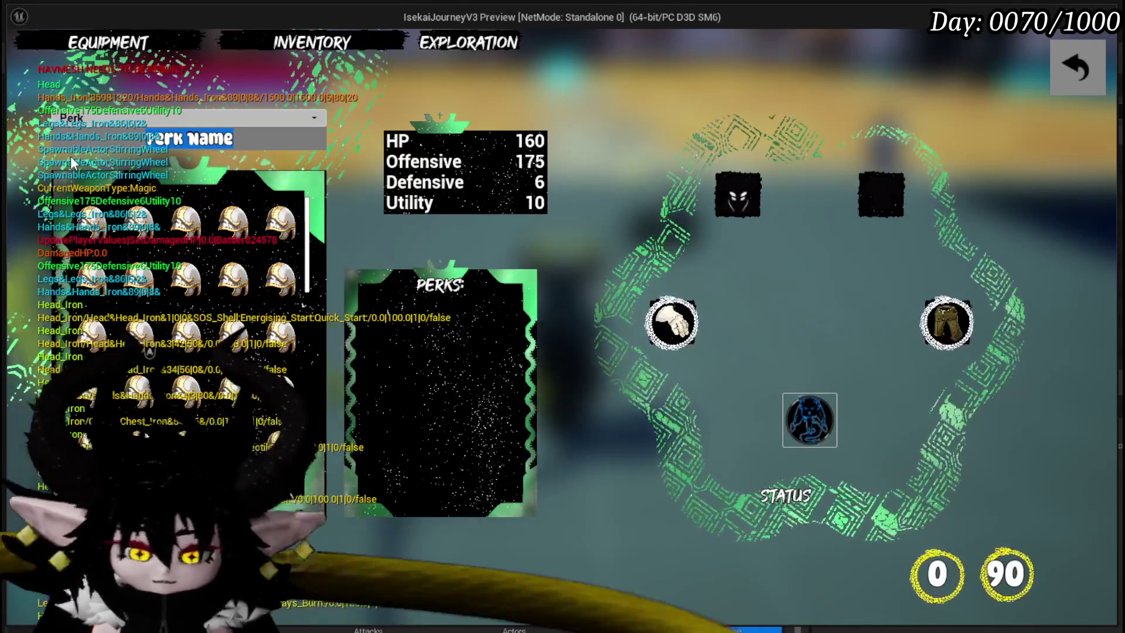
{"action": "type", "text": "QUICI"}
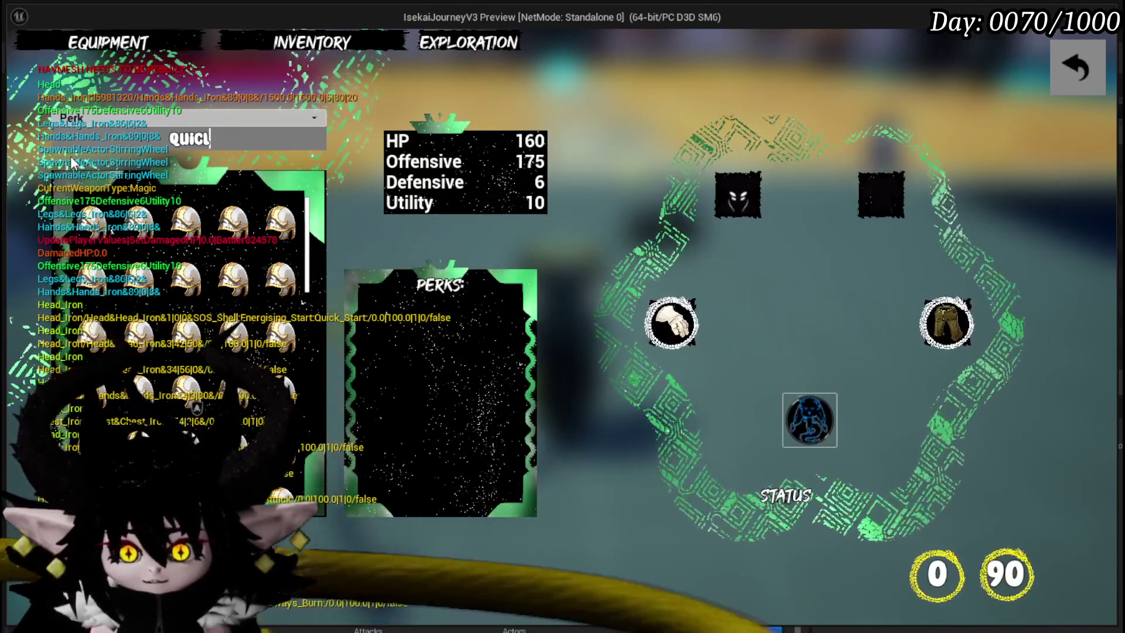
{"action": "key", "text": "BackSpace"}
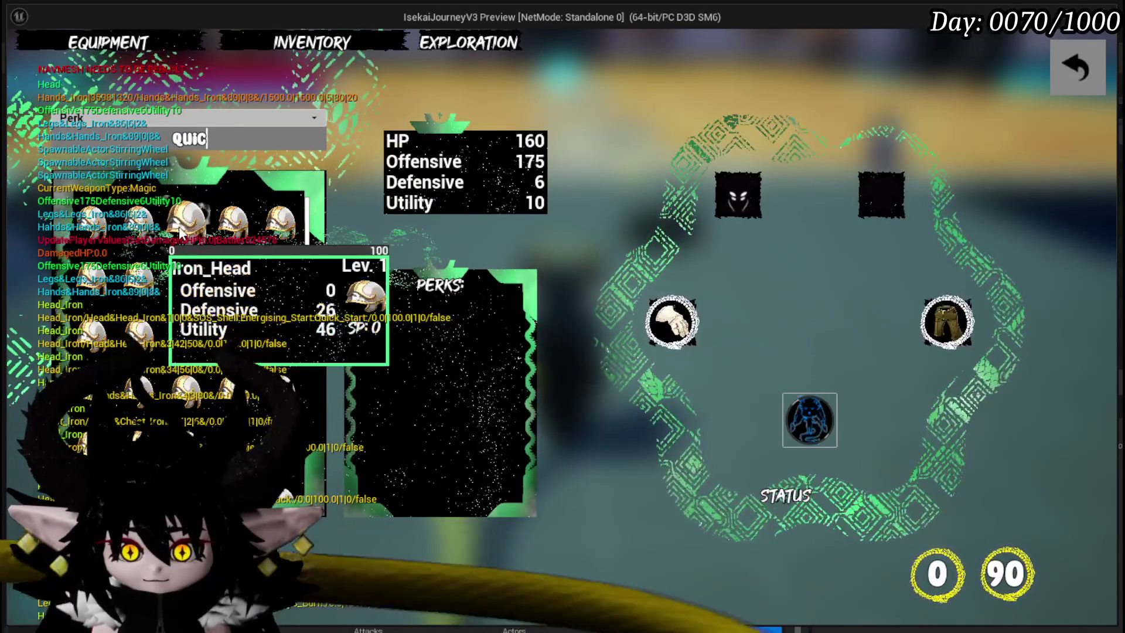
{"action": "mouse_move", "coordinate": [185, 225]}
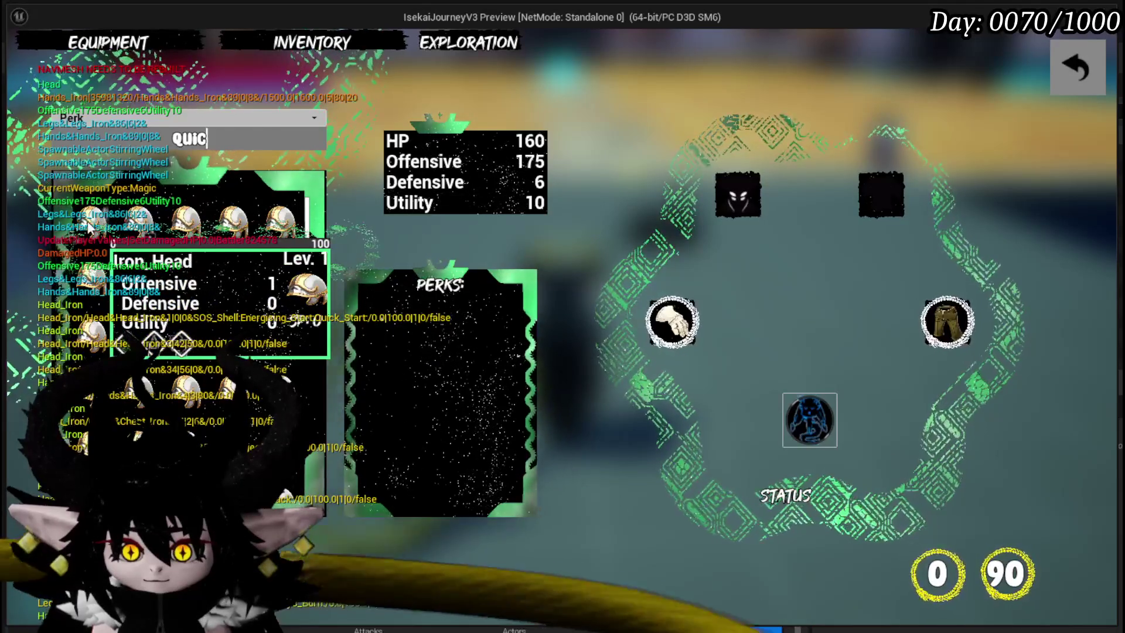
{"action": "left_click", "coordinate": [140, 264]}
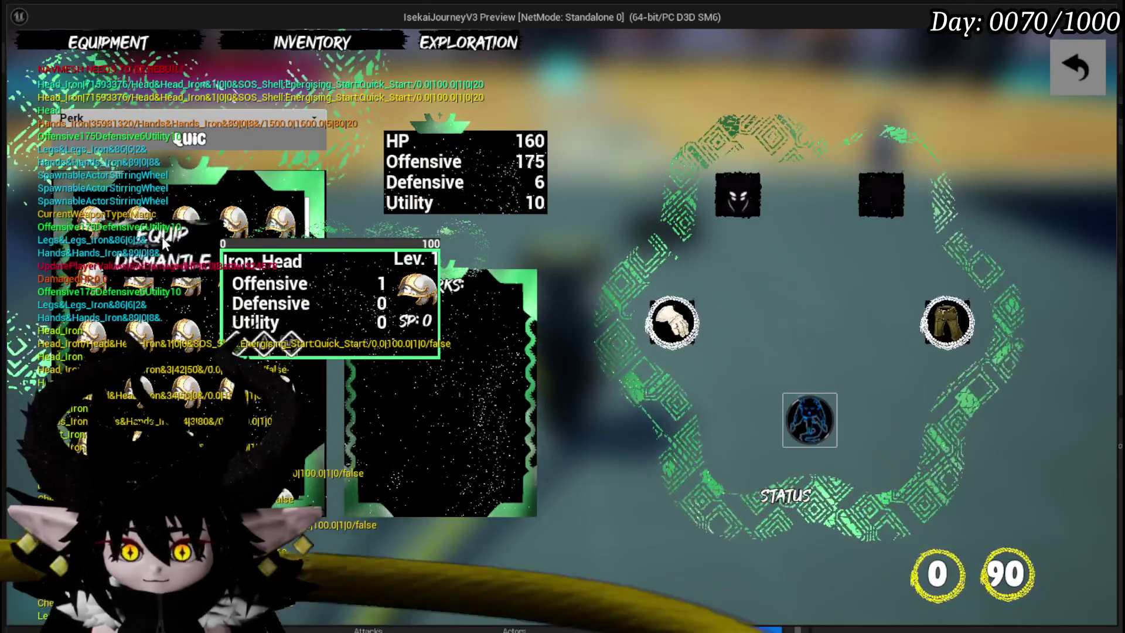
{"action": "left_click", "coordinate": [164, 237]}
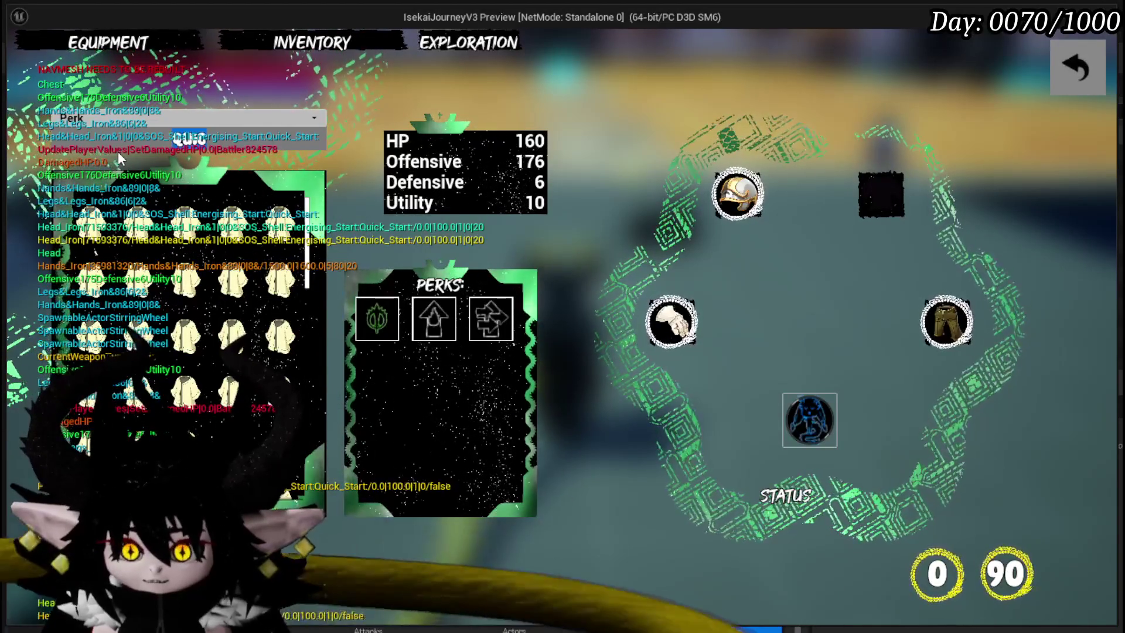
- Sort the inventory by Defensive and equip the Iron Chest
{"action": "left_click", "coordinate": [134, 116]}
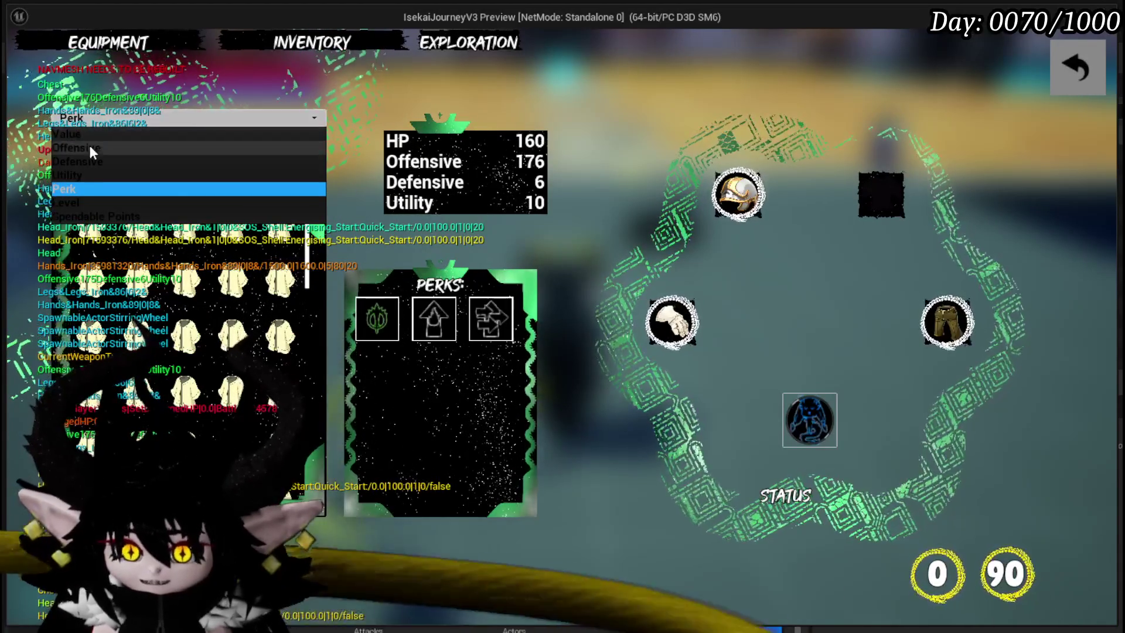
{"action": "left_click", "coordinate": [85, 160]}
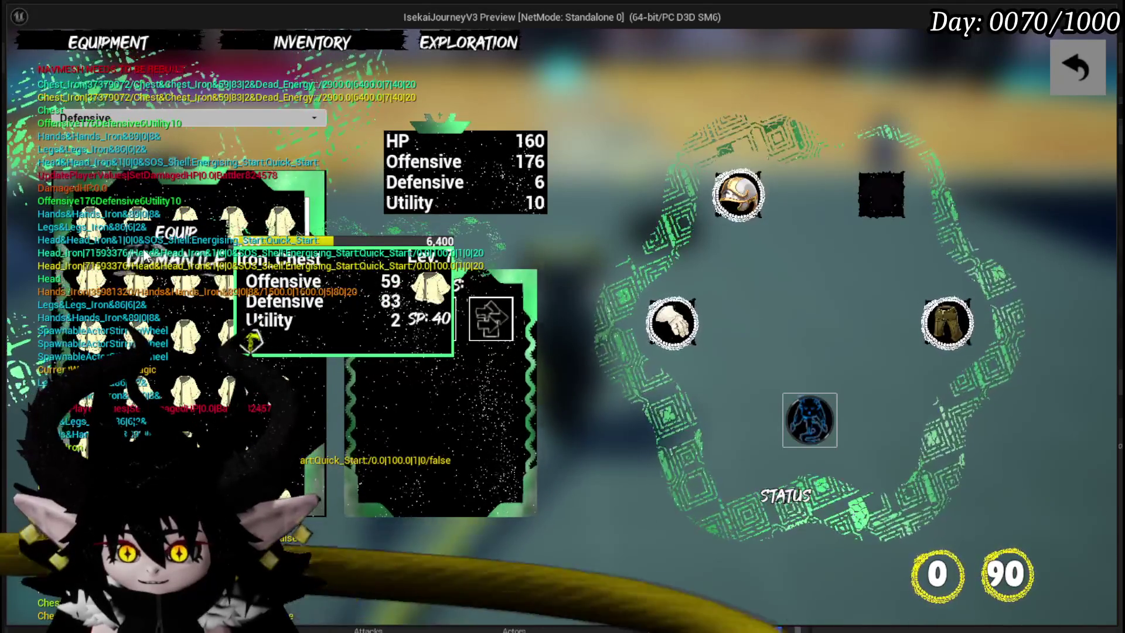
{"action": "double_click", "coordinate": [279, 332]}
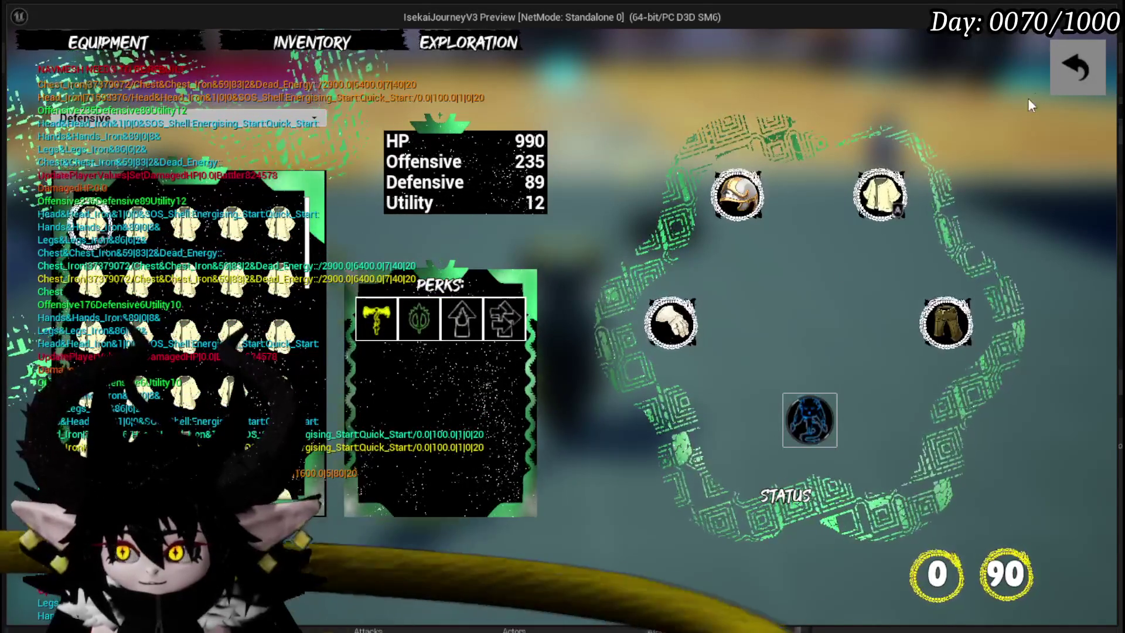
- Leave the equipment screen, save the game from the pause menu and resume play
{"action": "left_click", "coordinate": [1077, 68]}
{"action": "key", "text": "Escape"}
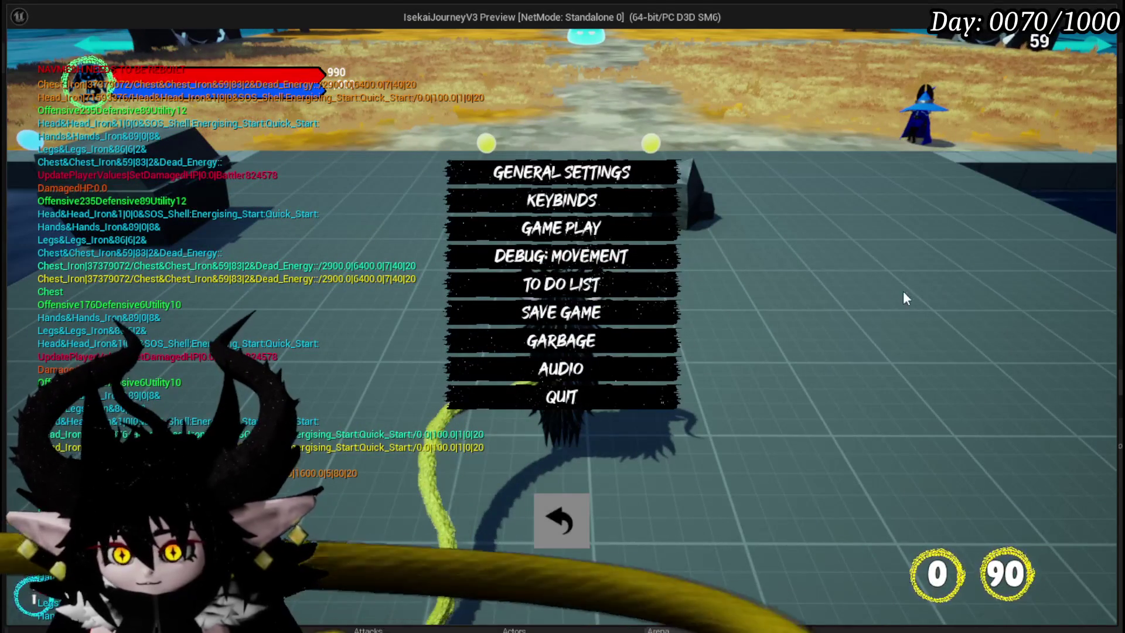
{"action": "left_click", "coordinate": [635, 305]}
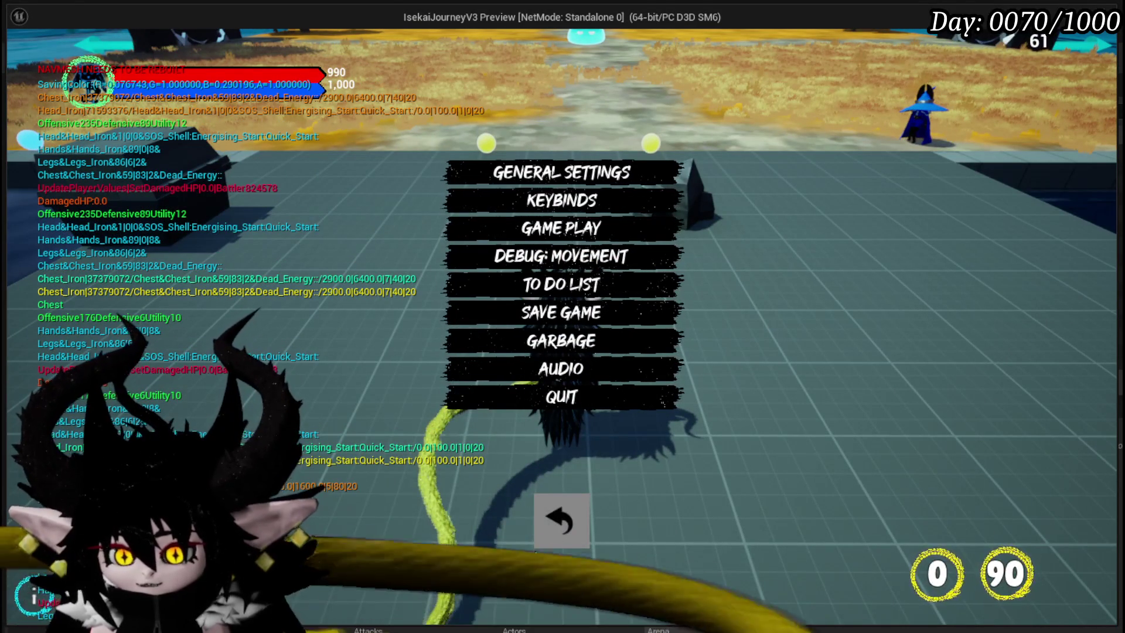
{"action": "left_click", "coordinate": [561, 521]}
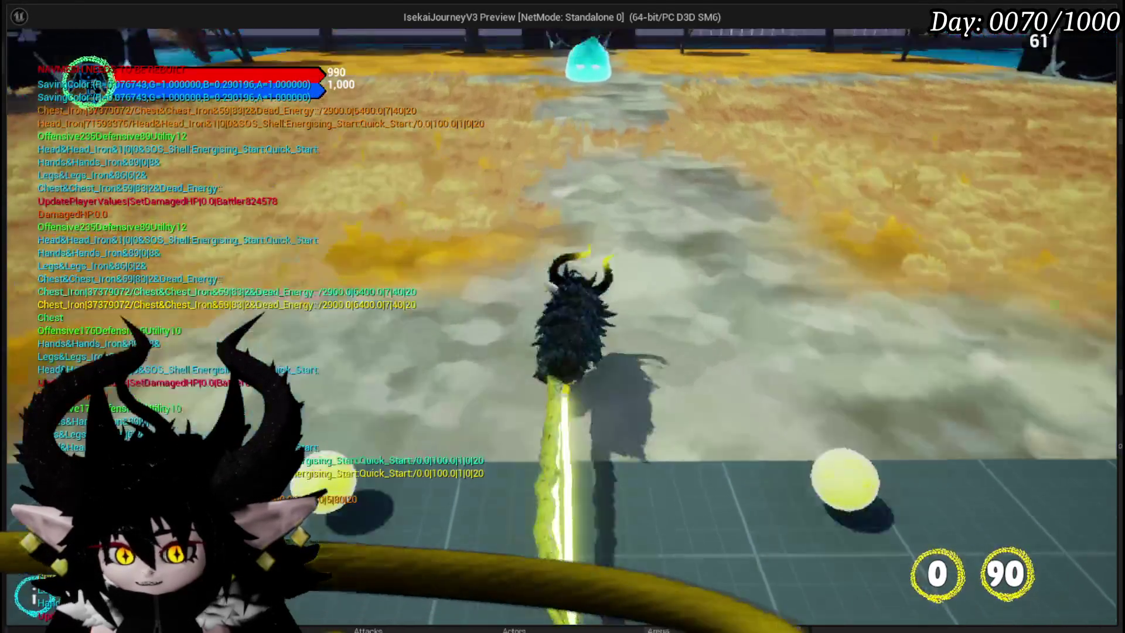
- Remove the ADD node's breakpoint, resume to the SpawnActor pause and view Use Enemy Location
{"action": "key", "text": "w"}
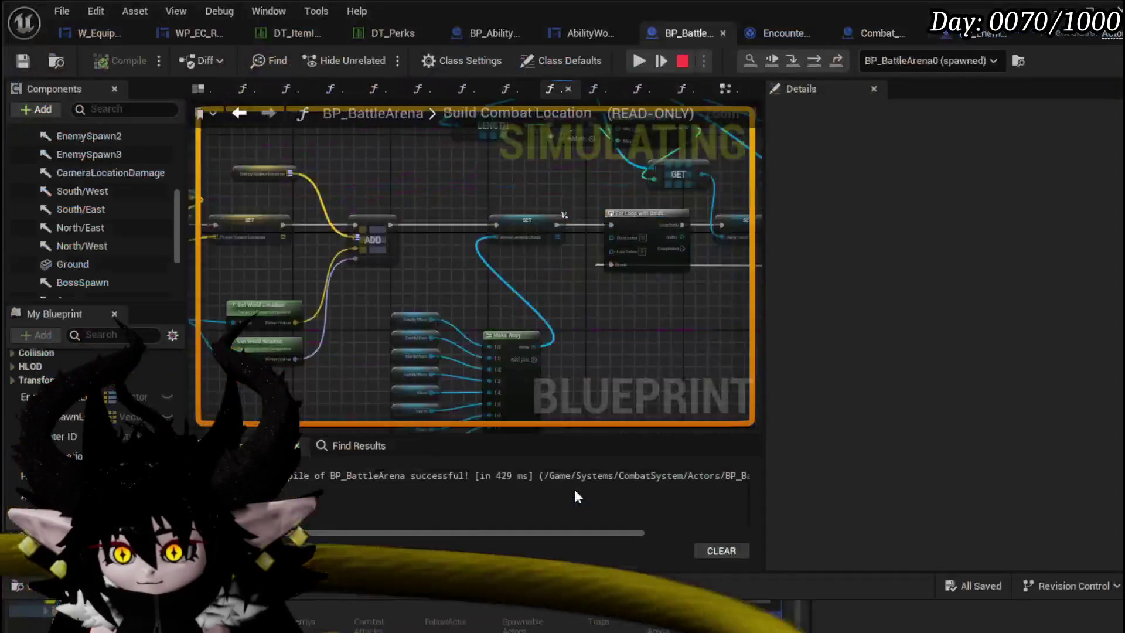
{"action": "scroll", "coordinate": [481, 255], "scroll_direction": "up", "scroll_amount": 5}
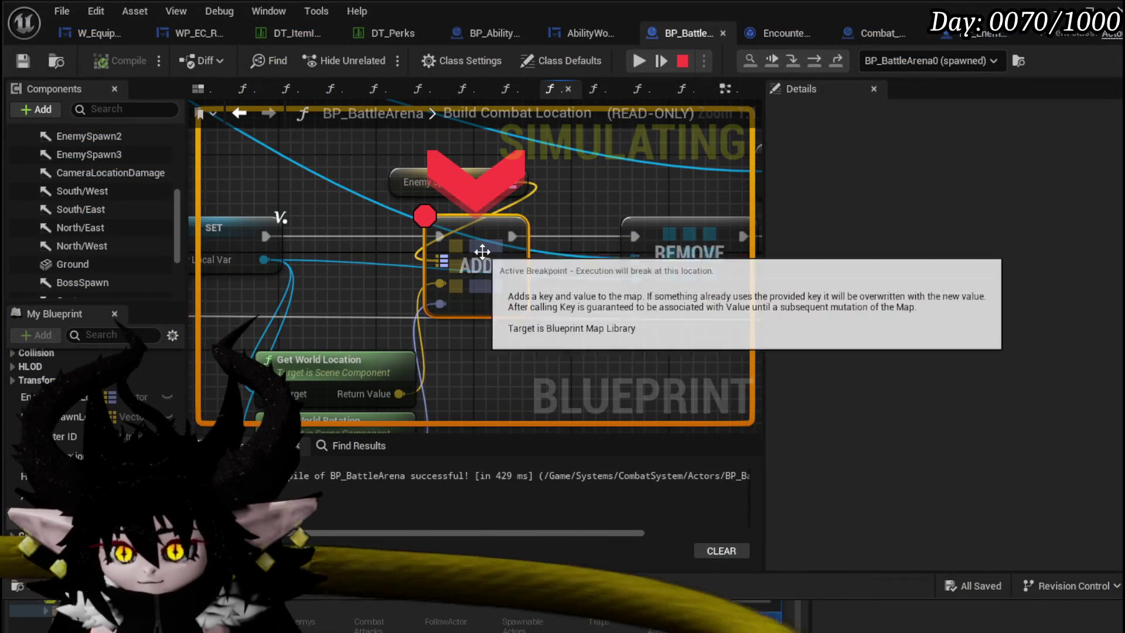
{"action": "right_click", "coordinate": [482, 254]}
{"action": "left_click", "coordinate": [538, 360]}
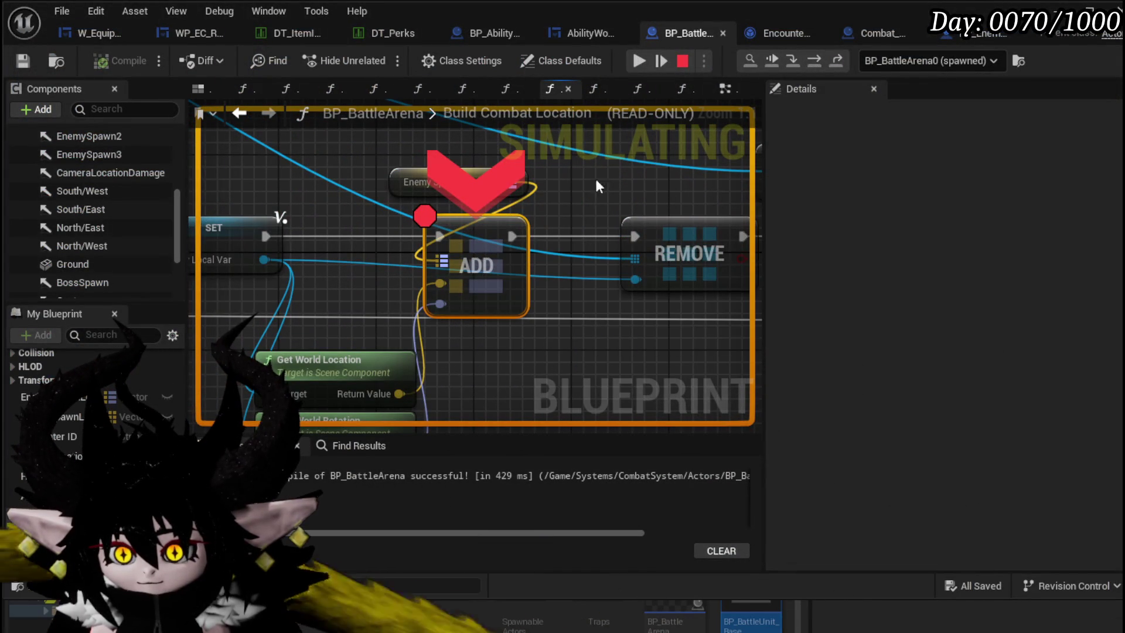
{"action": "left_click", "coordinate": [639, 62]}
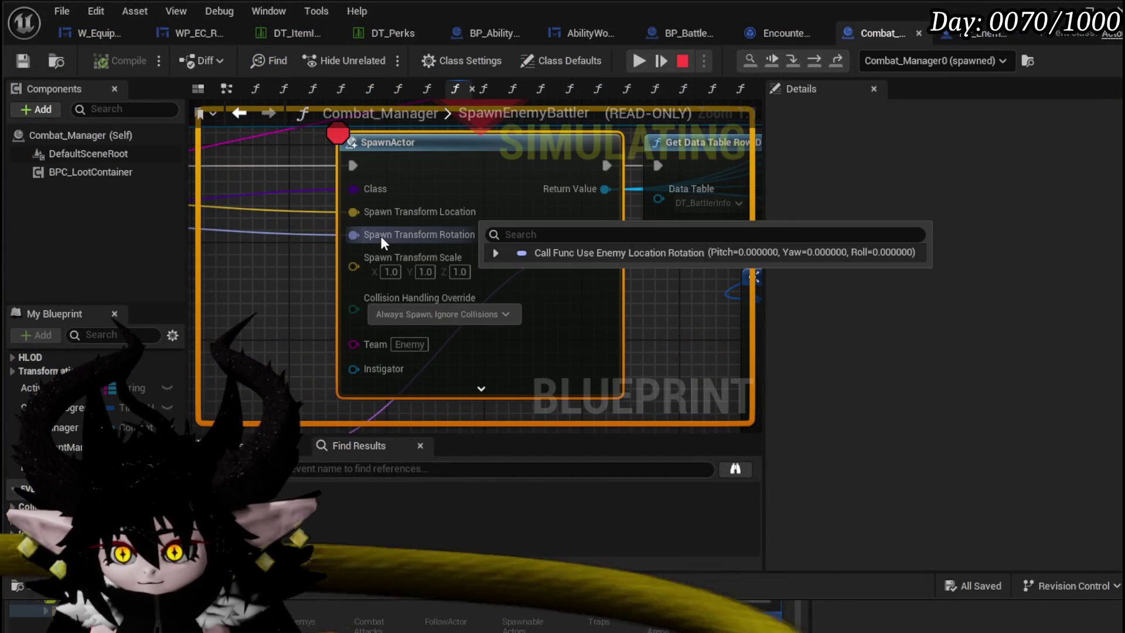
{"action": "left_click_drag", "start_coordinate": [277, 250], "coordinate": [607, 265]}
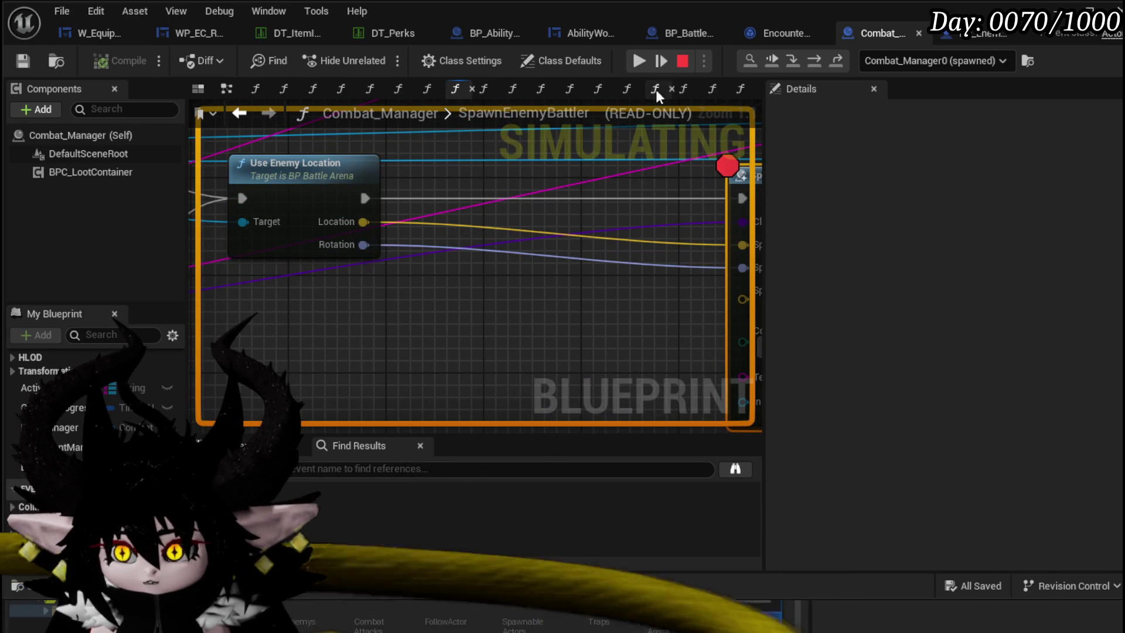
- Stop the simulation and open BP_BattleArena's UseEnemyLocation function graph
{"action": "key", "text": "Escape"}
{"action": "double_click", "coordinate": [303, 167]}
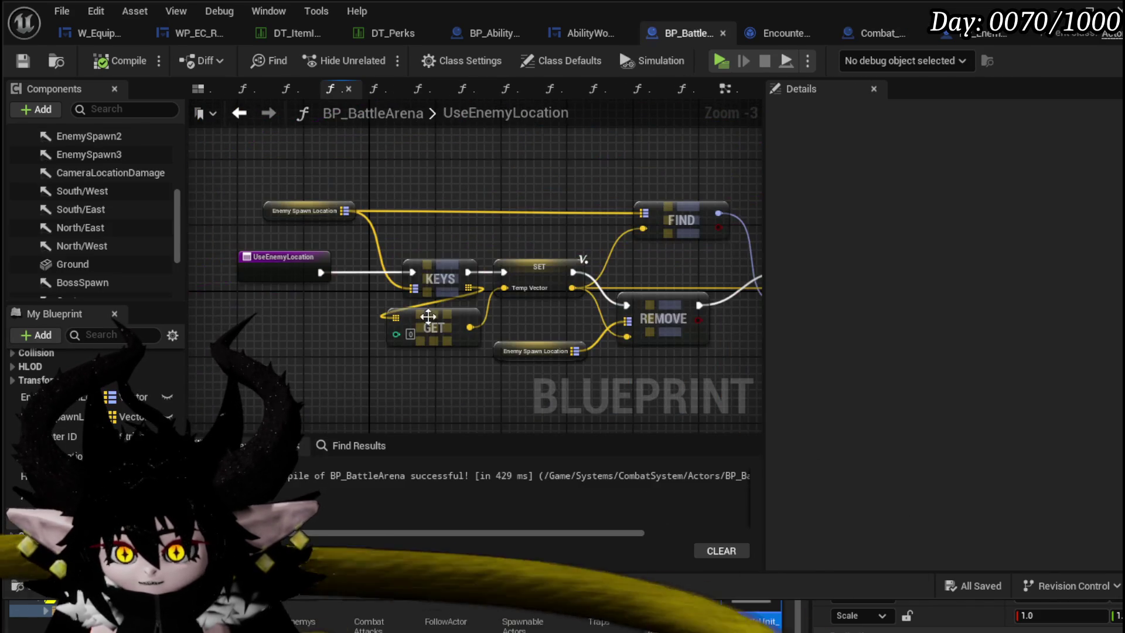
{"action": "left_click_drag", "start_coordinate": [604, 214], "coordinate": [504, 226]}
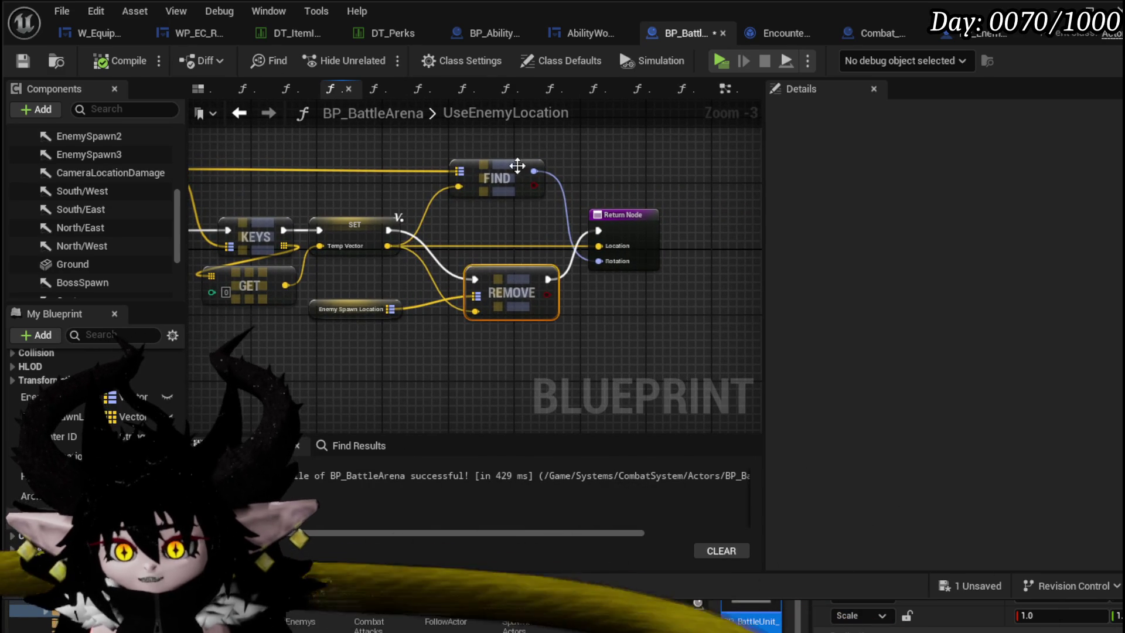
- Rearrange the FIND and REMOVE nodes beside the Return Node and select SET Temp Vector
{"action": "left_click_drag", "start_coordinate": [517, 167], "coordinate": [424, 182]}
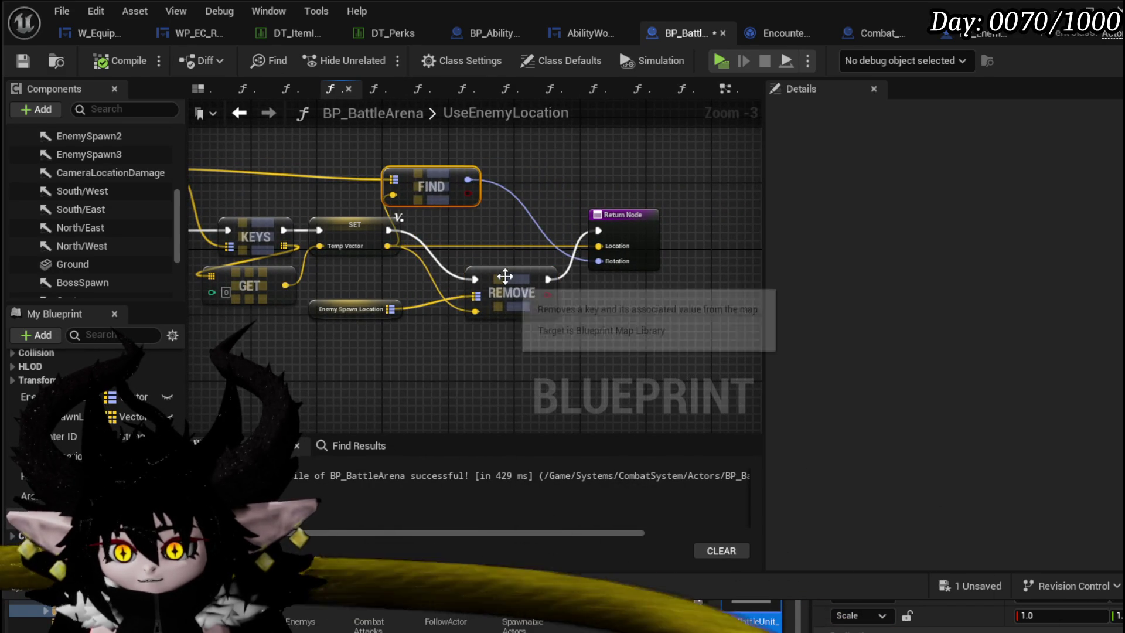
{"action": "left_click_drag", "start_coordinate": [505, 278], "coordinate": [499, 262]}
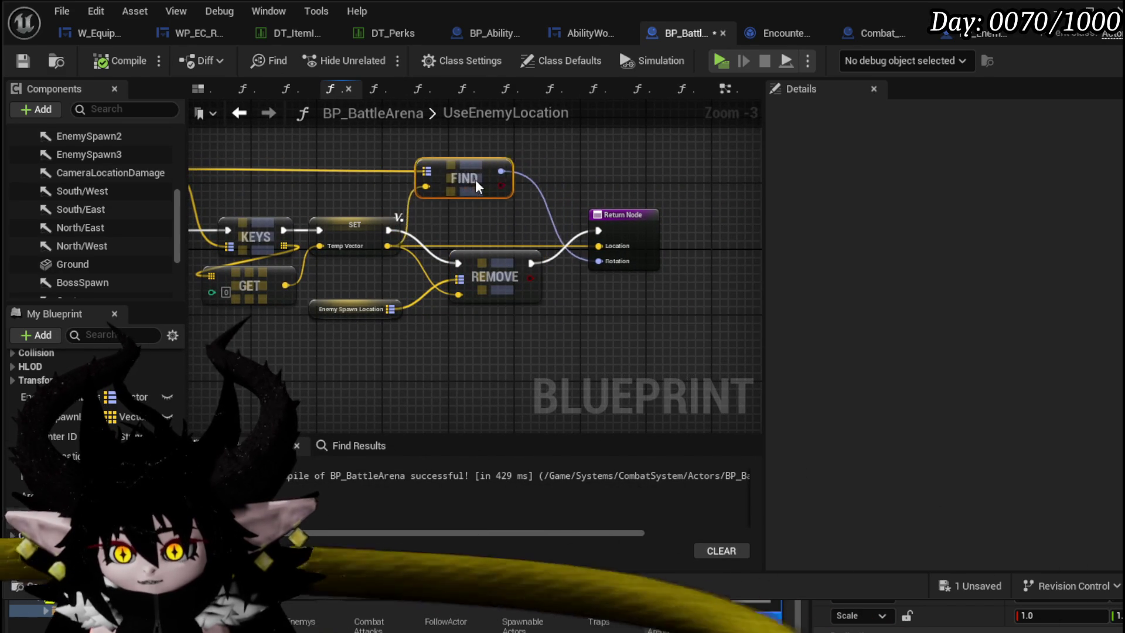
{"action": "left_click_drag", "start_coordinate": [477, 185], "coordinate": [486, 184]}
{"action": "left_click_drag", "start_coordinate": [514, 232], "coordinate": [538, 218]}
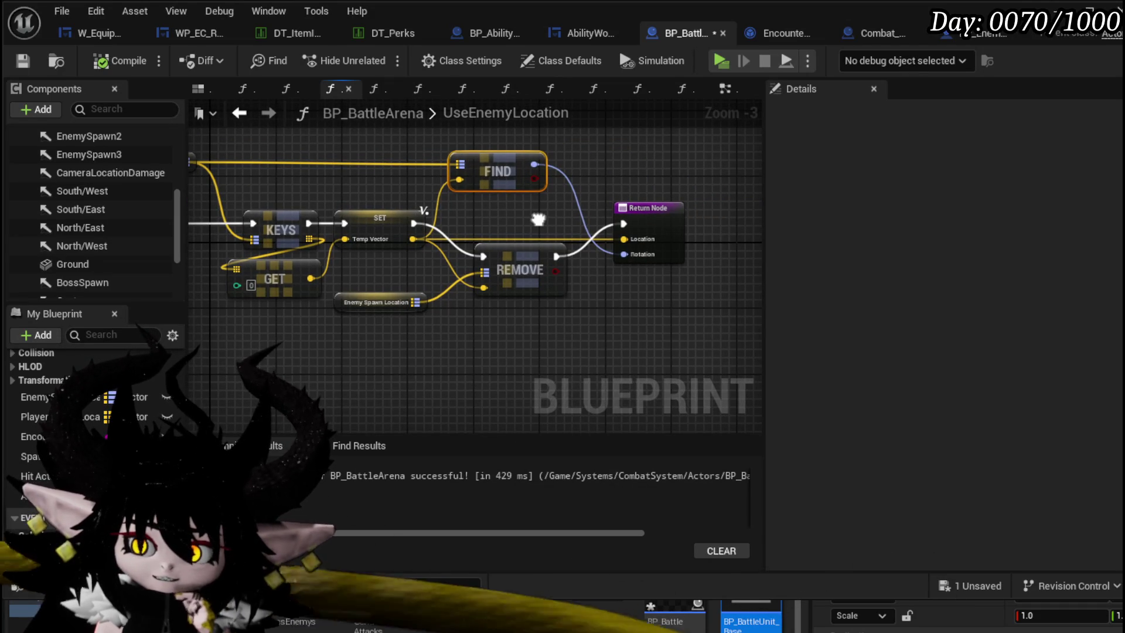
{"action": "left_click", "coordinate": [388, 220]}
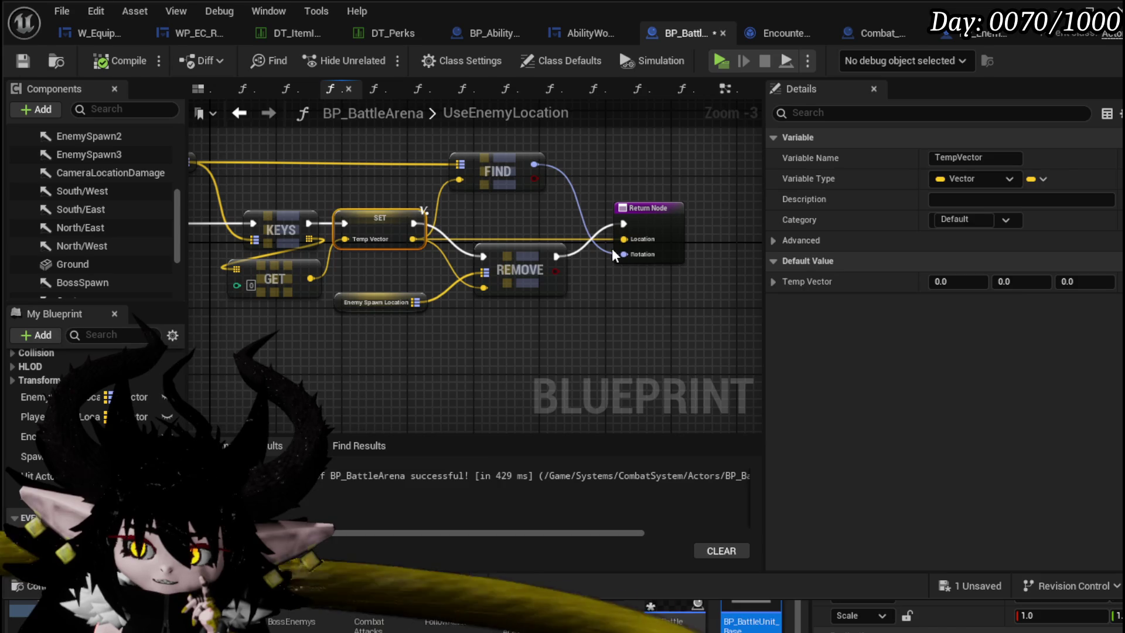
- Promote the Return Node's Rotation output to a local TempRotation variable and tidy the nodes
{"action": "right_click", "coordinate": [627, 253]}
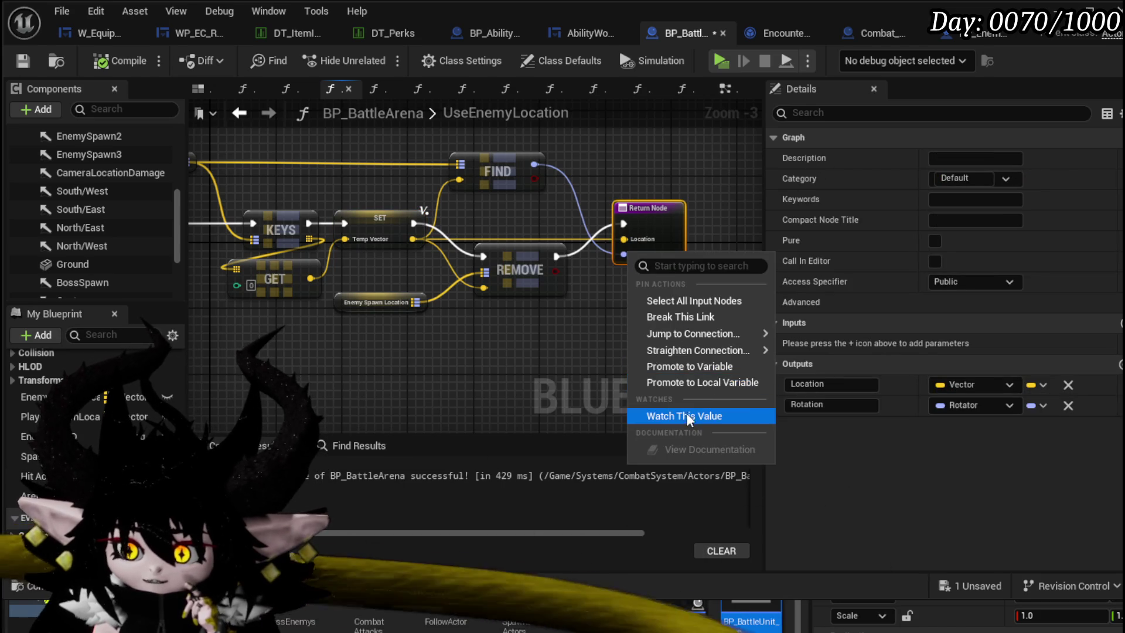
{"action": "left_click", "coordinate": [688, 384]}
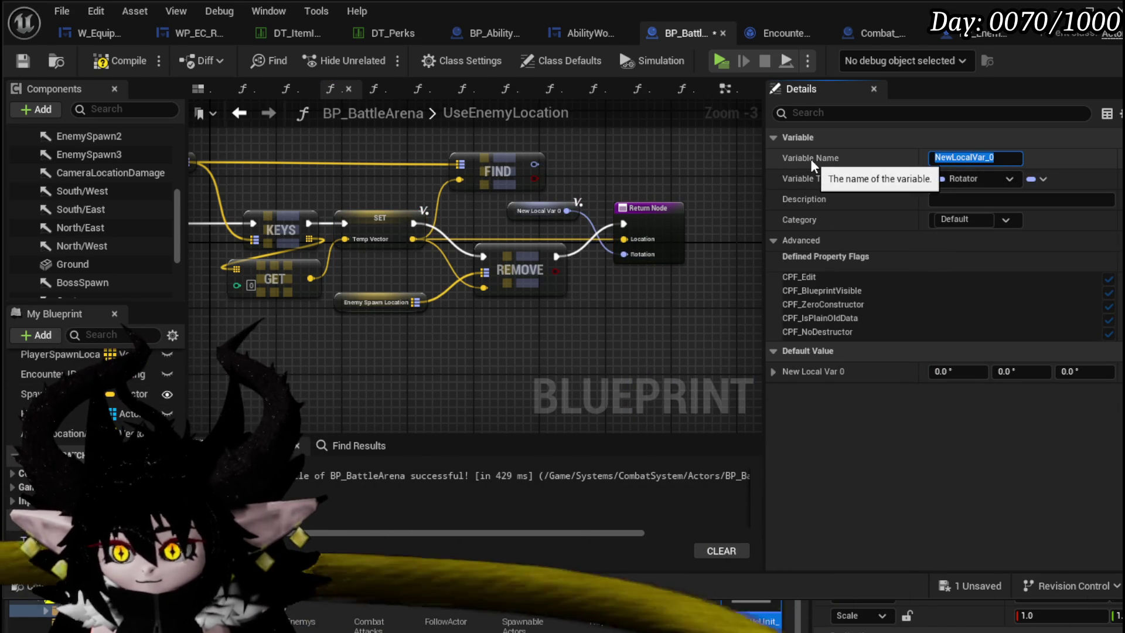
{"action": "type", "text": "TempRota"}
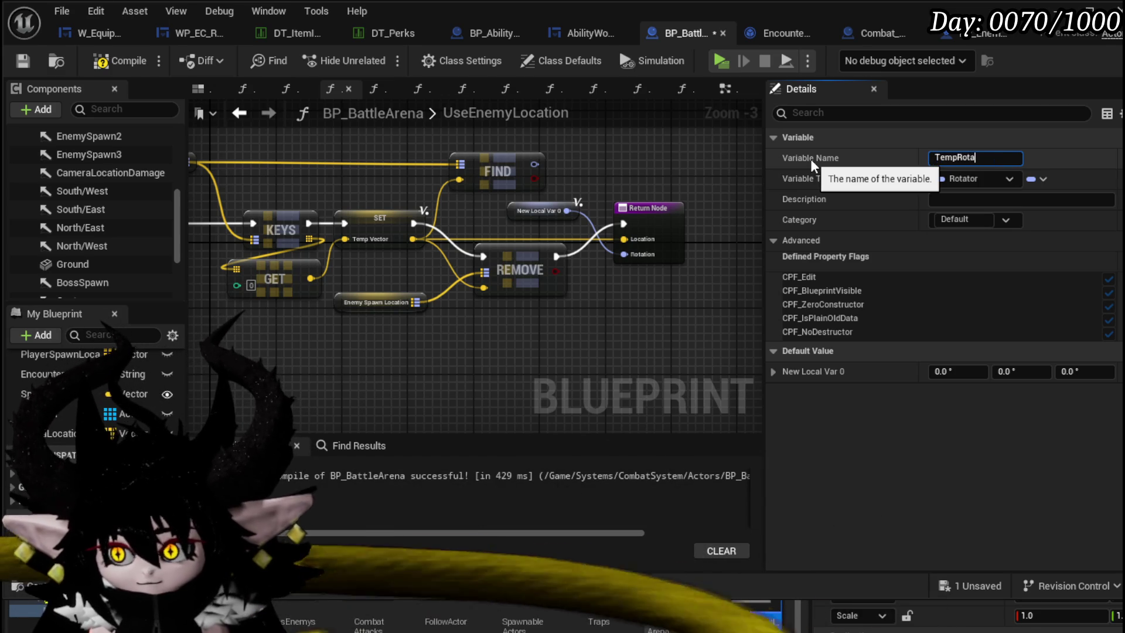
{"action": "type", "text": "tion"}
{"action": "key", "text": "Return"}
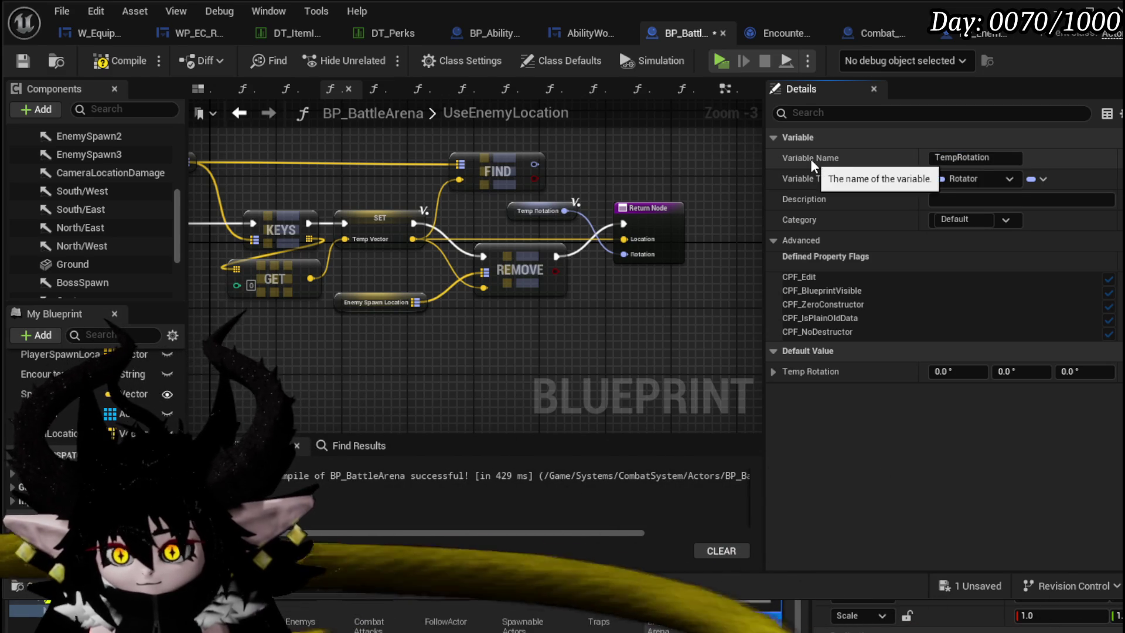
{"action": "left_click_drag", "start_coordinate": [510, 257], "coordinate": [567, 226]}
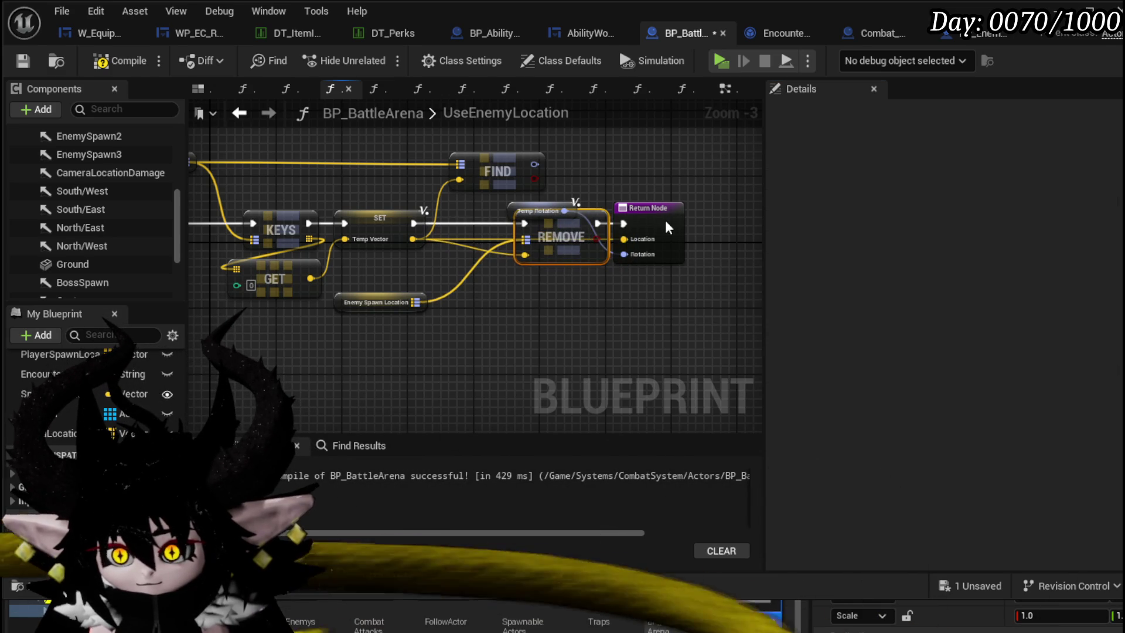
{"action": "left_click_drag", "start_coordinate": [667, 227], "coordinate": [731, 227]}
{"action": "mouse_move", "coordinate": [567, 211]}
{"action": "left_mouse_down"}
{"action": "mouse_move", "coordinate": [595, 154]}
{"action": "mouse_move", "coordinate": [587, 210]}
{"action": "left_mouse_up"}
{"action": "key", "text": "Delete"}
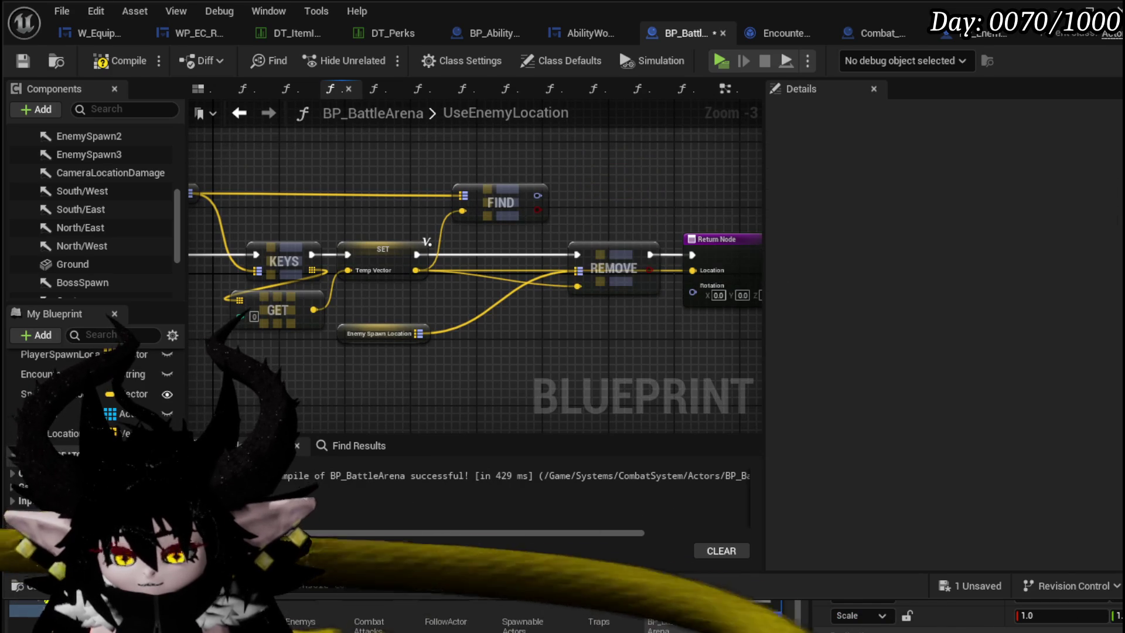
- Add a TempRotation setter running right after the Temp Vector setter
{"action": "mouse_move", "coordinate": [53, 394]}
{"action": "left_mouse_down"}
{"action": "mouse_move", "coordinate": [479, 334]}
{"action": "mouse_move", "coordinate": [490, 245]}
{"action": "left_mouse_up"}
{"action": "left_click", "coordinate": [504, 366]}
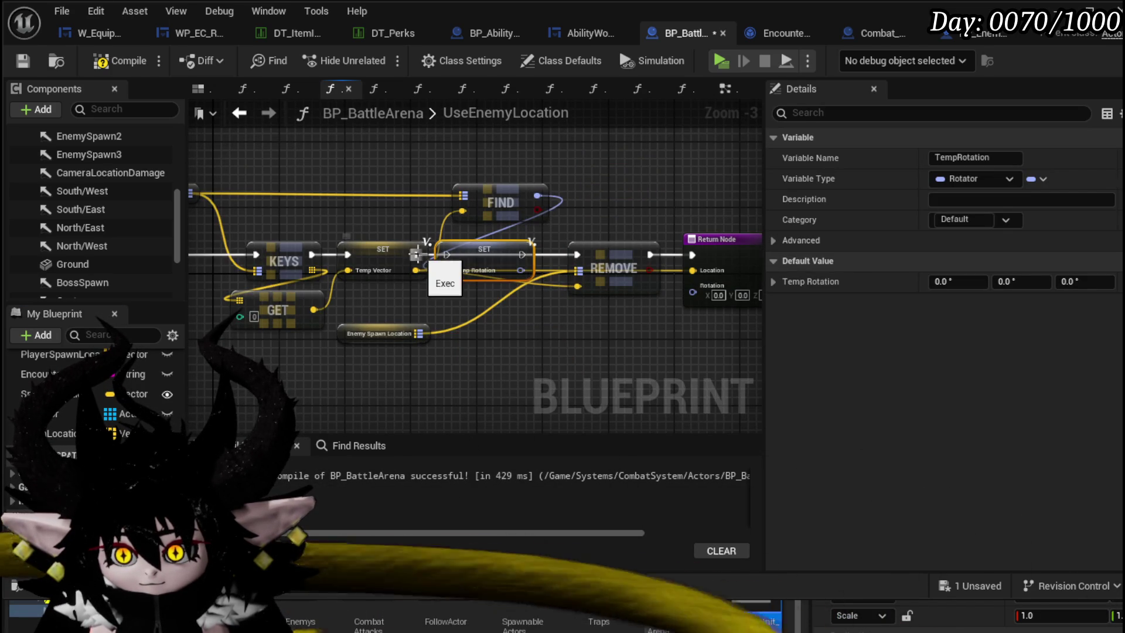
{"action": "left_click_drag", "start_coordinate": [421, 255], "coordinate": [448, 257]}
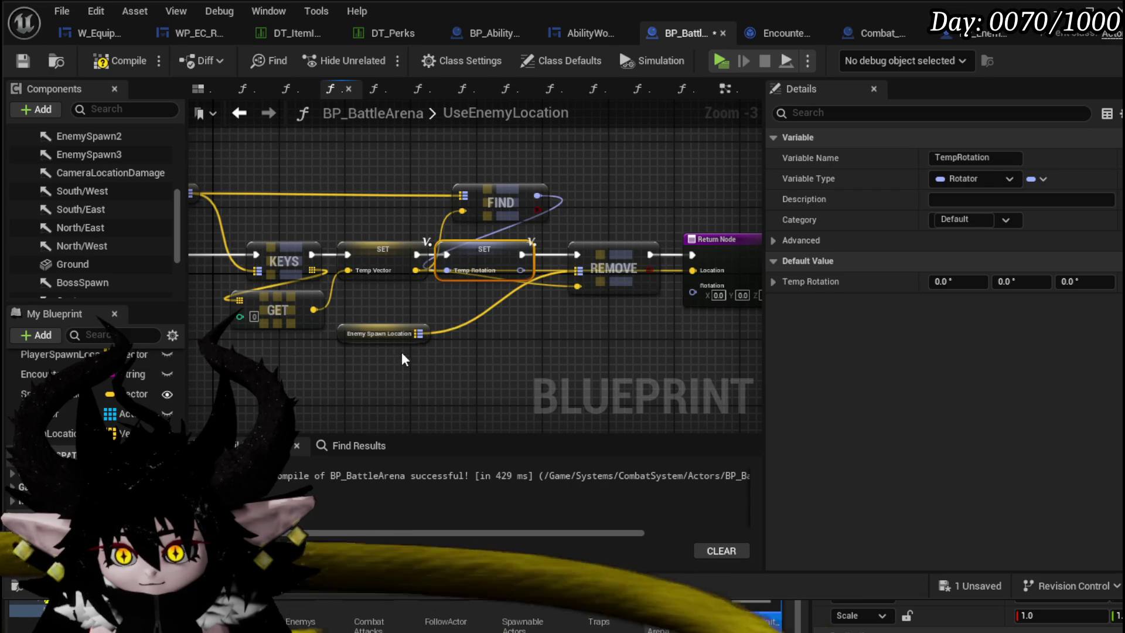
{"action": "left_click_drag", "start_coordinate": [387, 333], "coordinate": [509, 283]}
- Wire Temp Vector and Temp Rotation getters into the Return Node's Location and Rotation
{"action": "left_click", "coordinate": [480, 257]}
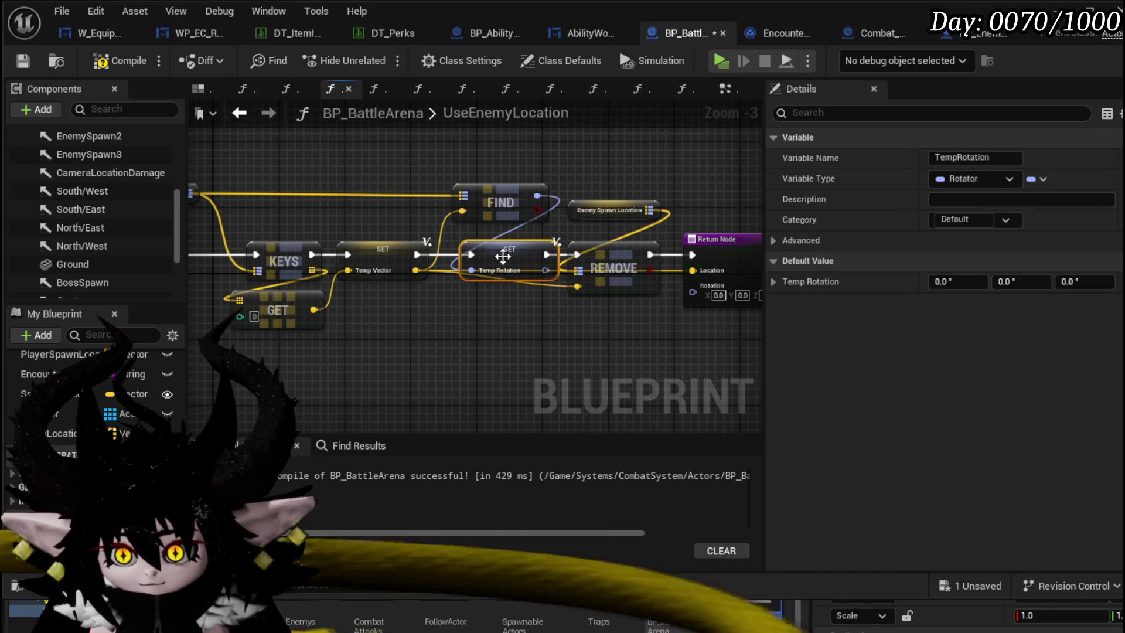
{"action": "scroll", "coordinate": [480, 264], "scroll_direction": "up", "scroll_amount": 3}
{"action": "left_click", "coordinate": [467, 264]}
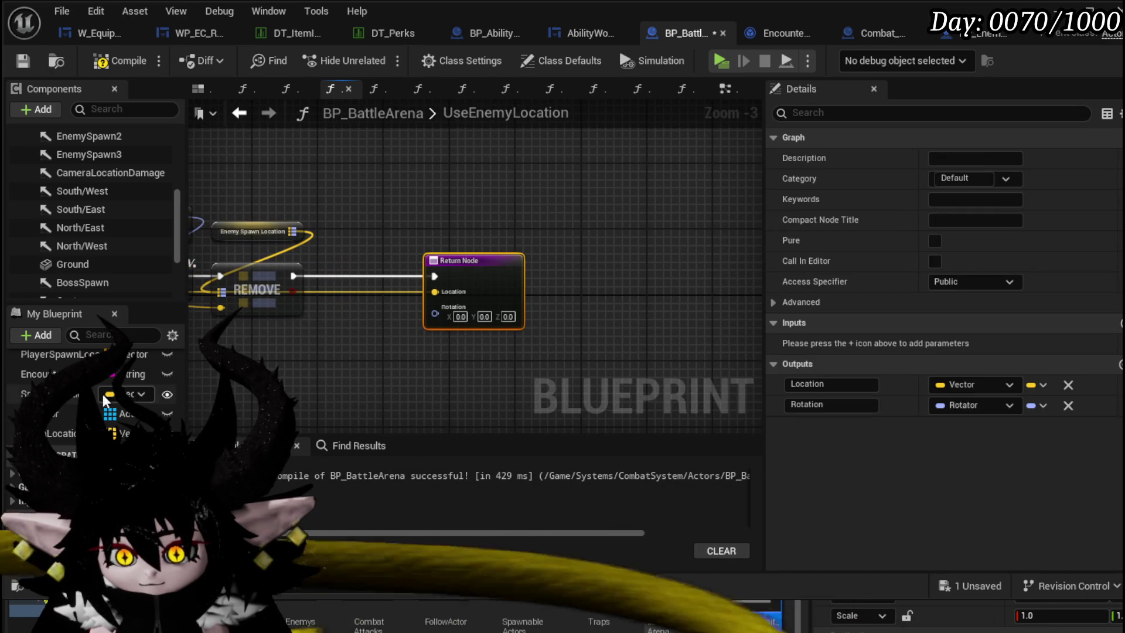
{"action": "mouse_move", "coordinate": [106, 400]}
{"action": "left_mouse_down"}
{"action": "mouse_move", "coordinate": [334, 356]}
{"action": "mouse_move", "coordinate": [450, 309]}
{"action": "left_mouse_up"}
{"action": "left_click", "coordinate": [334, 383]}
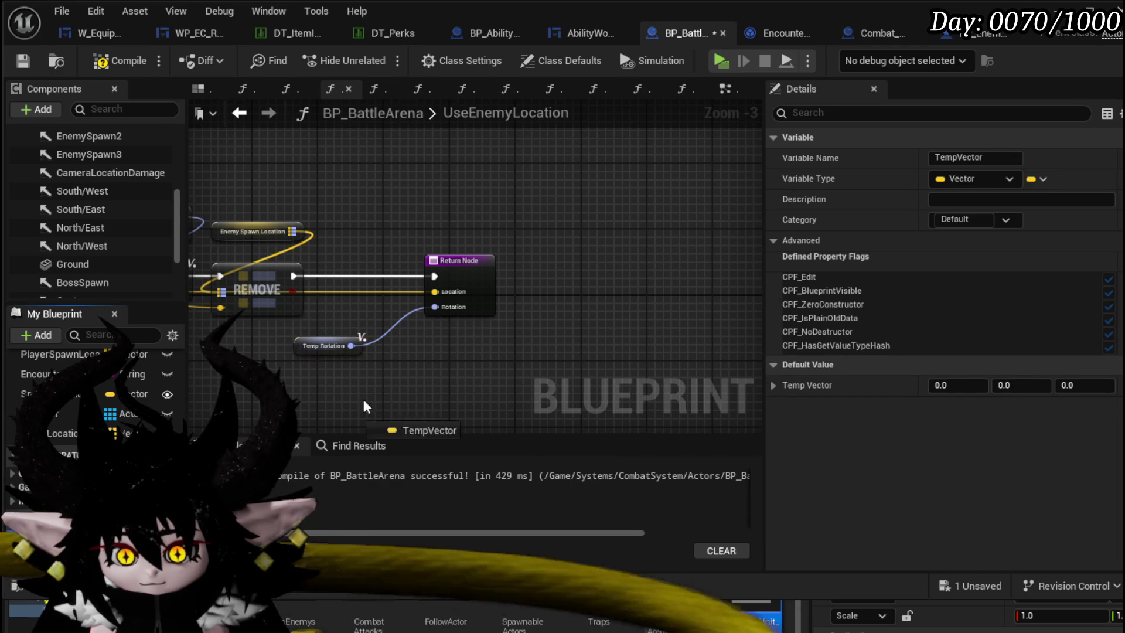
{"action": "left_click_drag", "start_coordinate": [363, 399], "coordinate": [378, 373]}
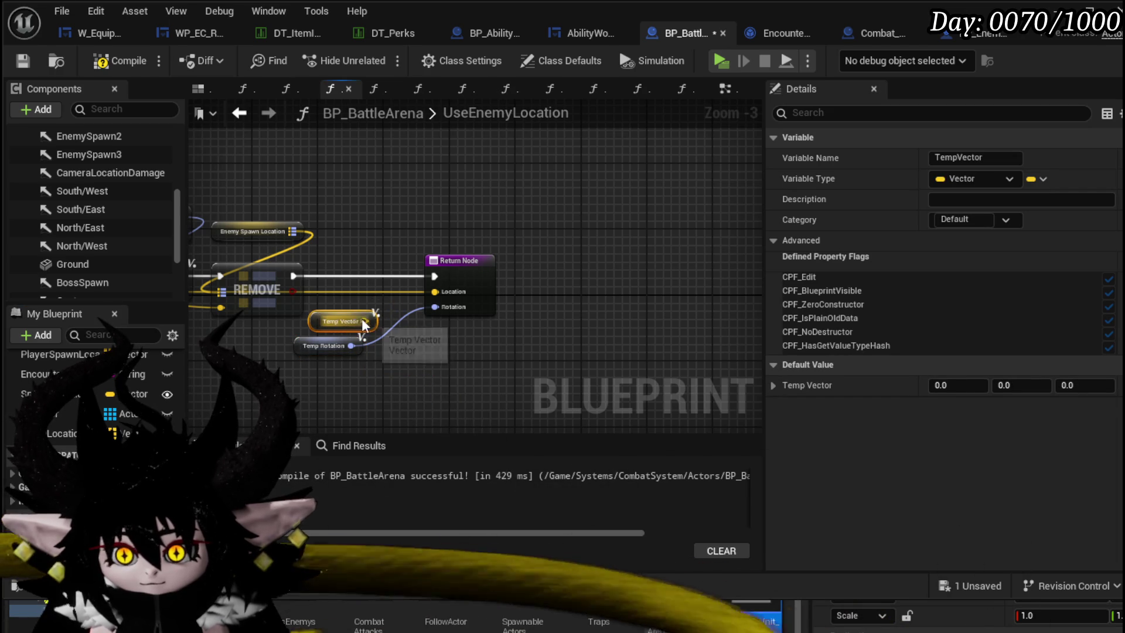
{"action": "left_click_drag", "start_coordinate": [364, 322], "coordinate": [438, 294]}
{"action": "left_click", "coordinate": [324, 345], "text": "shift"}
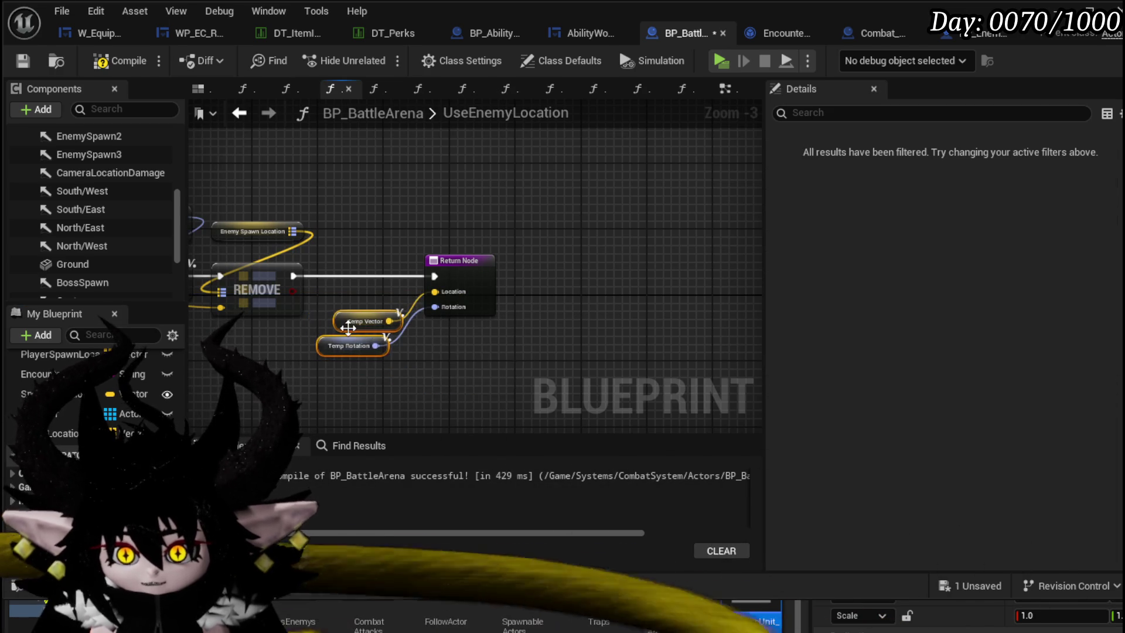
{"action": "left_click_drag", "start_coordinate": [351, 327], "coordinate": [483, 211]}
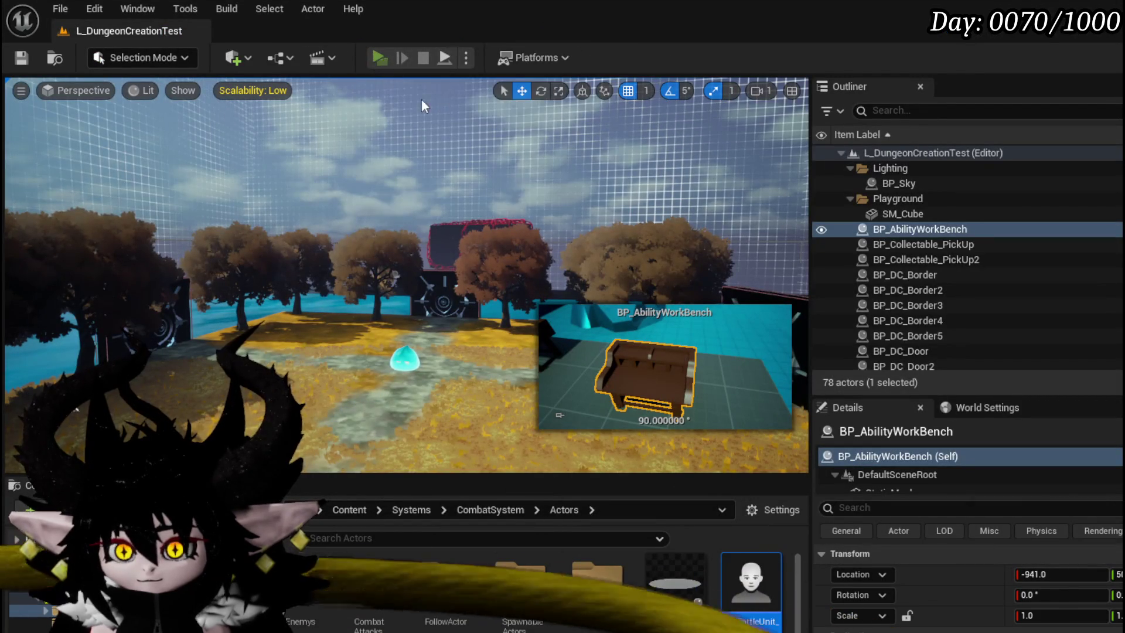
- Start a play session, resume past the breakpoint and play a card on the slime
{"action": "key", "text": "alt+p"}
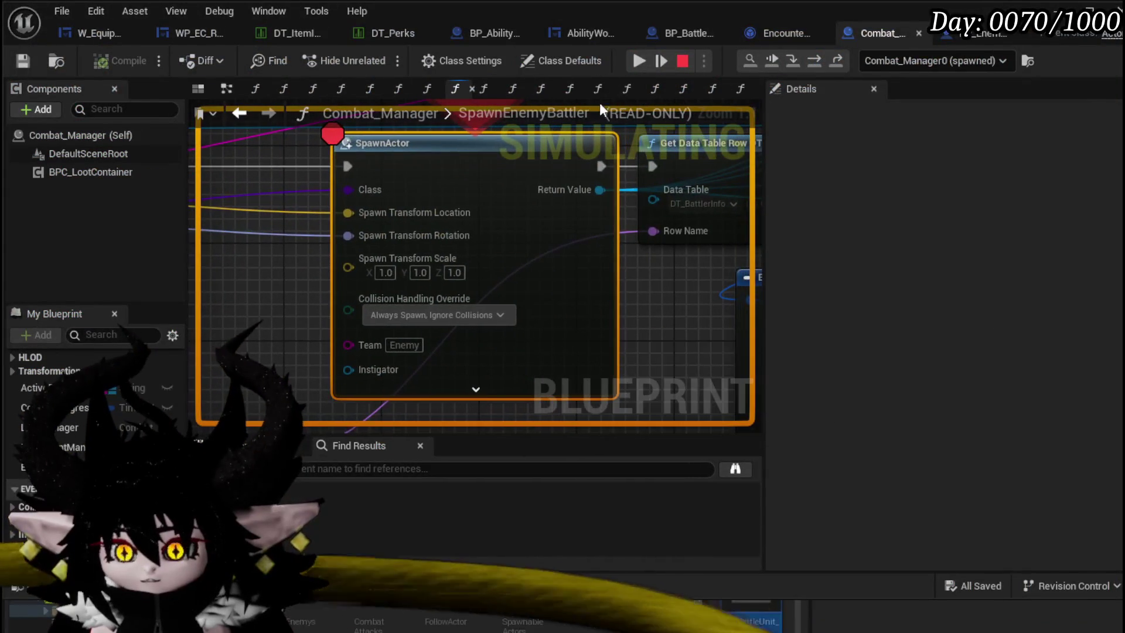
{"action": "left_click", "coordinate": [642, 58]}
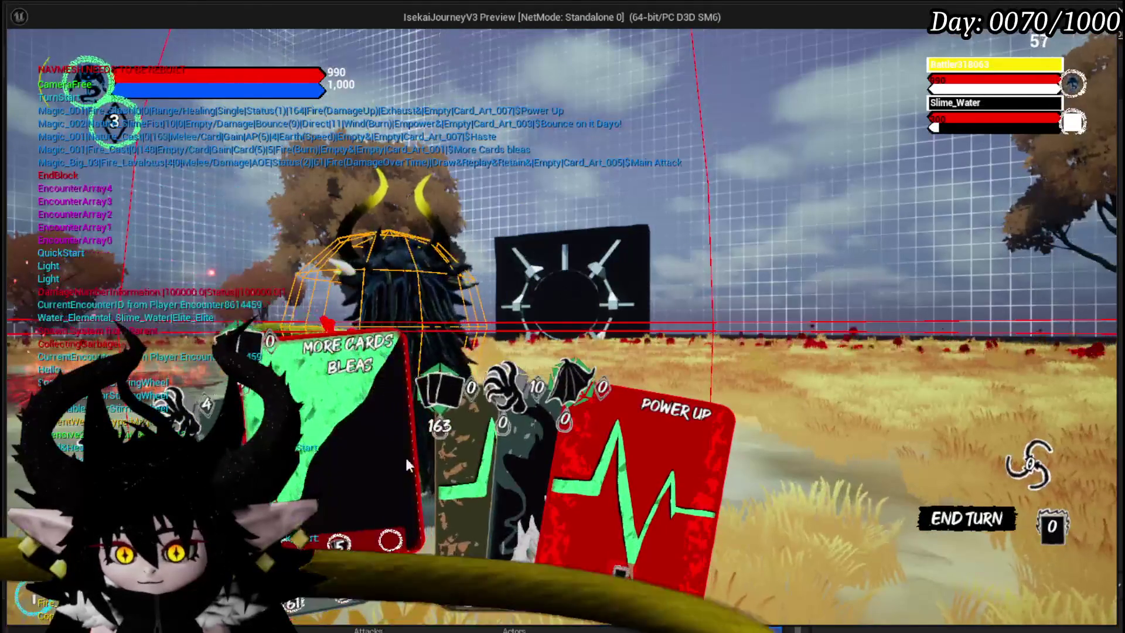
{"action": "left_click", "coordinate": [405, 456]}
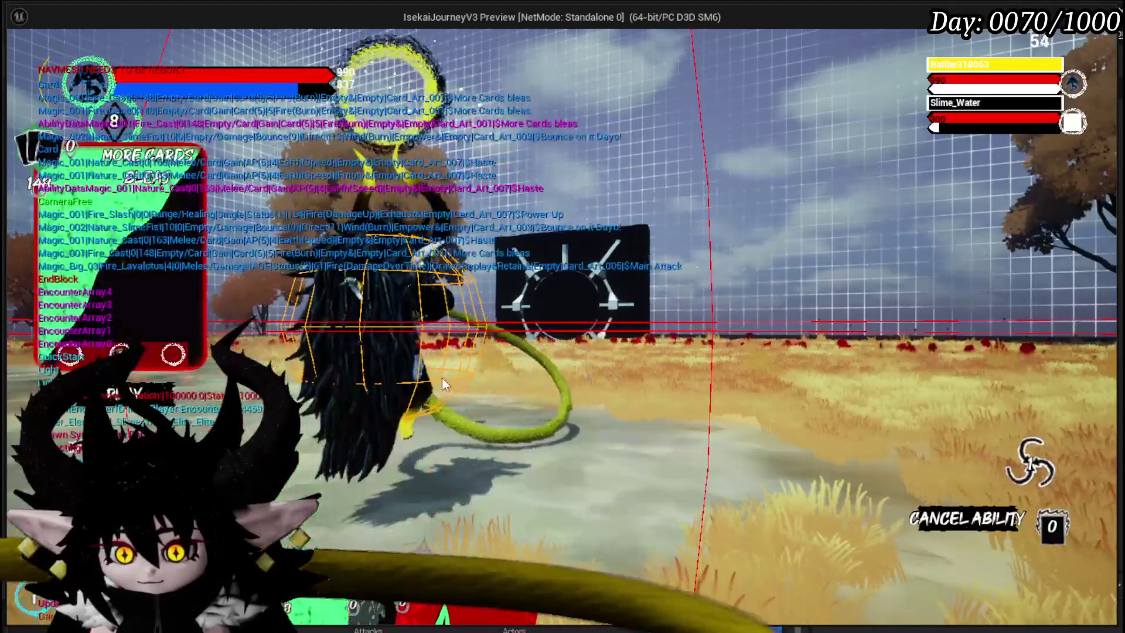
{"action": "left_click", "coordinate": [442, 378]}
{"action": "left_click", "coordinate": [380, 481]}
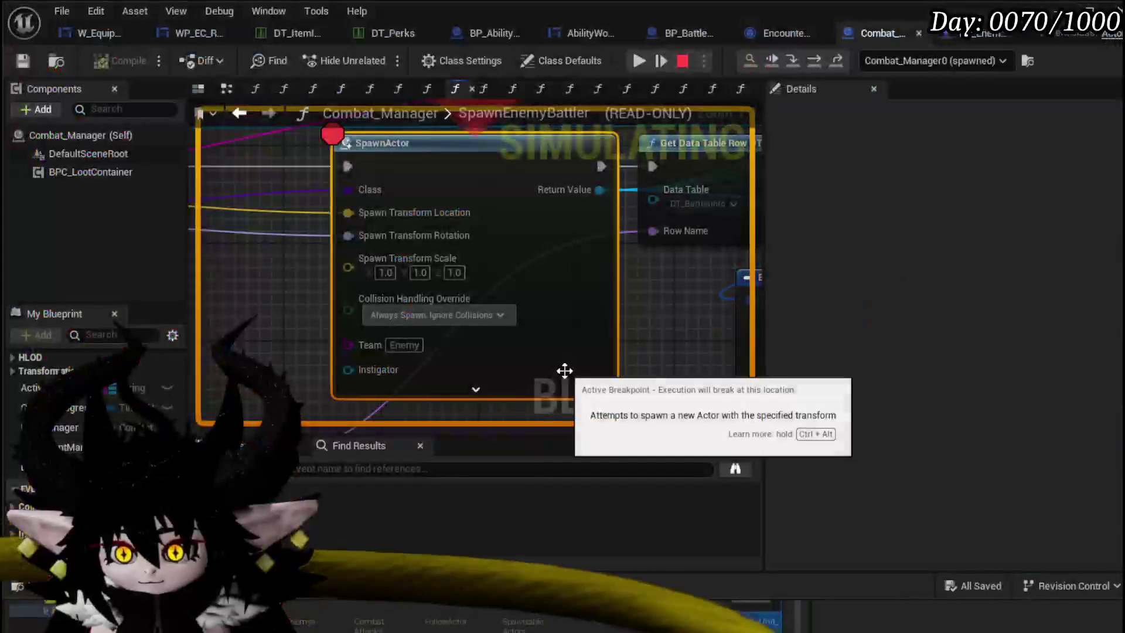
- Remove the SpawnActor breakpoint and resume the battle
{"action": "right_click", "coordinate": [459, 150]}
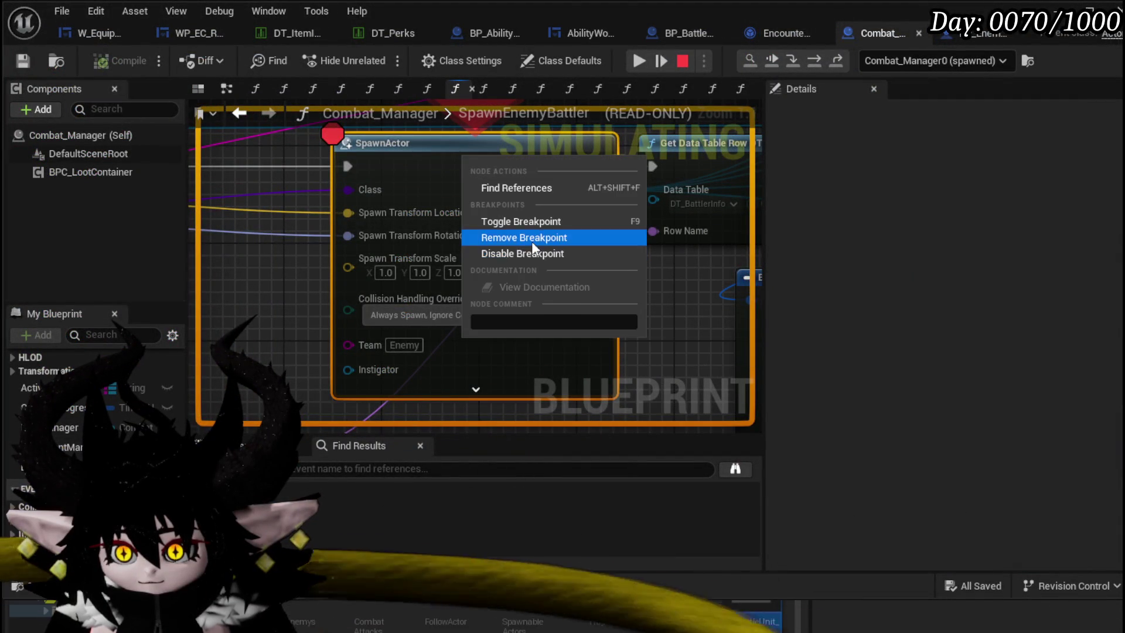
{"action": "left_click", "coordinate": [532, 242]}
{"action": "left_click", "coordinate": [638, 60]}
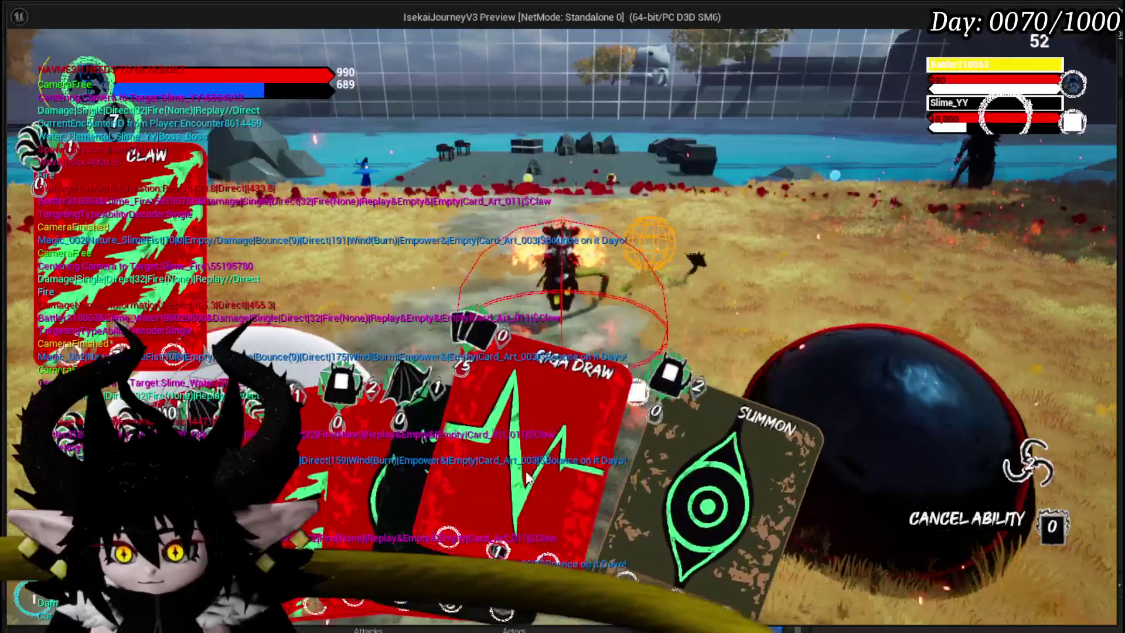
{"action": "mouse_move", "coordinate": [317, 386]}
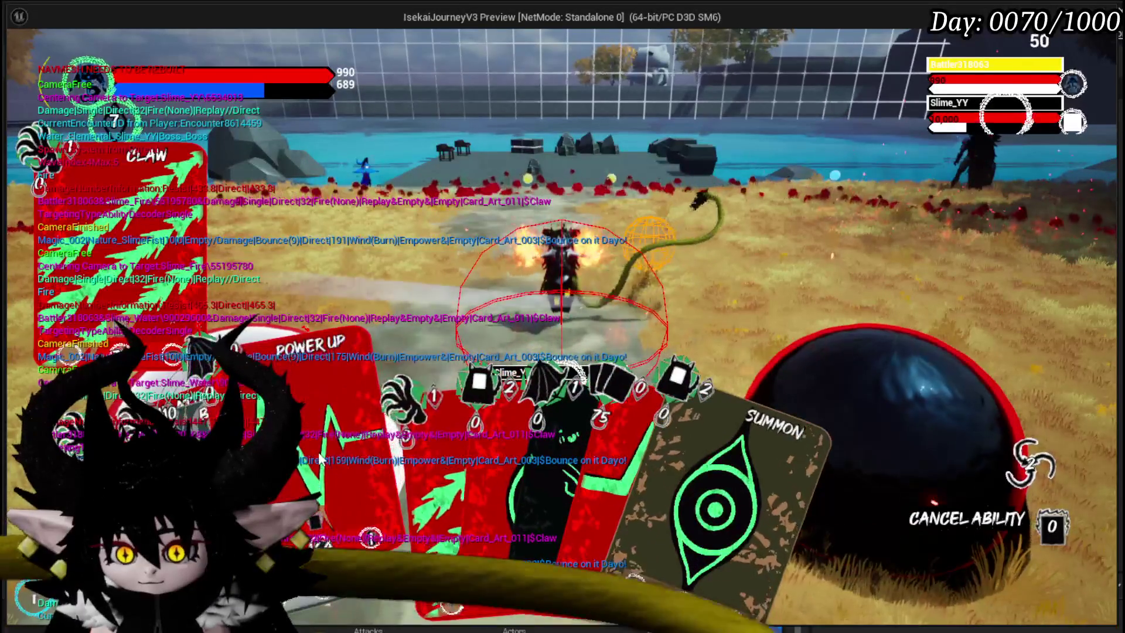
- Play the POWER UP and GIGA DRAW cards against Slime_YY
{"action": "left_click", "coordinate": [387, 378]}
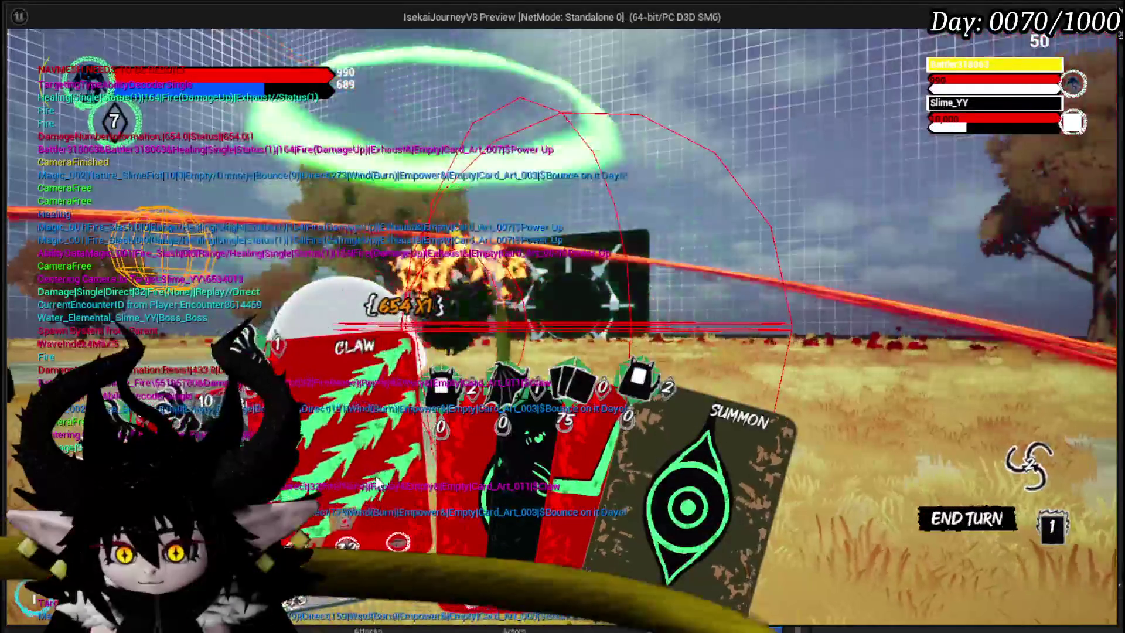
{"action": "mouse_move", "coordinate": [506, 440]}
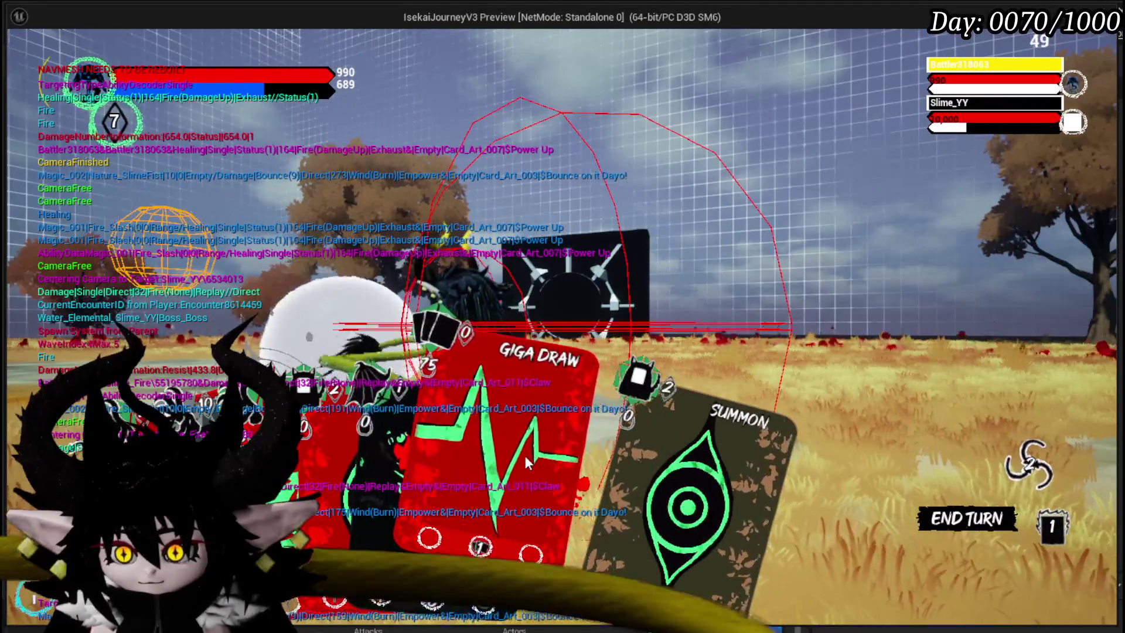
{"action": "left_click", "coordinate": [524, 456]}
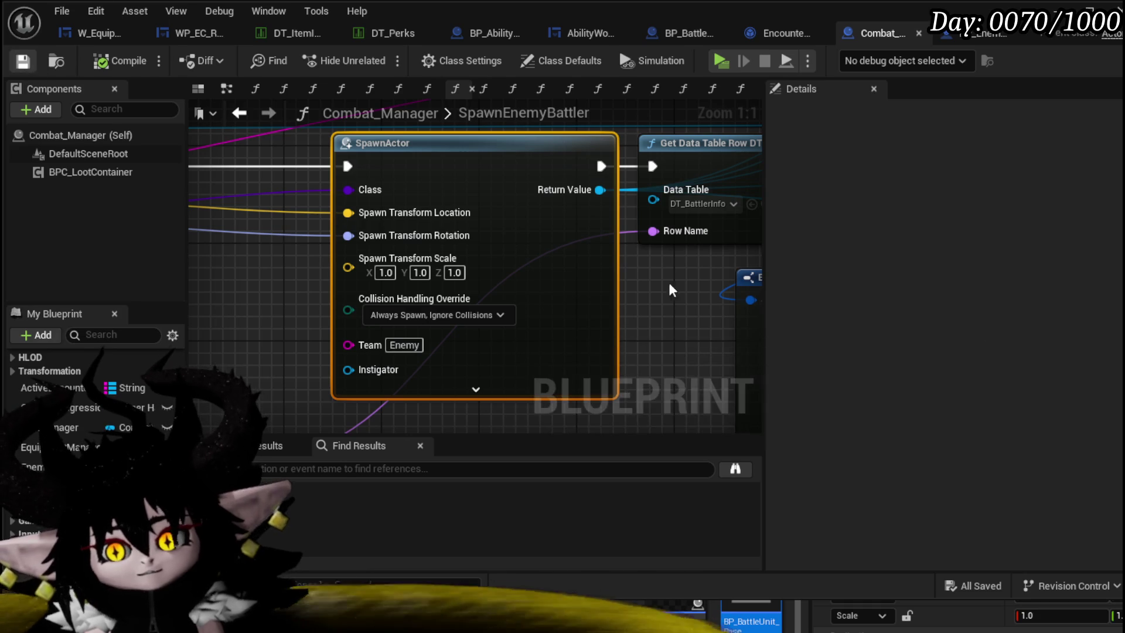
{"action": "scroll", "coordinate": [668, 280], "scroll_direction": "down", "scroll_amount": 5}
- Shift the SET TempID node left in SpawnEnemyBattler and save Combat_Manager
{"action": "left_click_drag", "start_coordinate": [519, 328], "coordinate": [343, 295]}
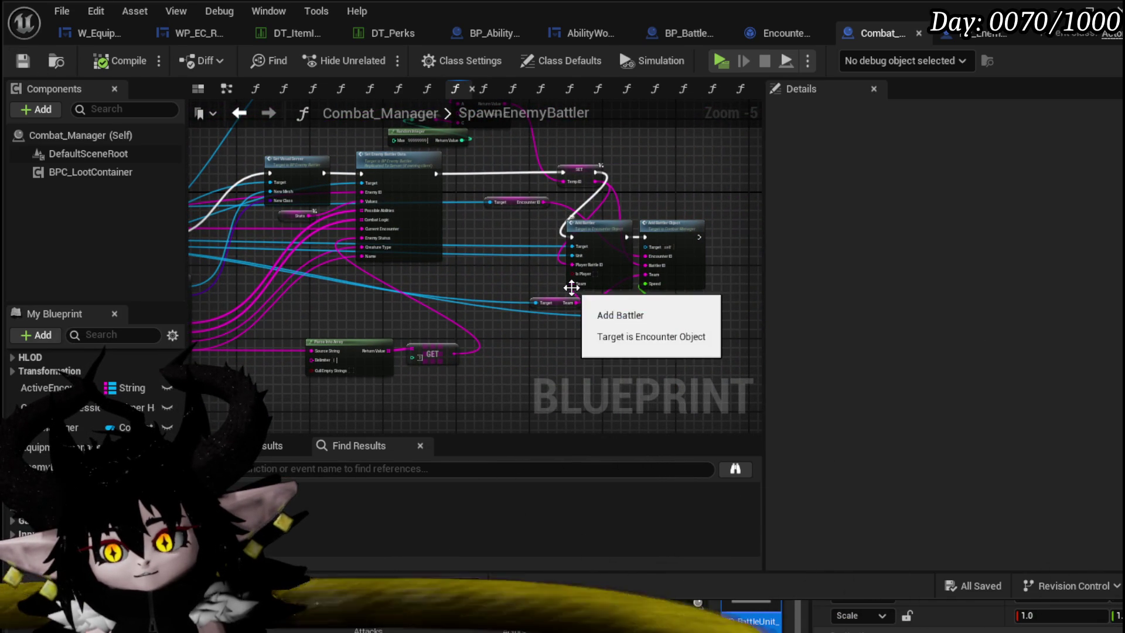
{"action": "mouse_move", "coordinate": [580, 182]}
{"action": "left_mouse_down"}
{"action": "mouse_move", "coordinate": [524, 177]}
{"action": "mouse_move", "coordinate": [564, 232]}
{"action": "left_mouse_up"}
{"action": "key", "text": "Escape"}
{"action": "left_click", "coordinate": [637, 223]}
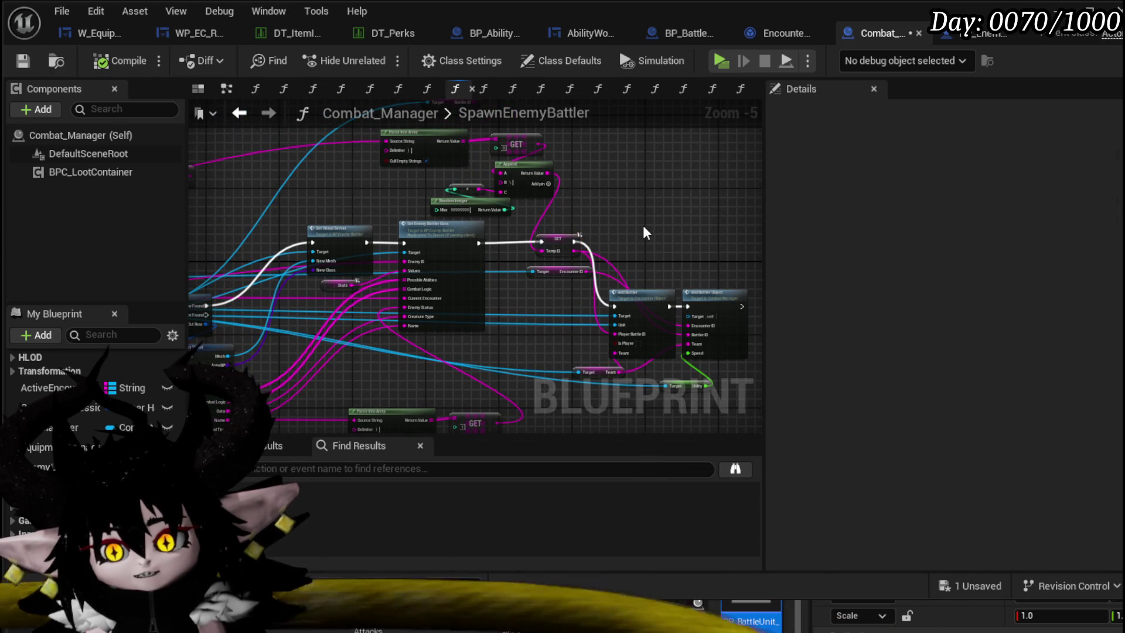
{"action": "key", "text": "ctrl+s"}
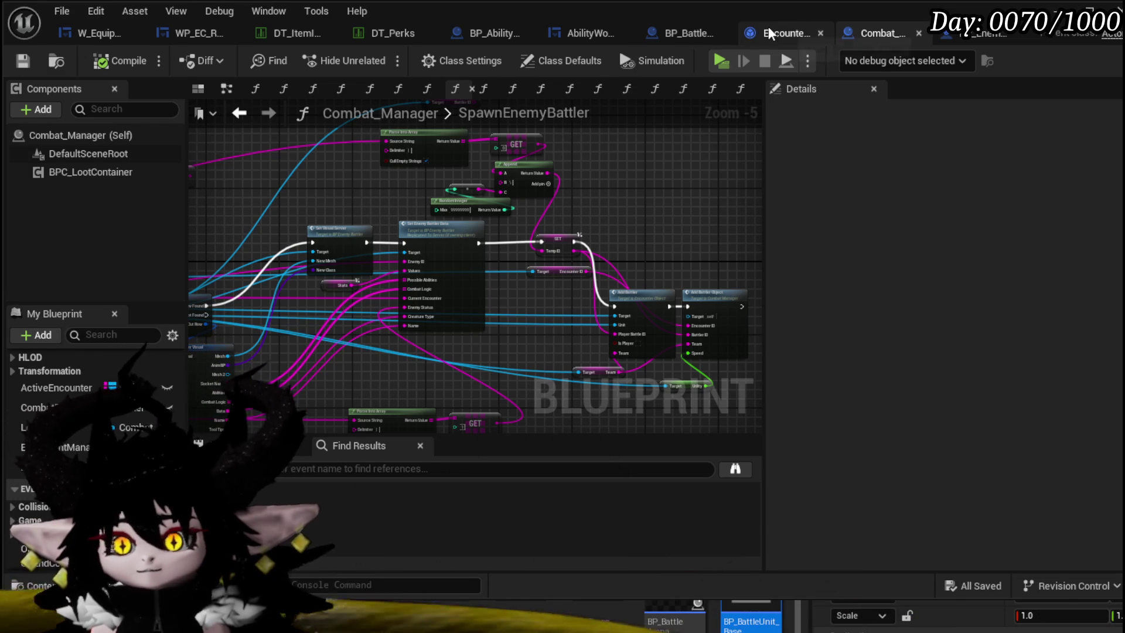
- Switch to Encounter_Object and review the SpawnNewEnemyWave nodes from start to Spawn Enemy Battler
{"action": "left_click", "coordinate": [782, 32]}
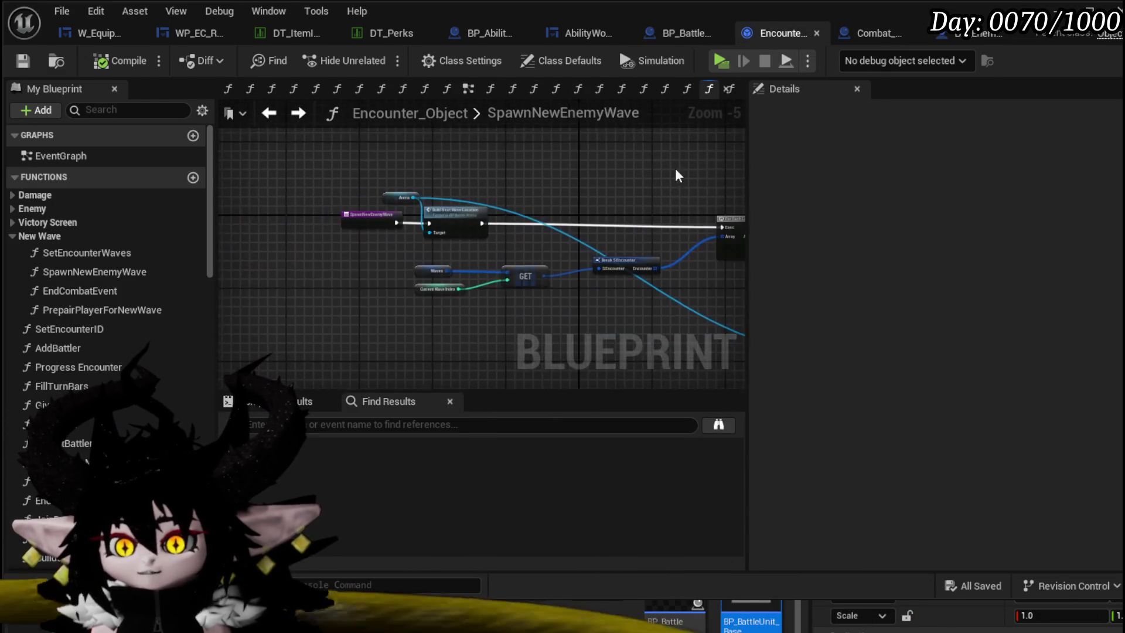
{"action": "scroll", "coordinate": [550, 183], "scroll_direction": "up", "scroll_amount": 3}
{"action": "scroll", "coordinate": [550, 184], "scroll_direction": "down", "scroll_amount": 1}
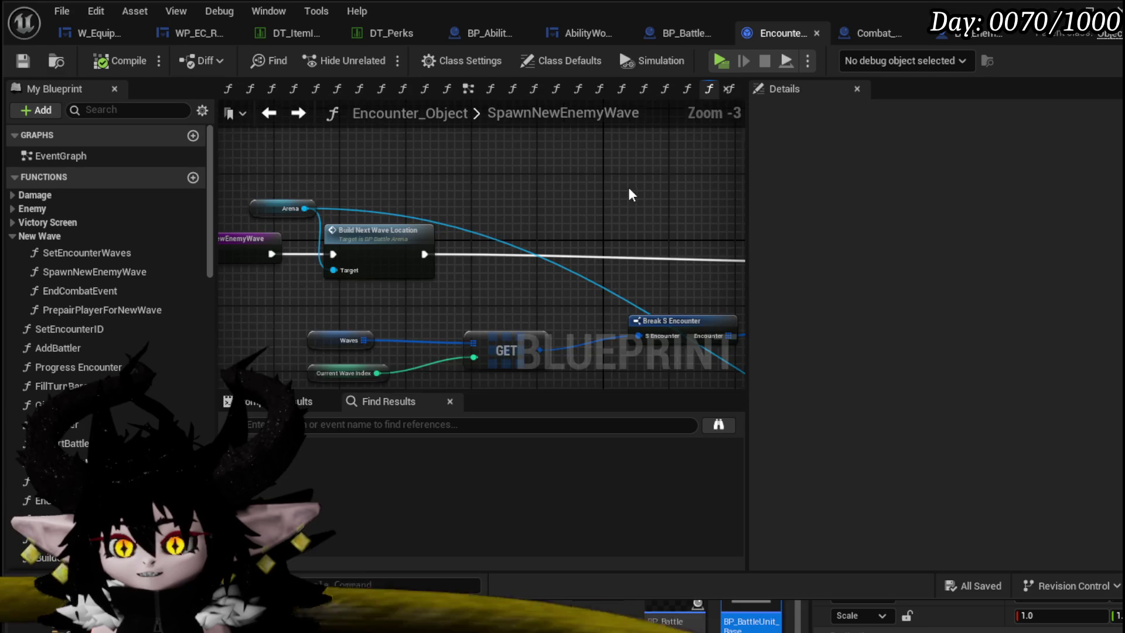
{"action": "mouse_move", "coordinate": [629, 187]}
{"action": "left_mouse_down"}
{"action": "mouse_move", "coordinate": [517, 158]}
{"action": "mouse_move", "coordinate": [582, 167]}
{"action": "left_mouse_up"}
{"action": "left_click_drag", "start_coordinate": [467, 169], "coordinate": [606, 184]}
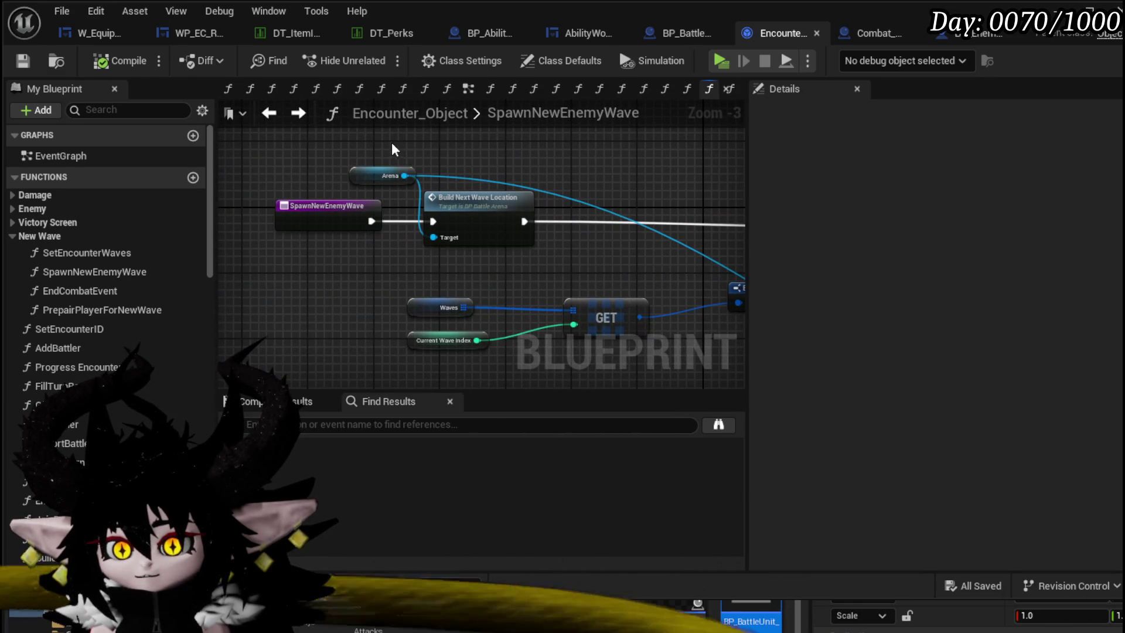
{"action": "left_click_drag", "start_coordinate": [387, 145], "coordinate": [567, 216]}
{"action": "left_click_drag", "start_coordinate": [637, 216], "coordinate": [303, 203]}
{"action": "mouse_move", "coordinate": [528, 211]}
{"action": "left_mouse_down"}
{"action": "mouse_move", "coordinate": [352, 211]}
{"action": "mouse_move", "coordinate": [528, 211]}
{"action": "mouse_move", "coordinate": [616, 188]}
{"action": "left_mouse_up"}
- Nudge the SpawnNewEnemyWave entry node right and bring up the node list for a Set Timer action
{"action": "left_click", "coordinate": [683, 195]}
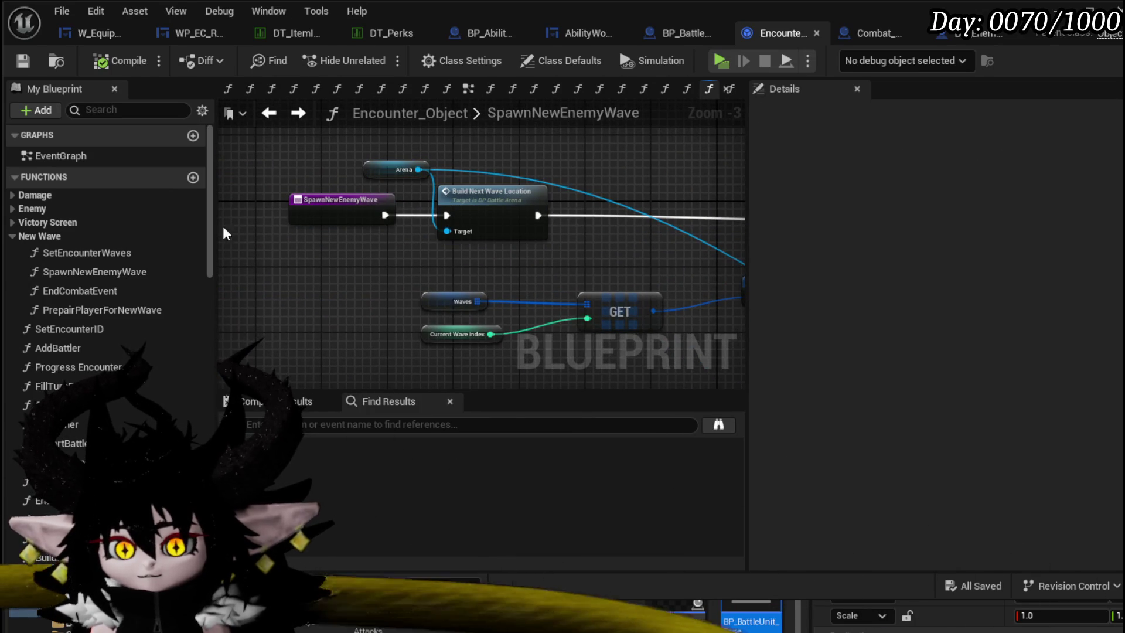
{"action": "left_click_drag", "start_coordinate": [310, 214], "coordinate": [405, 204]}
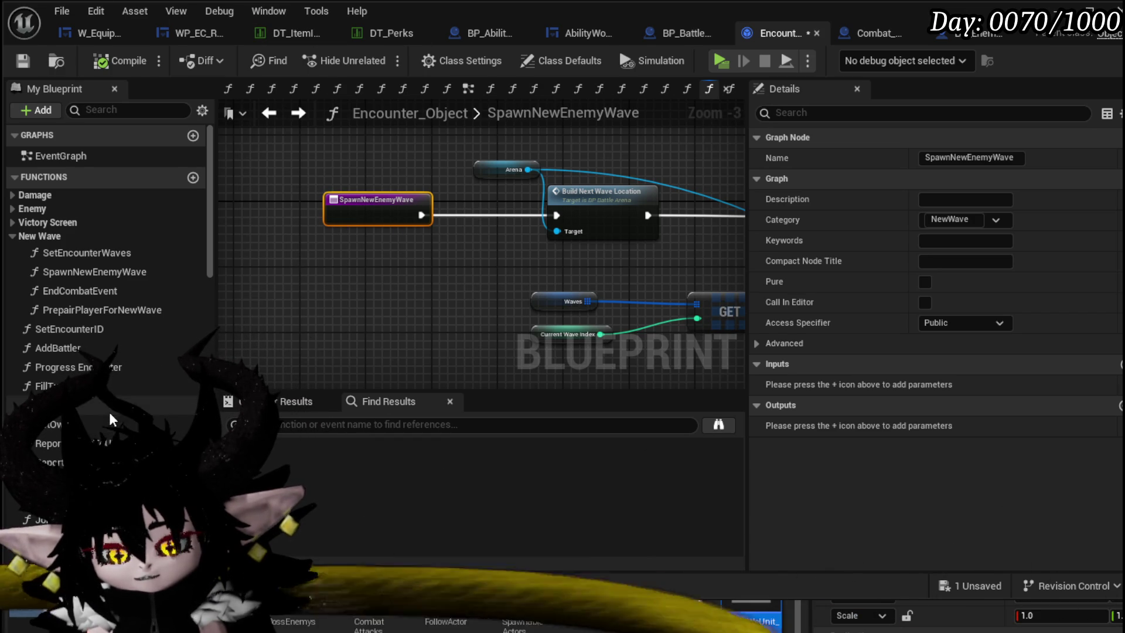
{"action": "right_click", "coordinate": [384, 307]}
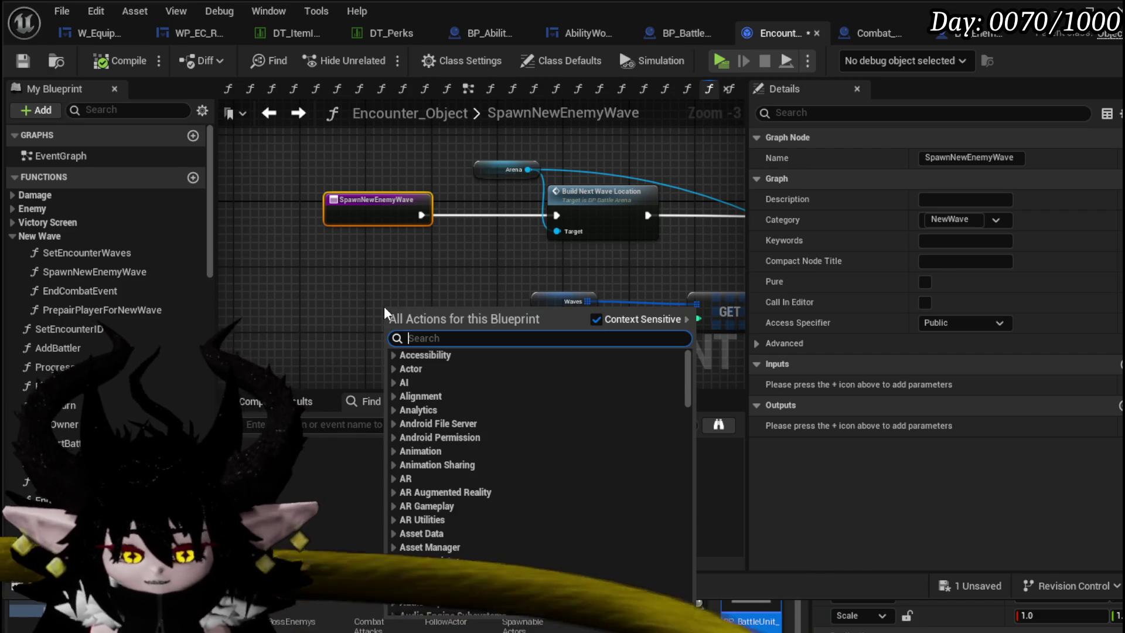
{"action": "type", "text": "set timer by fu"}
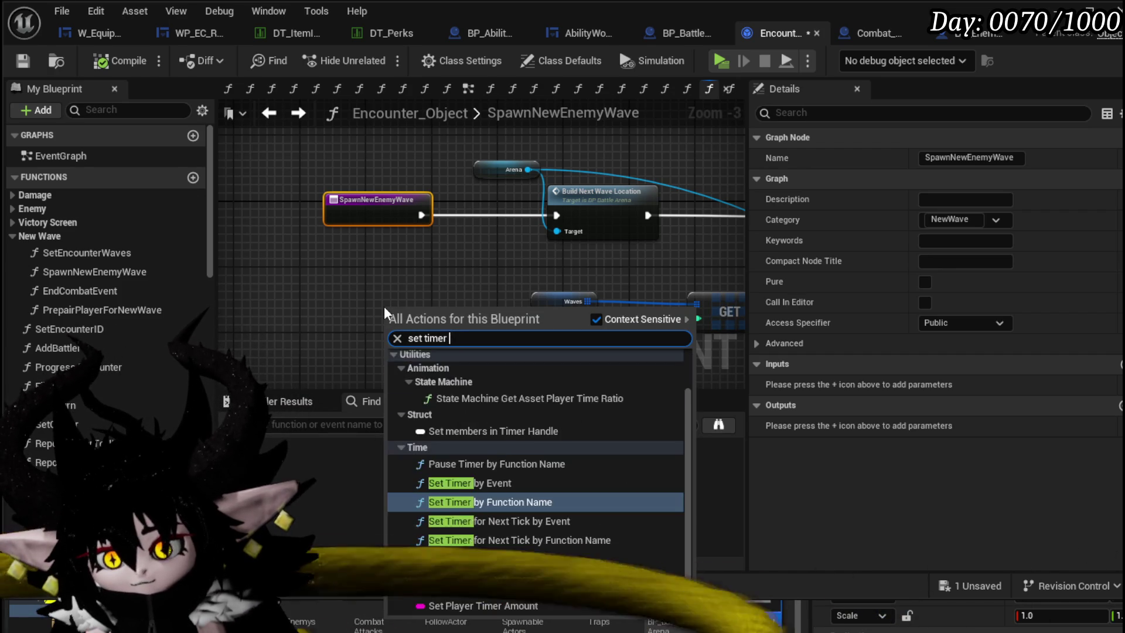